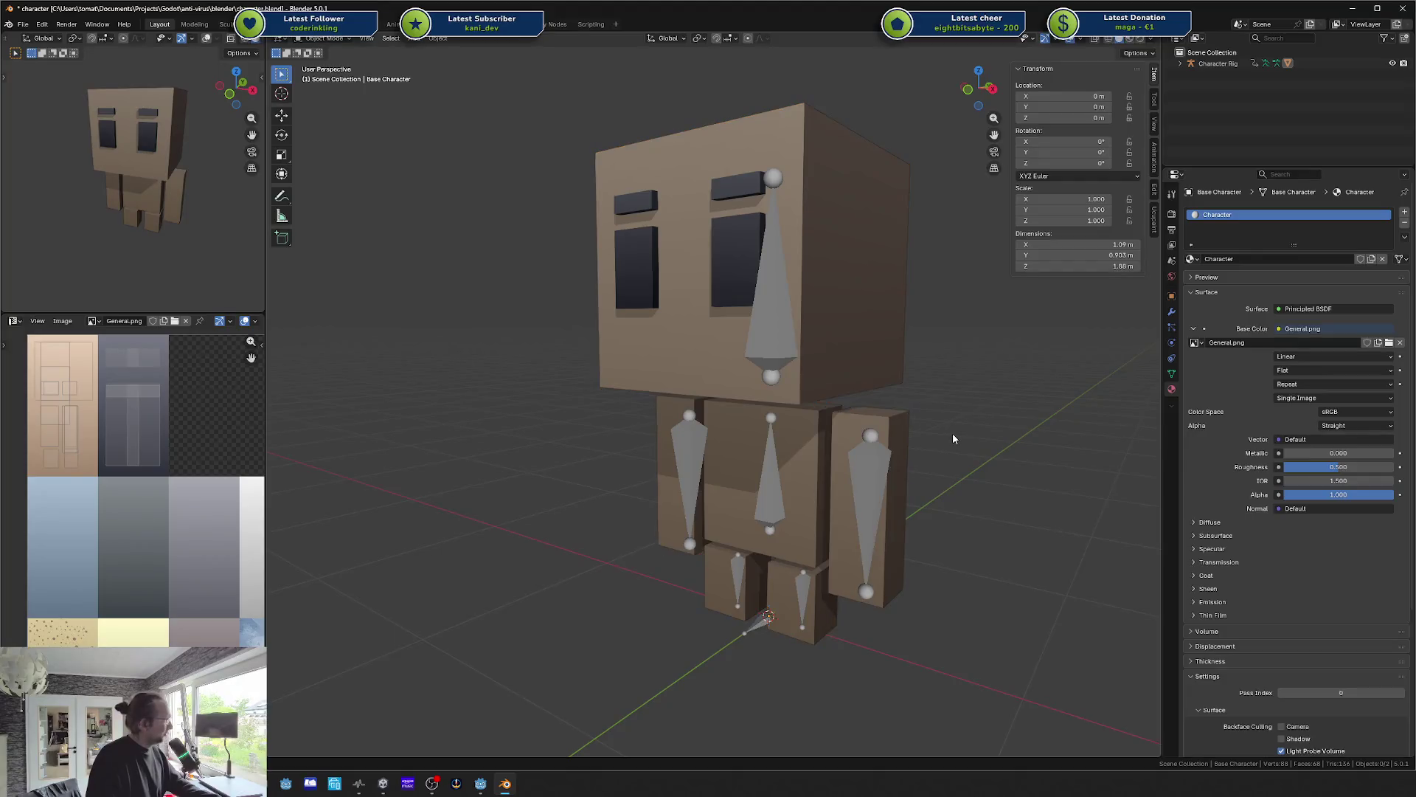
Zoom and orbit around the rigged blocky character in Blender, then minimize Blender to show Godot.
{"action": "scroll", "coordinate": [832, 249], "scroll_direction": "down", "scroll_amount": 3}
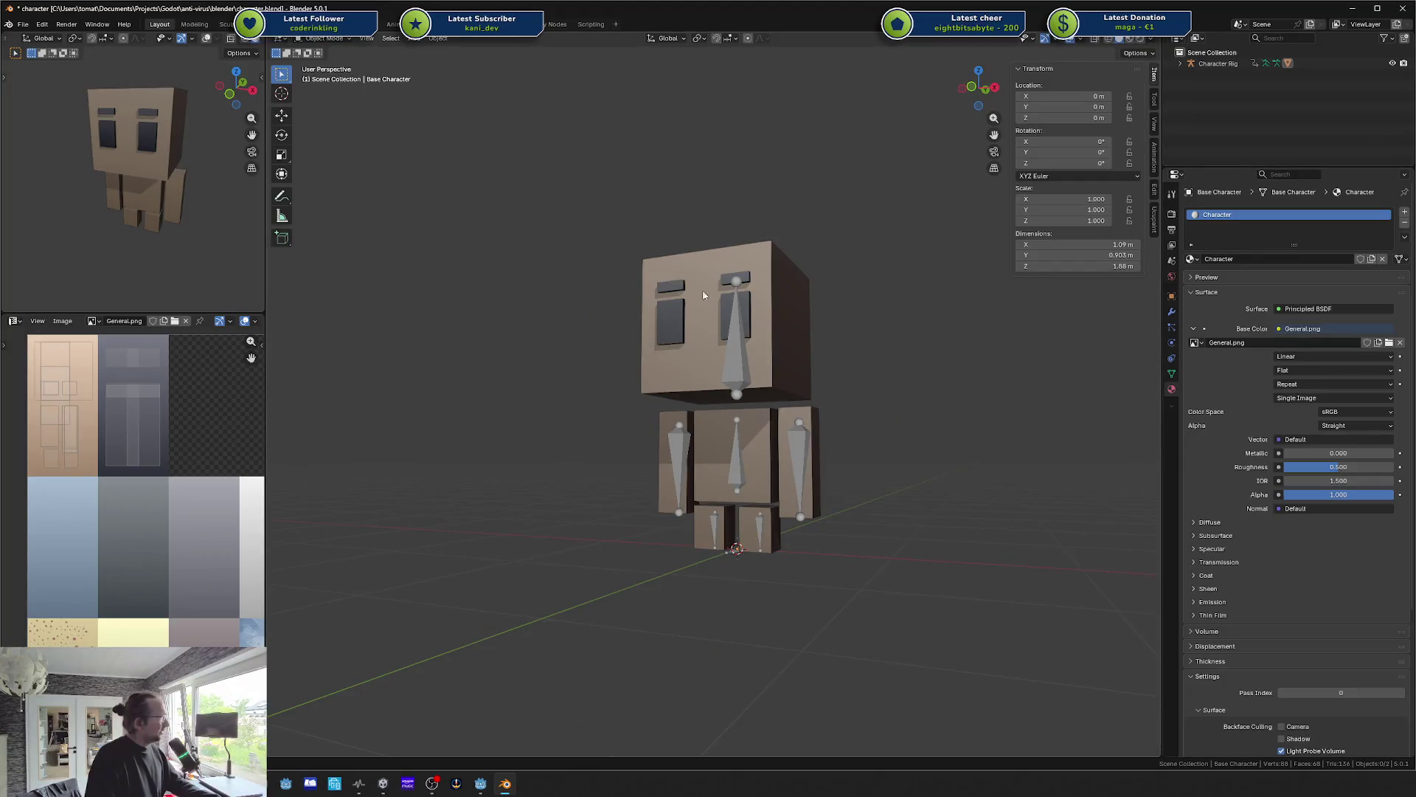
{"action": "left_click_drag", "start_coordinate": [703, 295], "coordinate": [737, 292]}
{"action": "left_click", "coordinate": [1354, 9]}
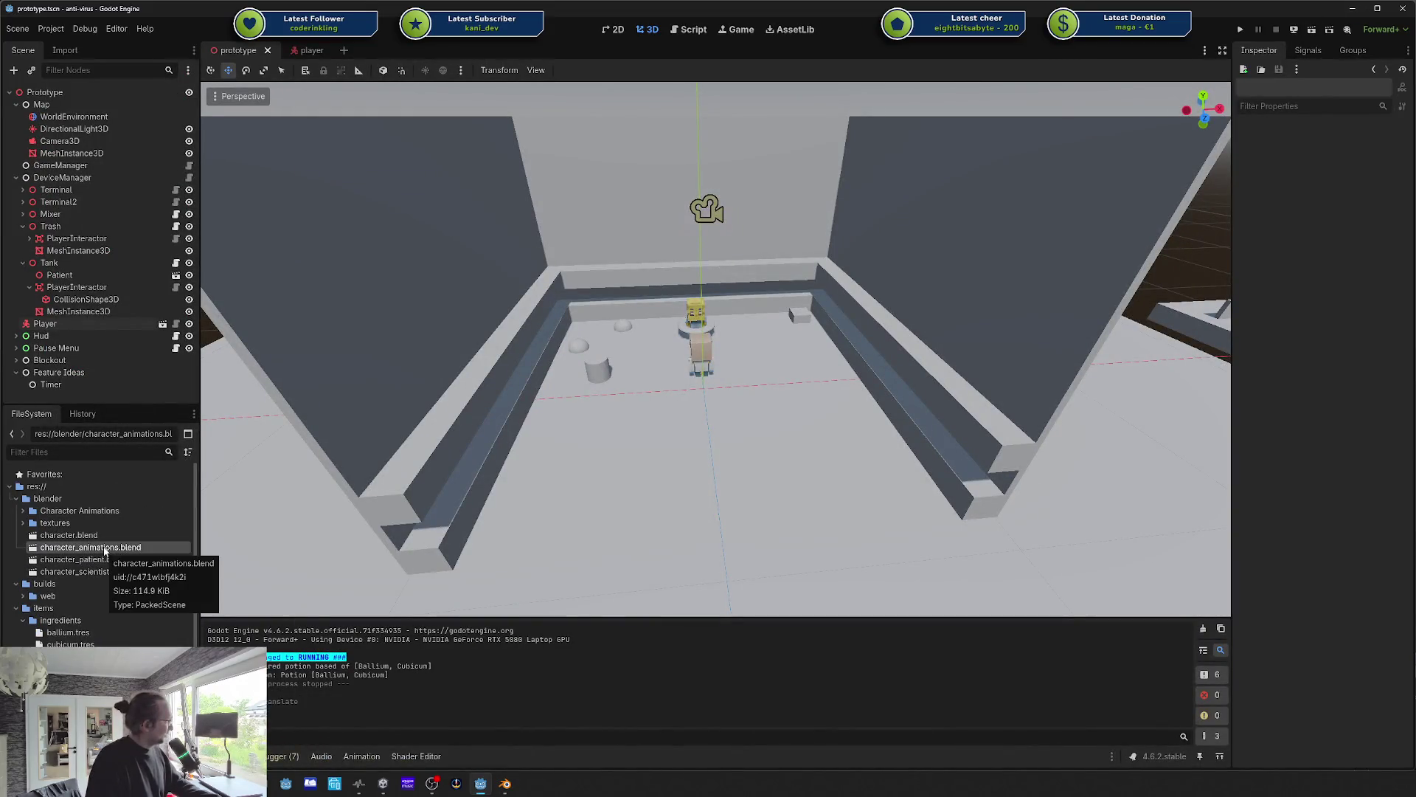
{"action": "double_click", "coordinate": [104, 551]}
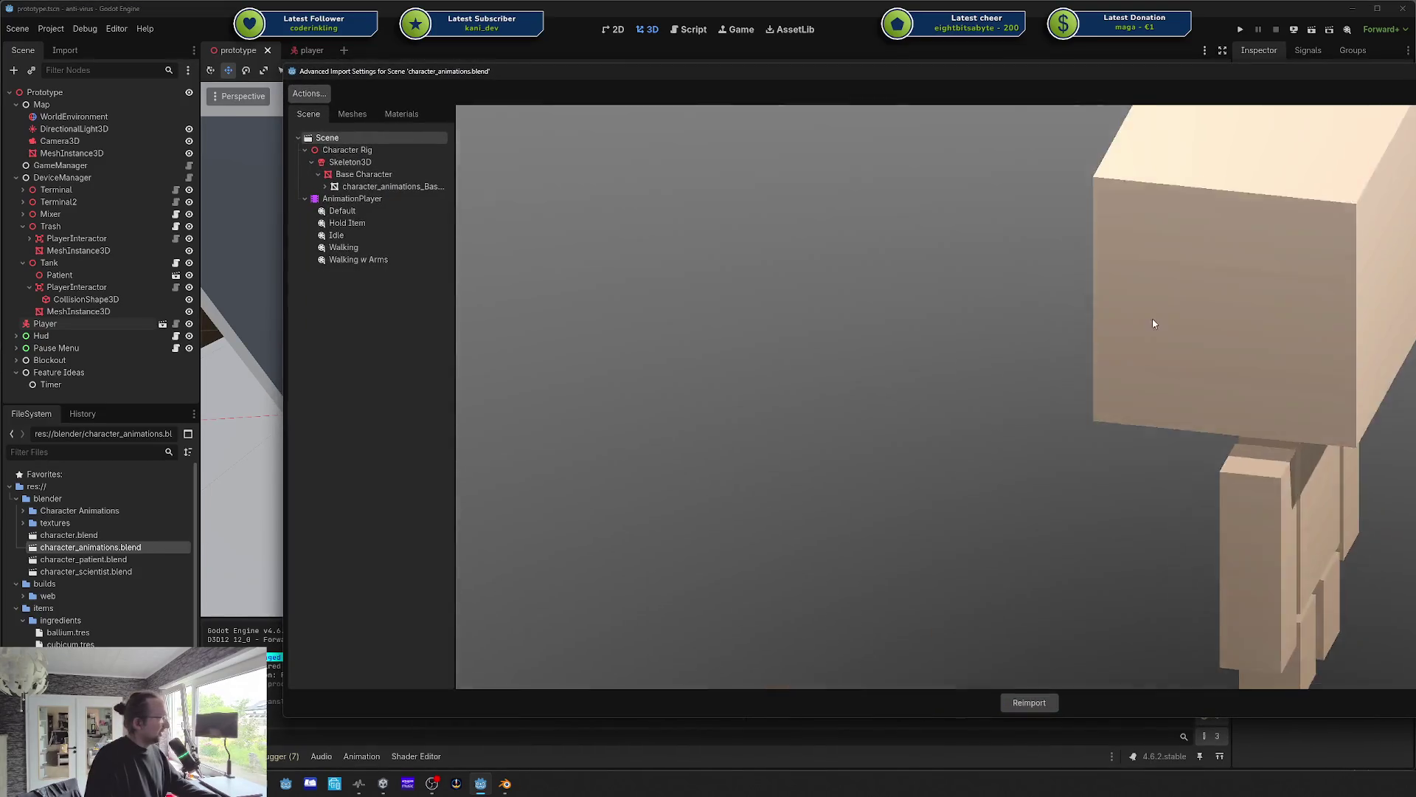
{"action": "left_click_drag", "start_coordinate": [1154, 324], "coordinate": [1184, 131]}
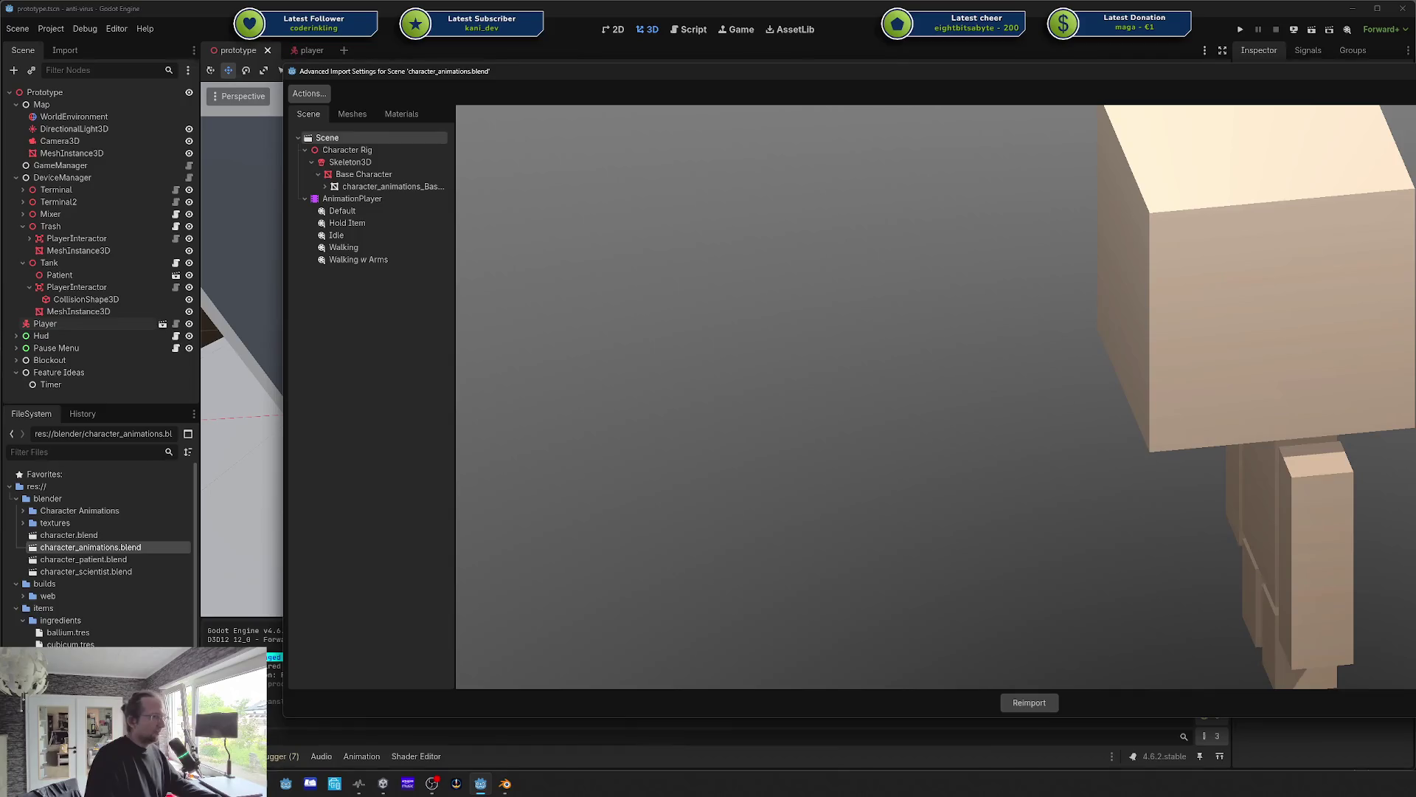
{"action": "key", "text": "Escape"}
{"action": "left_click", "coordinate": [89, 560]}
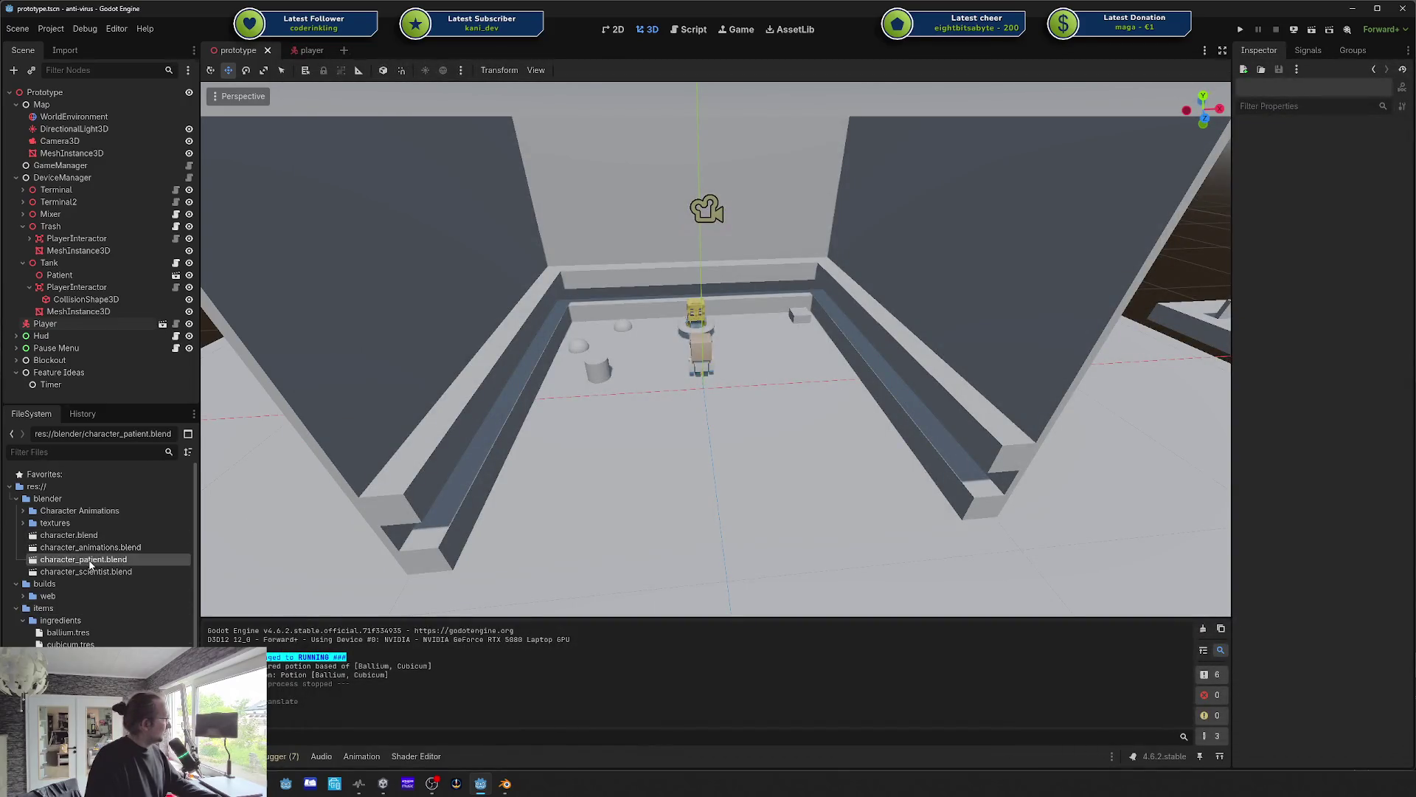
{"action": "left_click", "coordinate": [74, 535]}
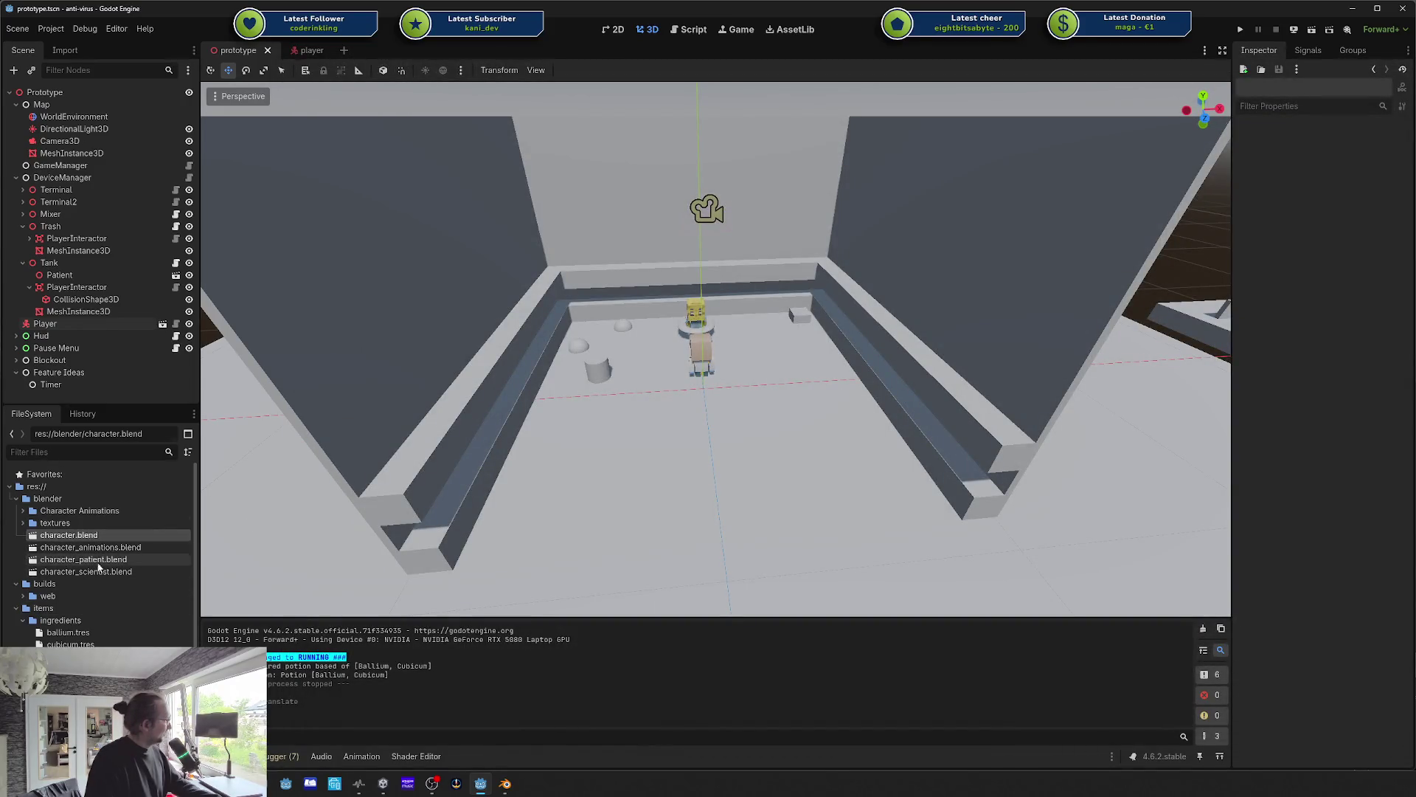
{"action": "double_click", "coordinate": [104, 560]}
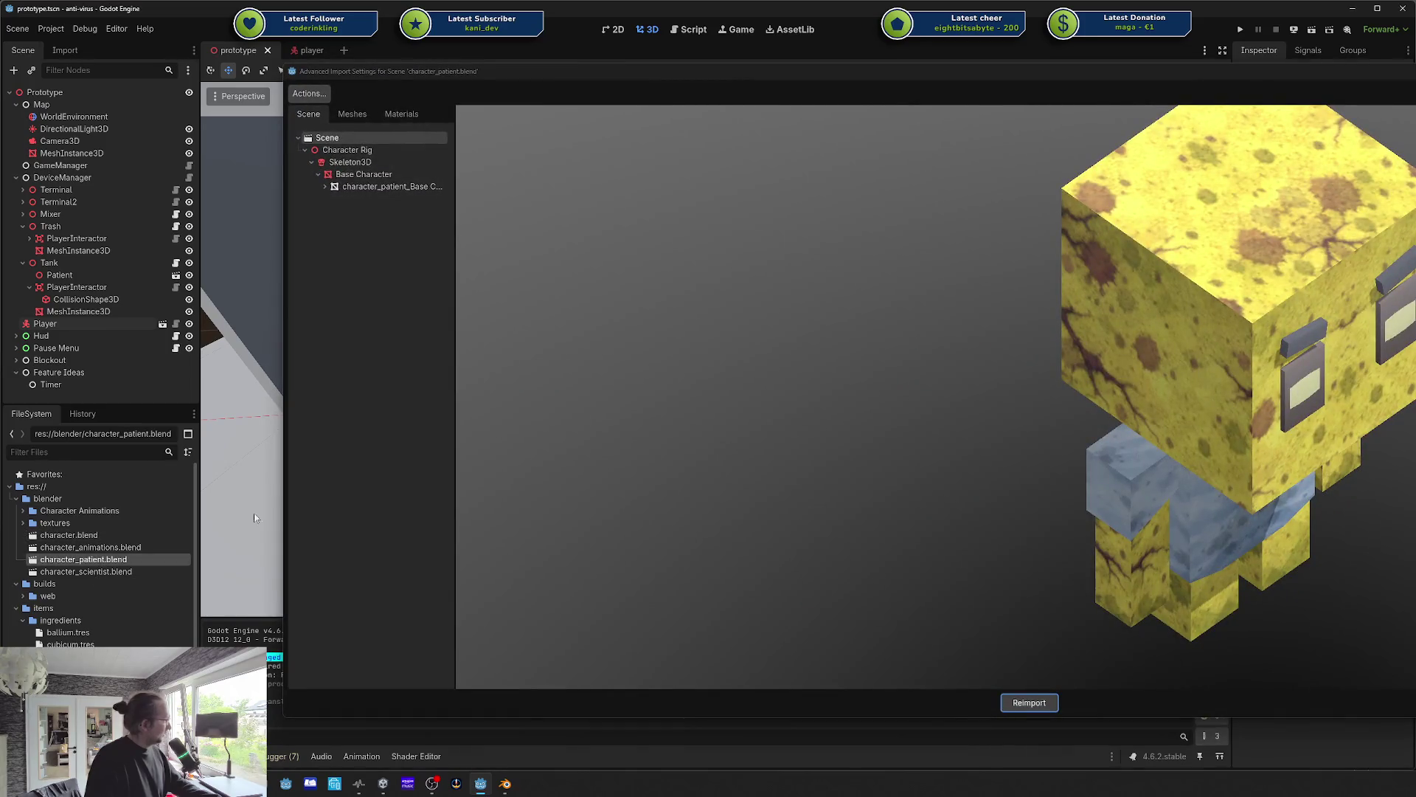
{"action": "key", "text": "Escape"}
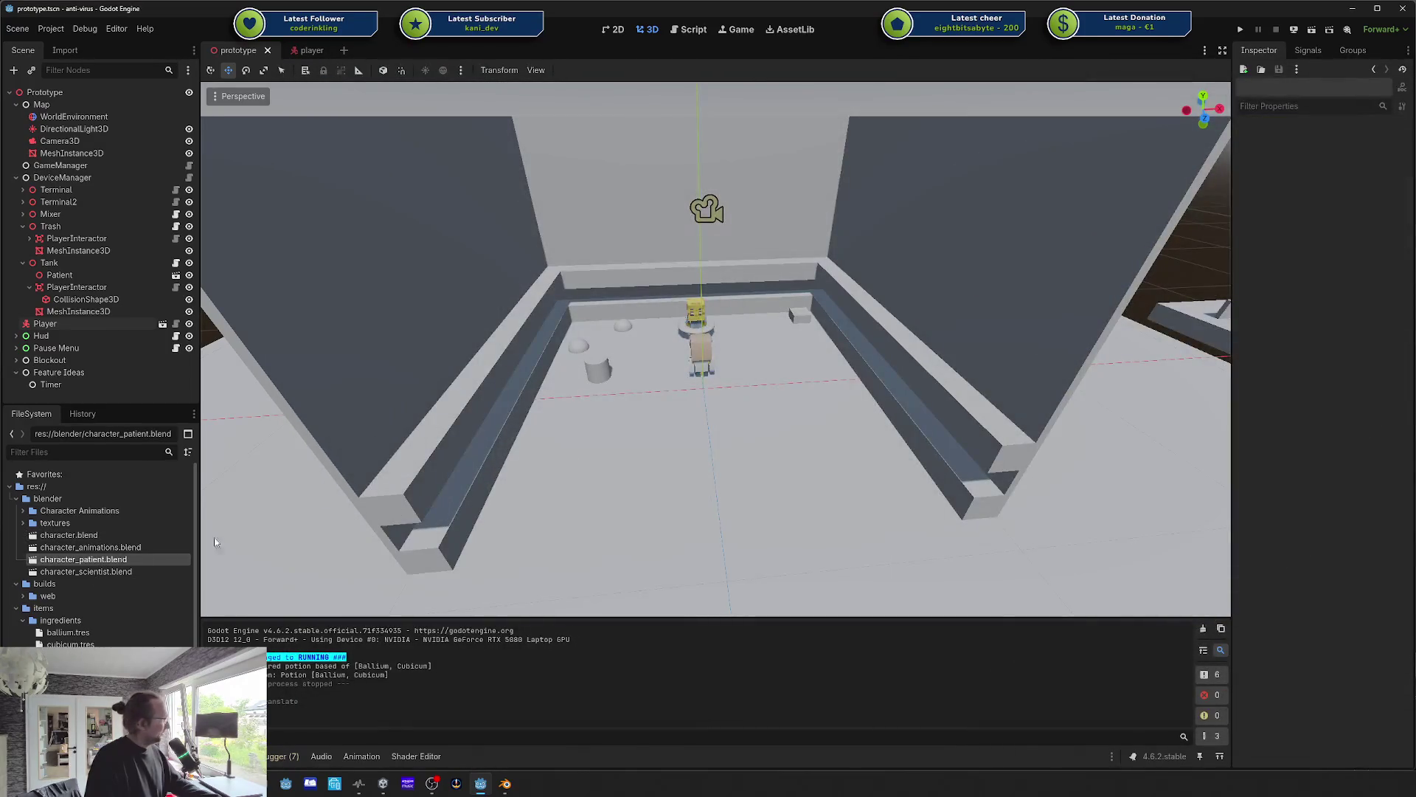
{"action": "double_click", "coordinate": [86, 571]}
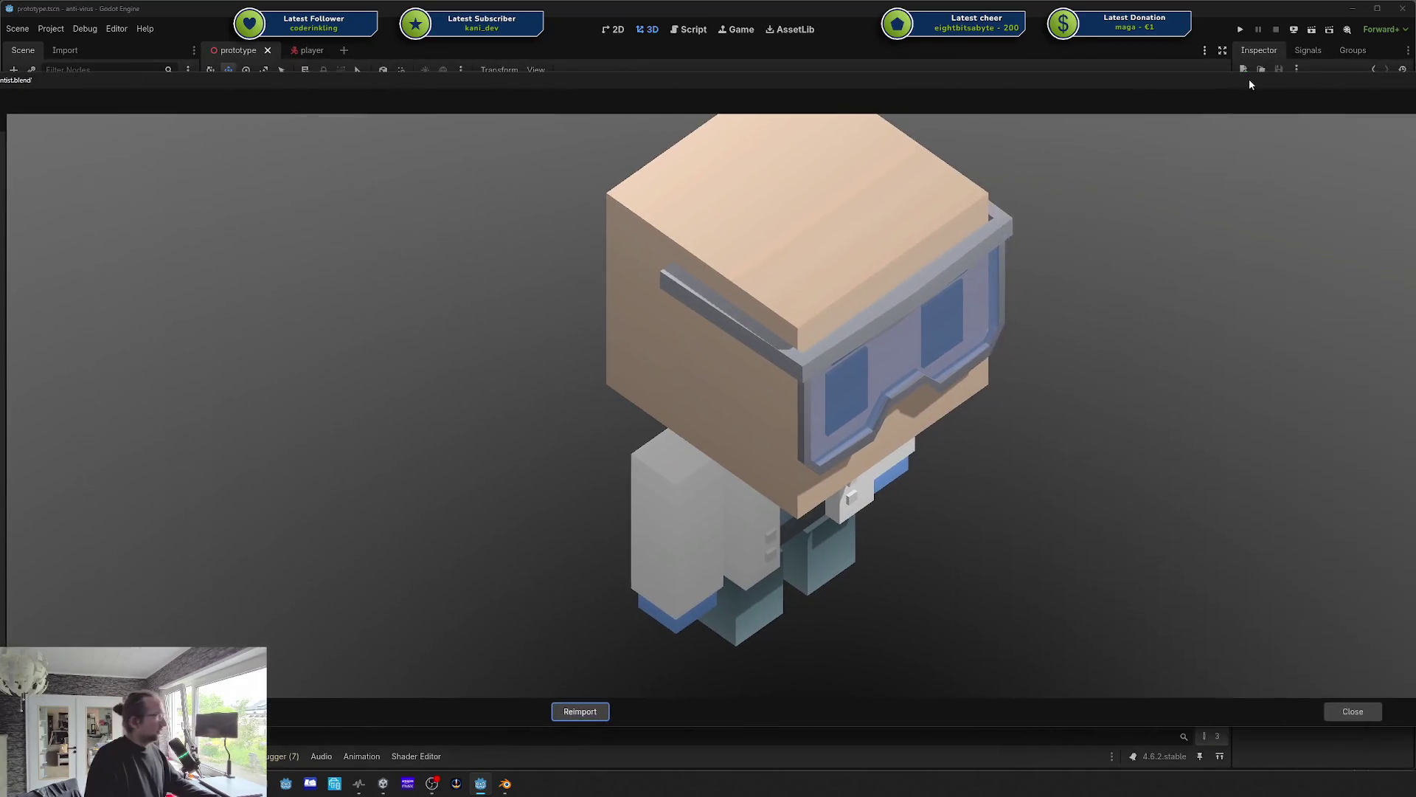
{"action": "left_click_drag", "start_coordinate": [688, 358], "coordinate": [568, 382]}
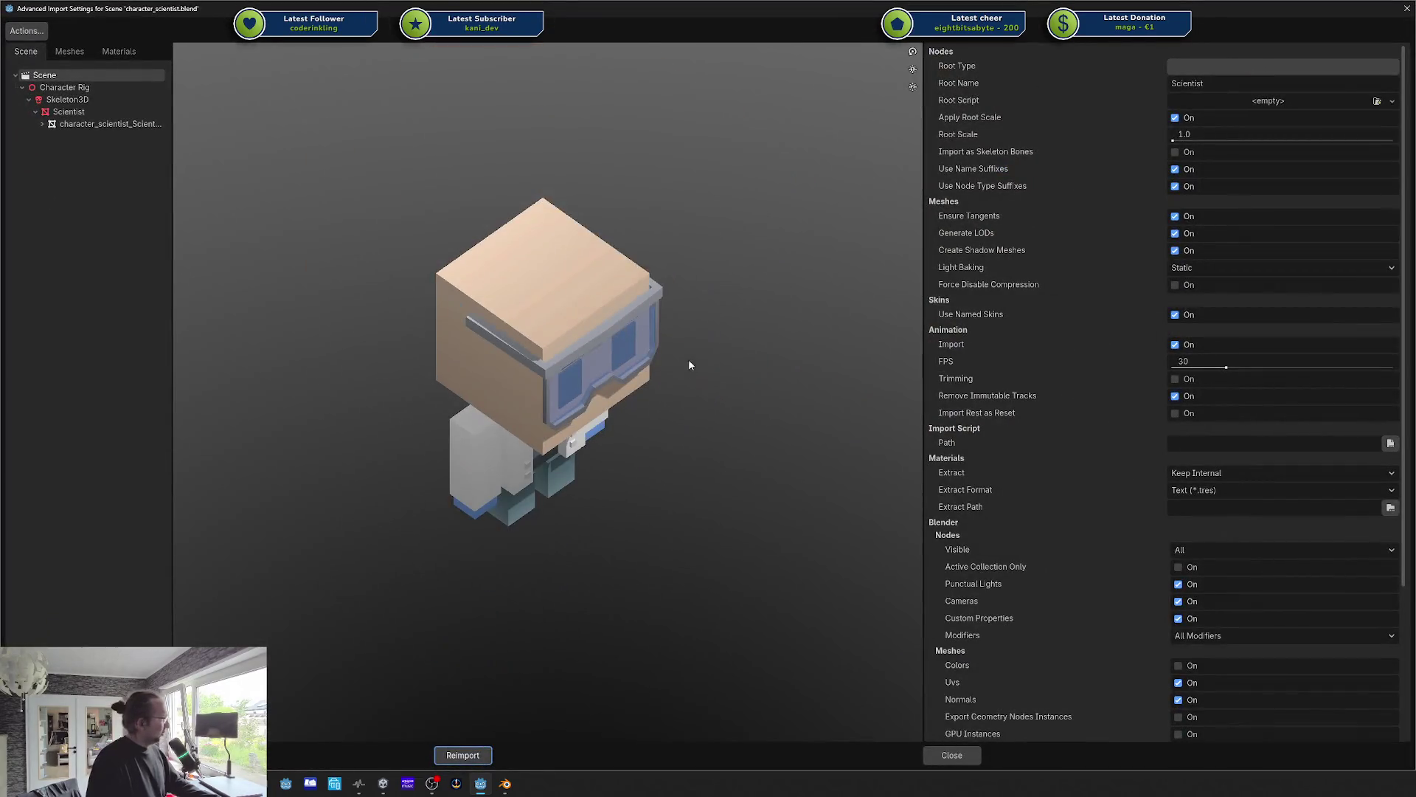
{"action": "scroll", "coordinate": [568, 382], "scroll_direction": "up", "scroll_amount": 5}
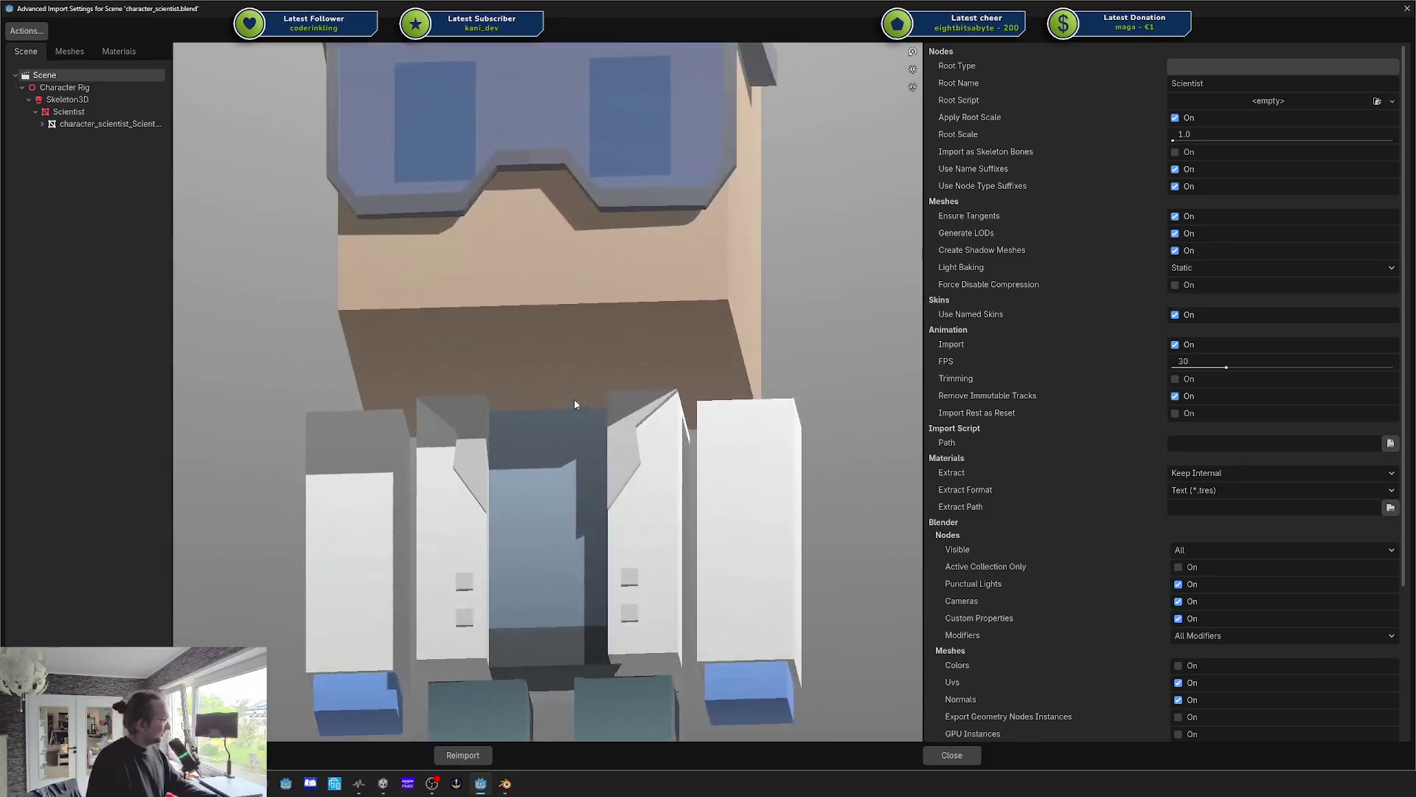
{"action": "left_click_drag", "start_coordinate": [583, 449], "coordinate": [581, 458]}
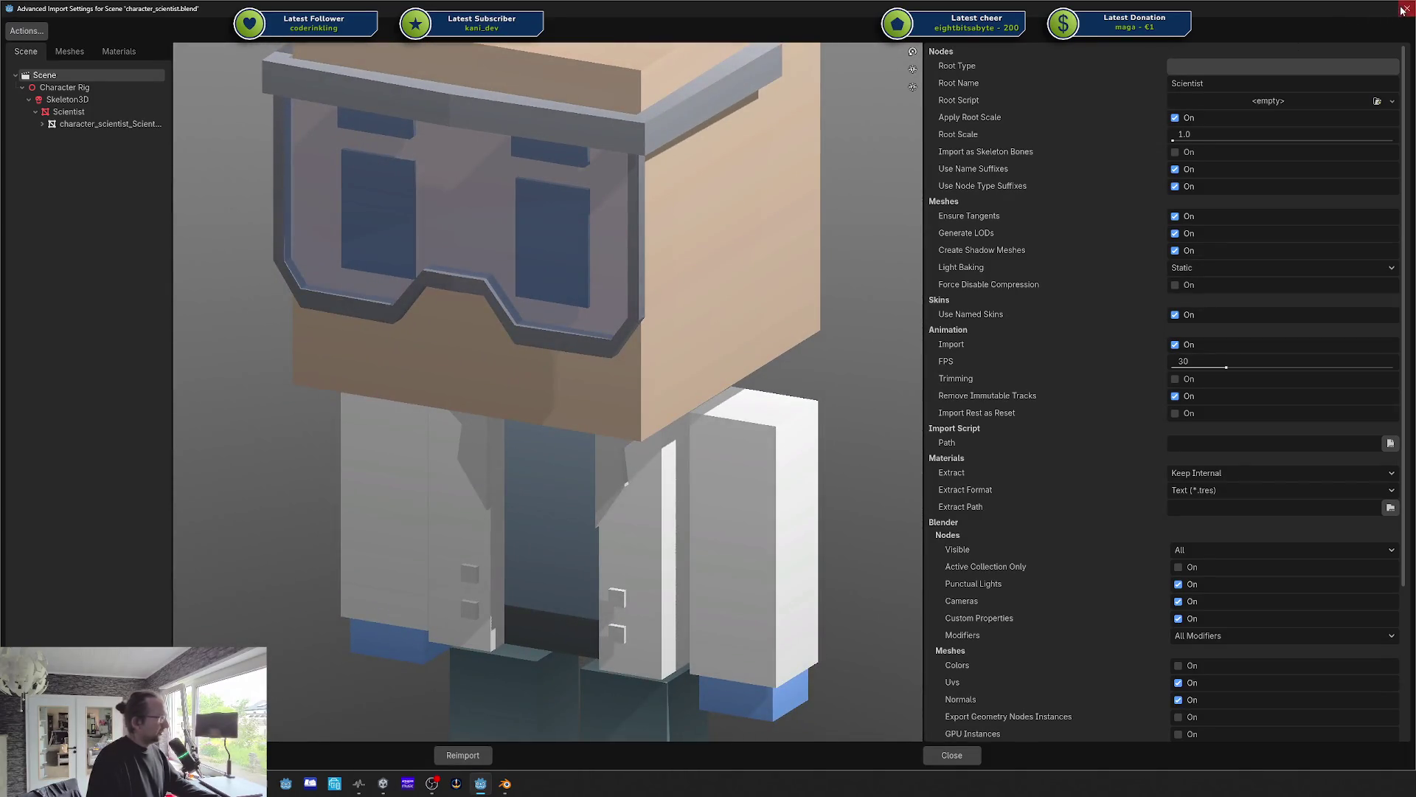
{"action": "left_click", "coordinate": [1401, 10]}
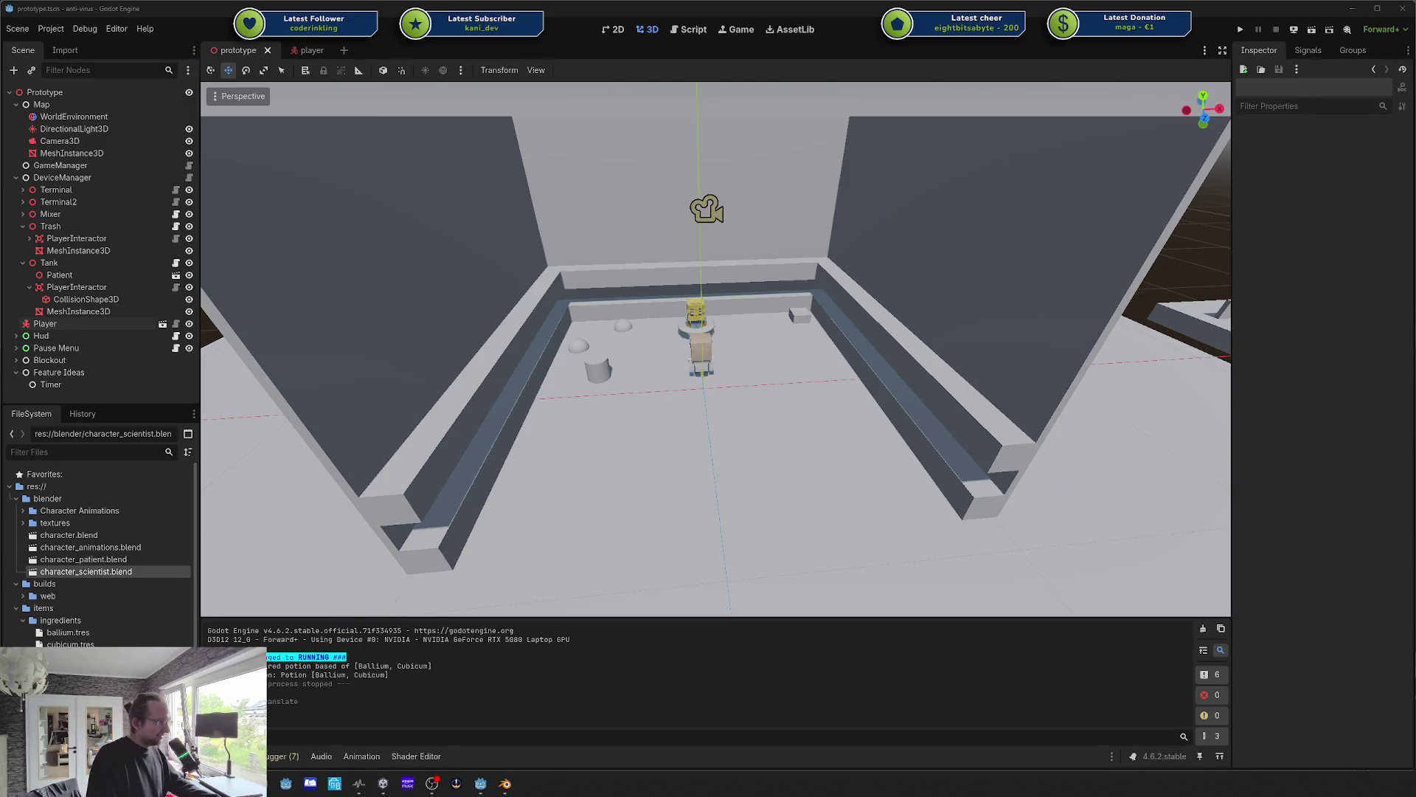
{"action": "left_click_drag", "start_coordinate": [1415, 99], "coordinate": [738, 98]}
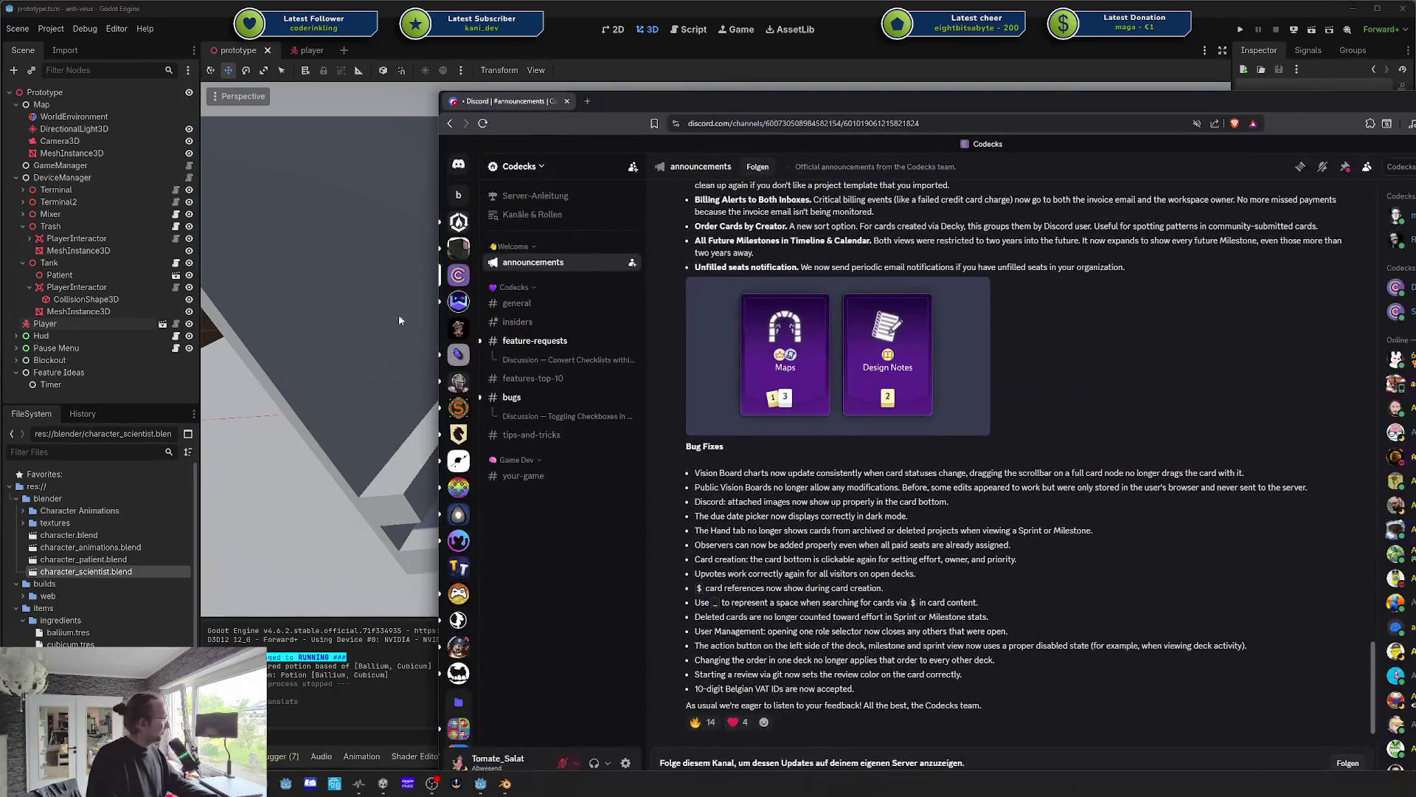
{"action": "left_click", "coordinate": [458, 248]}
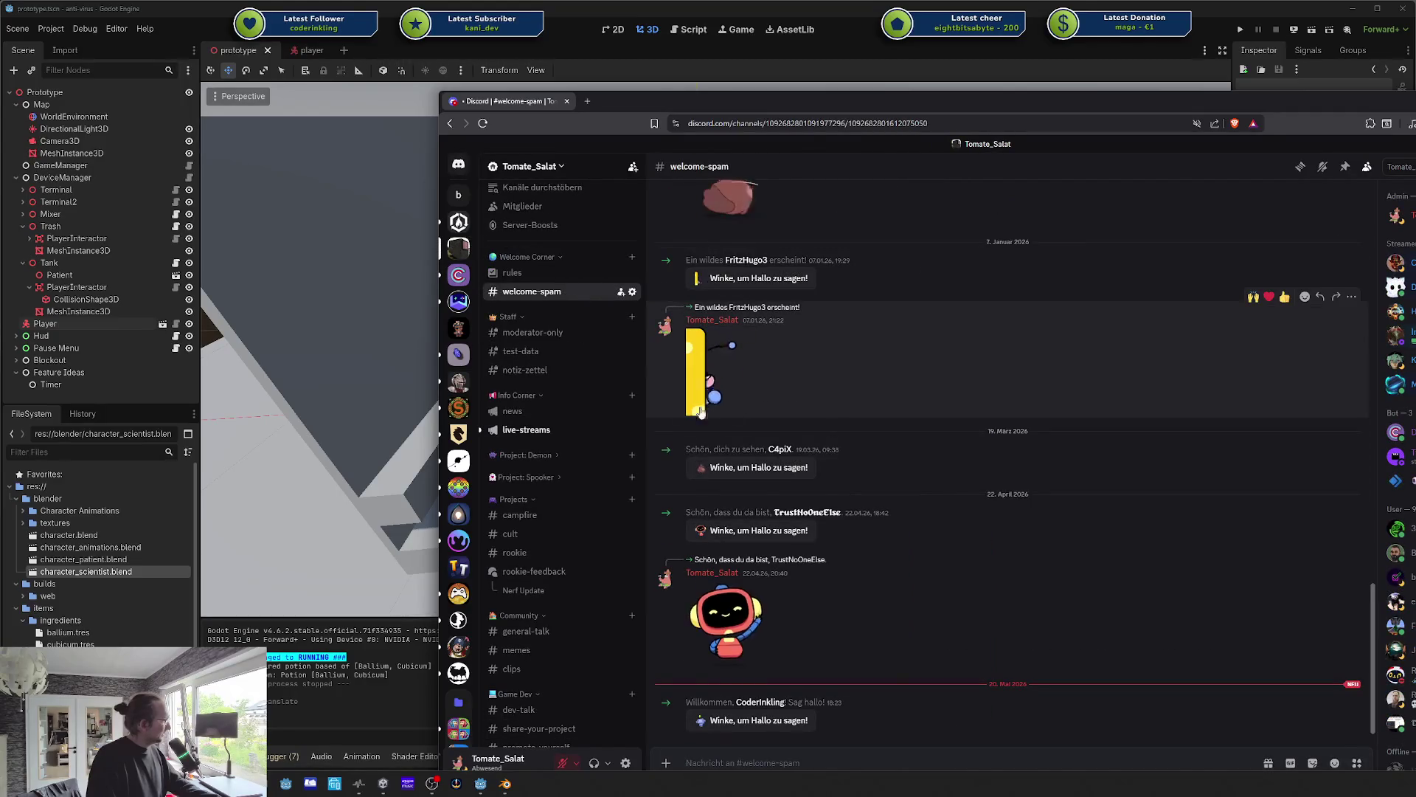
{"action": "mouse_move", "coordinate": [844, 100]}
{"action": "left_mouse_down"}
{"action": "mouse_move", "coordinate": [755, 51]}
{"action": "mouse_move", "coordinate": [684, 51]}
{"action": "left_mouse_up"}
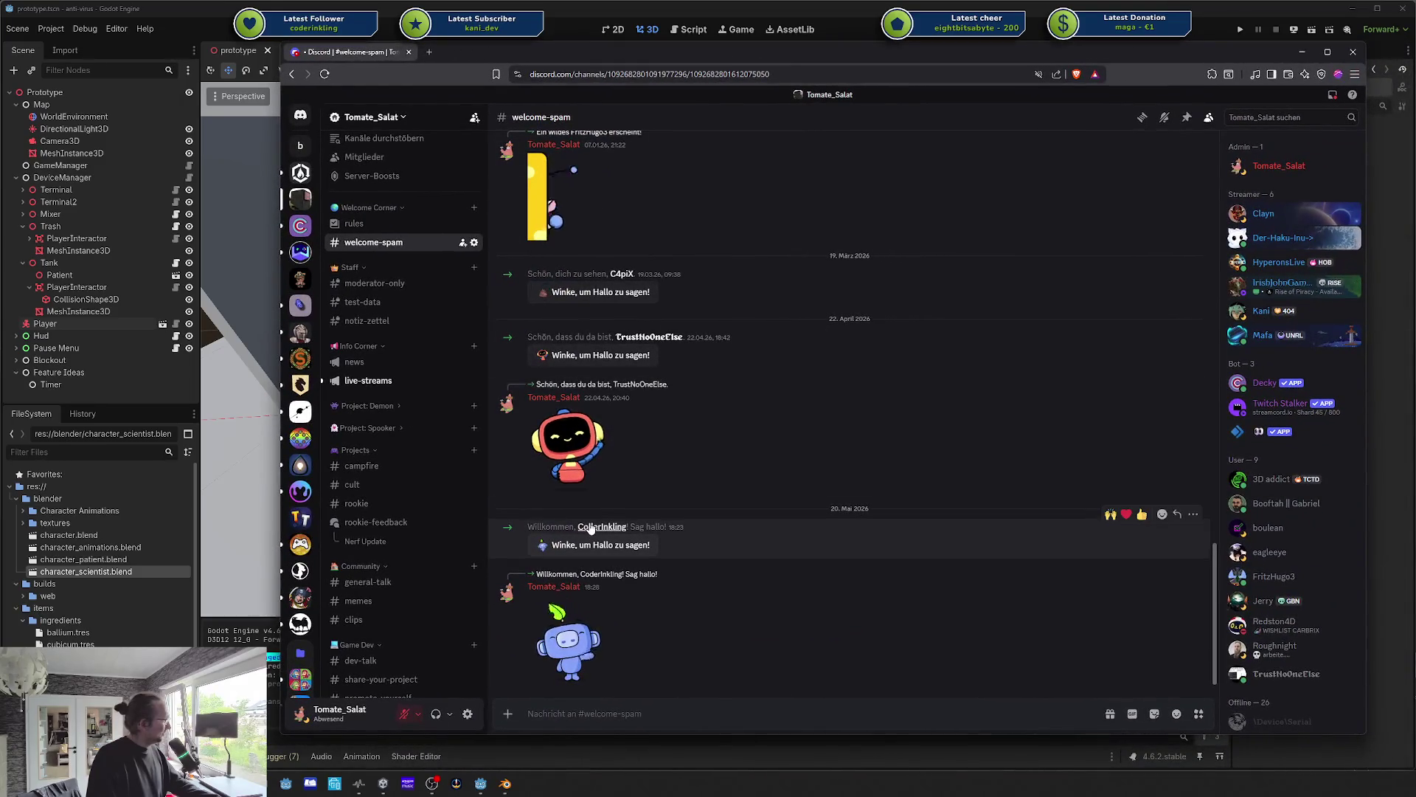
{"action": "right_click", "coordinate": [590, 526]}
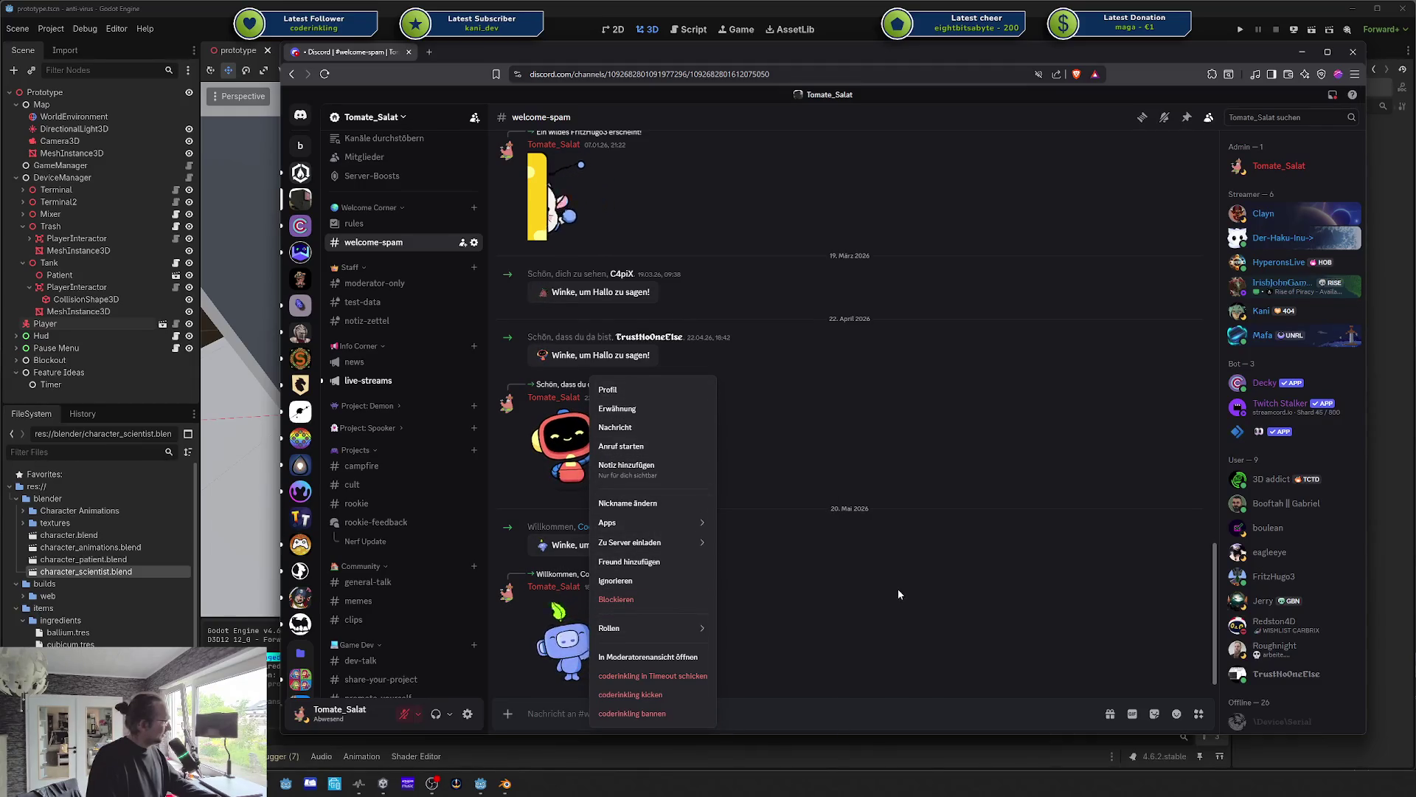
{"action": "left_click", "coordinate": [465, 379]}
{"action": "left_click", "coordinate": [396, 386]}
{"action": "scroll", "coordinate": [396, 385], "scroll_direction": "down", "scroll_amount": 3}
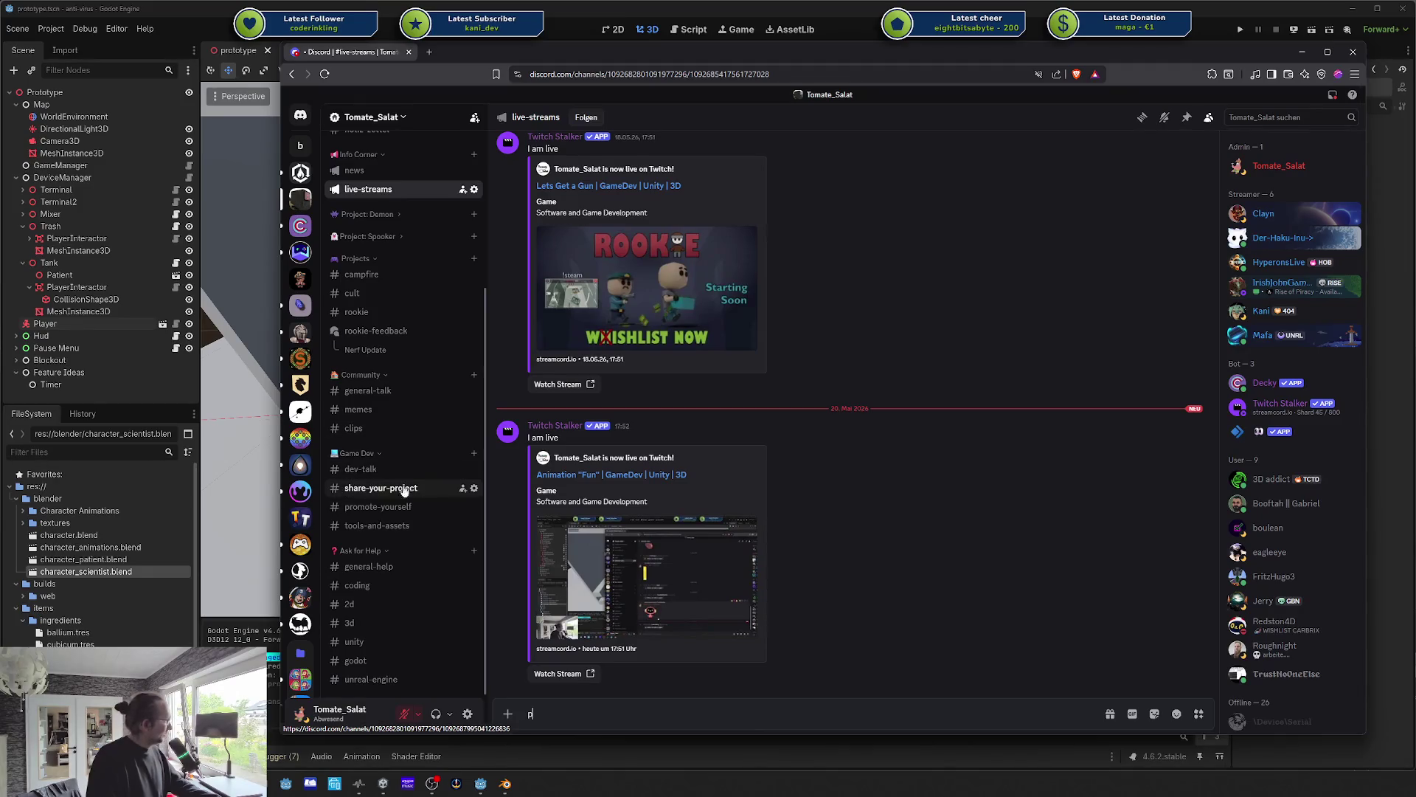
{"action": "left_click", "coordinate": [393, 489]}
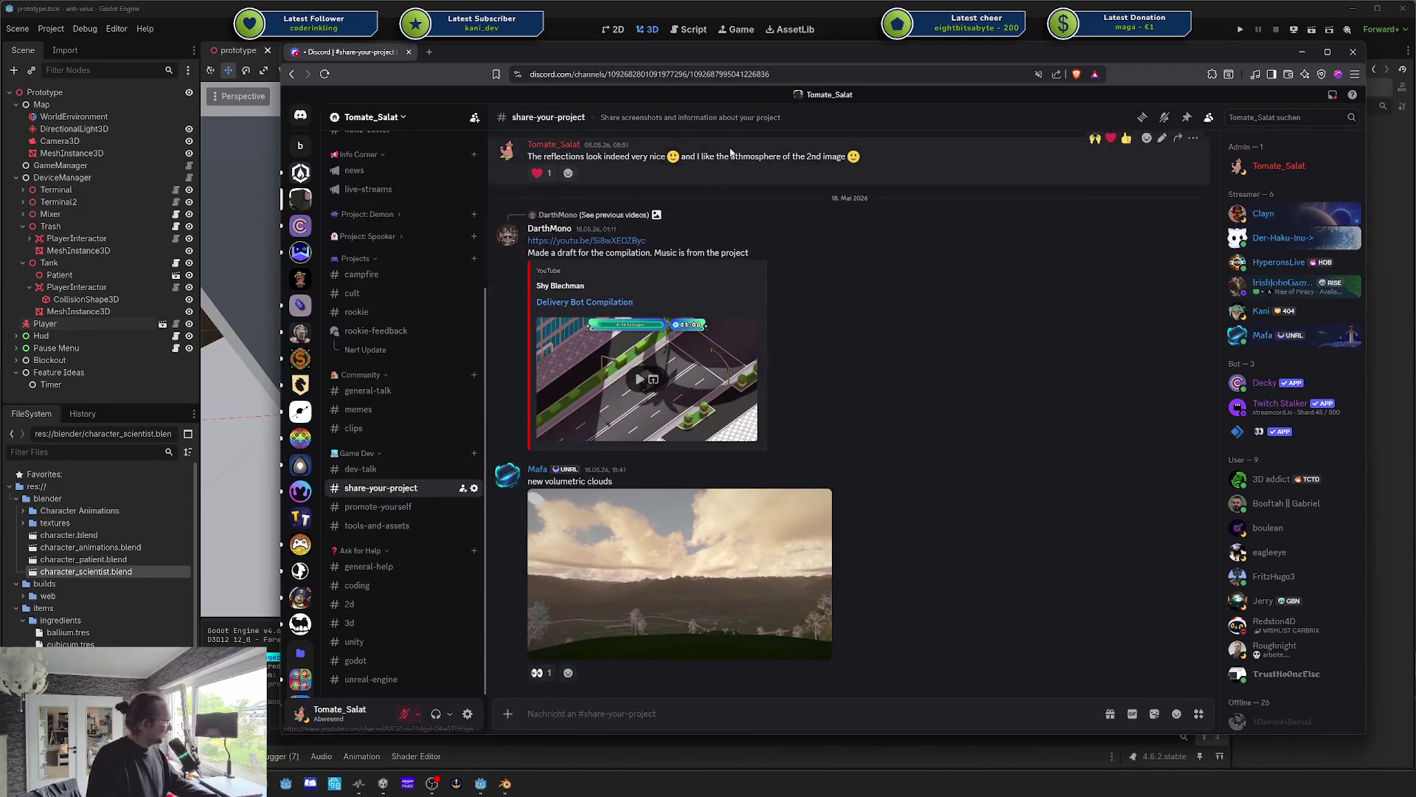
{"action": "key", "text": "super+Down"}
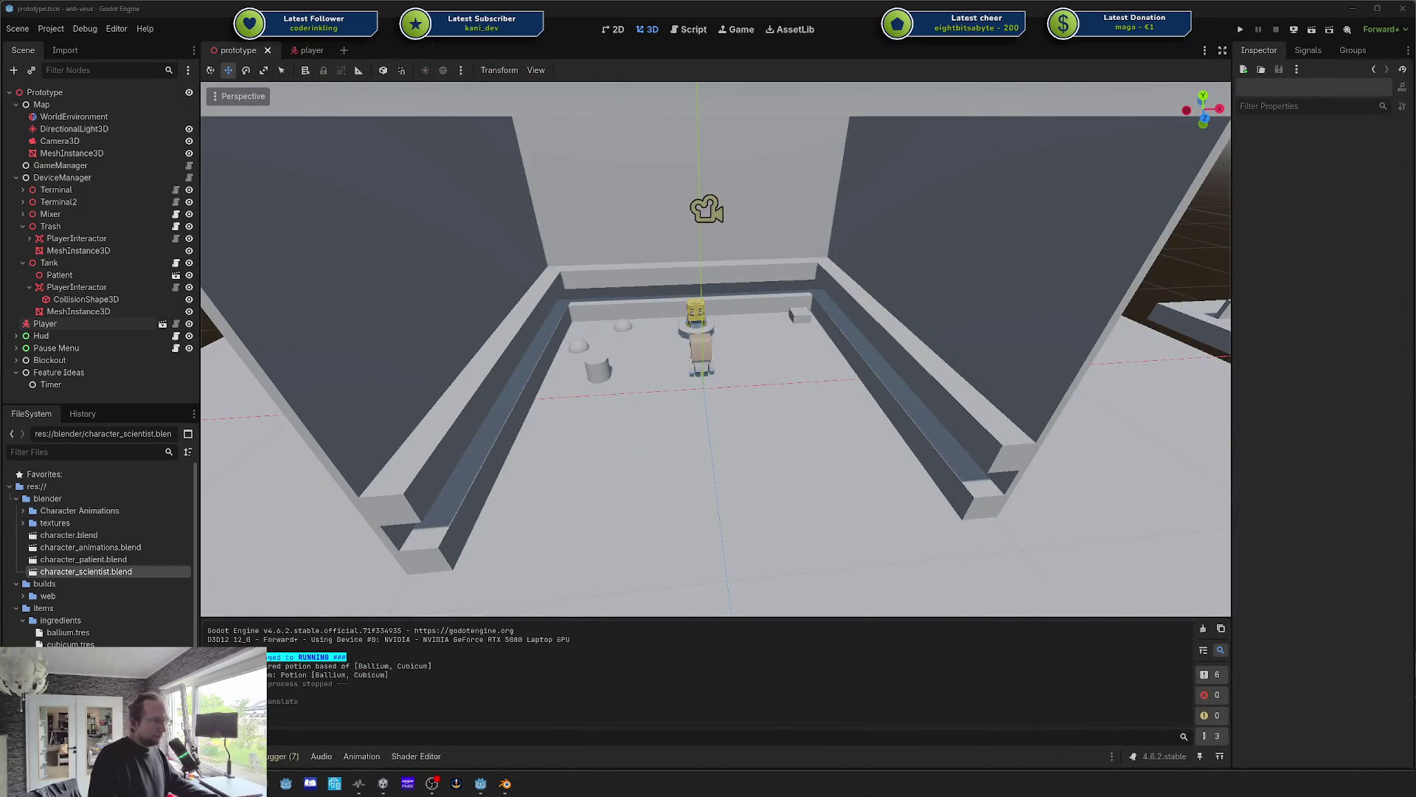
Orbit and zoom around the prototype room in Godot, then switch to Blender.
{"action": "left_click_drag", "start_coordinate": [1111, 228], "coordinate": [959, 303]}
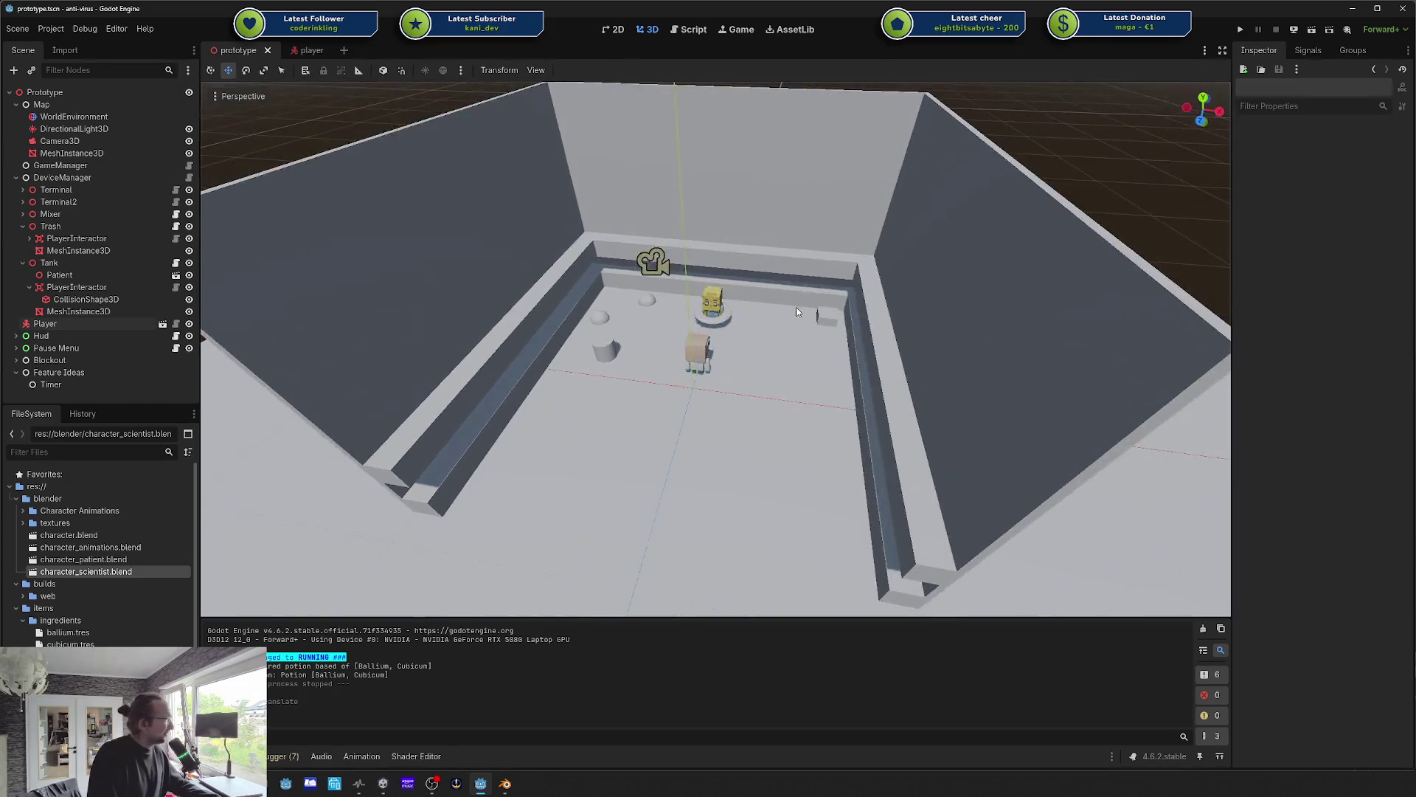
{"action": "scroll", "coordinate": [795, 306], "scroll_direction": "up", "scroll_amount": 3}
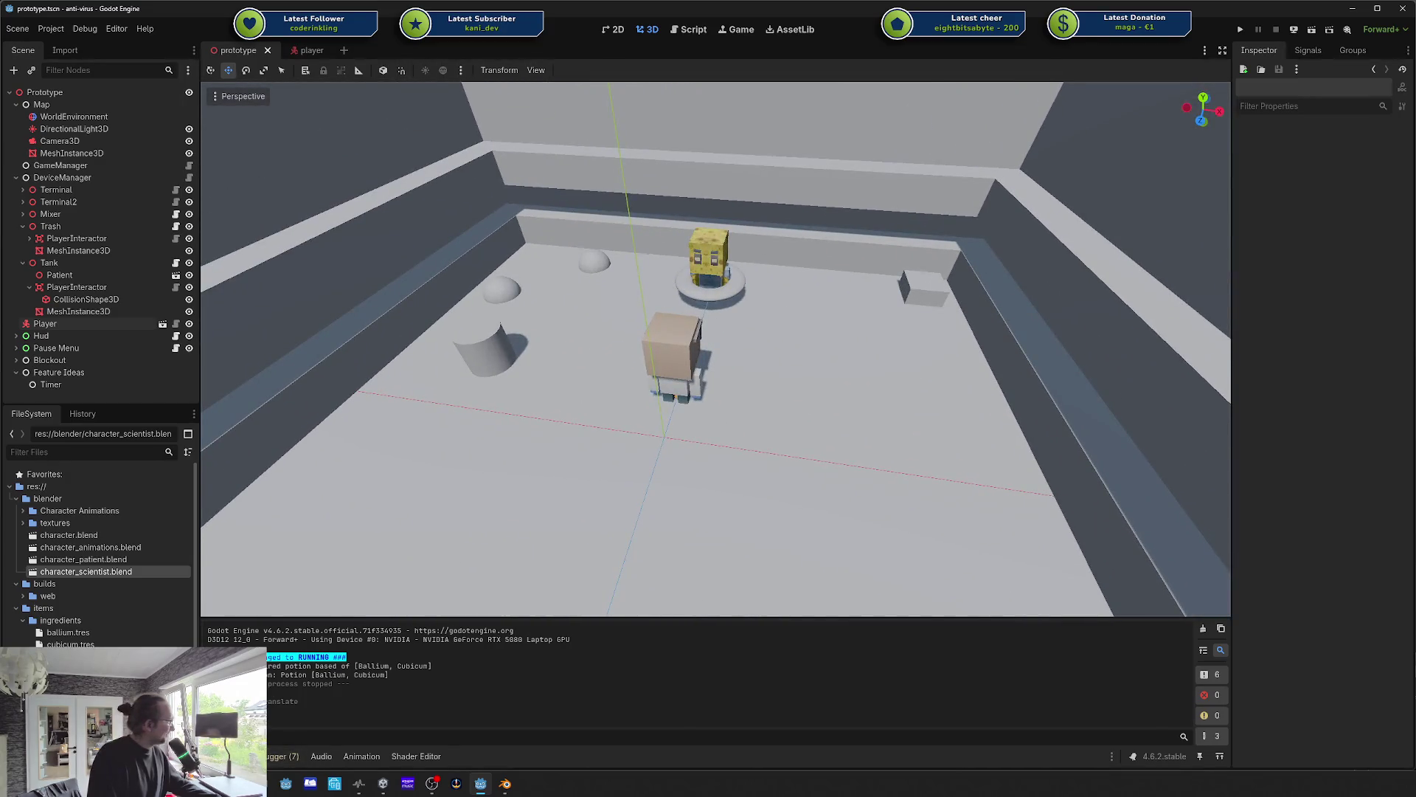
{"action": "left_click", "coordinate": [504, 786]}
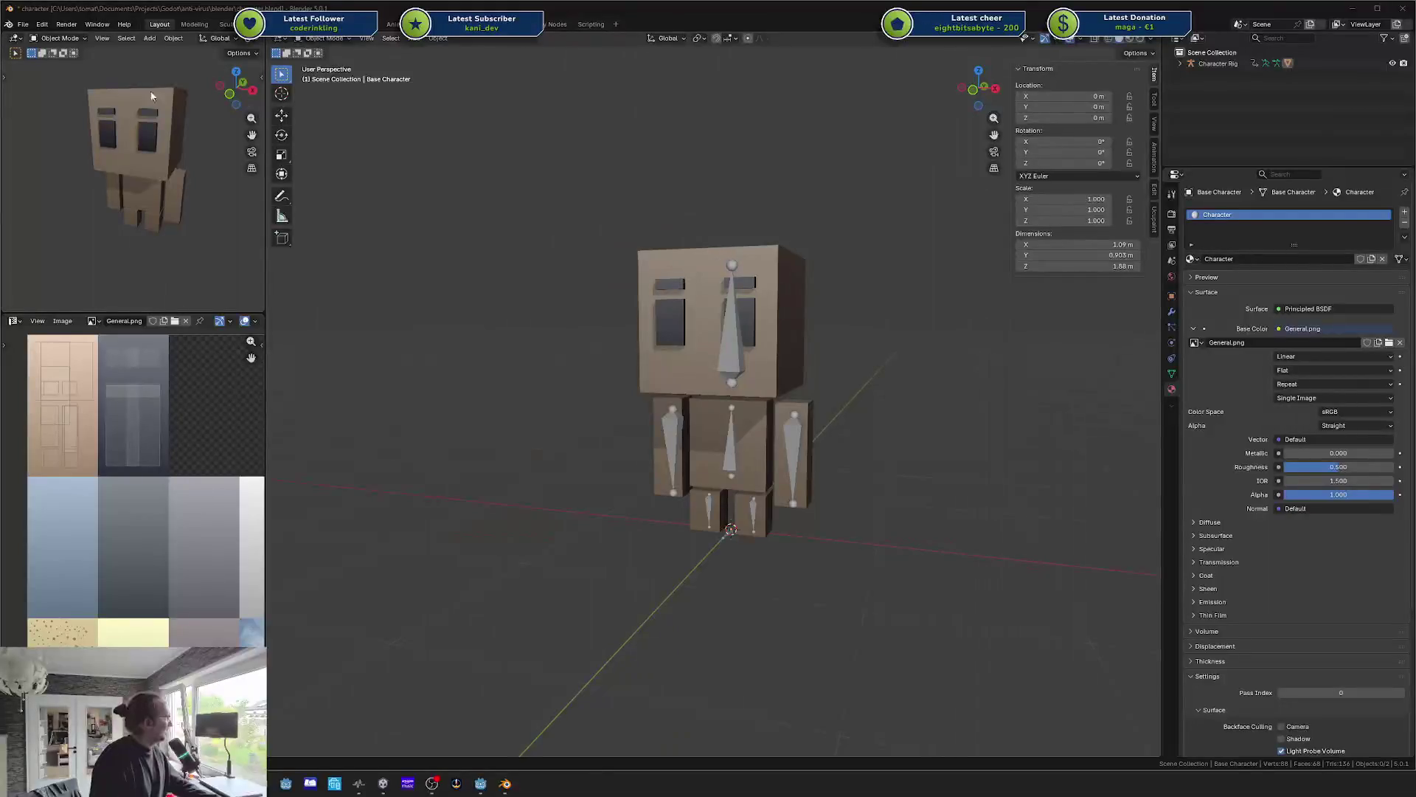
Try opening the recent Gladiator.blend file, discarding unsaved changes.
{"action": "left_click", "coordinate": [24, 25]}
{"action": "mouse_move", "coordinate": [74, 59]}
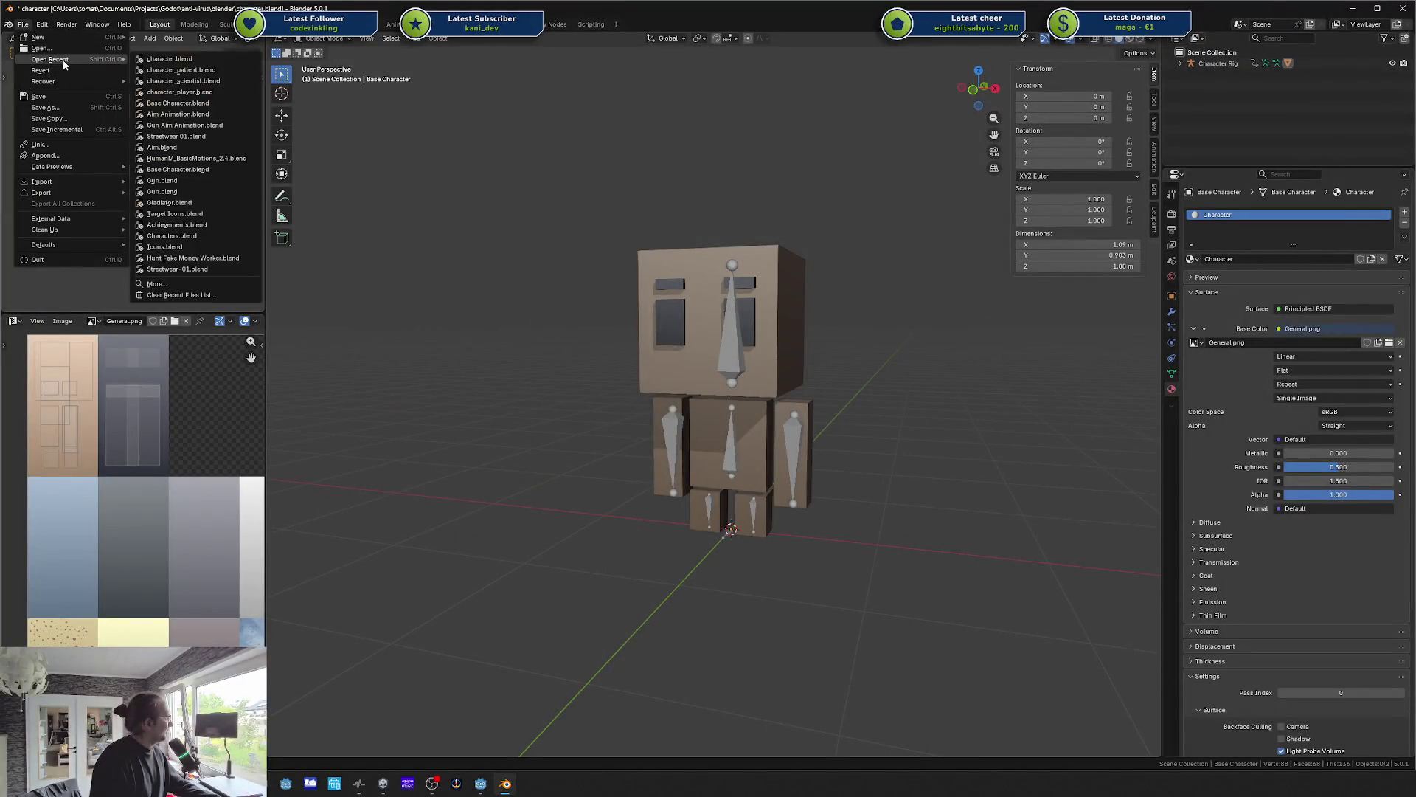
{"action": "left_click", "coordinate": [206, 204]}
{"action": "left_click", "coordinate": [735, 411]}
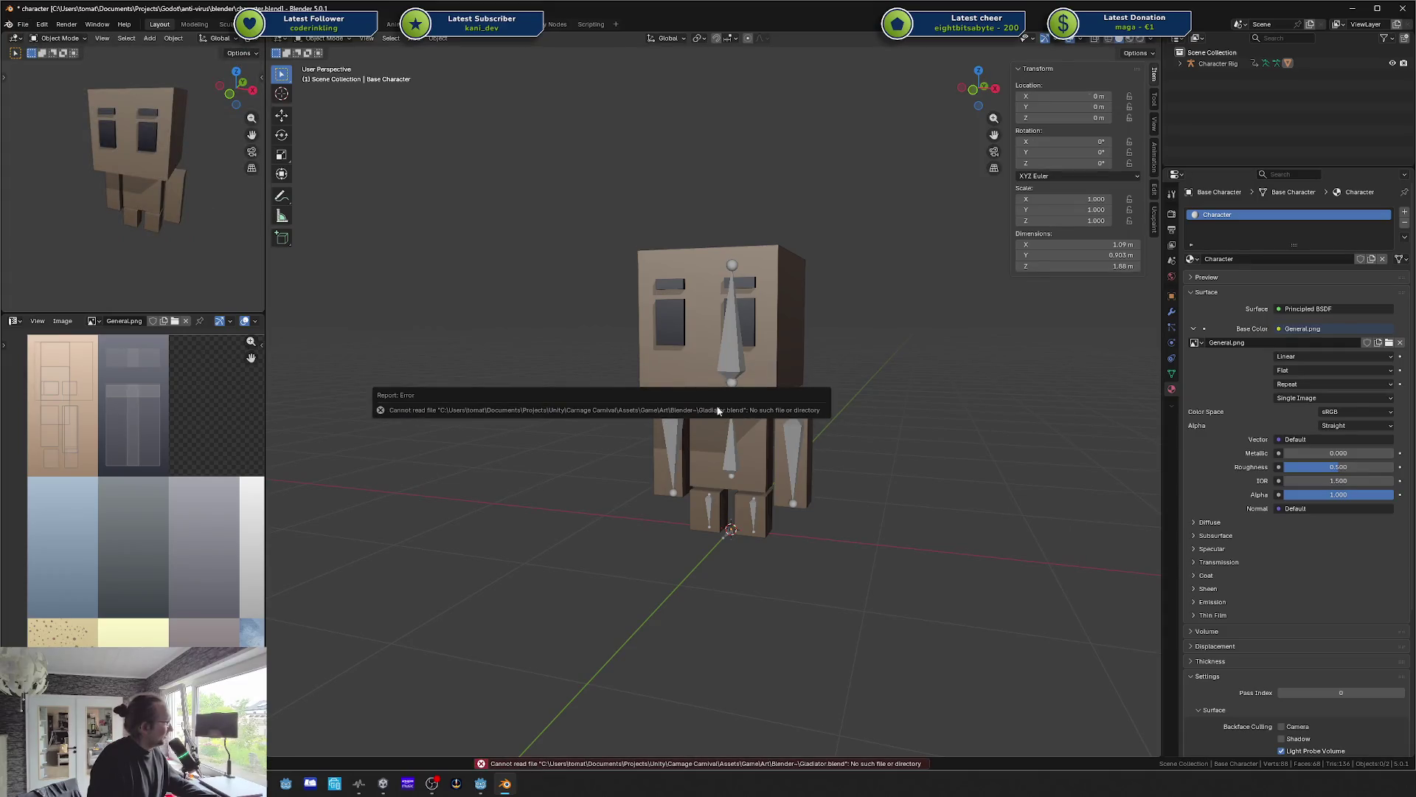
Open the recent Base Character.blend file without saving the current changes.
{"action": "left_click", "coordinate": [22, 24]}
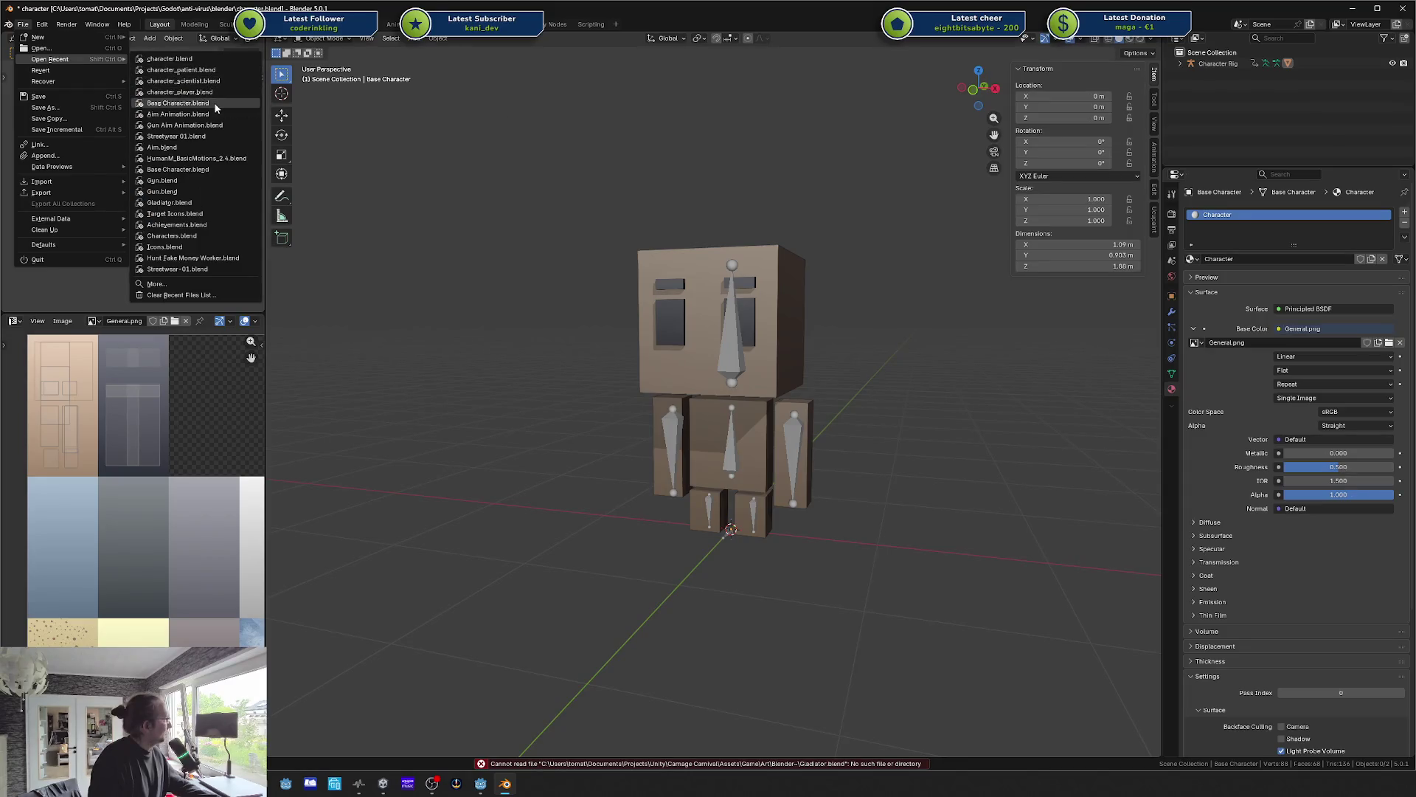
{"action": "left_click", "coordinate": [177, 103]}
{"action": "left_click", "coordinate": [711, 413]}
{"action": "scroll", "coordinate": [811, 295], "scroll_direction": "up", "scroll_amount": 2}
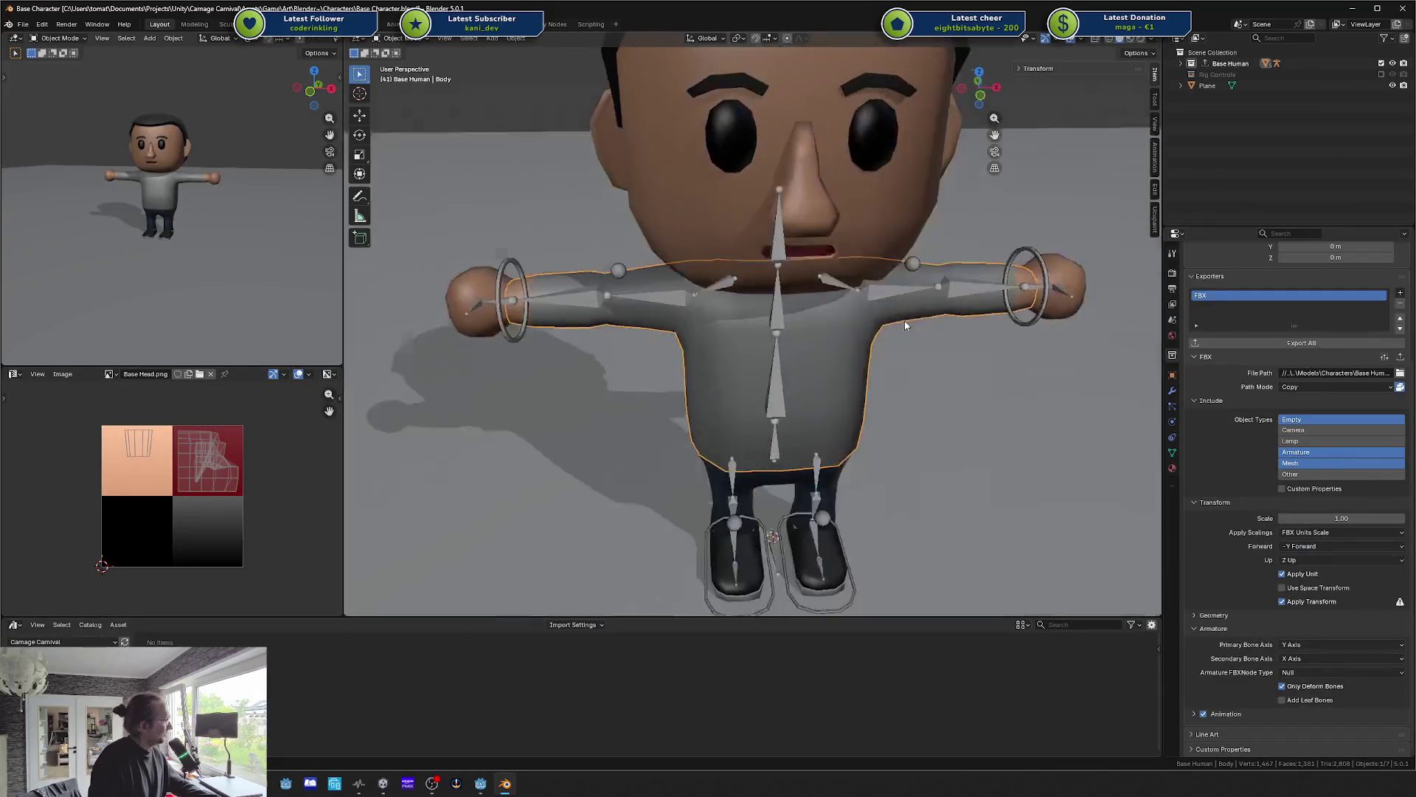
In front view, test-move the head and body with G, cancelling each move.
{"action": "scroll", "coordinate": [891, 304], "scroll_direction": "down", "scroll_amount": 5}
{"action": "scroll", "coordinate": [866, 229], "scroll_direction": "up", "scroll_amount": 2}
{"action": "left_click", "coordinate": [866, 229]}
{"action": "scroll", "coordinate": [863, 247], "scroll_direction": "up", "scroll_amount": 3}
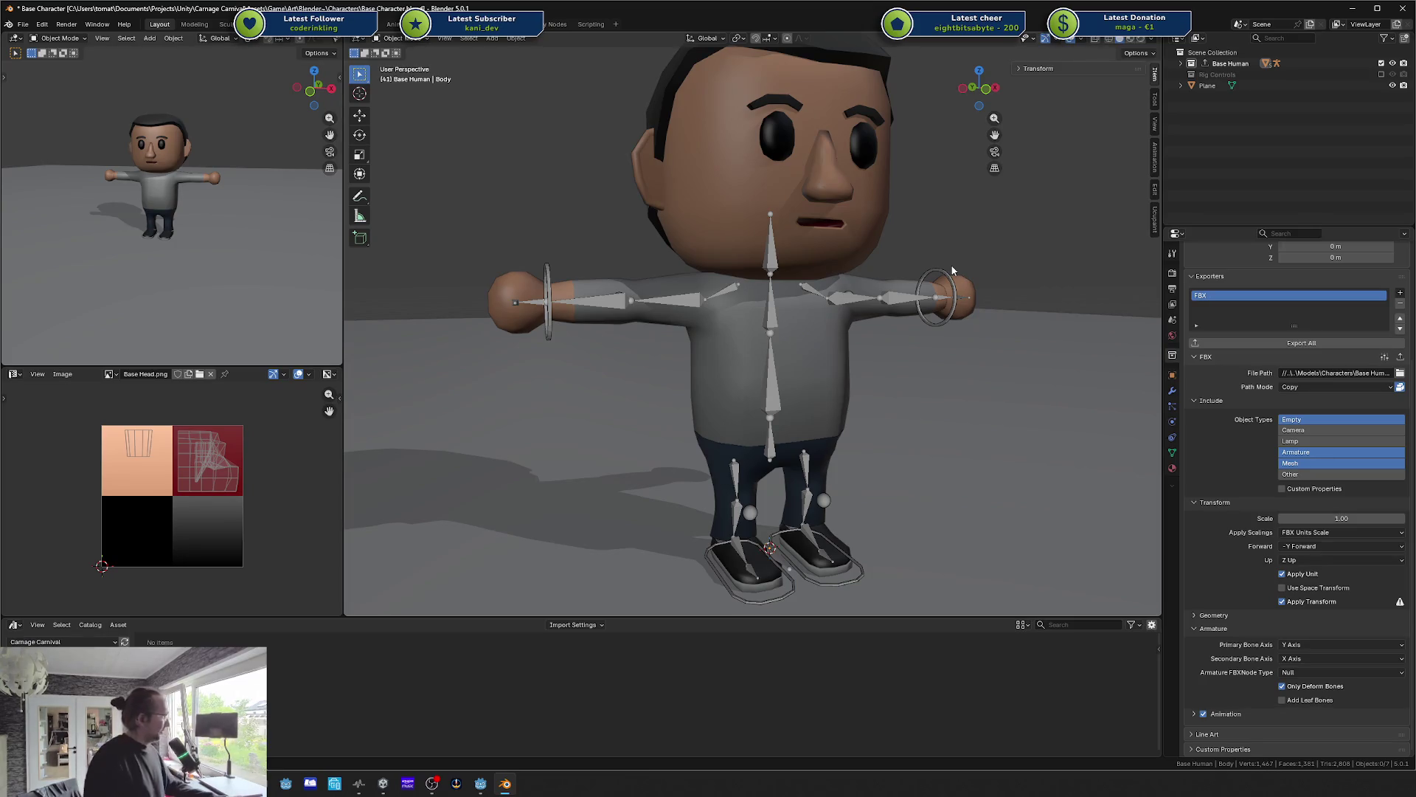
{"action": "left_click_drag", "start_coordinate": [952, 270], "coordinate": [901, 278]}
{"action": "key", "text": "KP_1"}
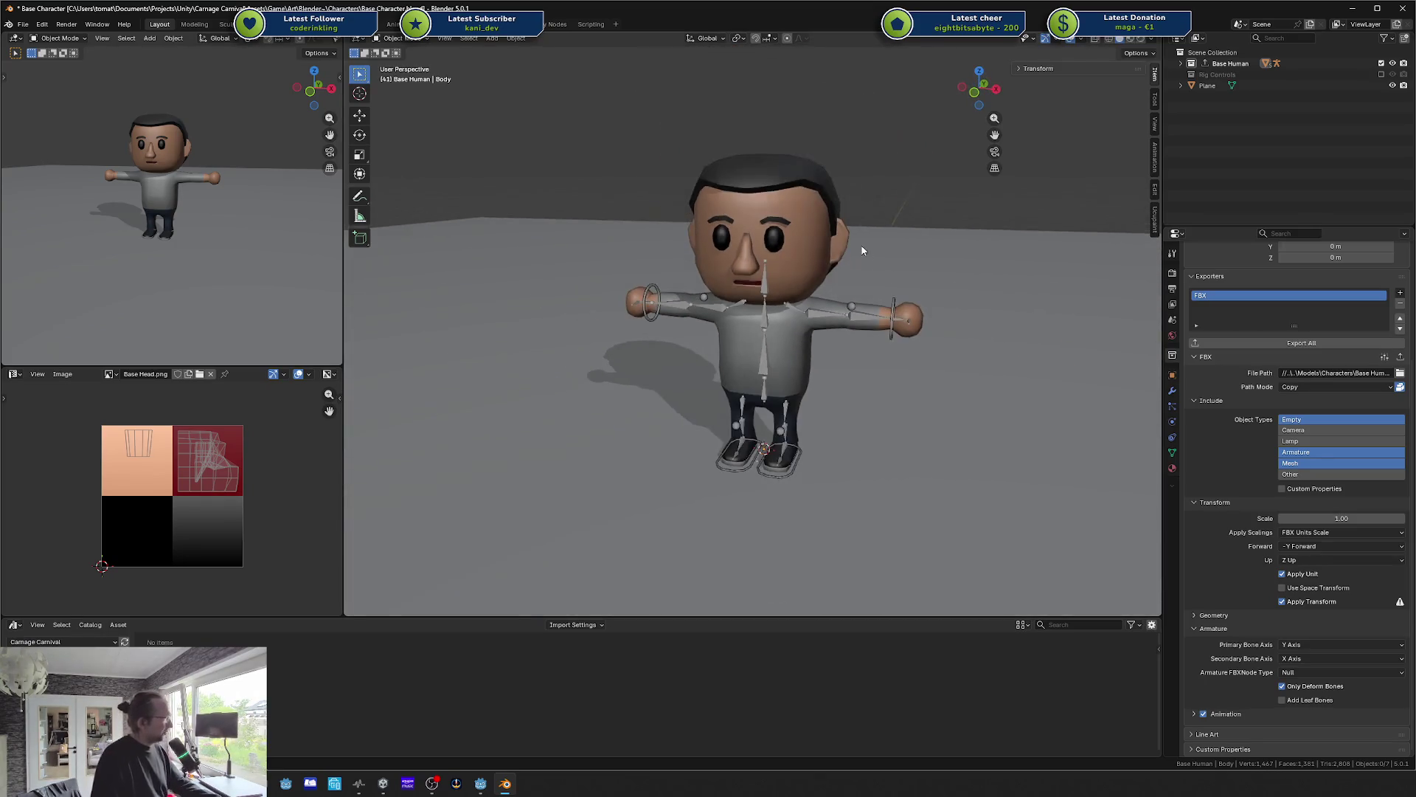
{"action": "left_click", "coordinate": [822, 240]}
{"action": "scroll", "coordinate": [825, 235], "scroll_direction": "up", "scroll_amount": 2}
{"action": "key", "text": "g"}
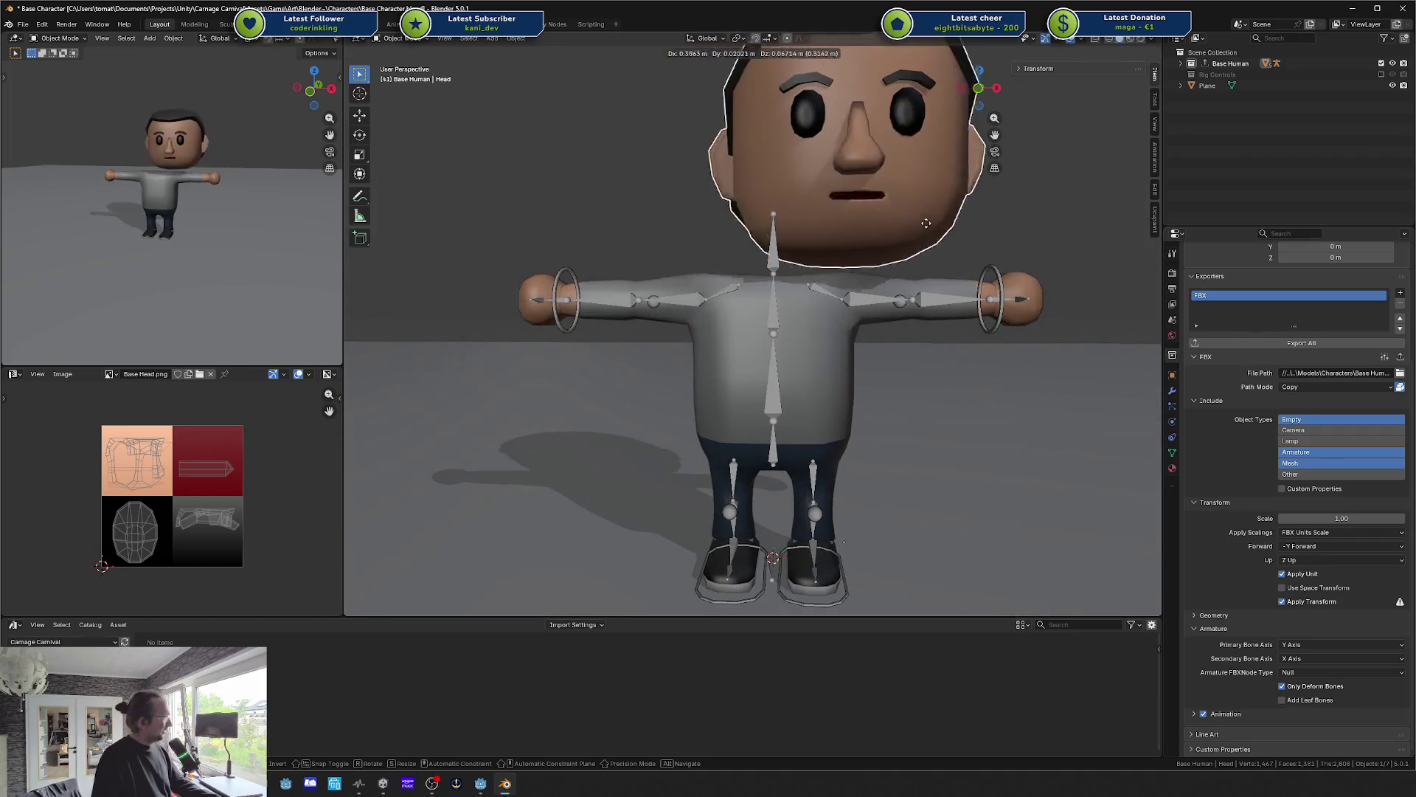
{"action": "key", "text": "Escape"}
{"action": "left_click", "coordinate": [848, 354]}
{"action": "key", "text": "g"}
{"action": "key", "text": "Escape"}
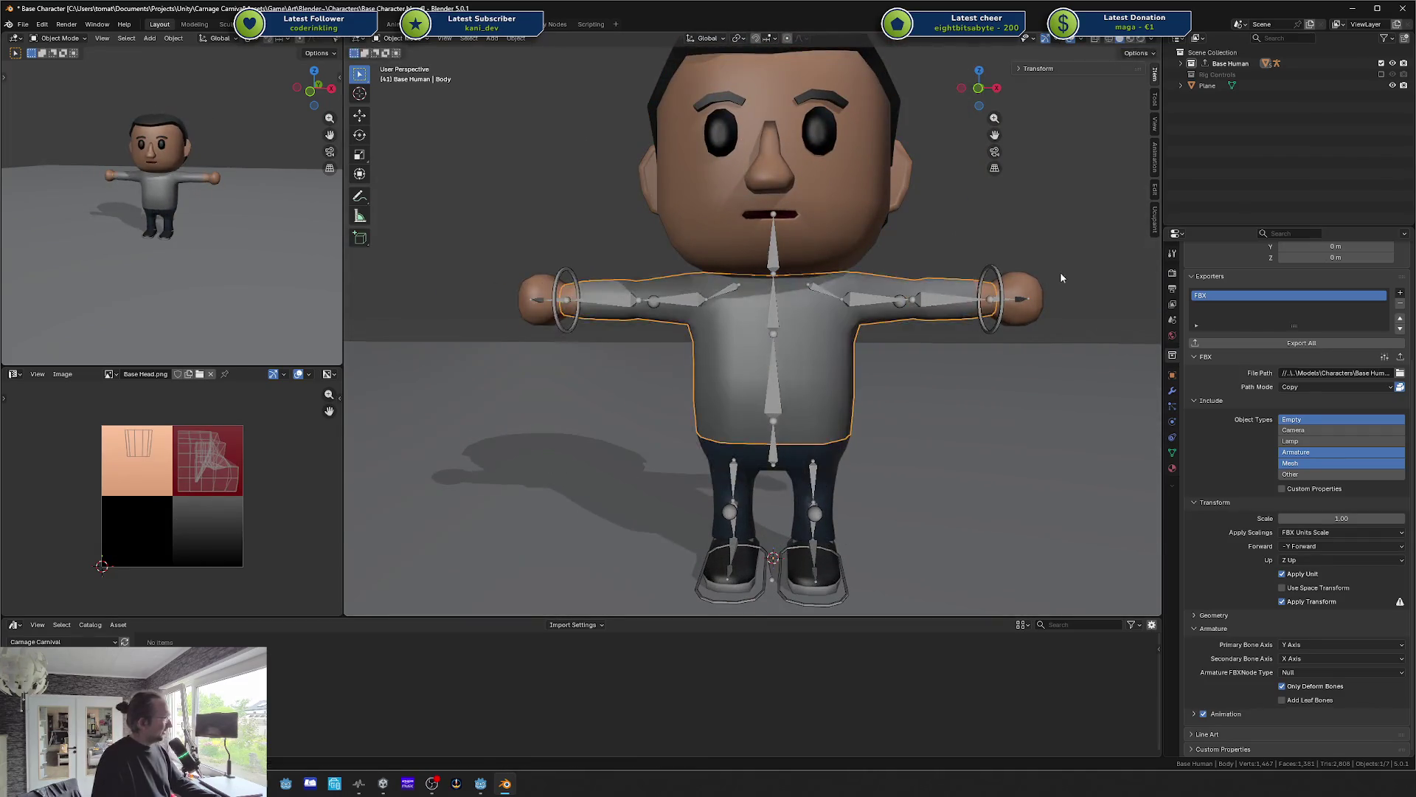
Test the hands, legs and shoes against the rig with cancelled grab moves.
{"action": "left_click", "coordinate": [1033, 285]}
{"action": "left_click", "coordinate": [826, 448]}
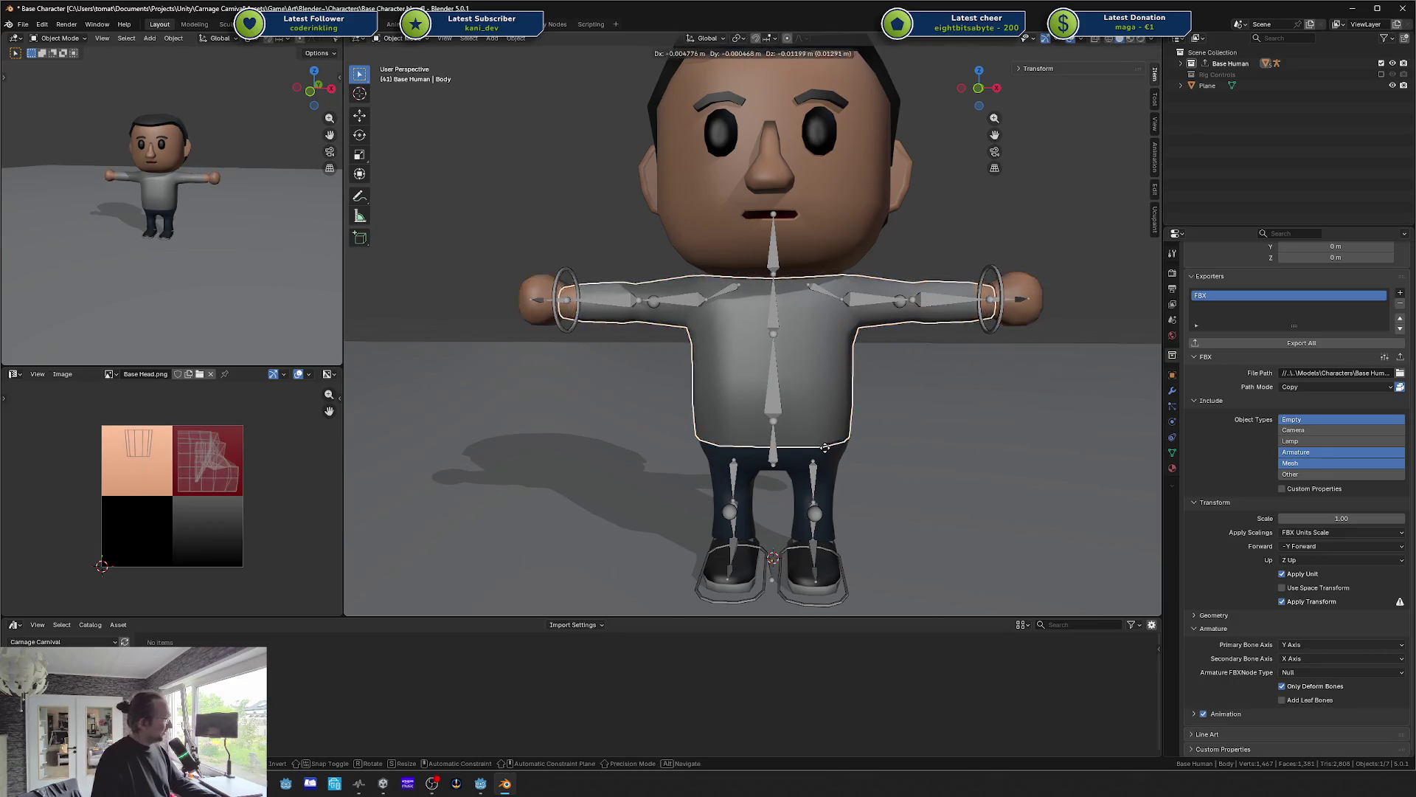
{"action": "left_click", "coordinate": [784, 455]}
{"action": "key", "text": "g"}
{"action": "key", "text": "Escape"}
{"action": "left_click", "coordinate": [828, 580]}
{"action": "key", "text": "g"}
{"action": "key", "text": "Escape"}
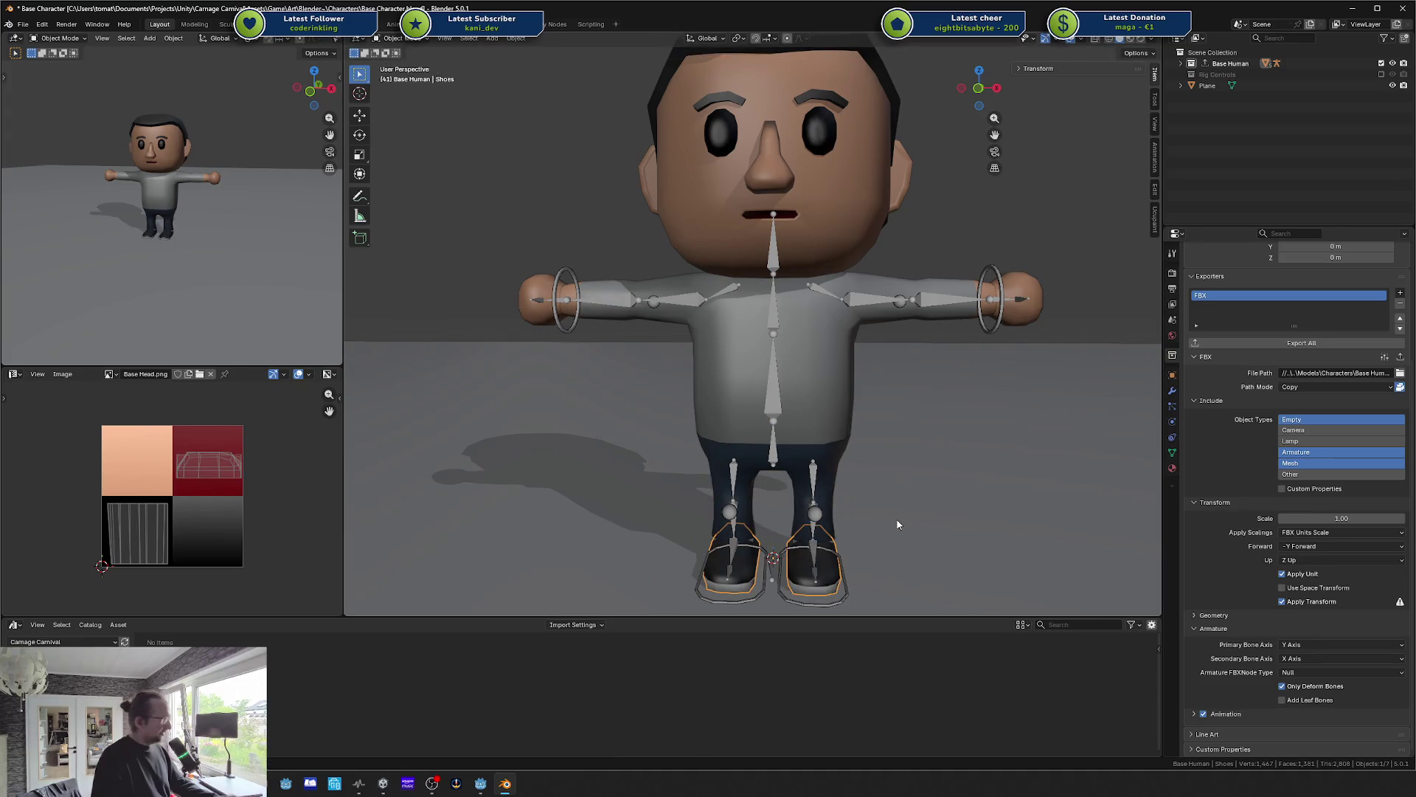
Orbit and zoom around the Base Human model to inspect it from several angles.
{"action": "scroll", "coordinate": [884, 354], "scroll_direction": "down", "scroll_amount": 6}
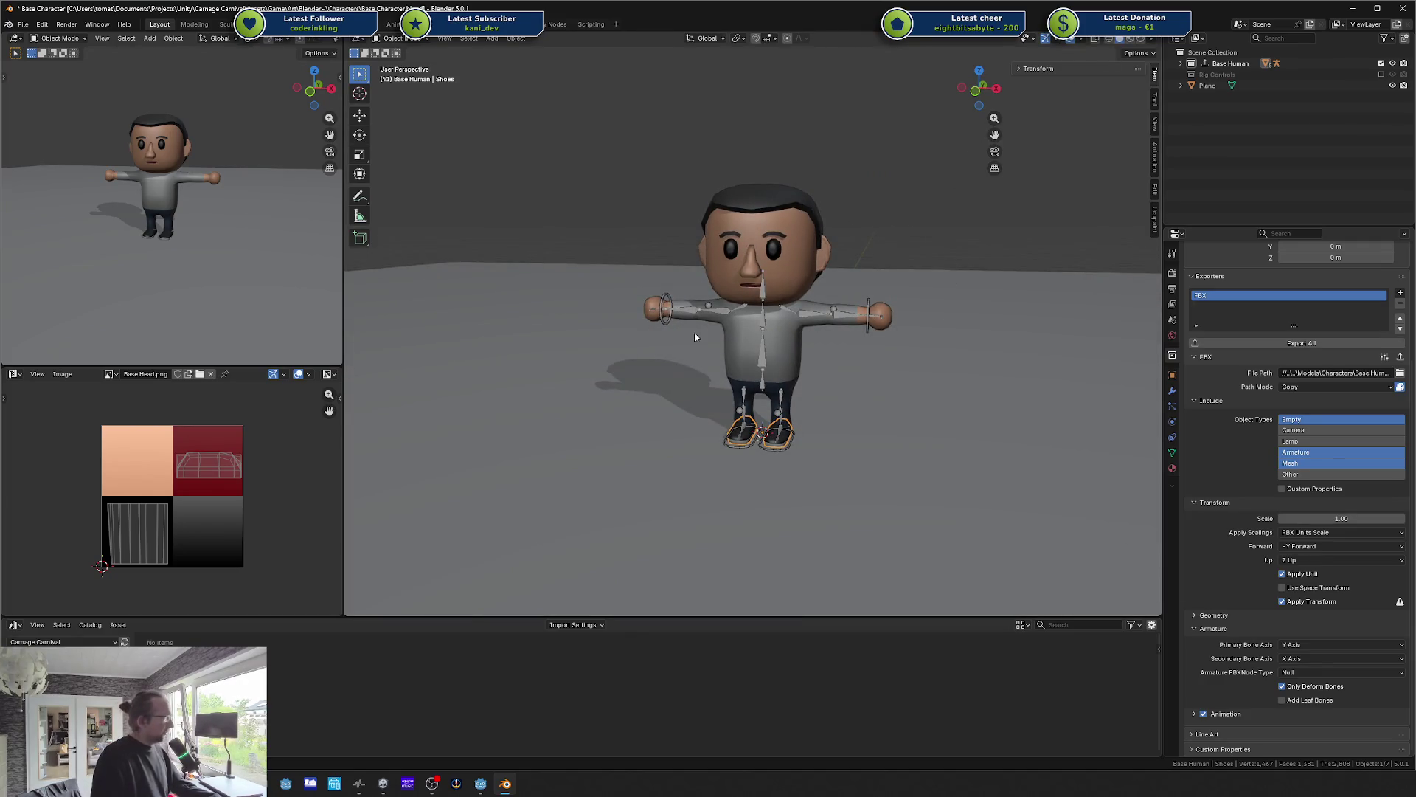
{"action": "mouse_move", "coordinate": [693, 332]}
{"action": "left_mouse_down"}
{"action": "mouse_move", "coordinate": [773, 317]}
{"action": "mouse_move", "coordinate": [878, 269]}
{"action": "mouse_move", "coordinate": [858, 308]}
{"action": "left_mouse_up"}
{"action": "left_click", "coordinate": [860, 302]}
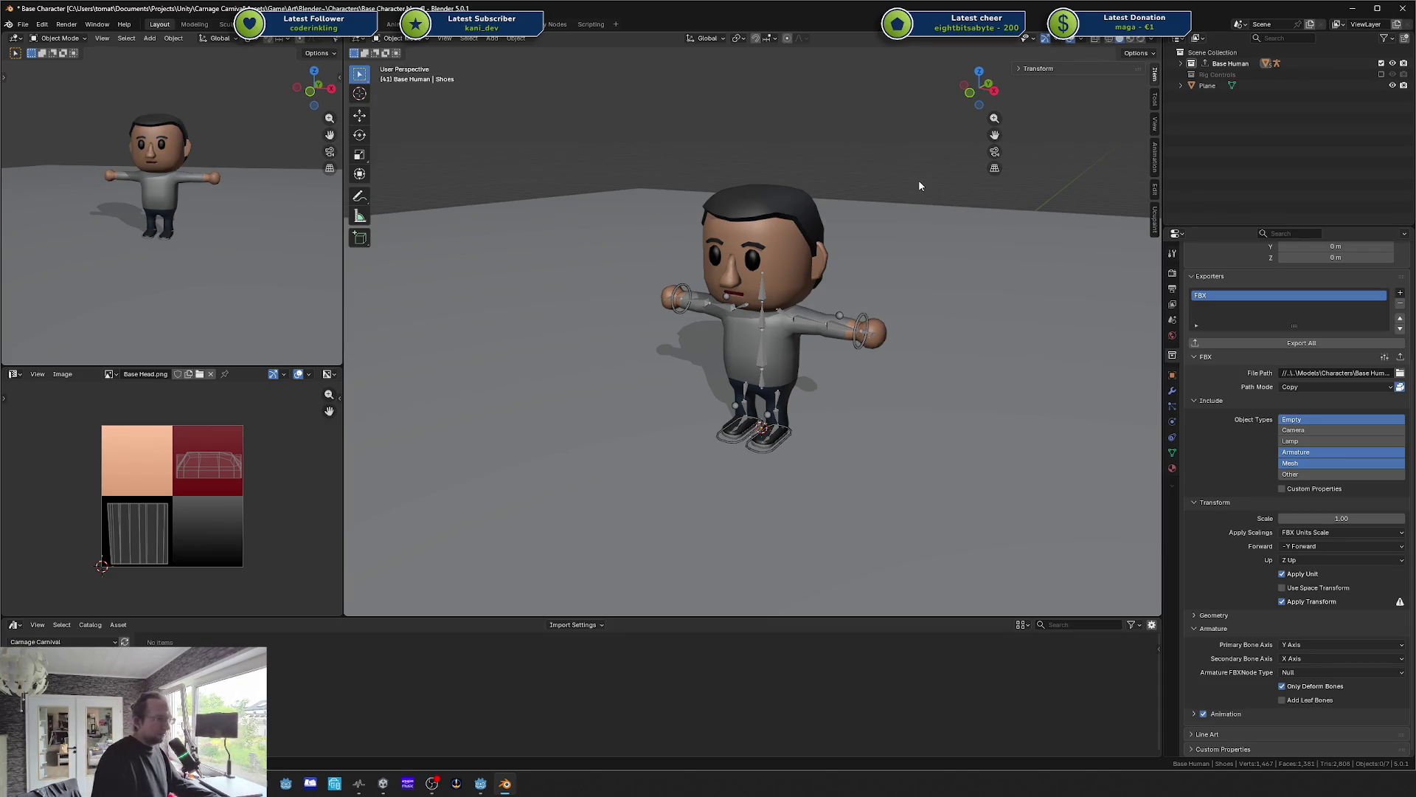
{"action": "left_click_drag", "start_coordinate": [920, 169], "coordinate": [899, 181]}
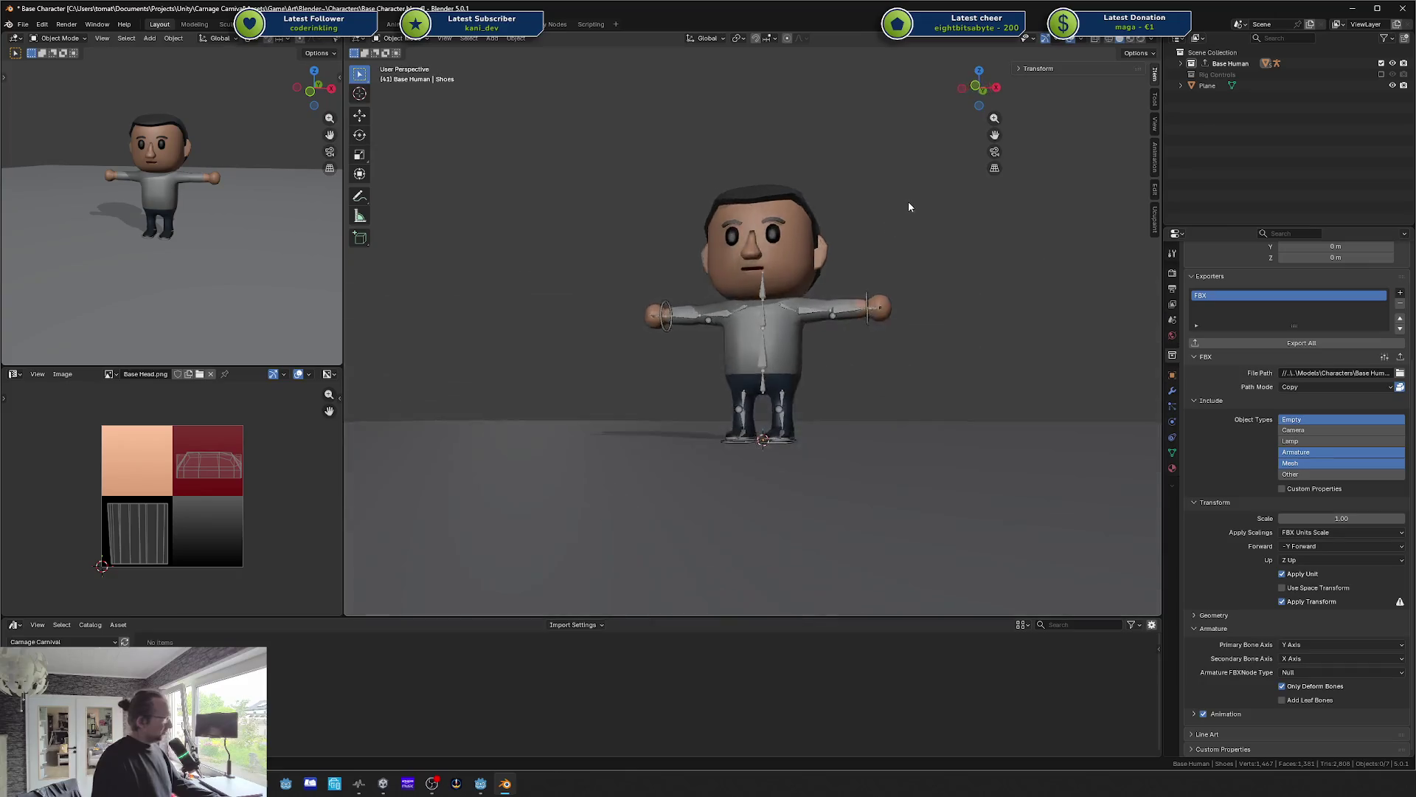
{"action": "scroll", "coordinate": [889, 229], "scroll_direction": "up", "scroll_amount": 5}
{"action": "left_click_drag", "start_coordinate": [887, 225], "coordinate": [835, 210]}
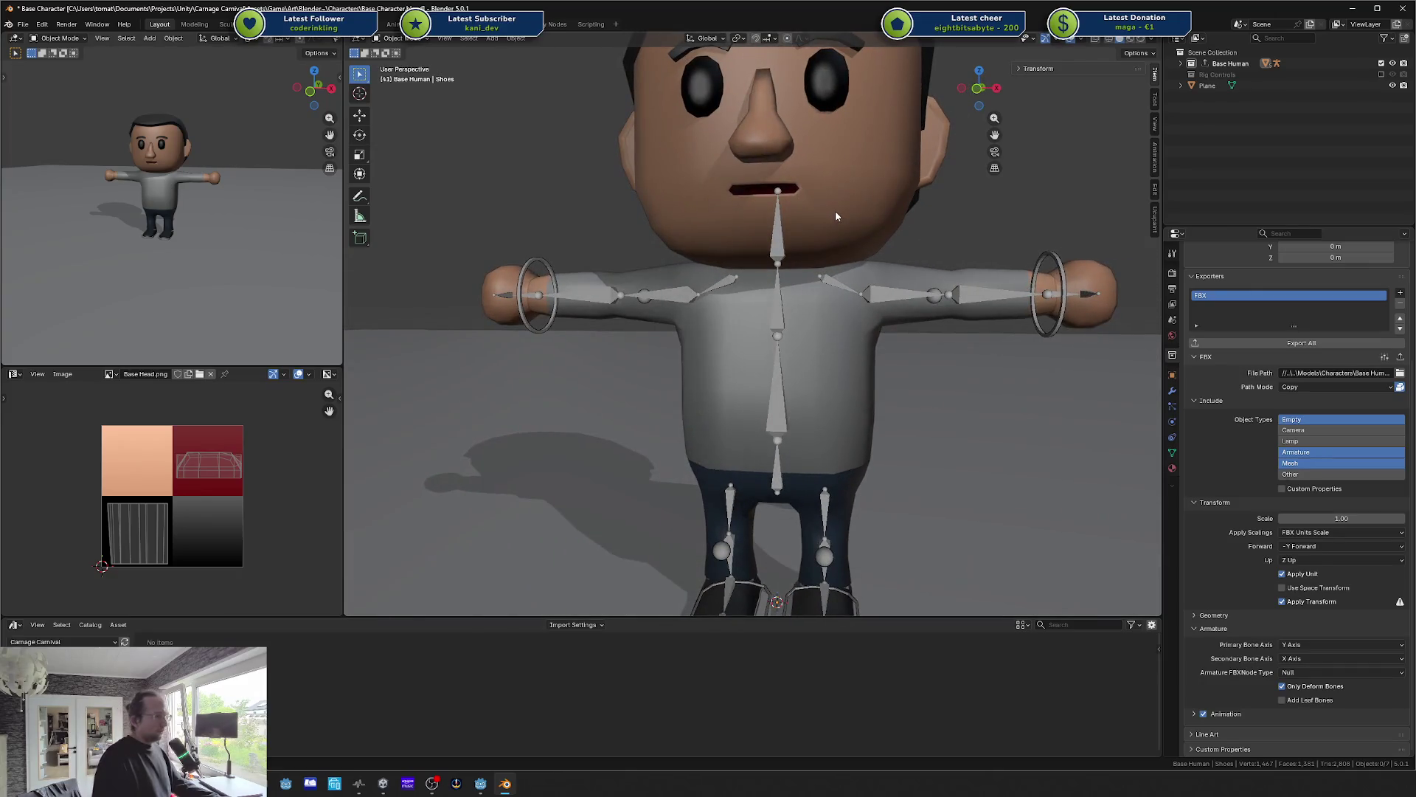
{"action": "scroll", "coordinate": [835, 210], "scroll_direction": "down", "scroll_amount": 4}
{"action": "mouse_move", "coordinate": [900, 206]}
{"action": "left_mouse_down"}
{"action": "mouse_move", "coordinate": [724, 187]}
{"action": "mouse_move", "coordinate": [810, 196]}
{"action": "mouse_move", "coordinate": [803, 137]}
{"action": "mouse_move", "coordinate": [600, 157]}
{"action": "mouse_move", "coordinate": [499, 212]}
{"action": "mouse_move", "coordinate": [829, 210]}
{"action": "mouse_move", "coordinate": [808, 228]}
{"action": "mouse_move", "coordinate": [812, 257]}
{"action": "mouse_move", "coordinate": [760, 249]}
{"action": "left_mouse_up"}
{"action": "scroll", "coordinate": [817, 245], "scroll_direction": "up", "scroll_amount": 5}
Check the head and body from the front view, then quit Blender without saving.
{"action": "left_click", "coordinate": [756, 247]}
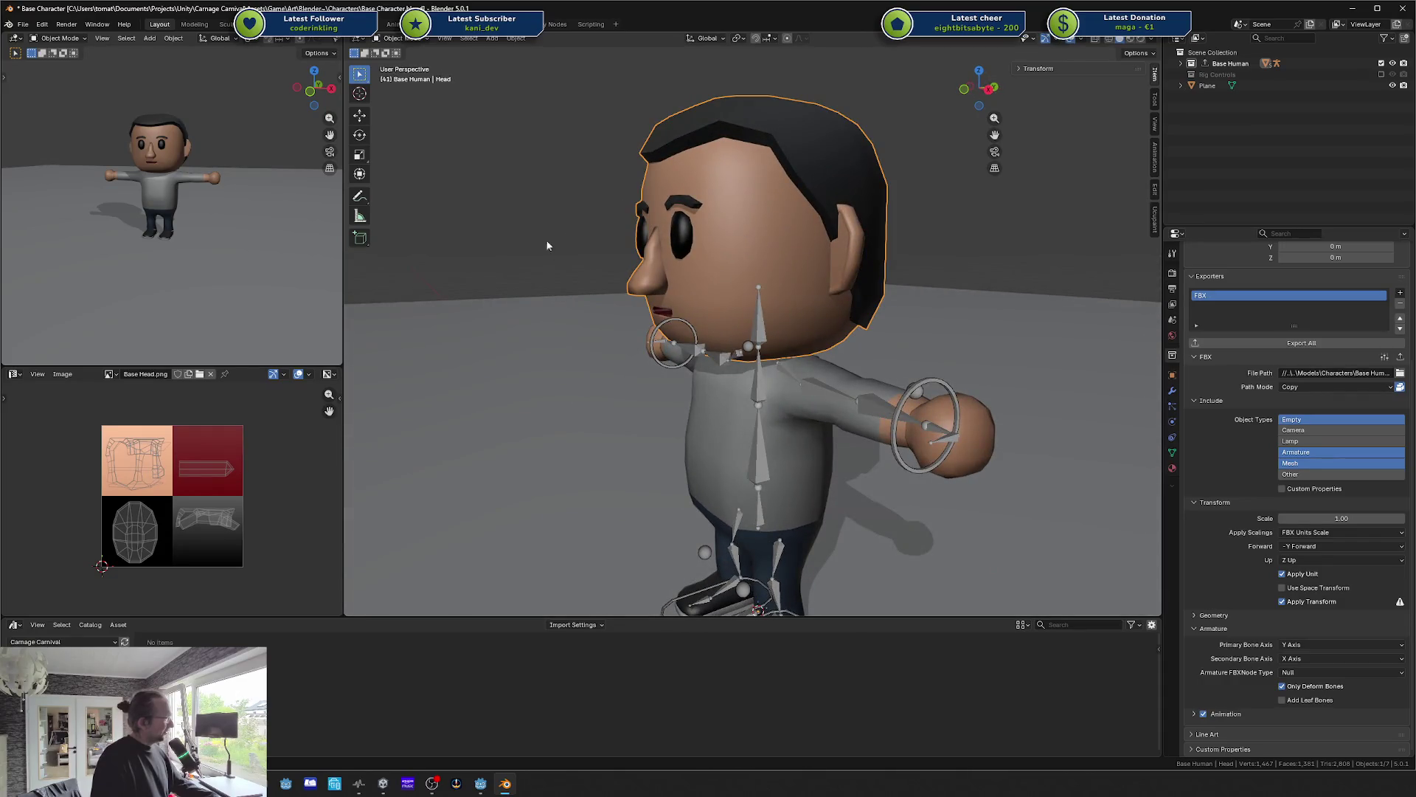
{"action": "scroll", "coordinate": [547, 245], "scroll_direction": "down", "scroll_amount": 4}
{"action": "left_click", "coordinate": [760, 412]}
{"action": "left_click", "coordinate": [690, 199]}
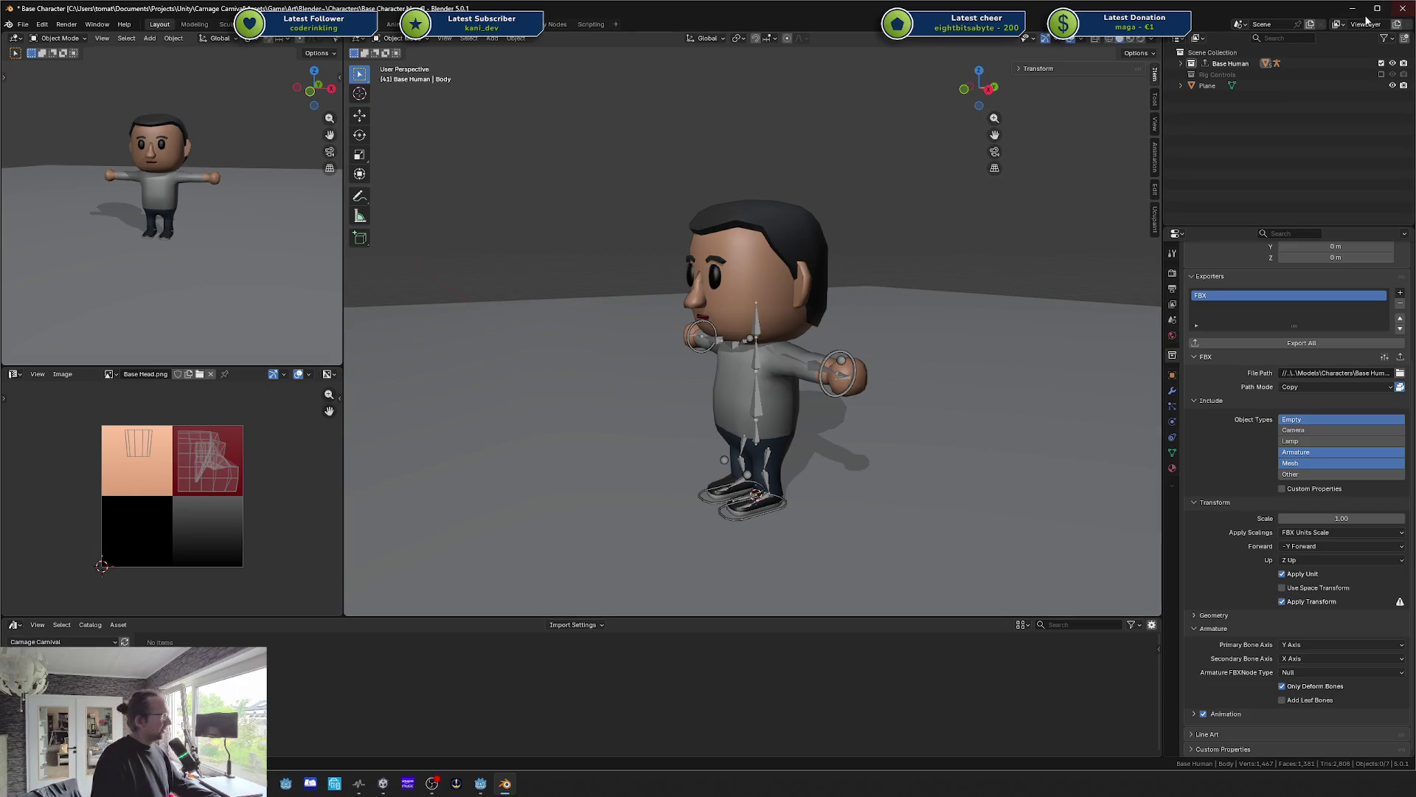
{"action": "key", "text": "KP_1"}
{"action": "scroll", "coordinate": [892, 273], "scroll_direction": "up", "scroll_amount": 3}
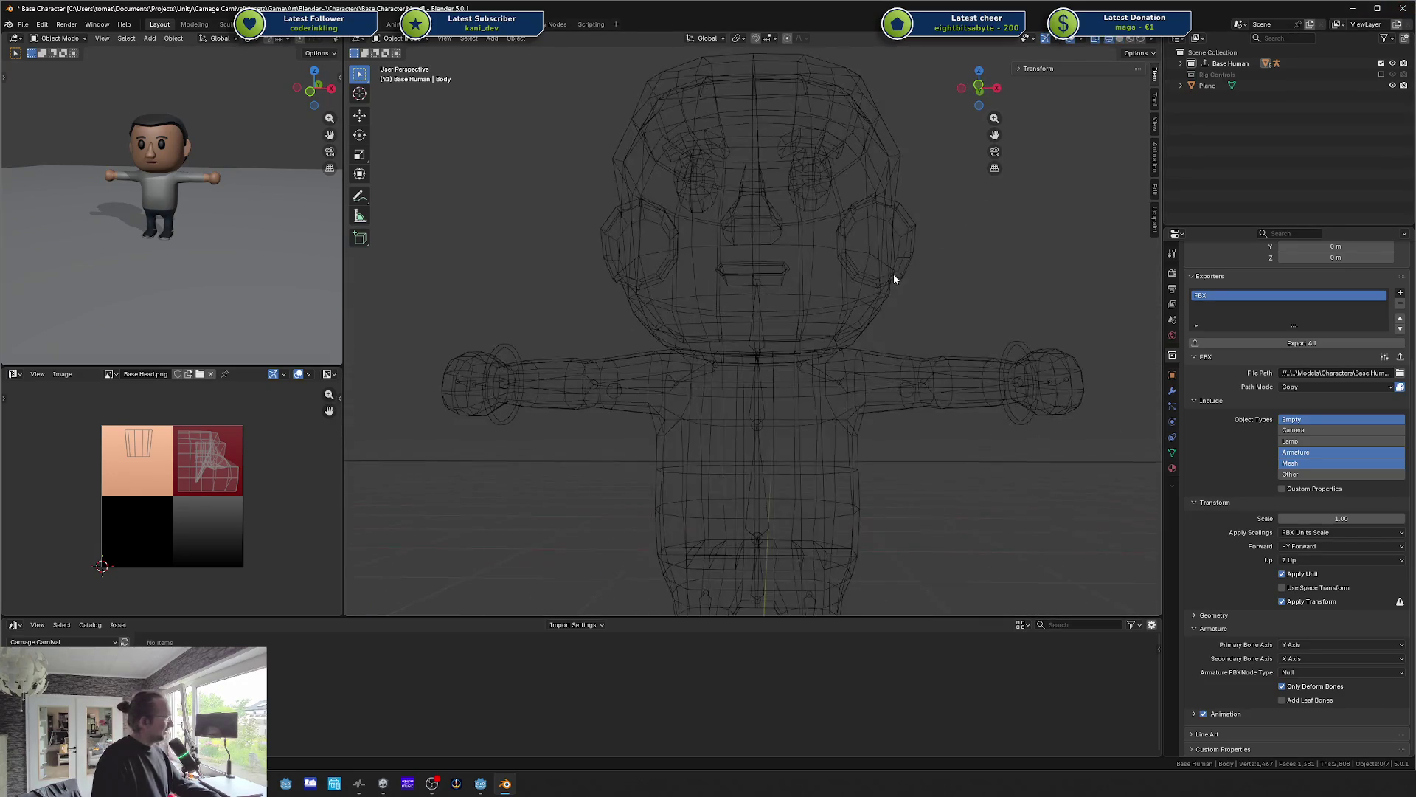
{"action": "left_click_drag", "start_coordinate": [897, 274], "coordinate": [891, 284]}
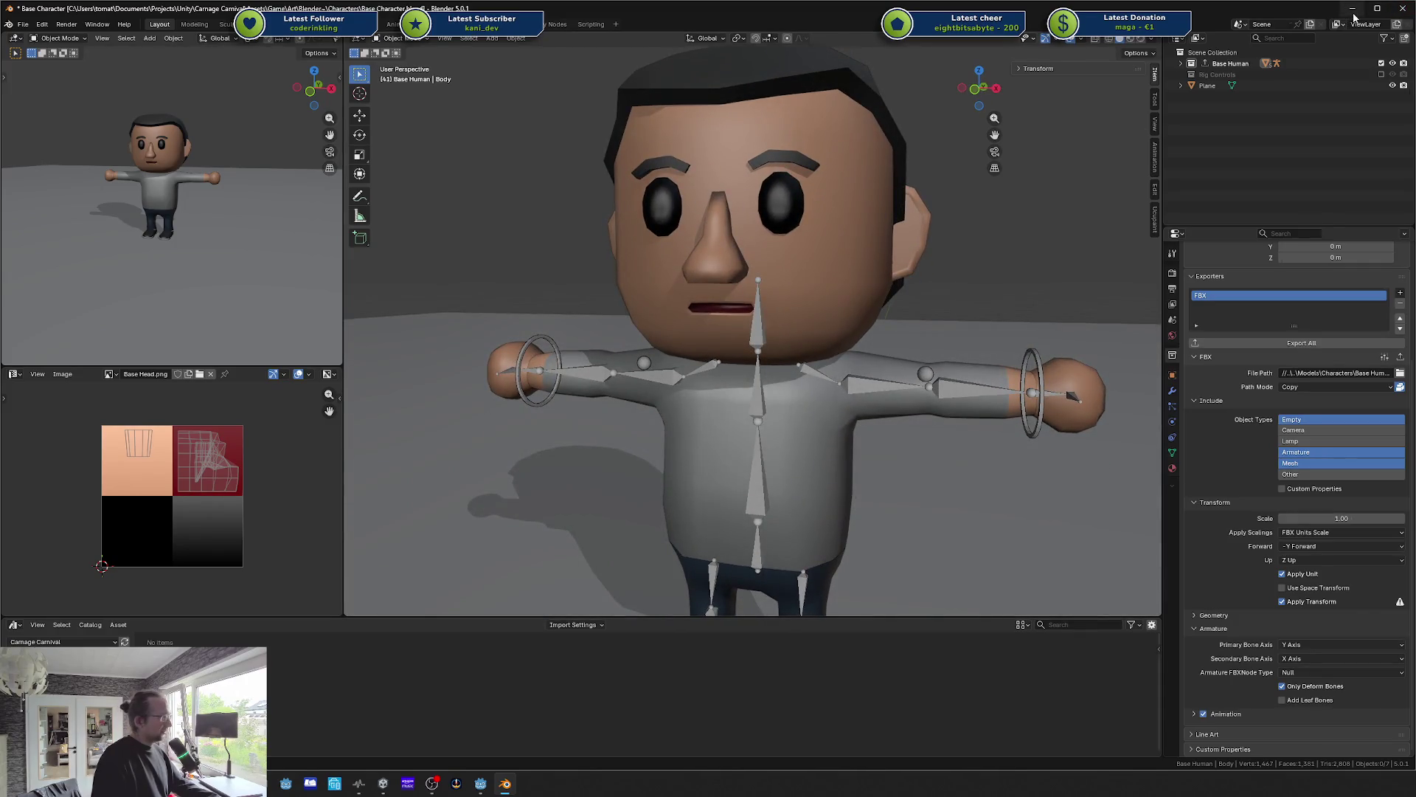
{"action": "left_click", "coordinate": [1402, 8]}
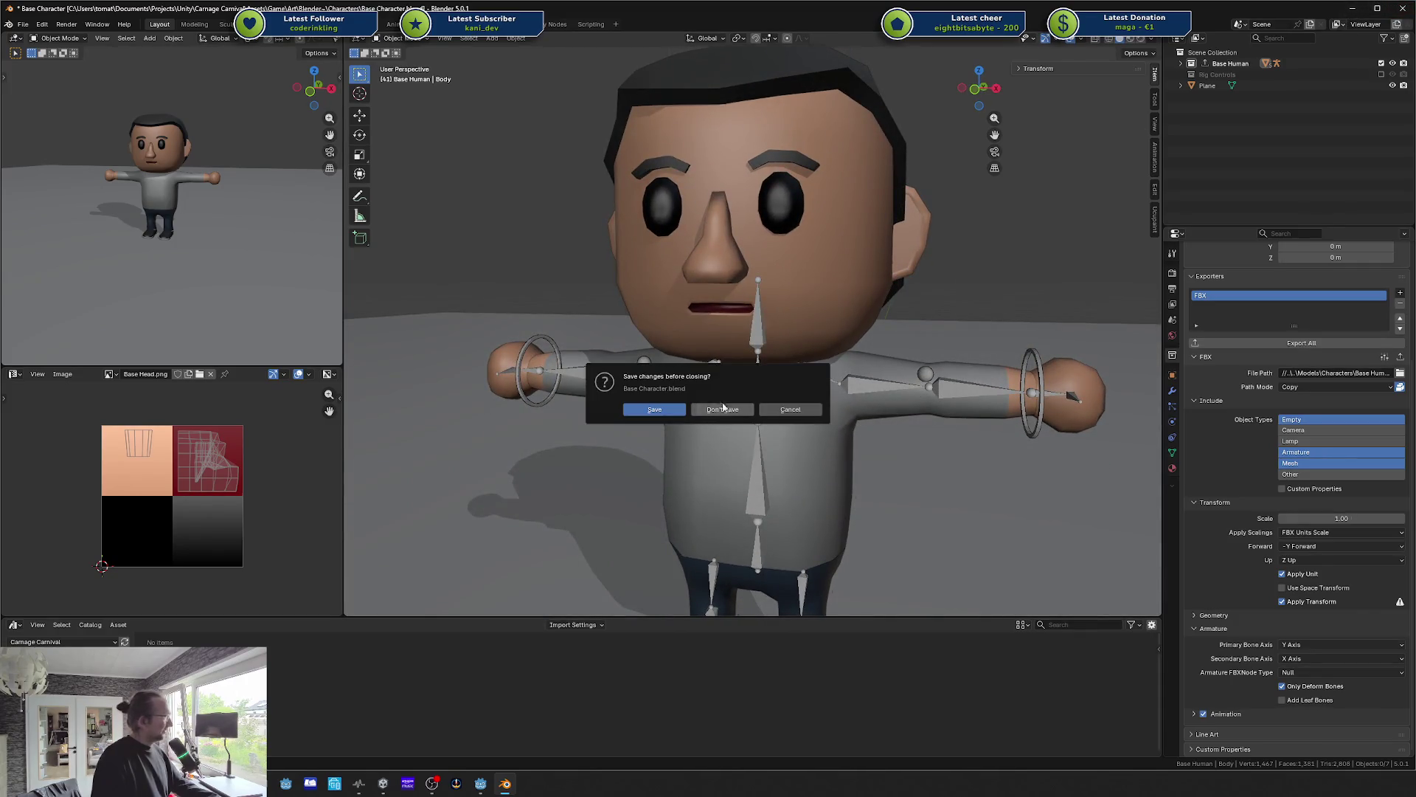
{"action": "left_click", "coordinate": [722, 408]}
Zoom the Godot viewport in on the scientist, then drag the itch.io browser window over the editor.
{"action": "scroll", "coordinate": [736, 383], "scroll_direction": "up", "scroll_amount": 10}
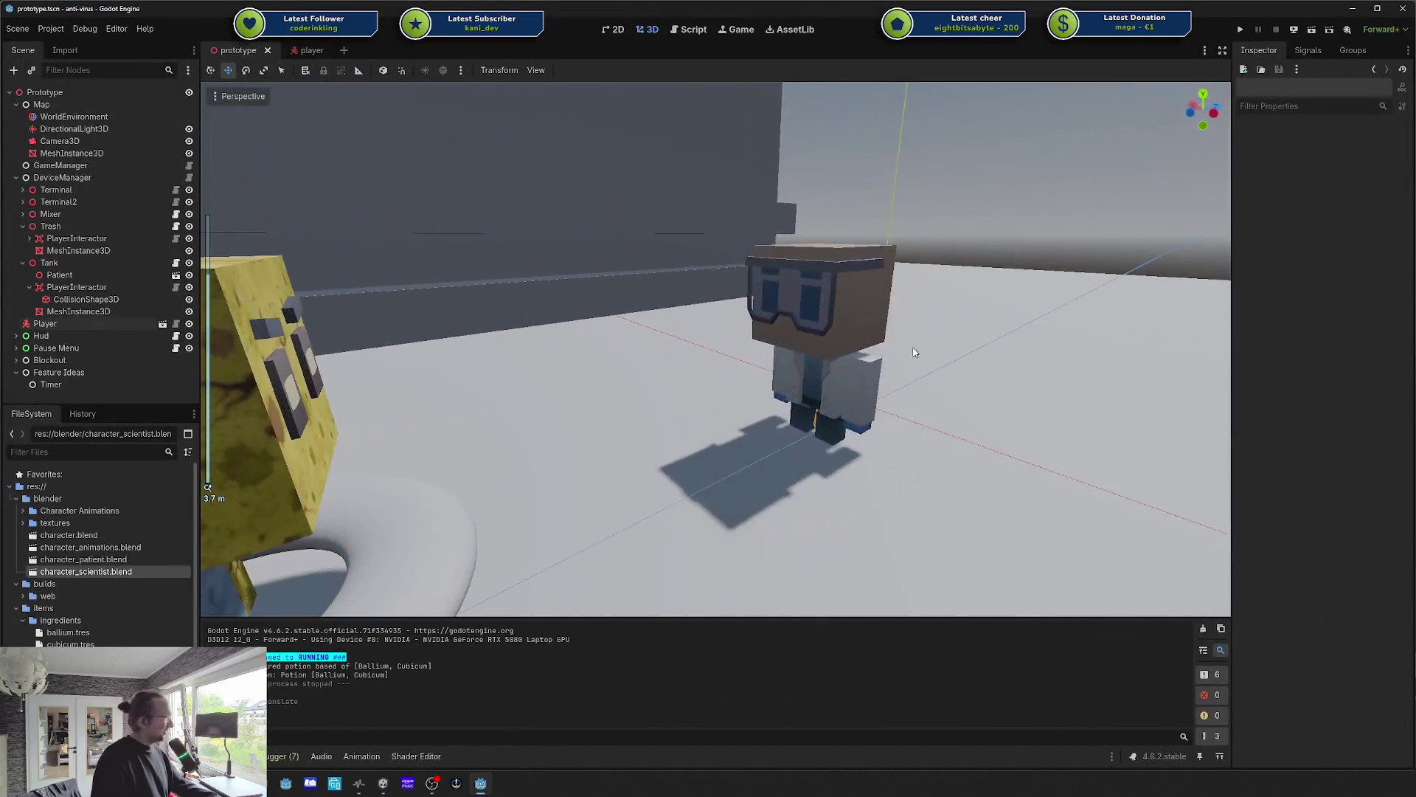
{"action": "scroll", "coordinate": [922, 375], "scroll_direction": "up", "scroll_amount": 3}
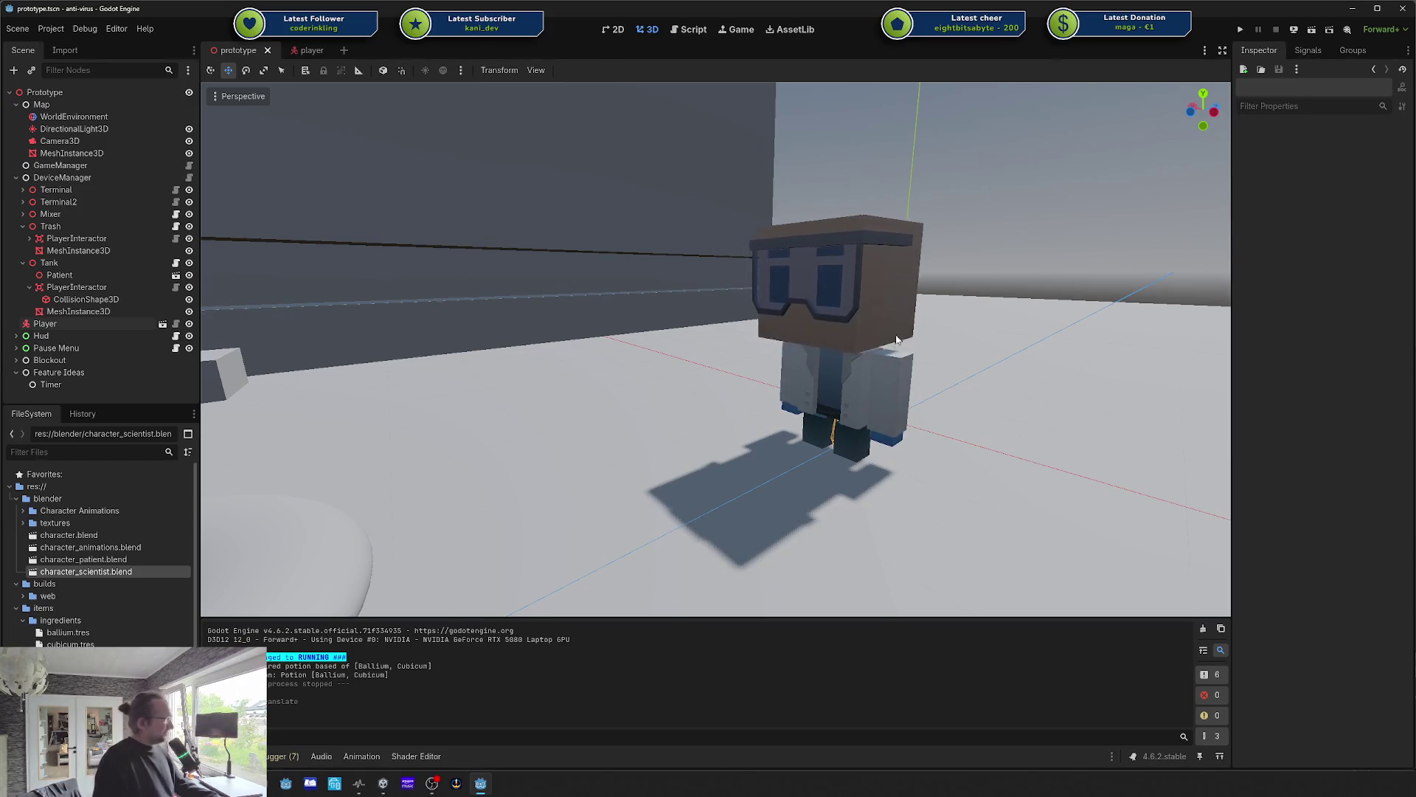
{"action": "scroll", "coordinate": [891, 347], "scroll_direction": "up", "scroll_amount": 2}
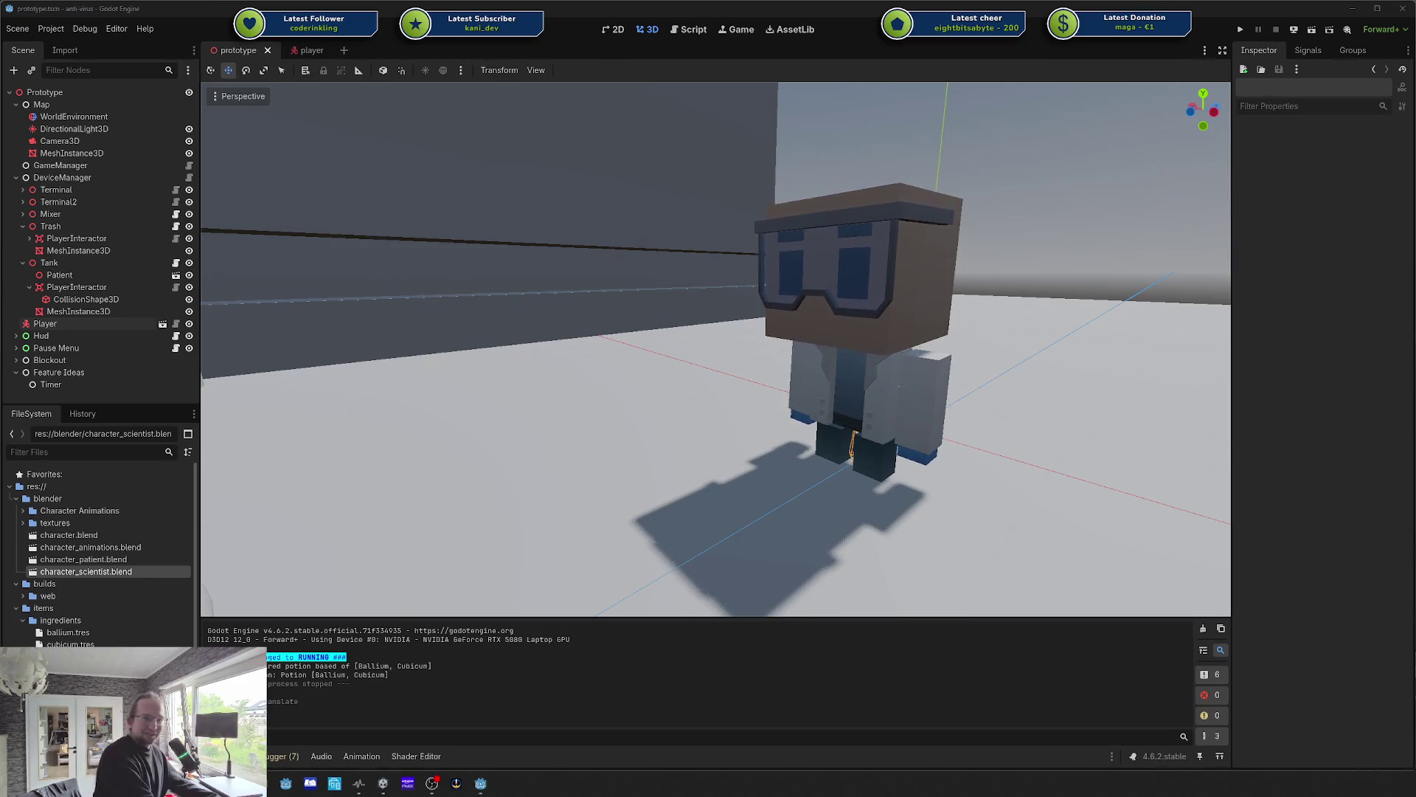
{"action": "mouse_move", "coordinate": [1415, 221]}
{"action": "left_mouse_down"}
{"action": "mouse_move", "coordinate": [401, 137]}
{"action": "mouse_move", "coordinate": [588, 108]}
{"action": "left_mouse_up"}
{"action": "key", "text": "super"}
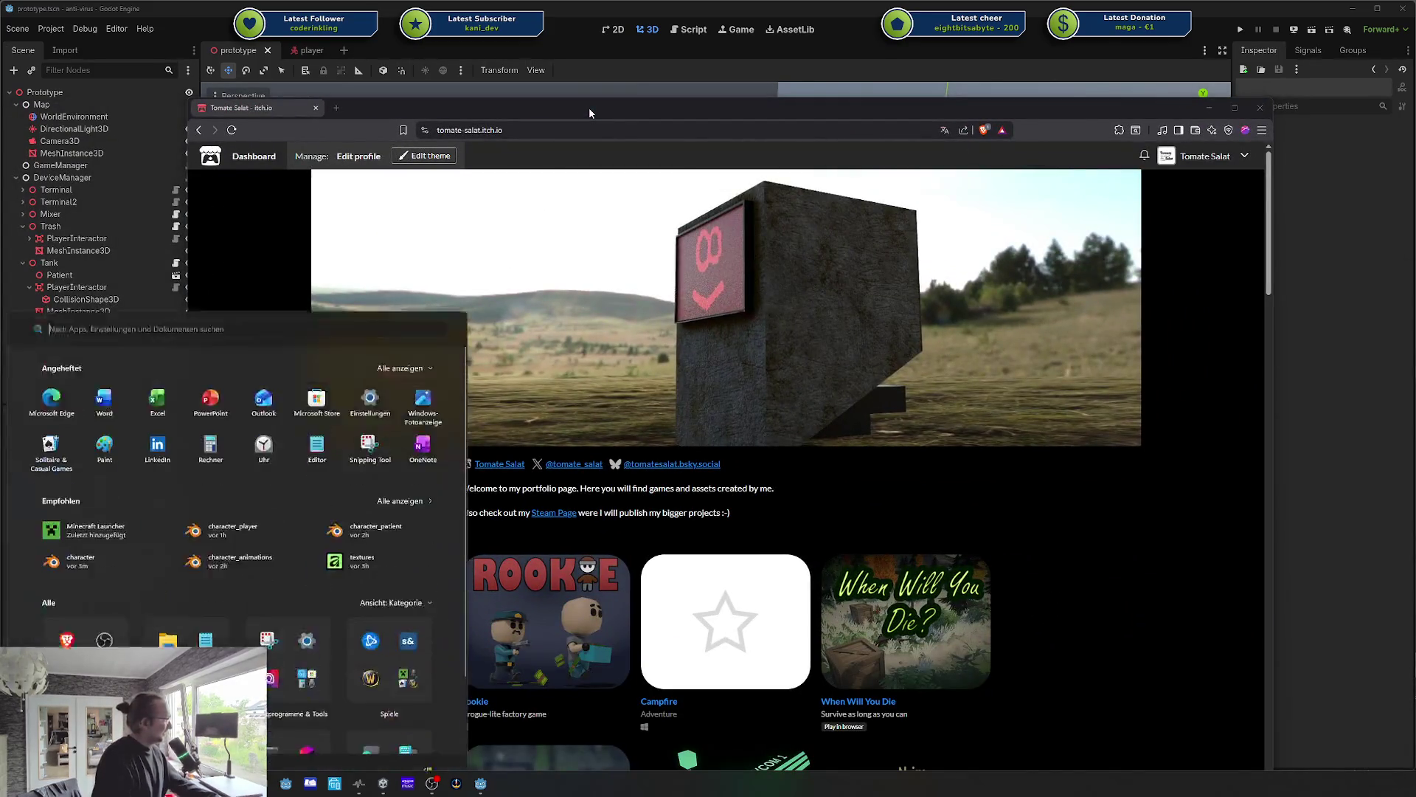
Scroll through the itch.io portfolio's list of games.
{"action": "left_click", "coordinate": [1090, 627]}
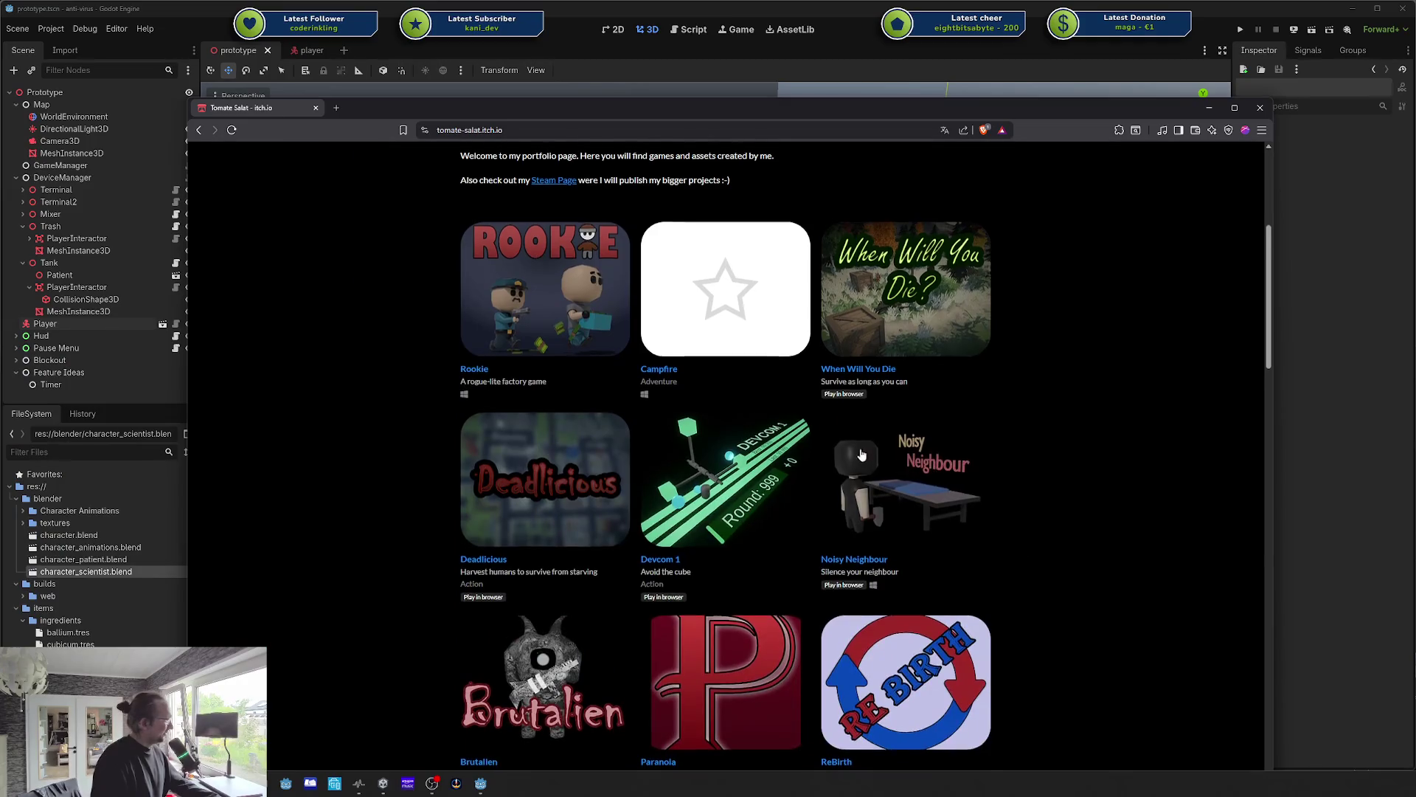
{"action": "scroll", "coordinate": [578, 546], "scroll_direction": "down", "scroll_amount": 5}
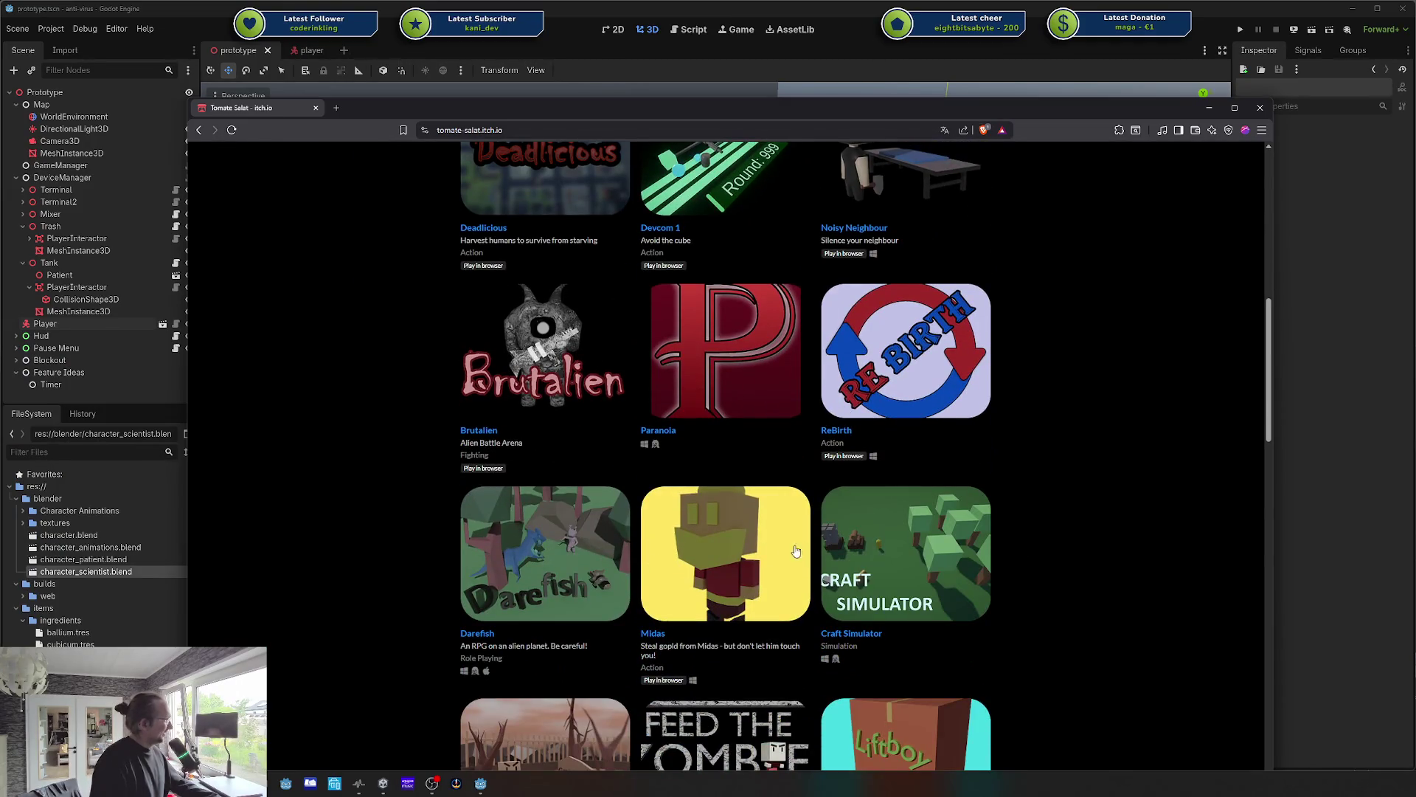
{"action": "scroll", "coordinate": [756, 509], "scroll_direction": "down", "scroll_amount": 2}
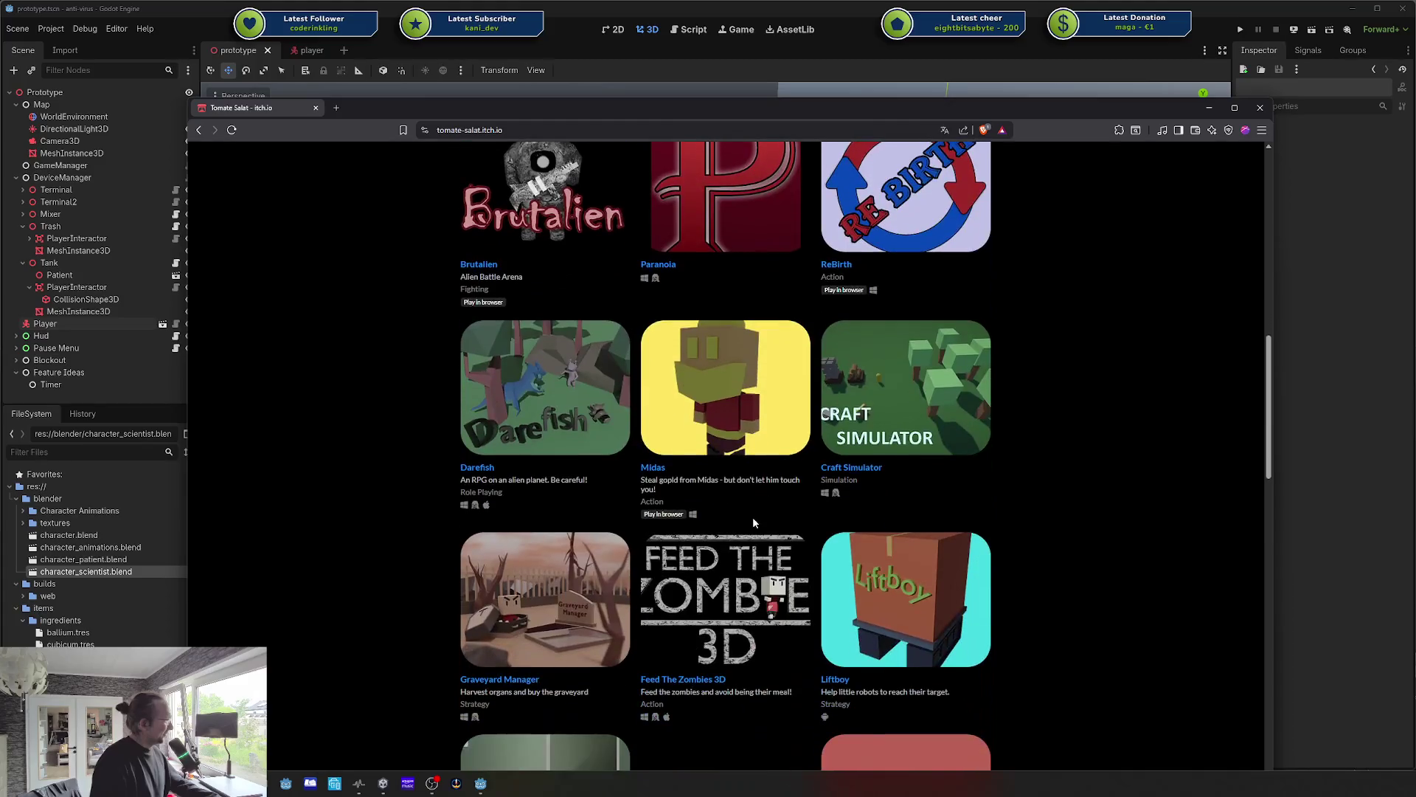
{"action": "scroll", "coordinate": [738, 463], "scroll_direction": "down", "scroll_amount": 2}
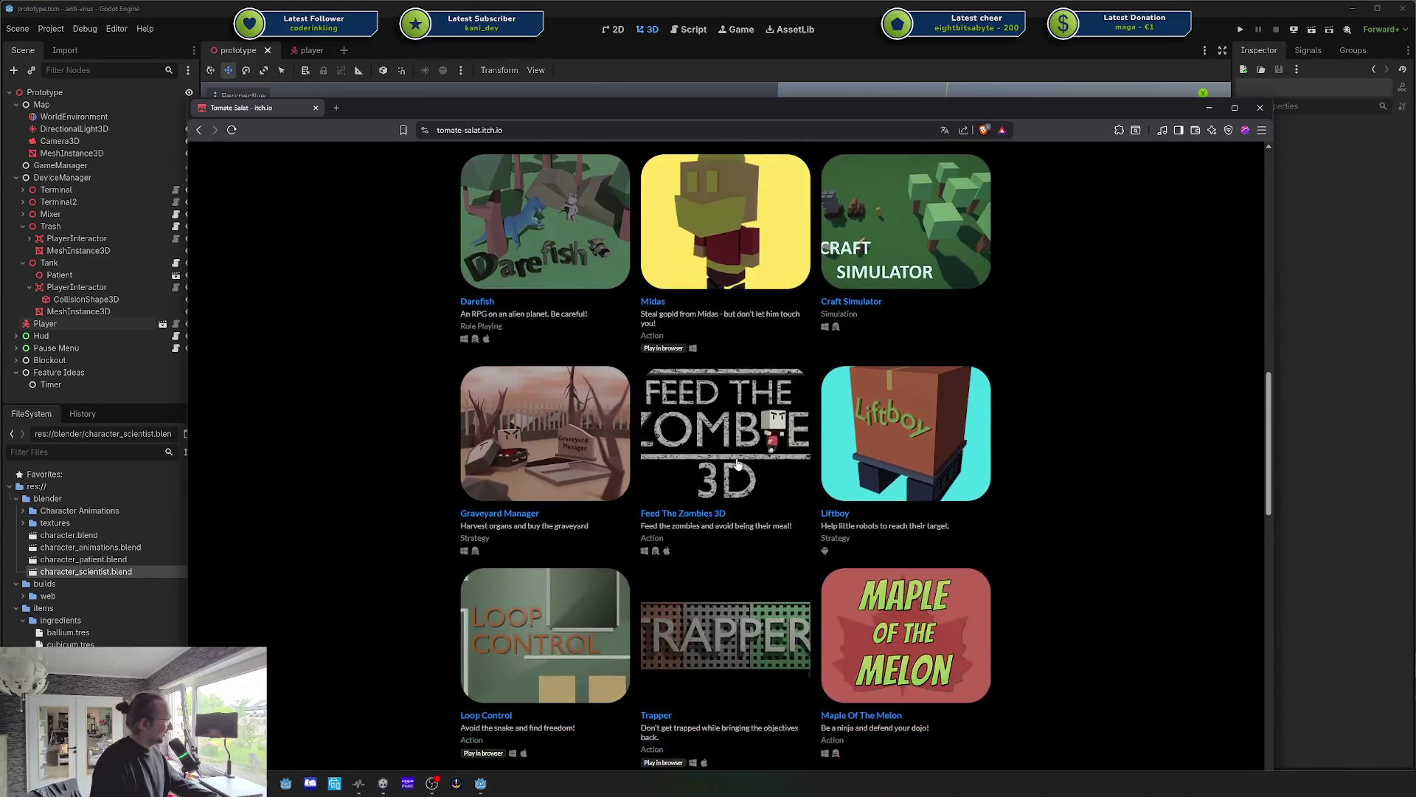
{"action": "scroll", "coordinate": [767, 457], "scroll_direction": "down", "scroll_amount": 5}
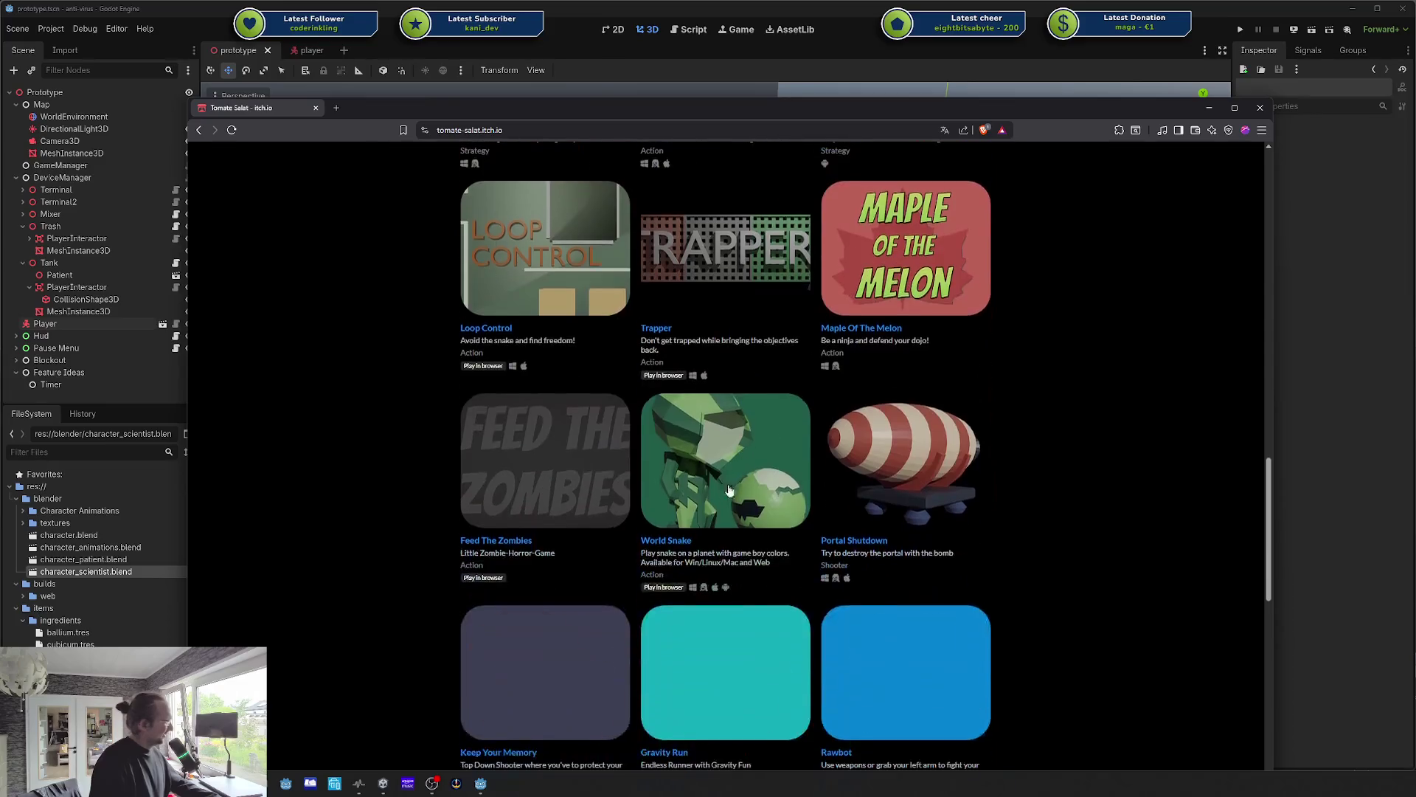
{"action": "scroll", "coordinate": [795, 489], "scroll_direction": "up", "scroll_amount": 3}
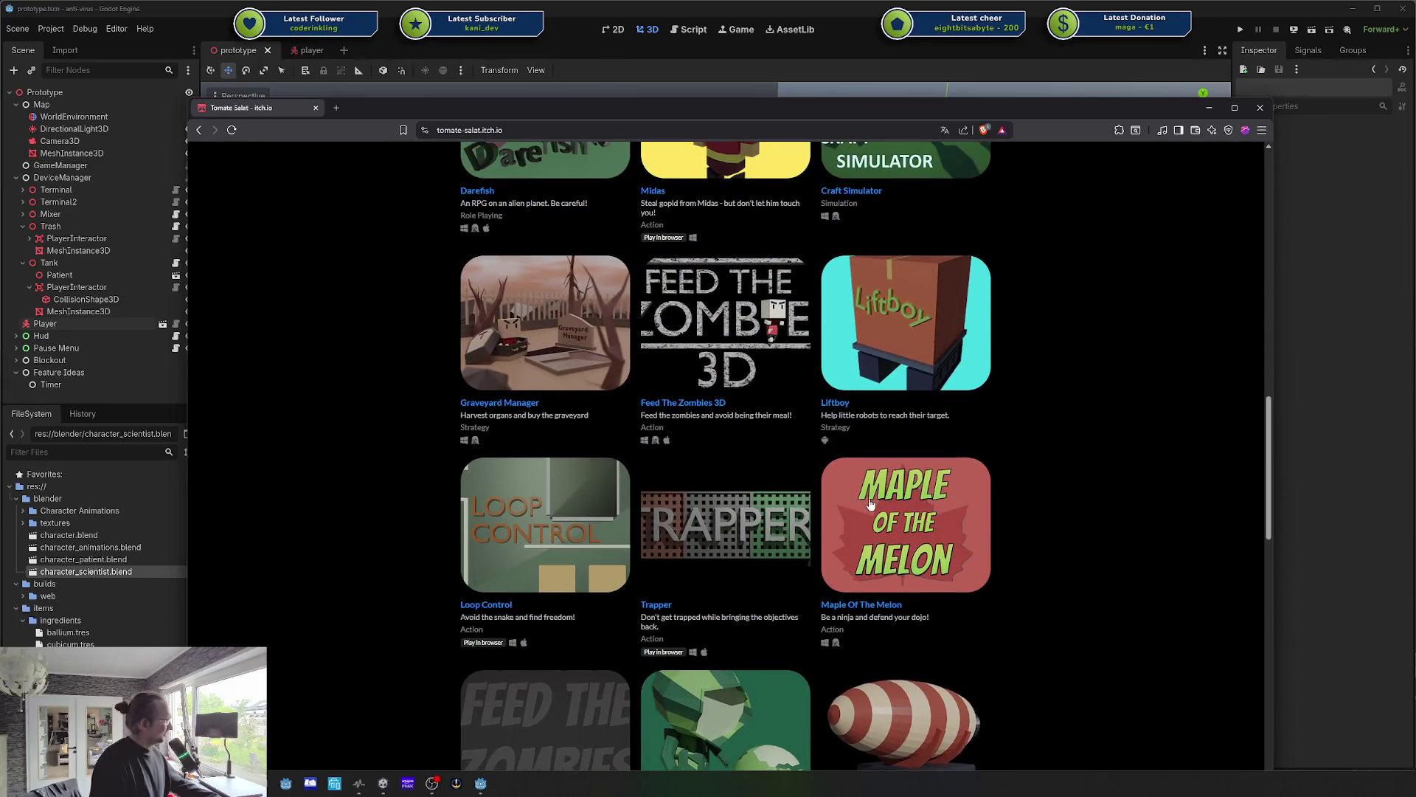
{"action": "scroll", "coordinate": [855, 505], "scroll_direction": "up", "scroll_amount": 8}
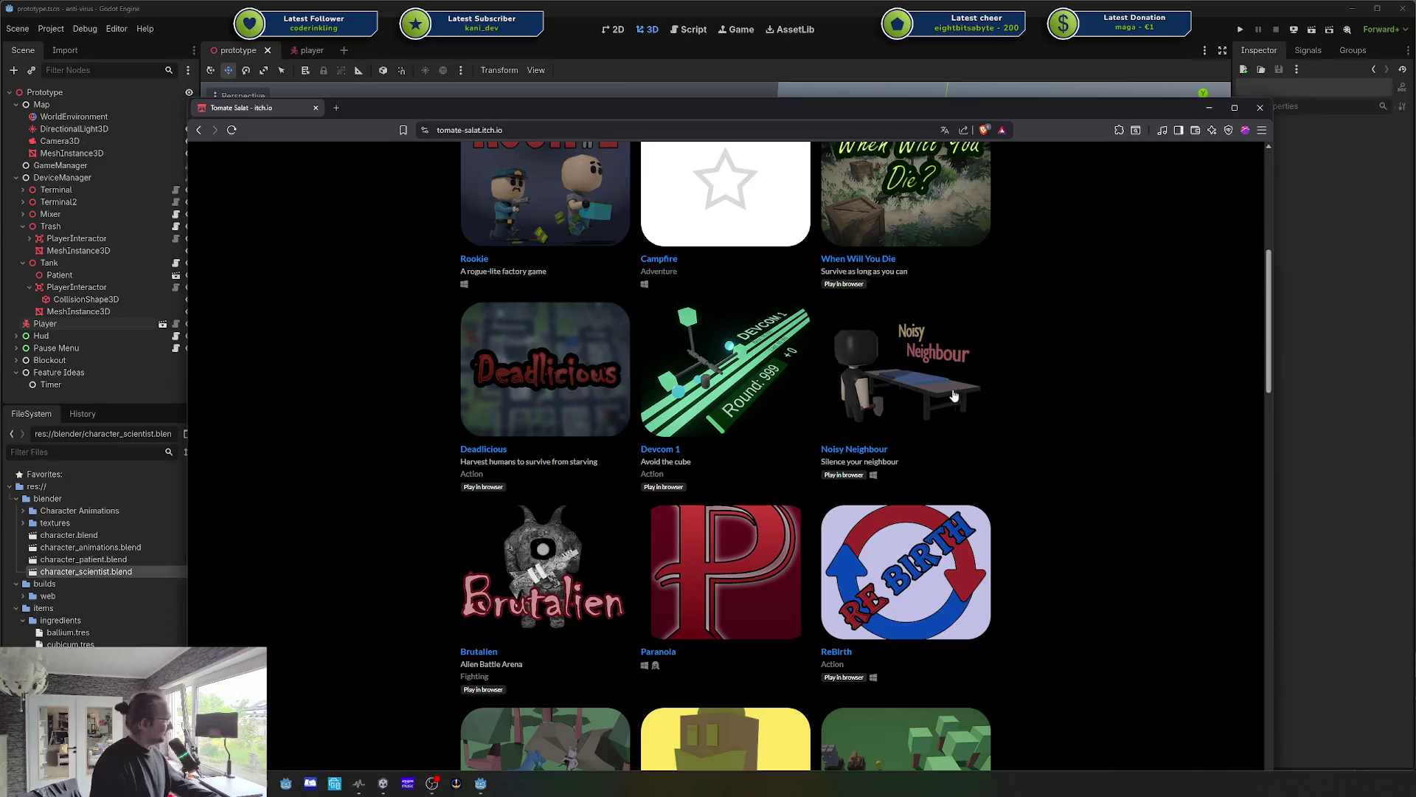
{"action": "scroll", "coordinate": [954, 396], "scroll_direction": "up", "scroll_amount": 1}
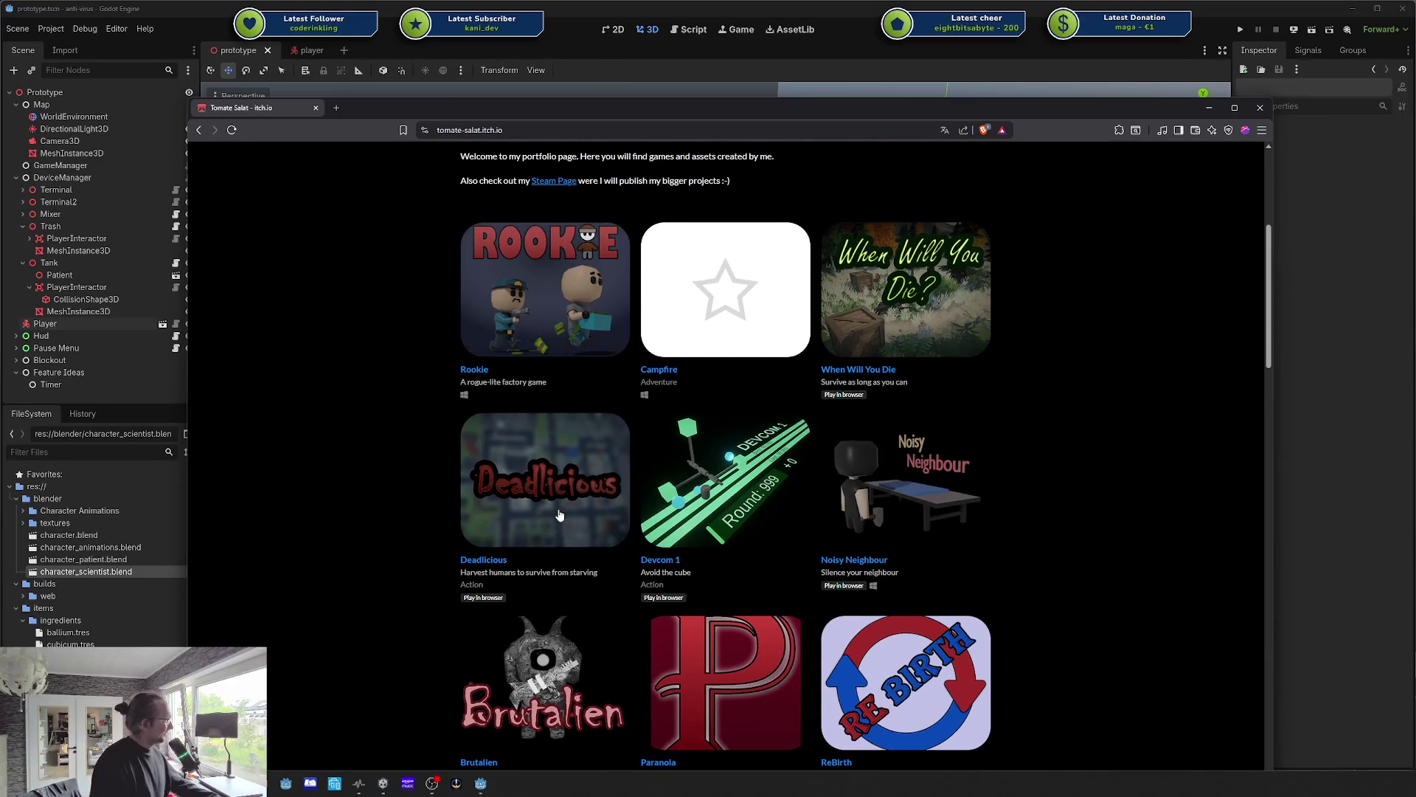
{"action": "scroll", "coordinate": [756, 470], "scroll_direction": "down", "scroll_amount": 3}
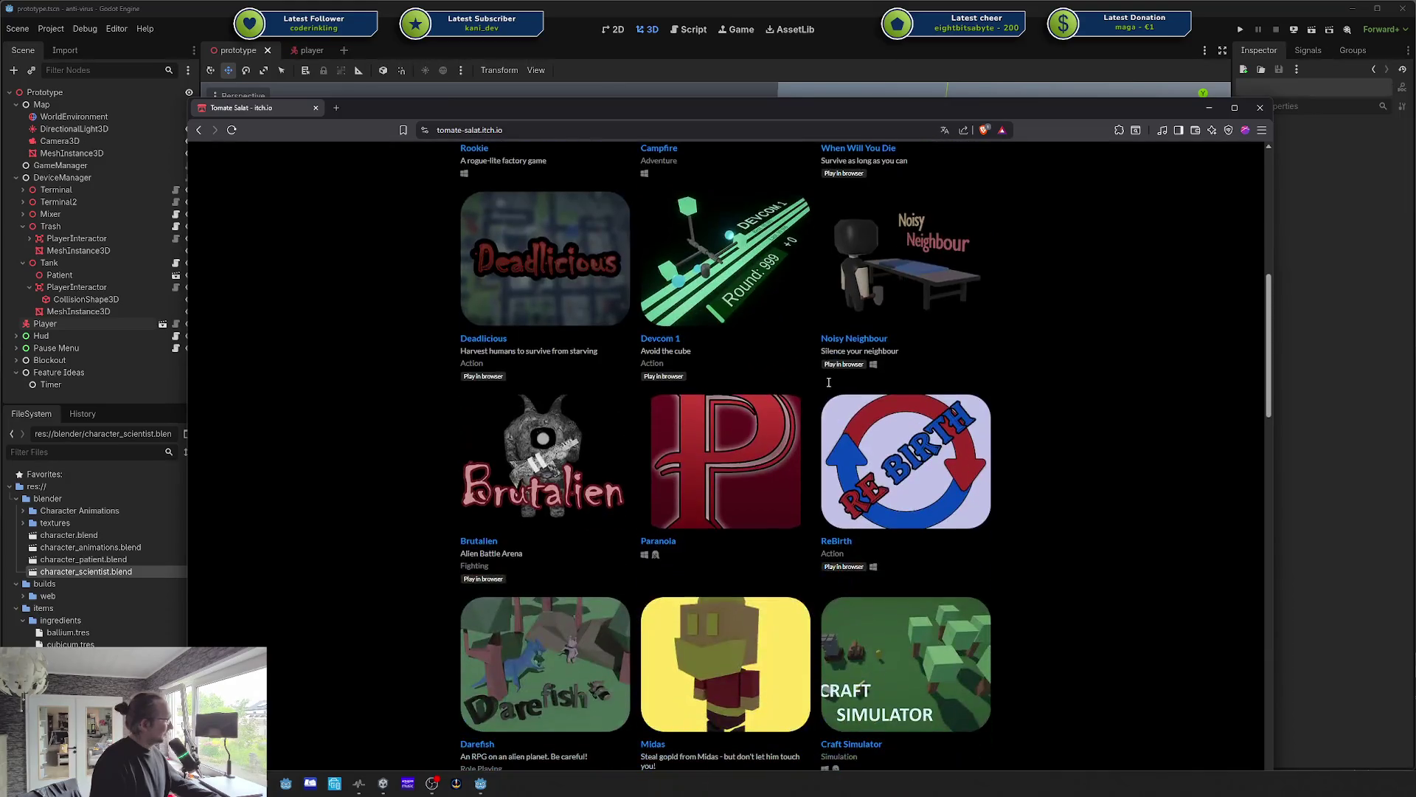
Visit the Paranoia, Craft Simulator and Trapper game pages, returning to the list each time.
{"action": "left_click", "coordinate": [756, 471]}
{"action": "key", "text": "alt+Left"}
{"action": "scroll", "coordinate": [943, 410], "scroll_direction": "down", "scroll_amount": 3}
{"action": "left_click", "coordinate": [942, 410]}
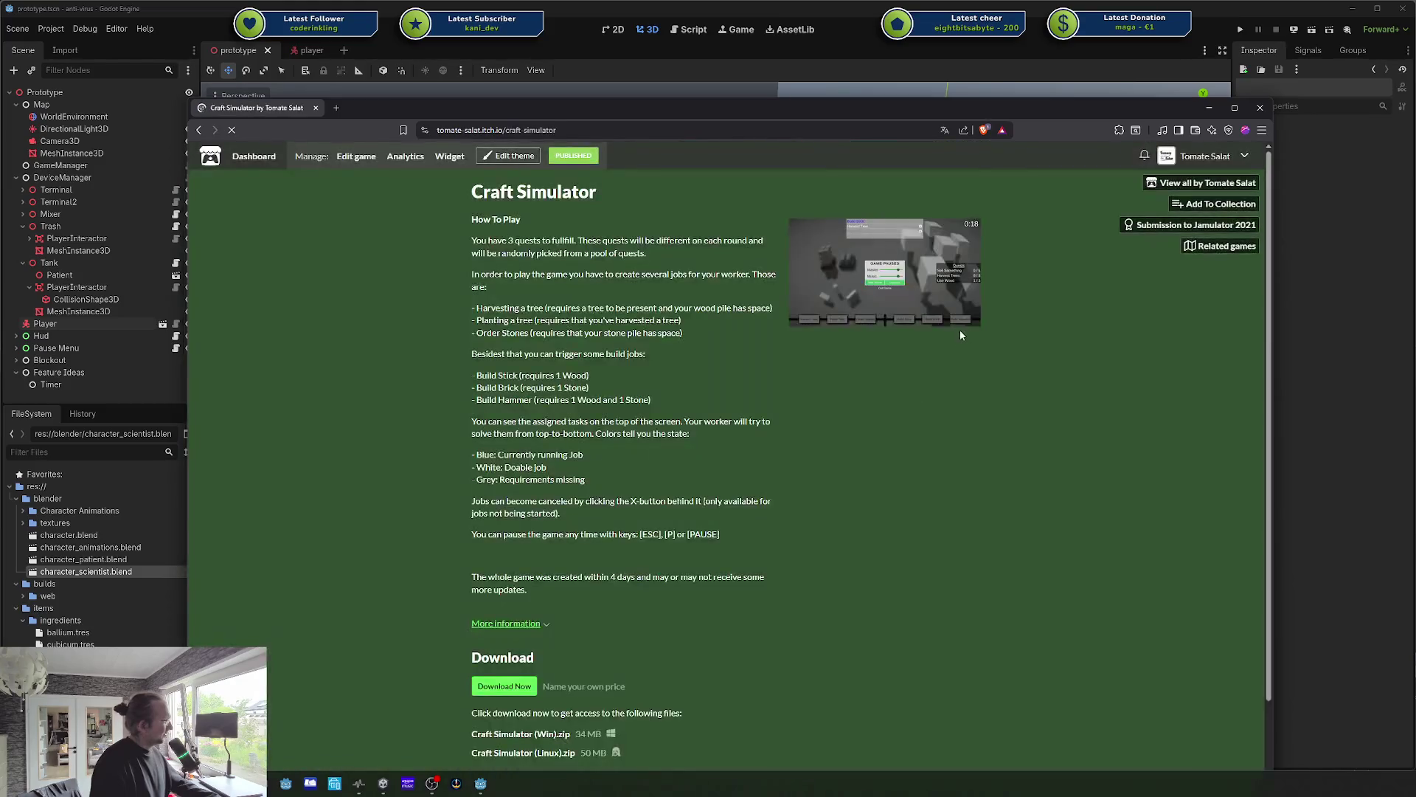
{"action": "key", "text": "alt+Left"}
{"action": "scroll", "coordinate": [1022, 191], "scroll_direction": "down", "scroll_amount": 7}
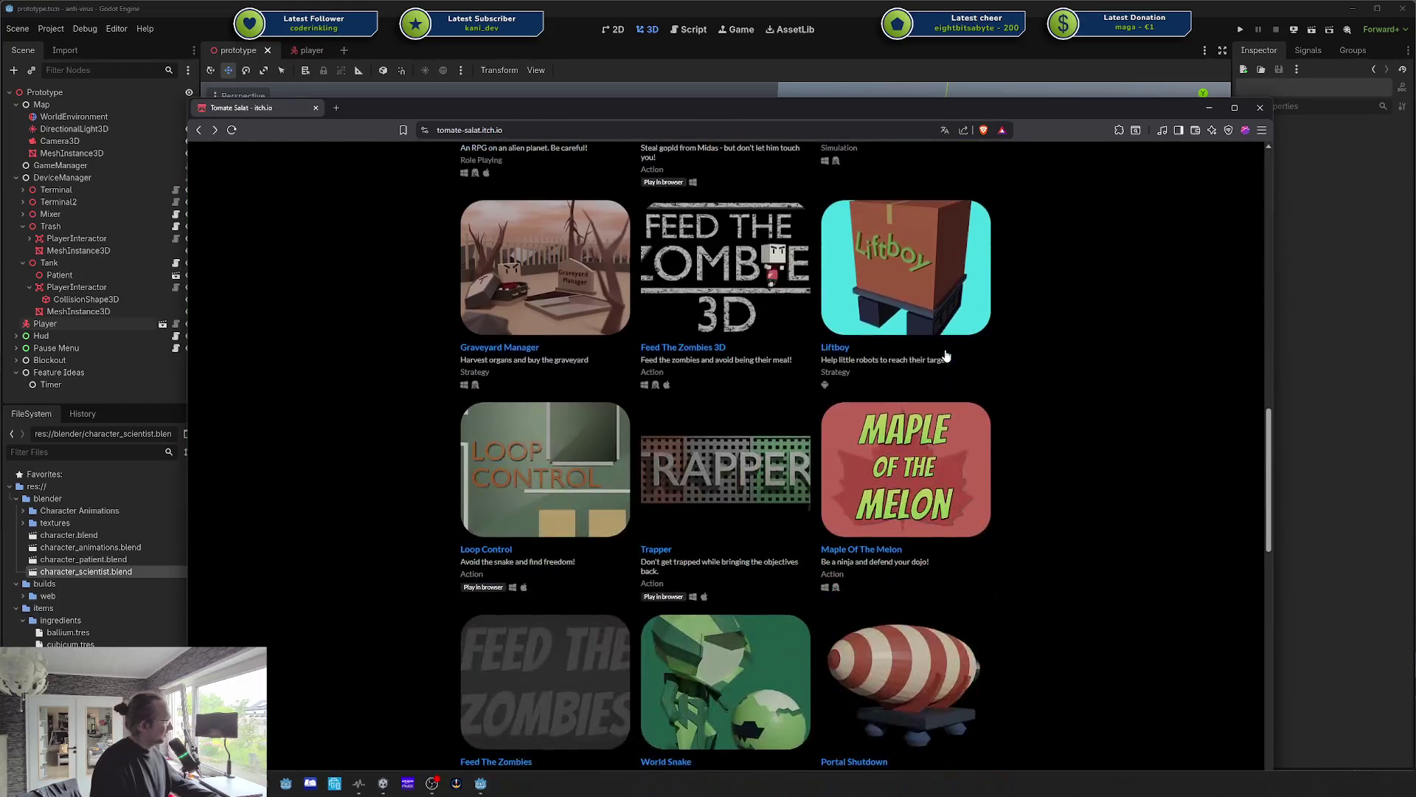
{"action": "left_click", "coordinate": [740, 260]}
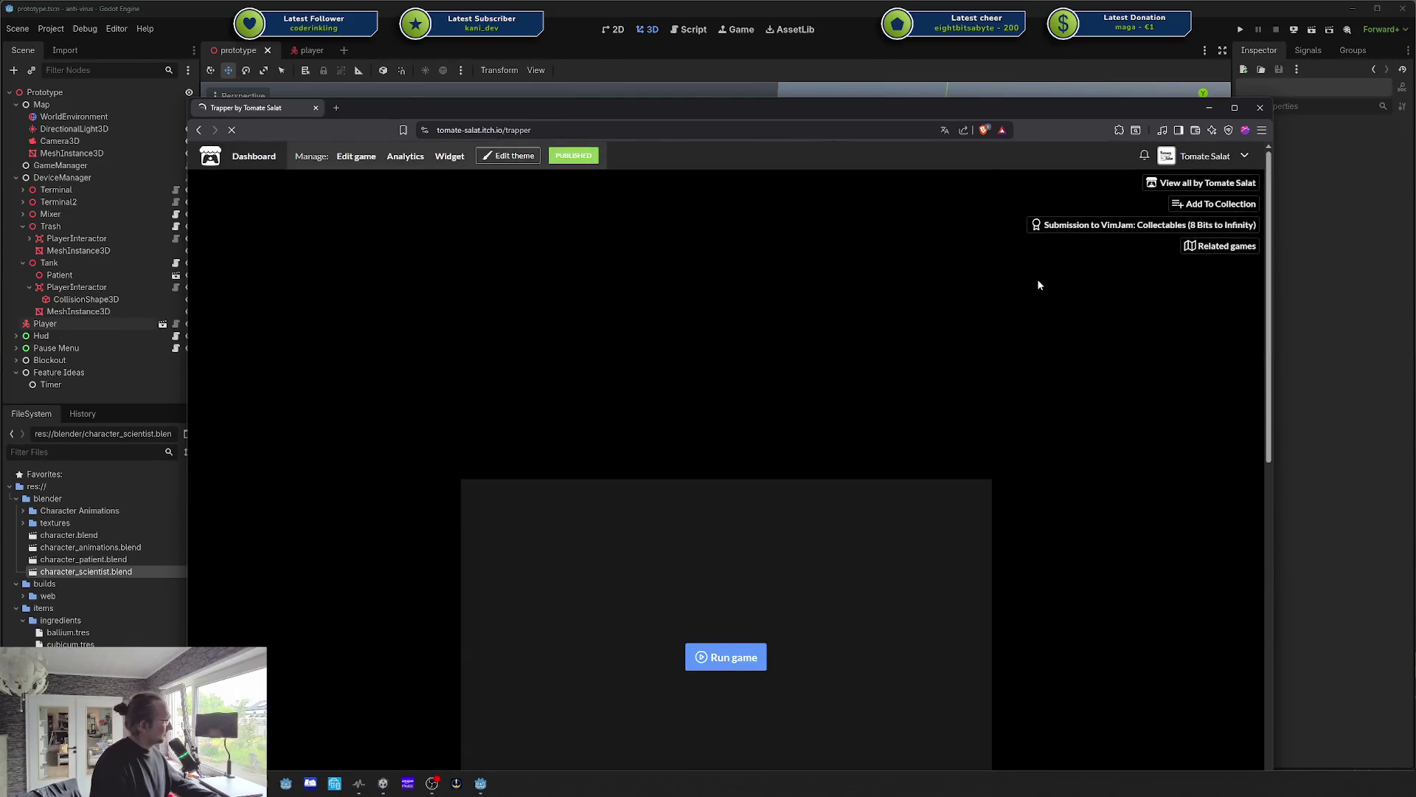
{"action": "key", "text": "alt+Left"}
Back in Godot, orbit and zoom around the scientist, then bring Discord over the editor.
{"action": "key", "text": "alt+Tab"}
{"action": "left_click_drag", "start_coordinate": [575, 168], "coordinate": [991, 344]}
{"action": "scroll", "coordinate": [840, 316], "scroll_direction": "up", "scroll_amount": 3}
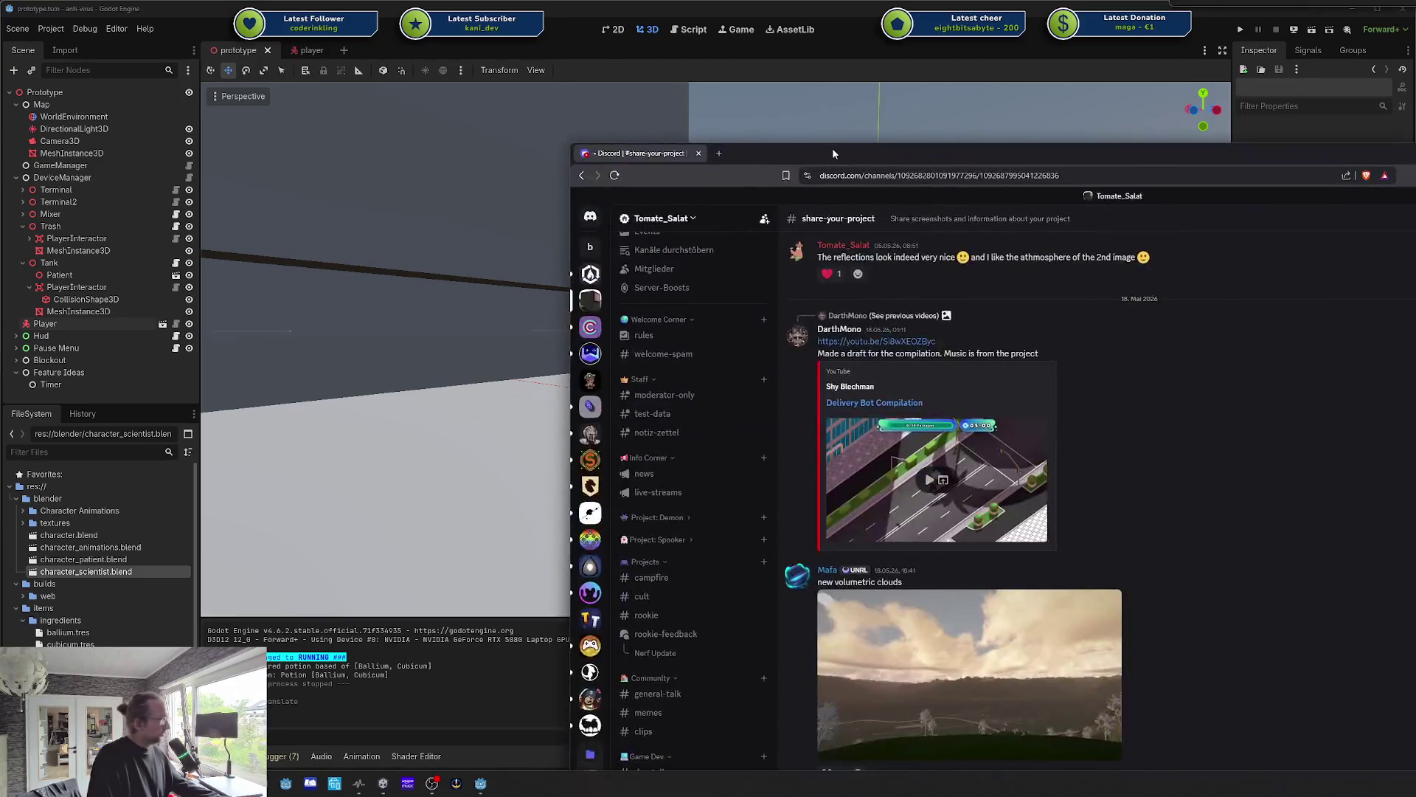
{"action": "left_click_drag", "start_coordinate": [832, 148], "coordinate": [743, 118]}
In welcome-spam, give the newly welcomed member the Streamer role, then switch back to Godot.
{"action": "left_click", "coordinate": [573, 311]}
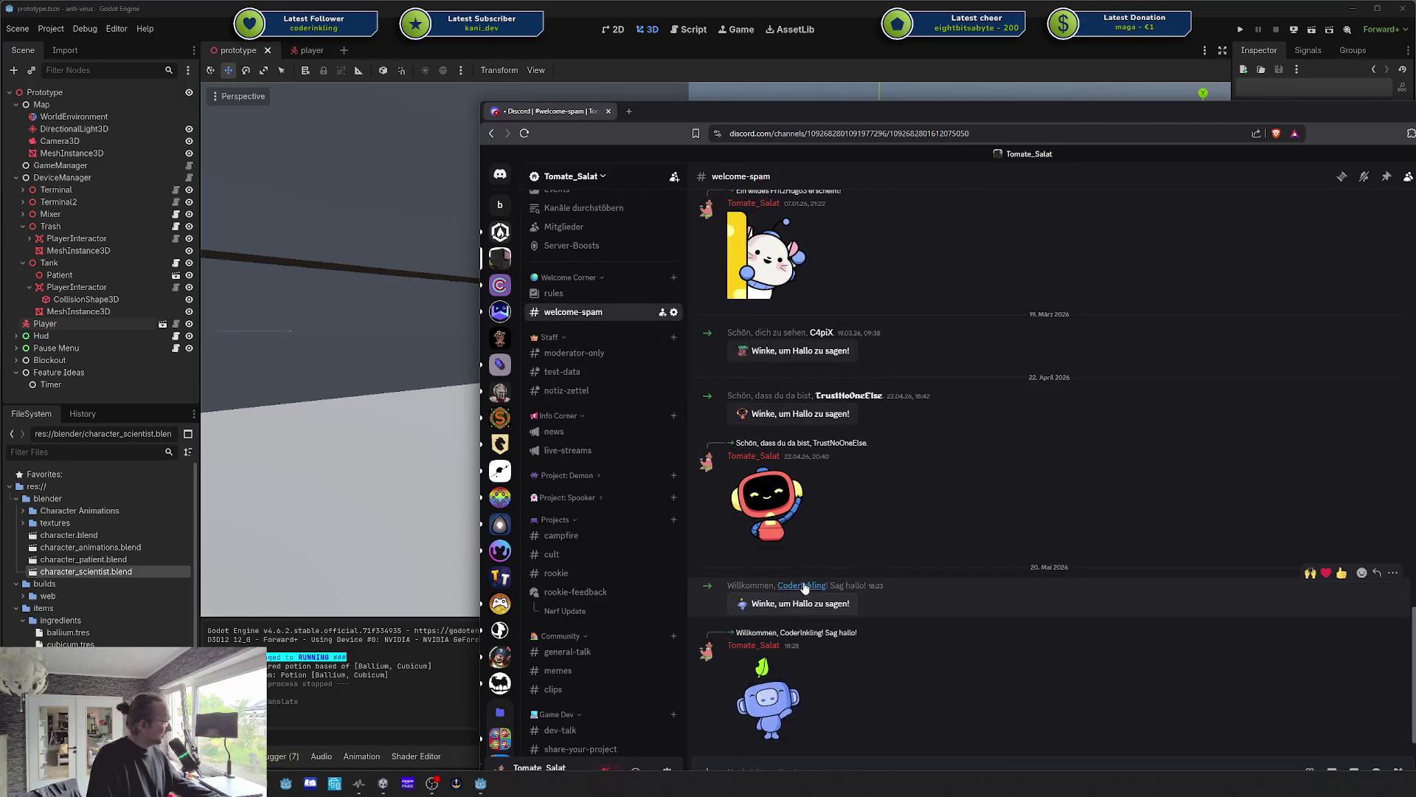
{"action": "left_click", "coordinate": [803, 586]}
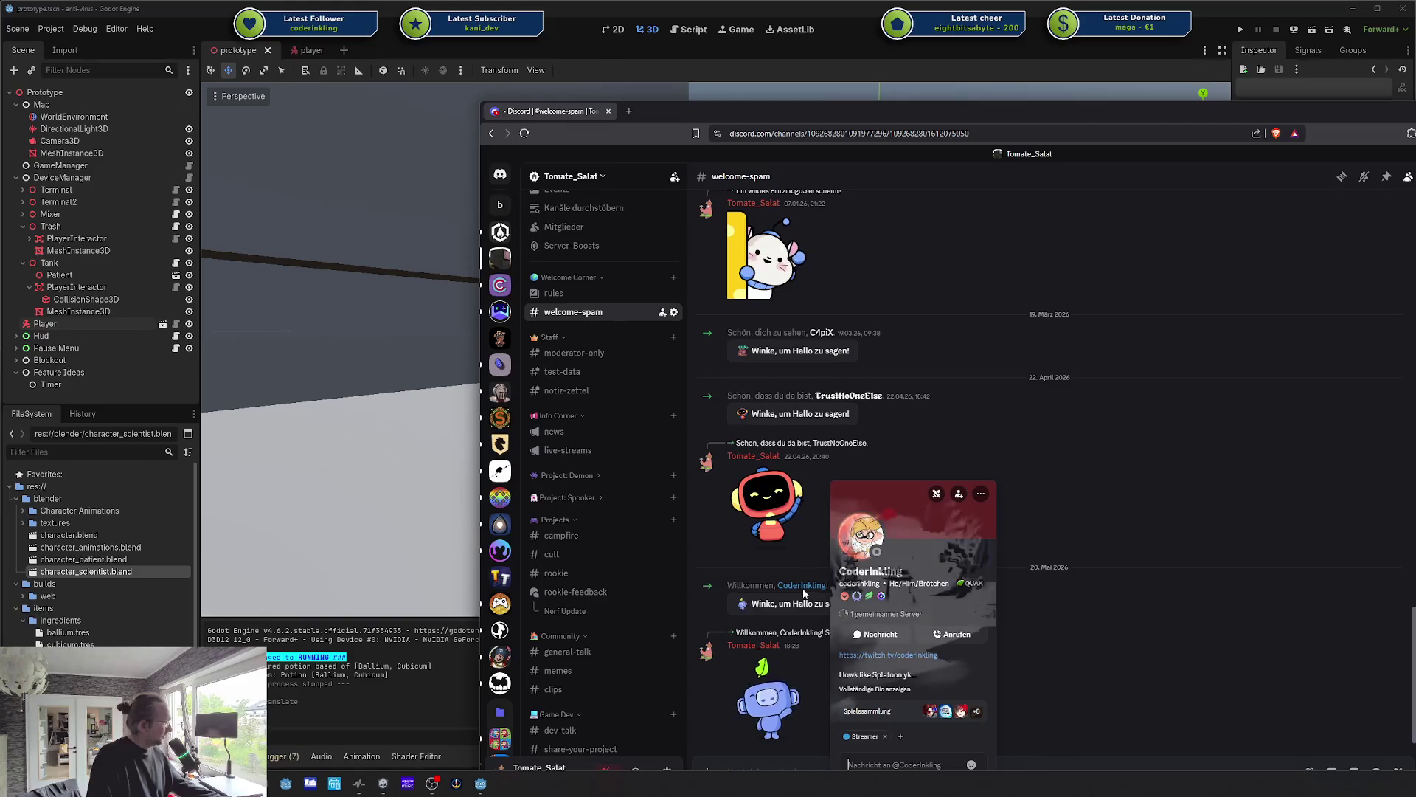
{"action": "right_click", "coordinate": [801, 584]}
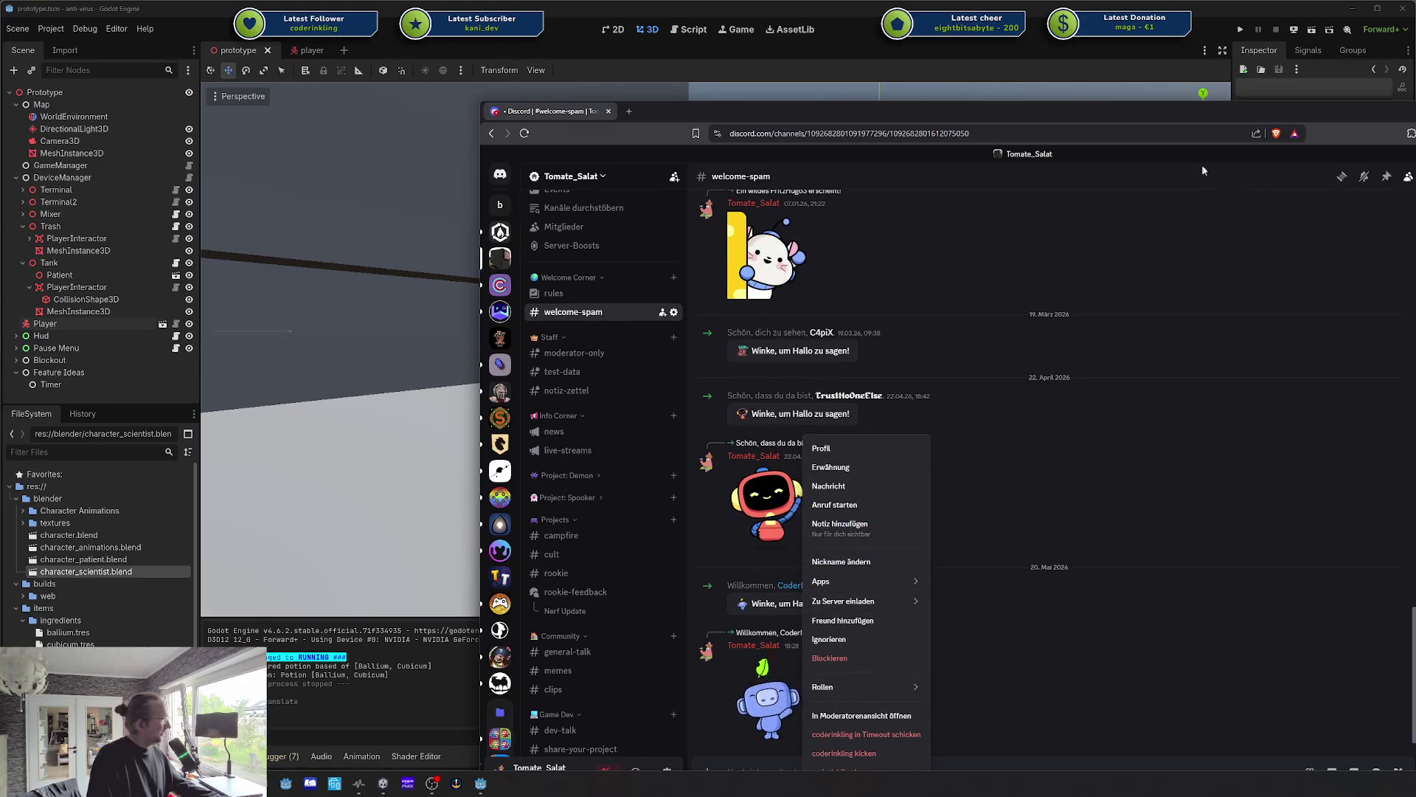
{"action": "left_click_drag", "start_coordinate": [1175, 119], "coordinate": [1163, 54]}
{"action": "mouse_move", "coordinate": [874, 626]}
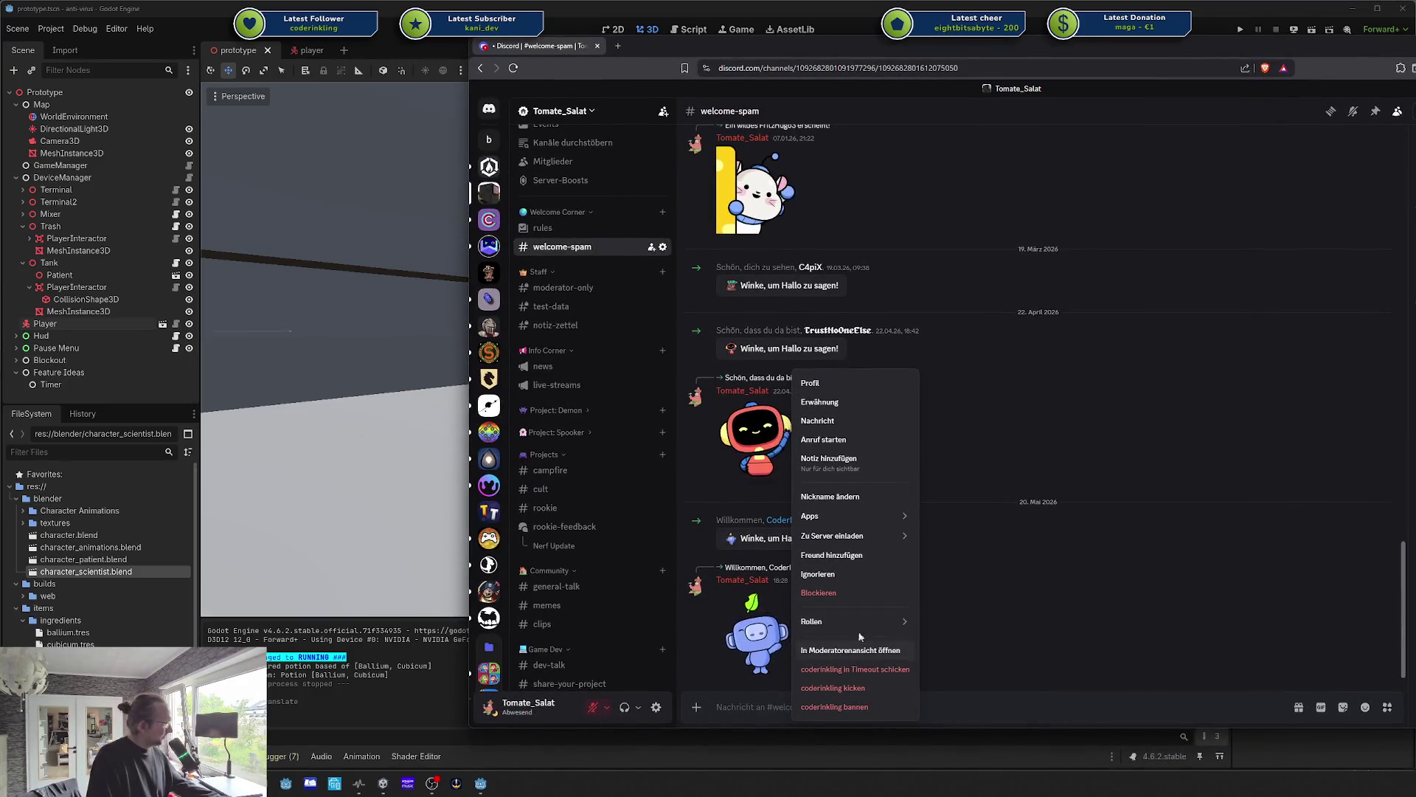
{"action": "left_click", "coordinate": [1010, 665]}
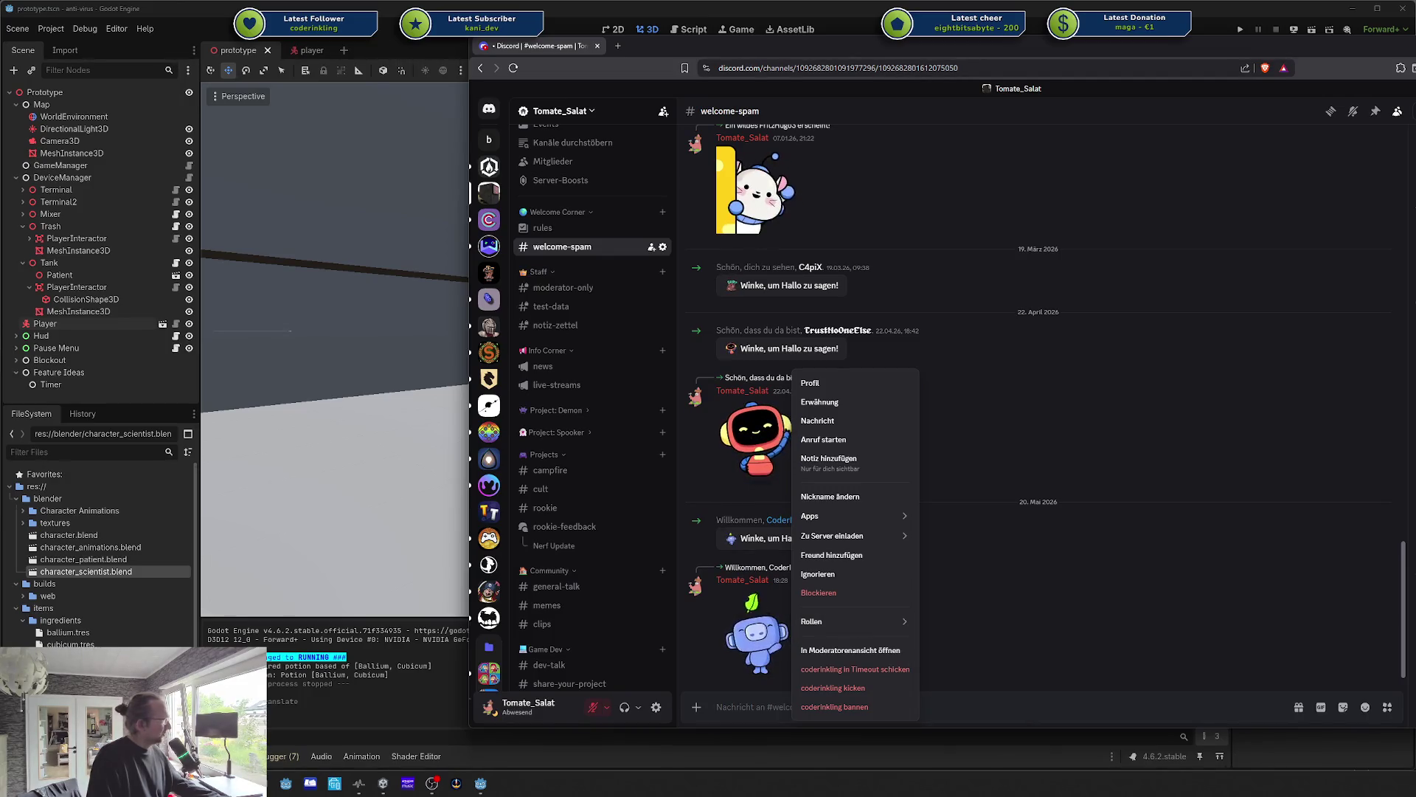
{"action": "key", "text": "alt+Tab"}
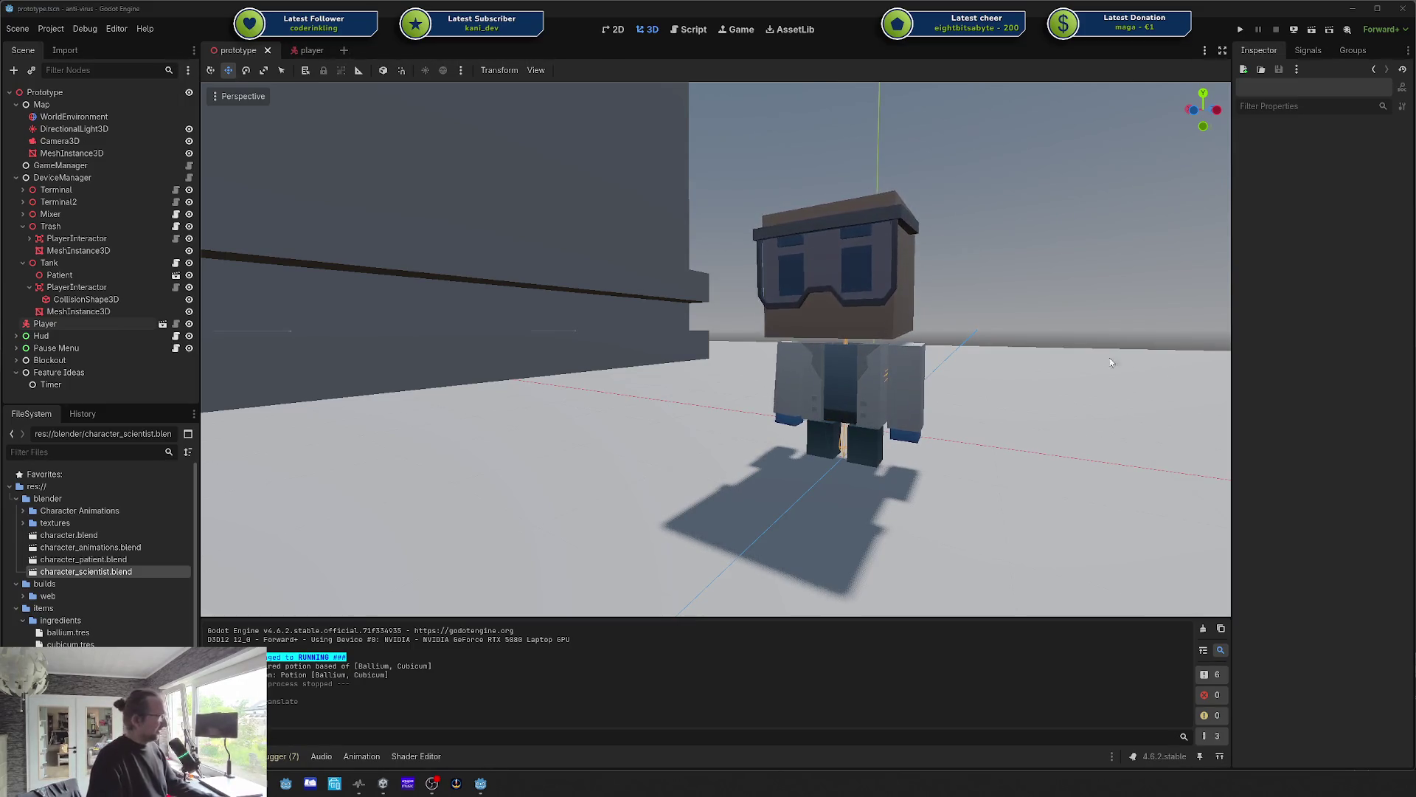
Zoom out and orbit around the scientist, yellow block and wall, then switch back to Discord.
{"action": "scroll", "coordinate": [991, 342], "scroll_direction": "down", "scroll_amount": 3}
{"action": "left_click_drag", "start_coordinate": [976, 340], "coordinate": [945, 351]}
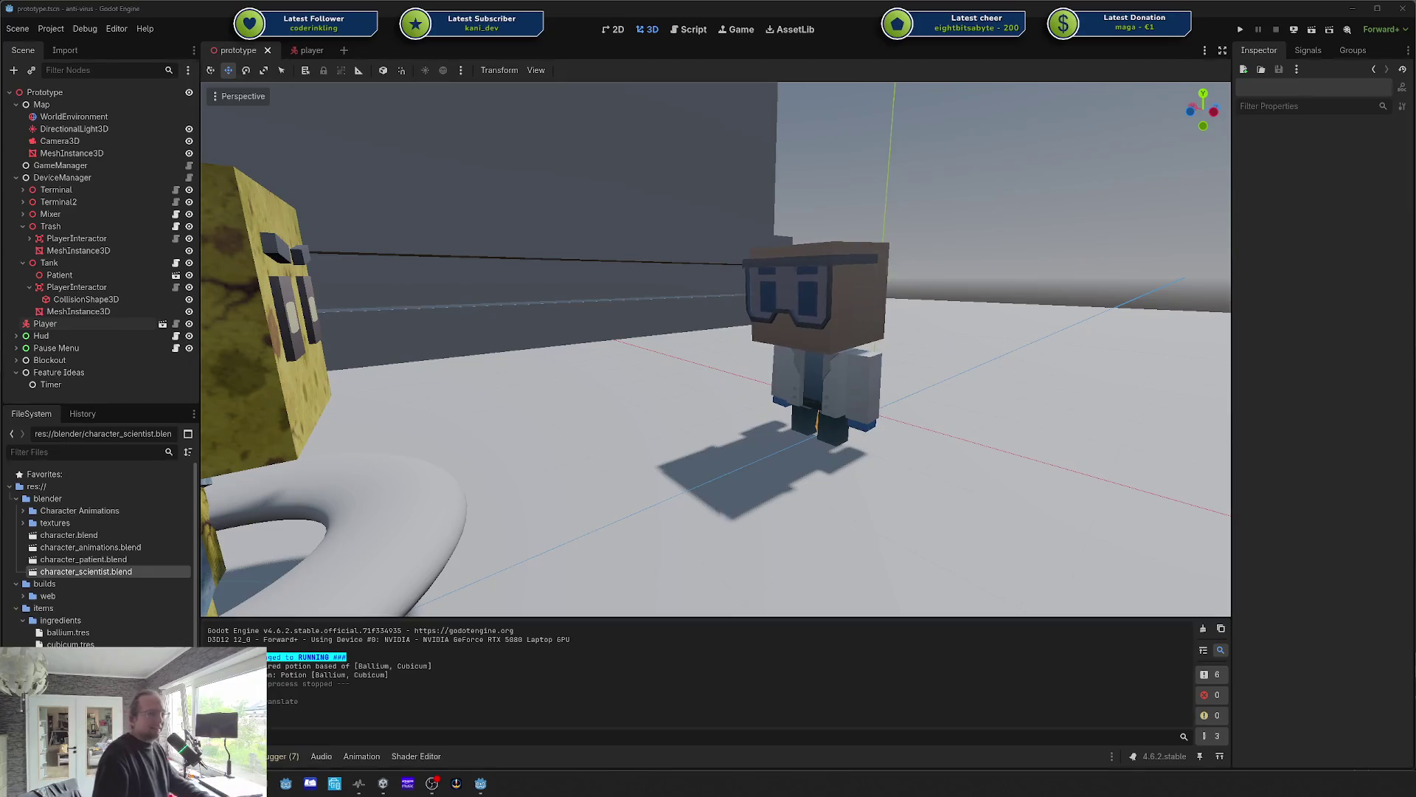
{"action": "key", "text": "alt+Tab"}
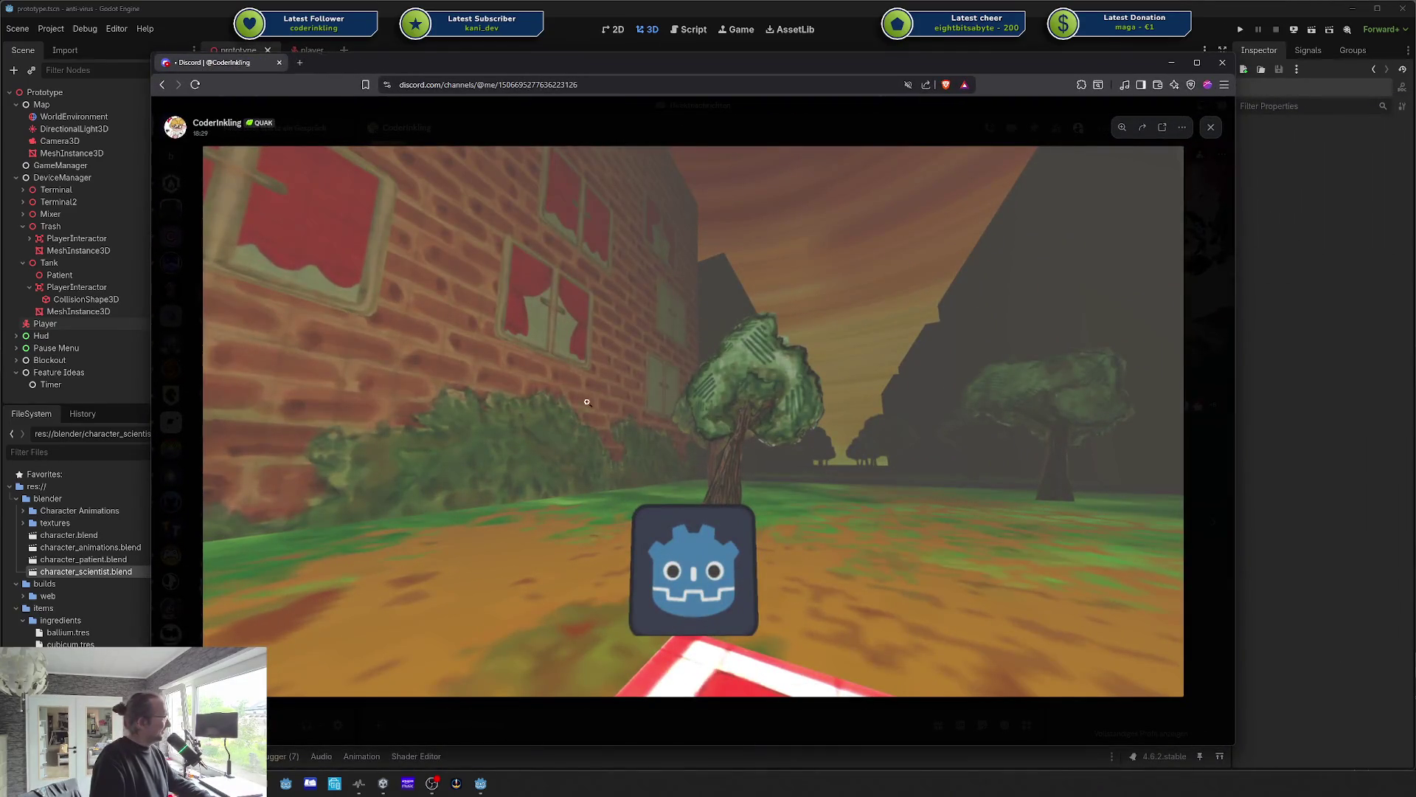
Zoom into the screenshot's tree and red-curtained window, and enlarge the page to 133%.
{"action": "left_click", "coordinate": [587, 402]}
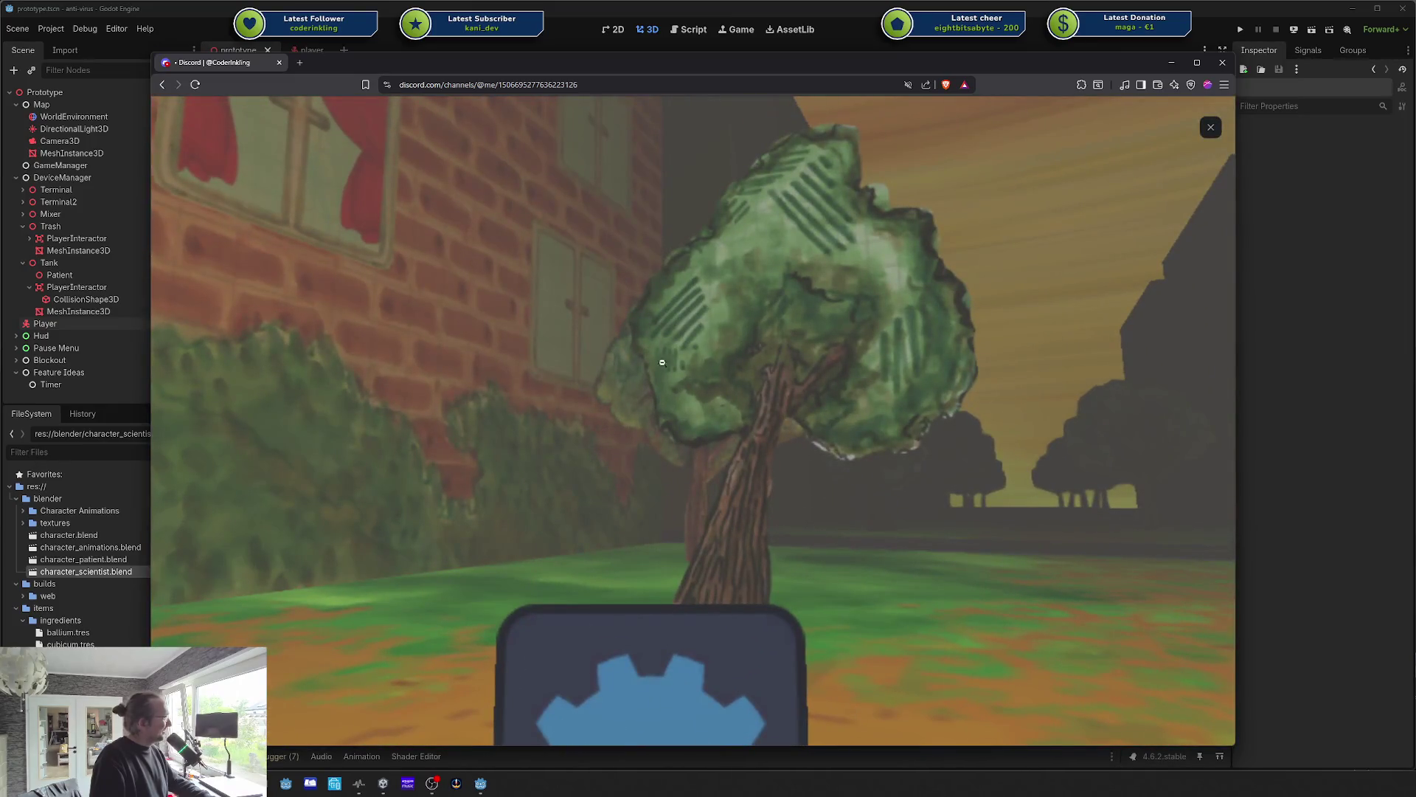
{"action": "left_click", "coordinate": [494, 331]}
{"action": "left_click", "coordinate": [516, 268]}
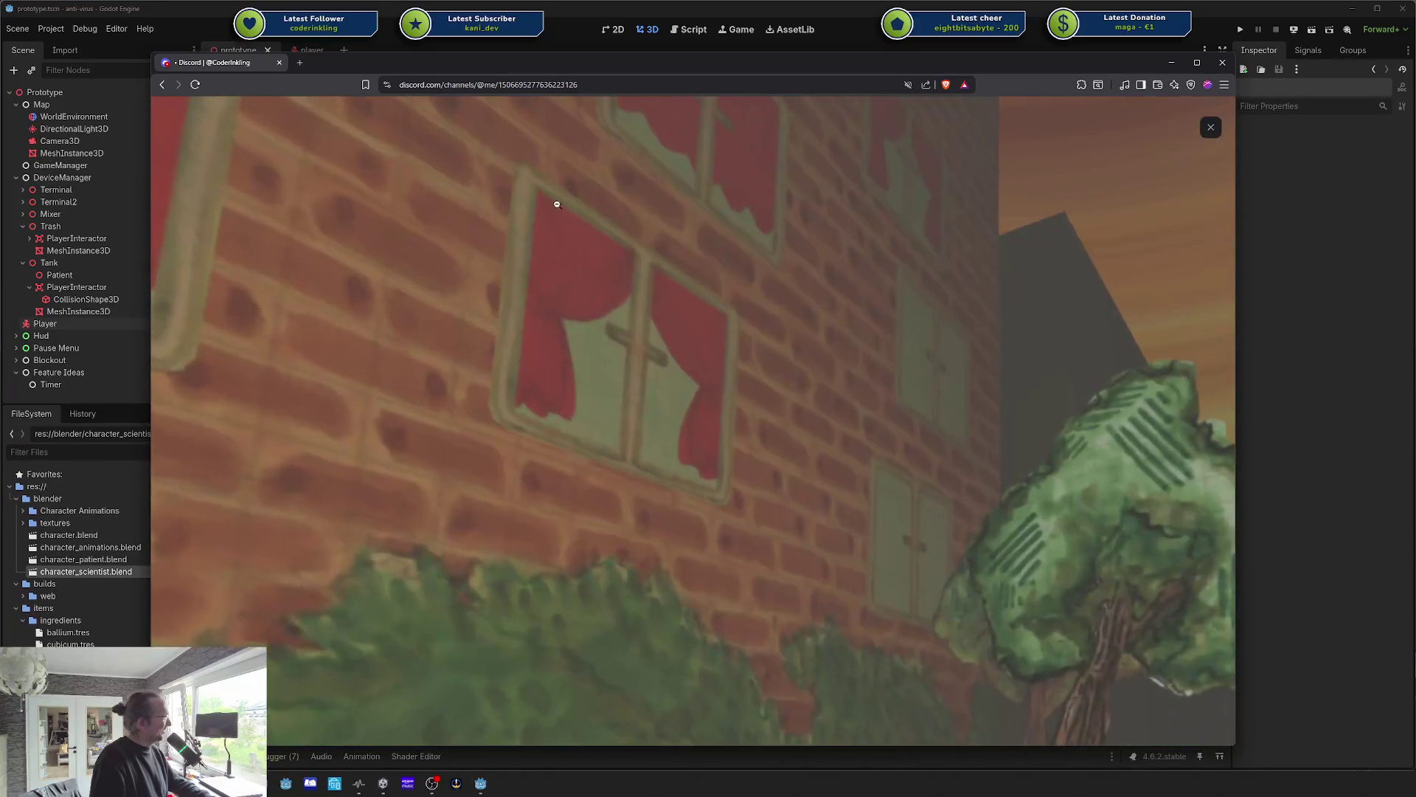
{"action": "left_click", "coordinate": [730, 473]}
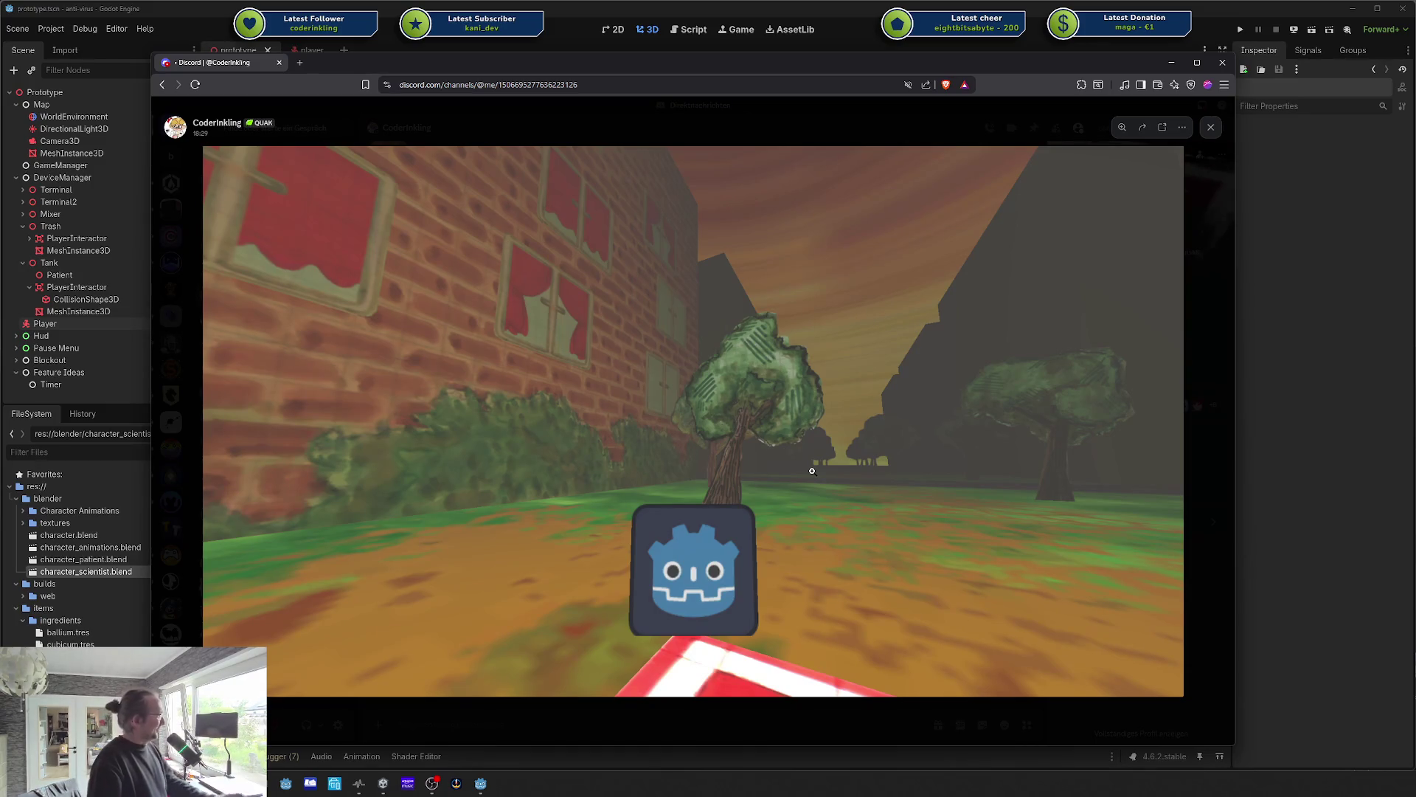
{"action": "left_click", "coordinate": [529, 468]}
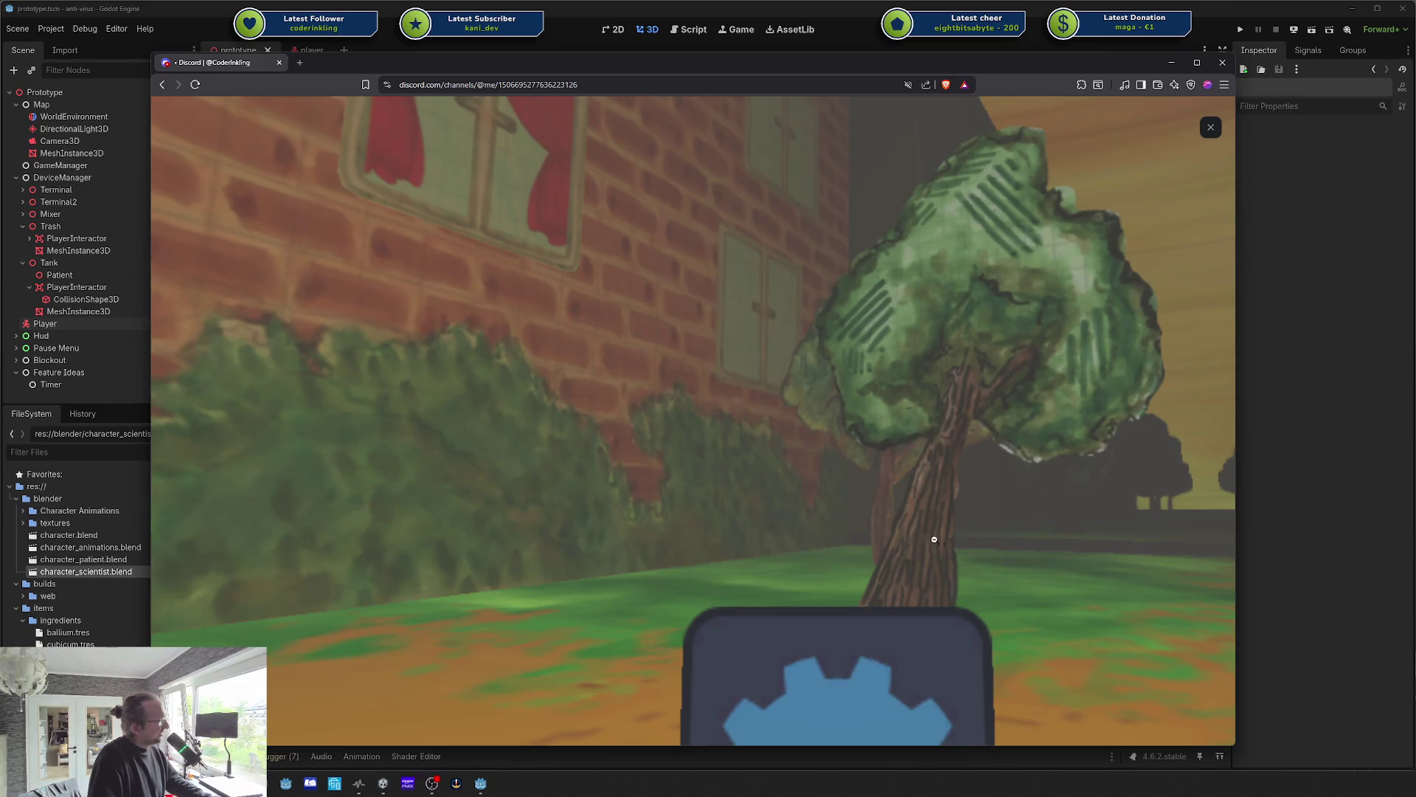
{"action": "key", "text": "ctrl+plus"}
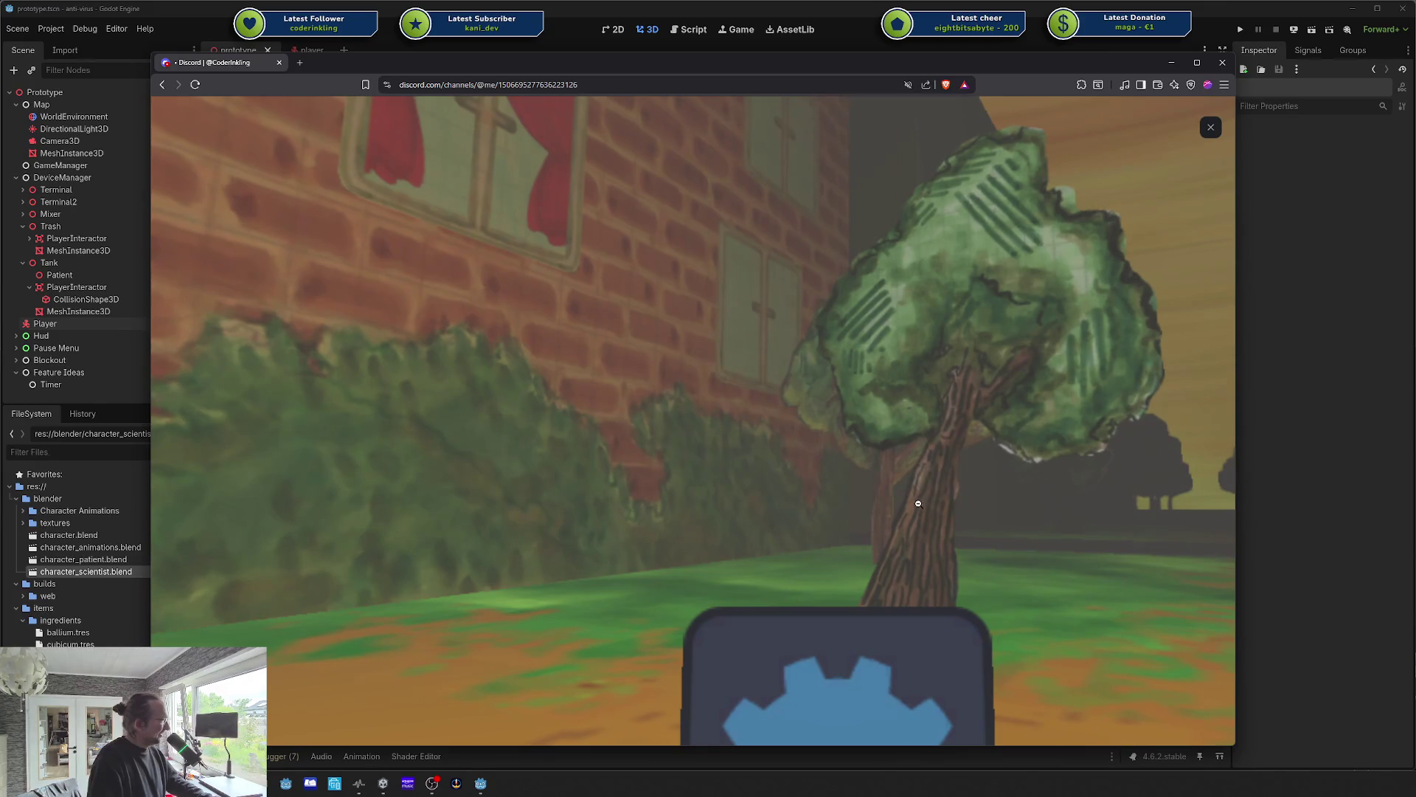
{"action": "left_click", "coordinate": [863, 500]}
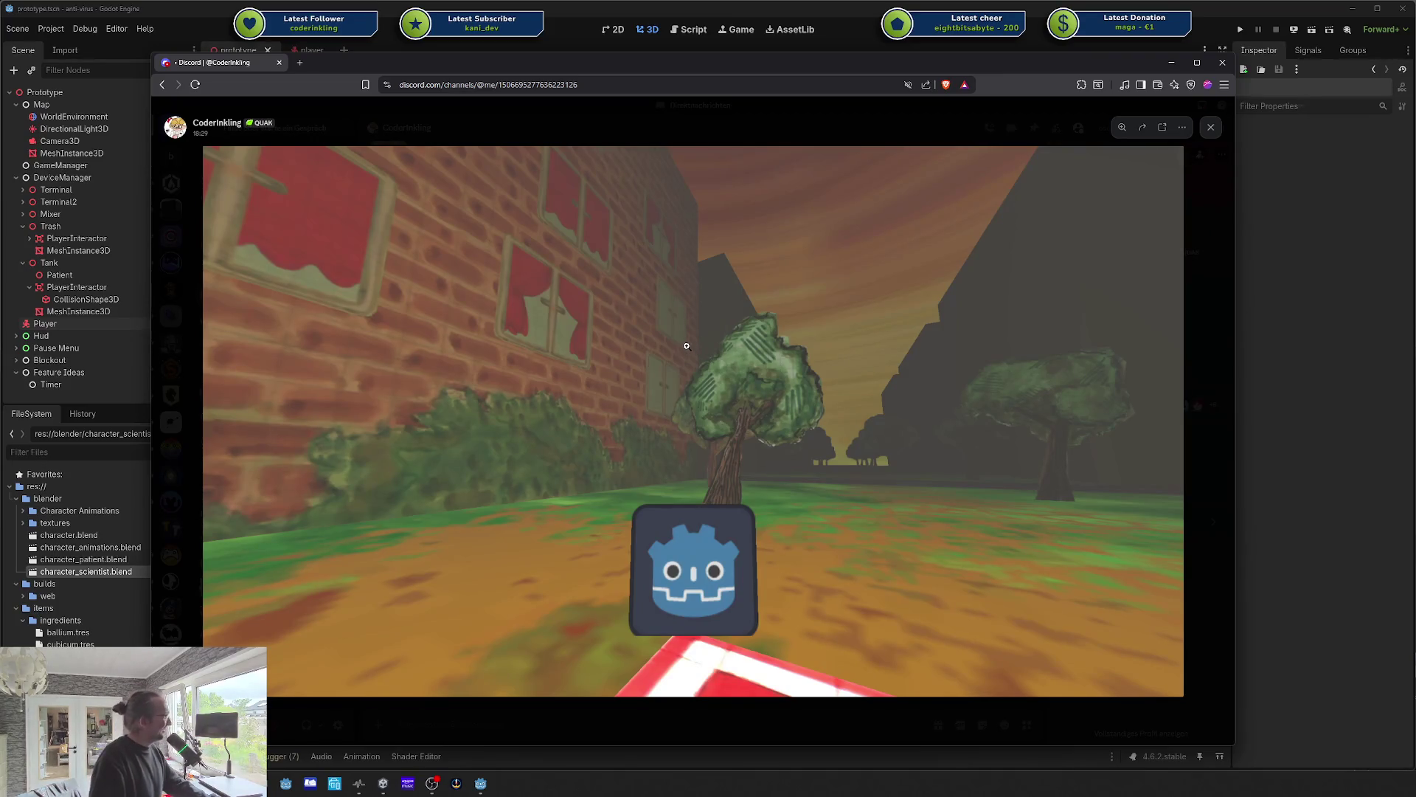
Zoom into the brick wall's window area, then open a new empty browser tab.
{"action": "left_click", "coordinate": [549, 336]}
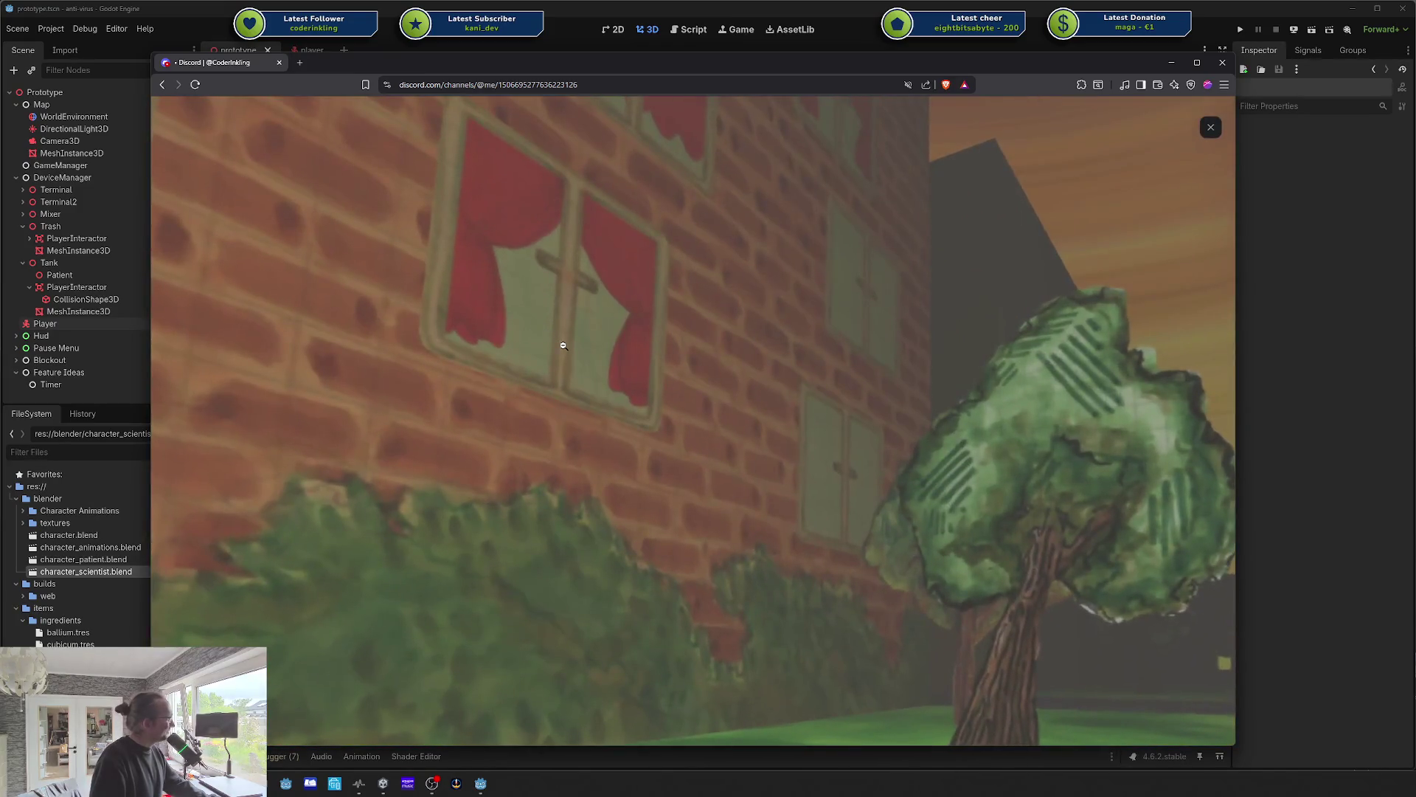
{"action": "left_click", "coordinate": [704, 366]}
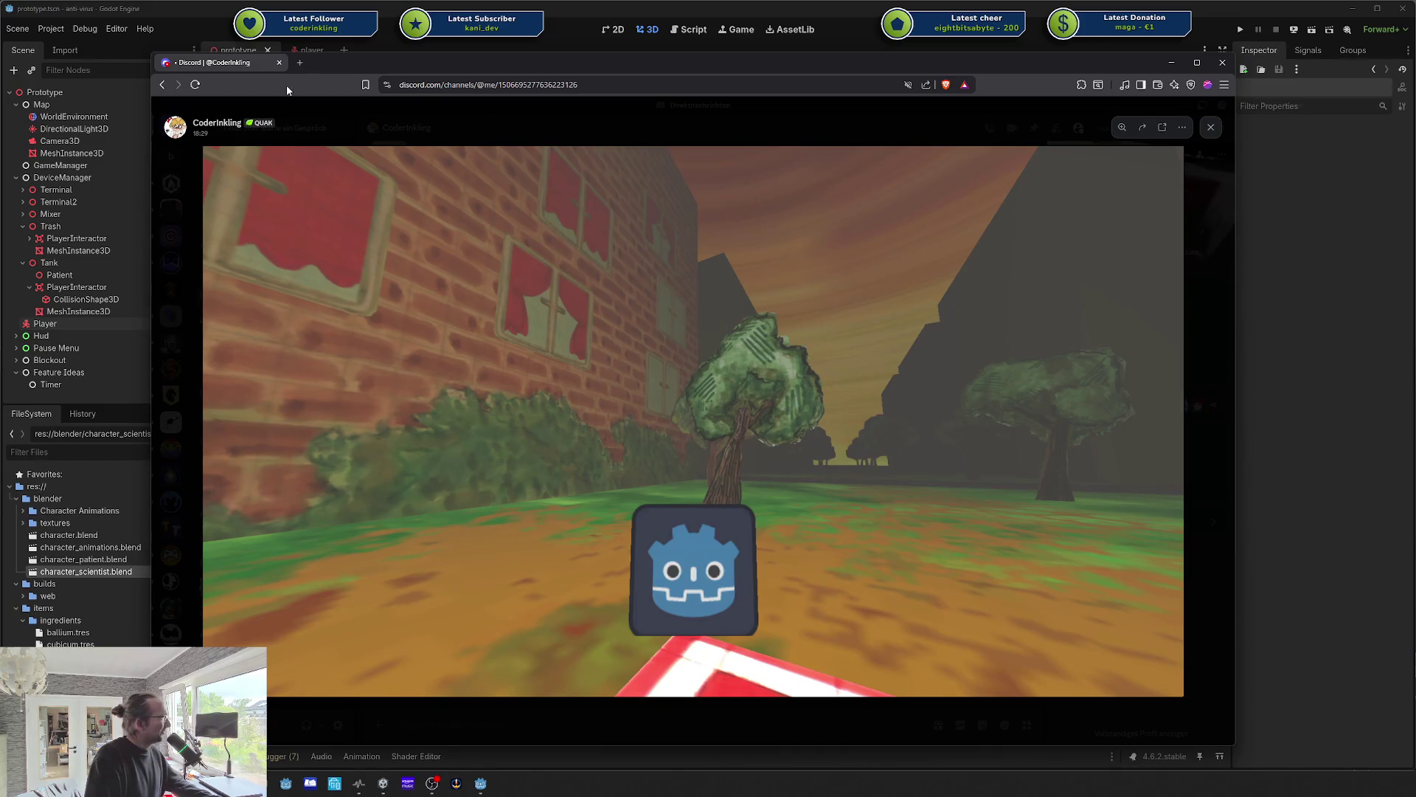
{"action": "left_click", "coordinate": [295, 62]}
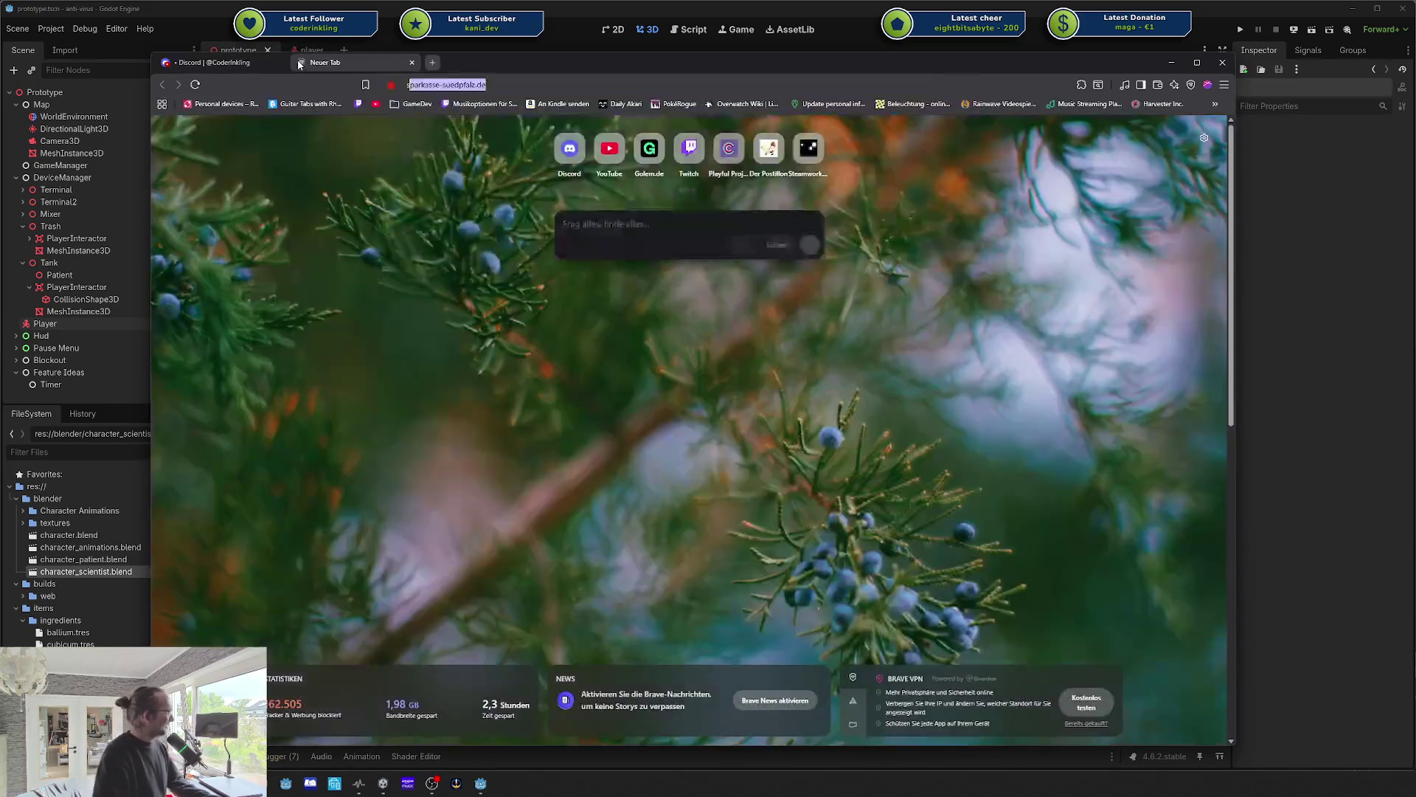
Load the Rookie page on the Steam Store from the 'stea' address-bar suggestion.
{"action": "type", "text": "stea"}
{"action": "key", "text": "Down"}
{"action": "key", "text": "Down"}
{"action": "key", "text": "Return"}
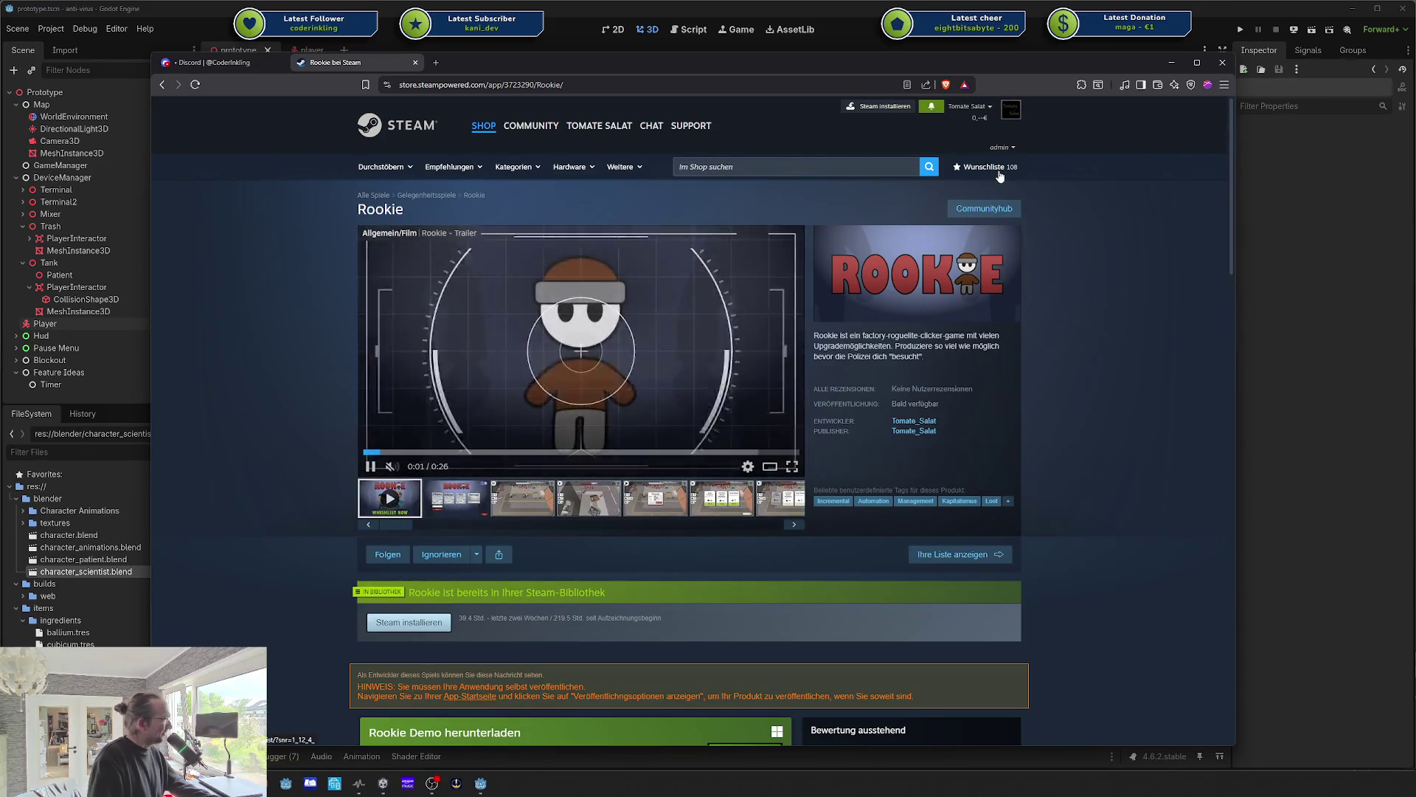
Open the Rookie wishlist in a background tab, look it over, then close it.
{"action": "middle_click", "coordinate": [1000, 173]}
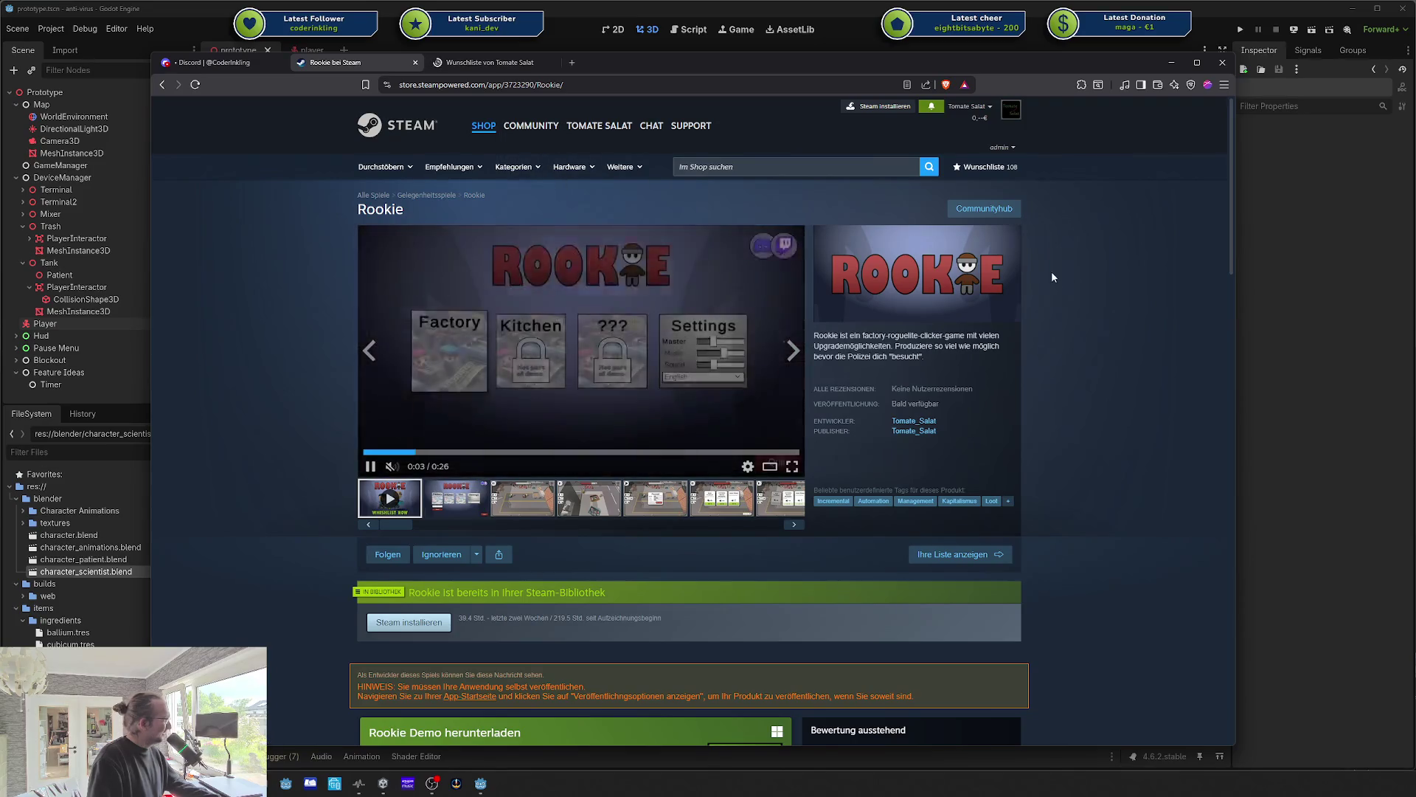
{"action": "key", "text": "ctrl+Tab"}
{"action": "scroll", "coordinate": [904, 280], "scroll_direction": "down", "scroll_amount": 15}
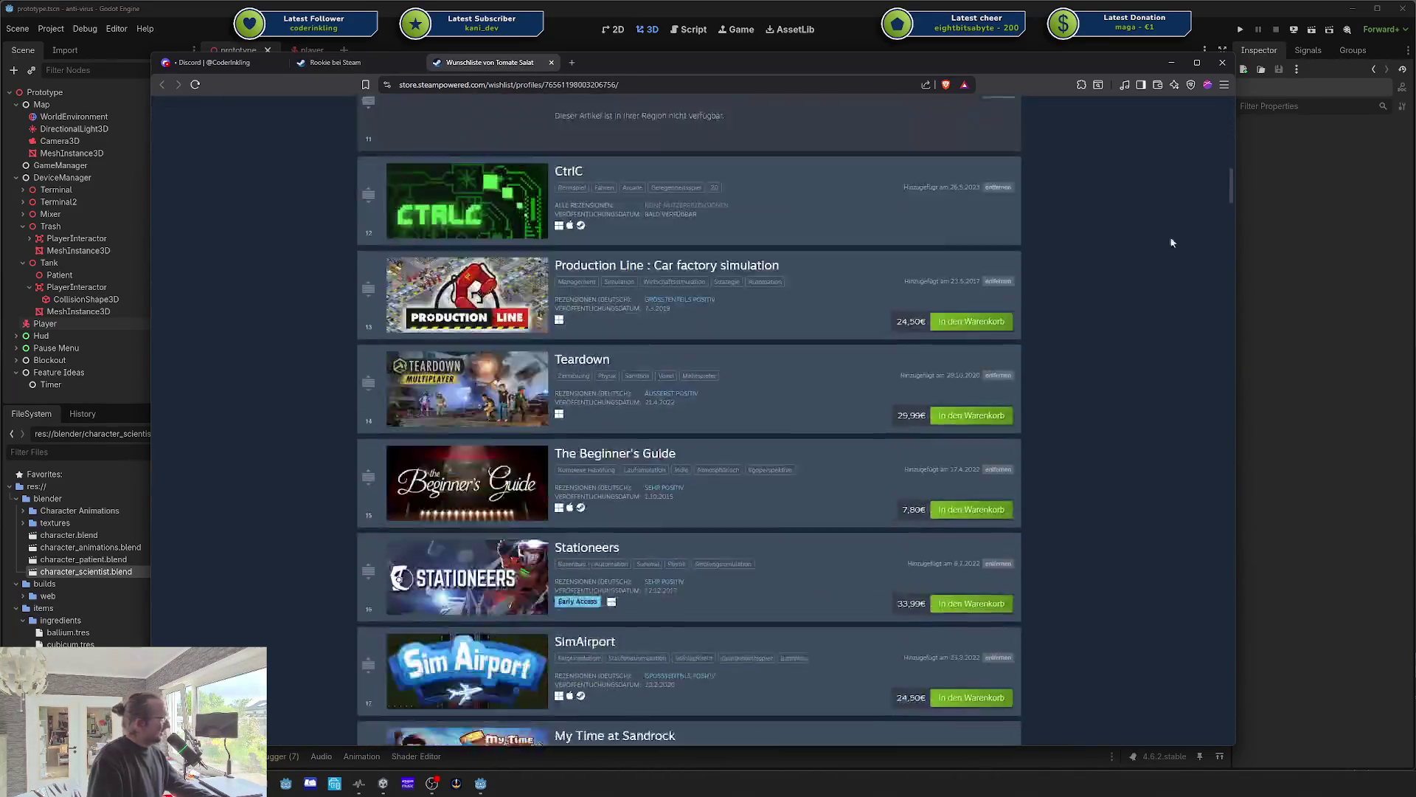
{"action": "scroll", "coordinate": [1190, 242], "scroll_direction": "up", "scroll_amount": 12}
{"action": "scroll", "coordinate": [1188, 245], "scroll_direction": "up", "scroll_amount": 5}
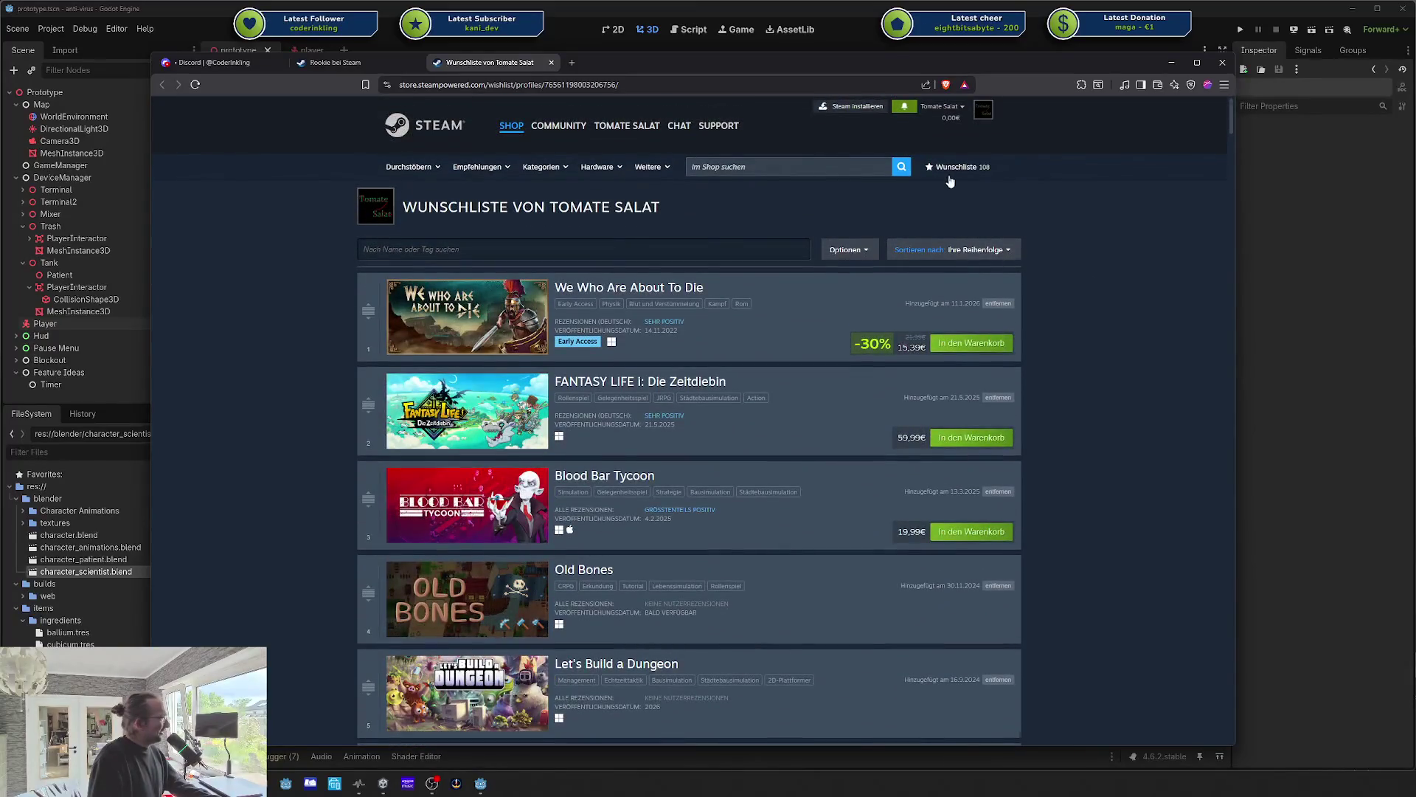
{"action": "middle_click", "coordinate": [506, 68]}
Scroll through the Rookie store page, then close the Steam store tab.
{"action": "scroll", "coordinate": [1082, 241], "scroll_direction": "down", "scroll_amount": 1}
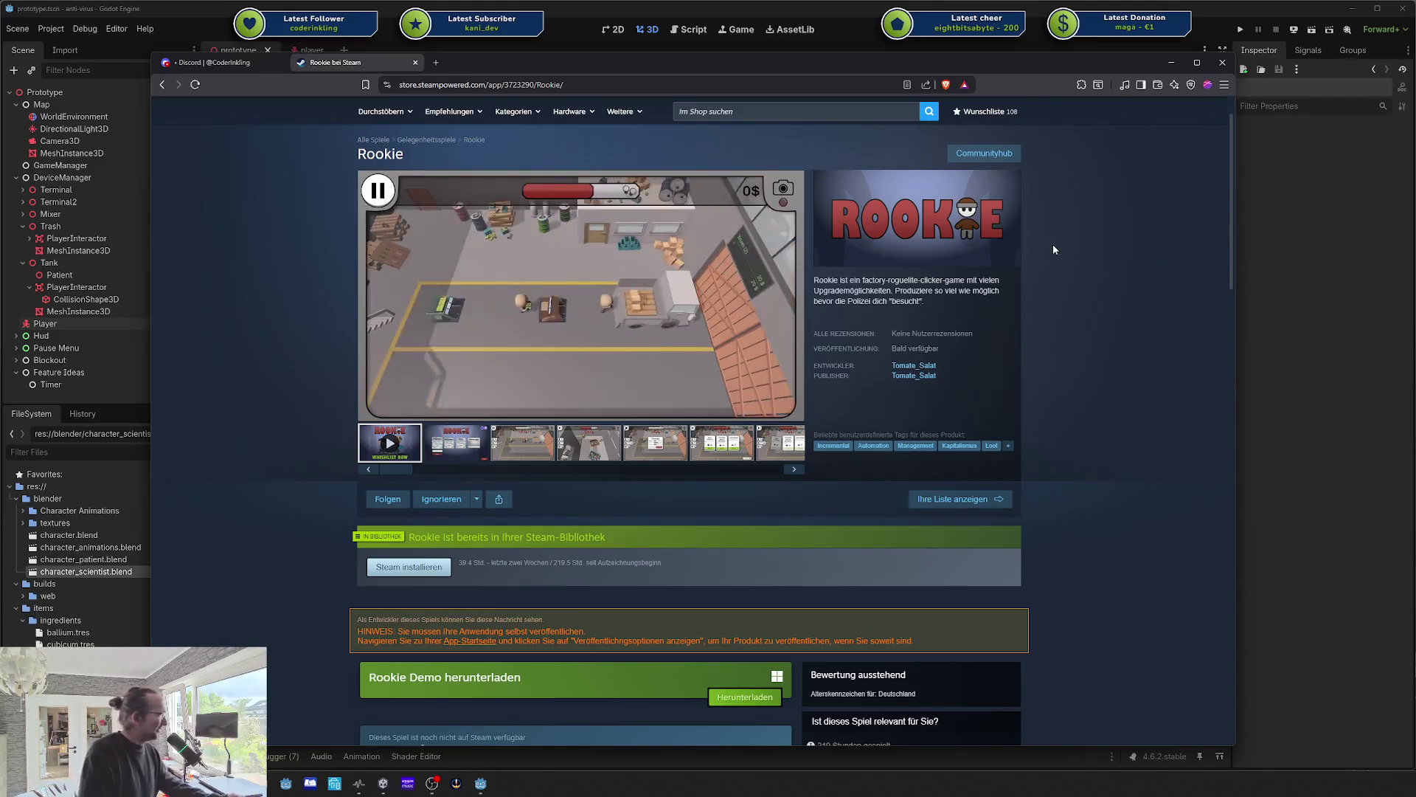
{"action": "scroll", "coordinate": [1073, 261], "scroll_direction": "down", "scroll_amount": 1}
{"action": "scroll", "coordinate": [1073, 267], "scroll_direction": "down", "scroll_amount": 2}
{"action": "scroll", "coordinate": [1072, 262], "scroll_direction": "up", "scroll_amount": 3}
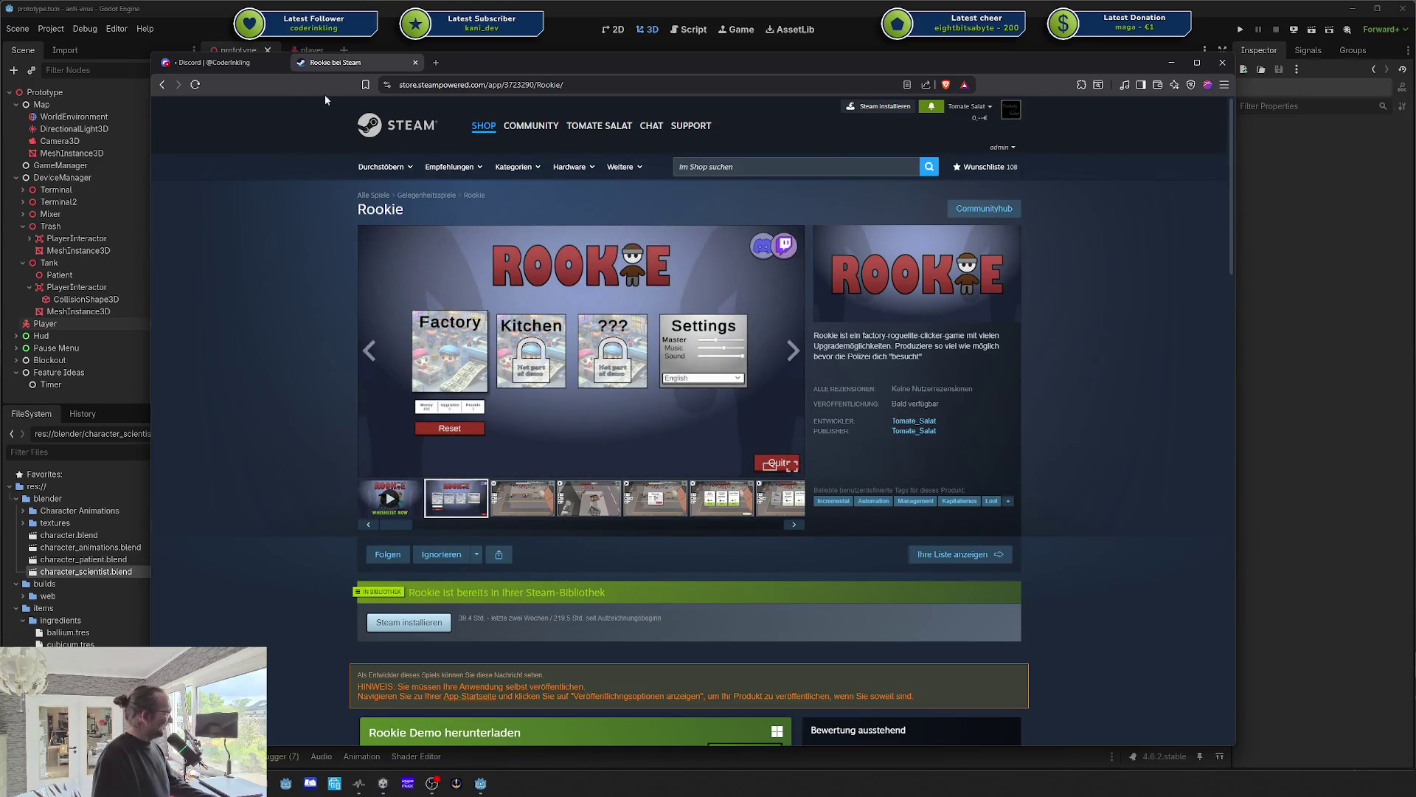
{"action": "scroll", "coordinate": [661, 518], "scroll_direction": "down", "scroll_amount": 2}
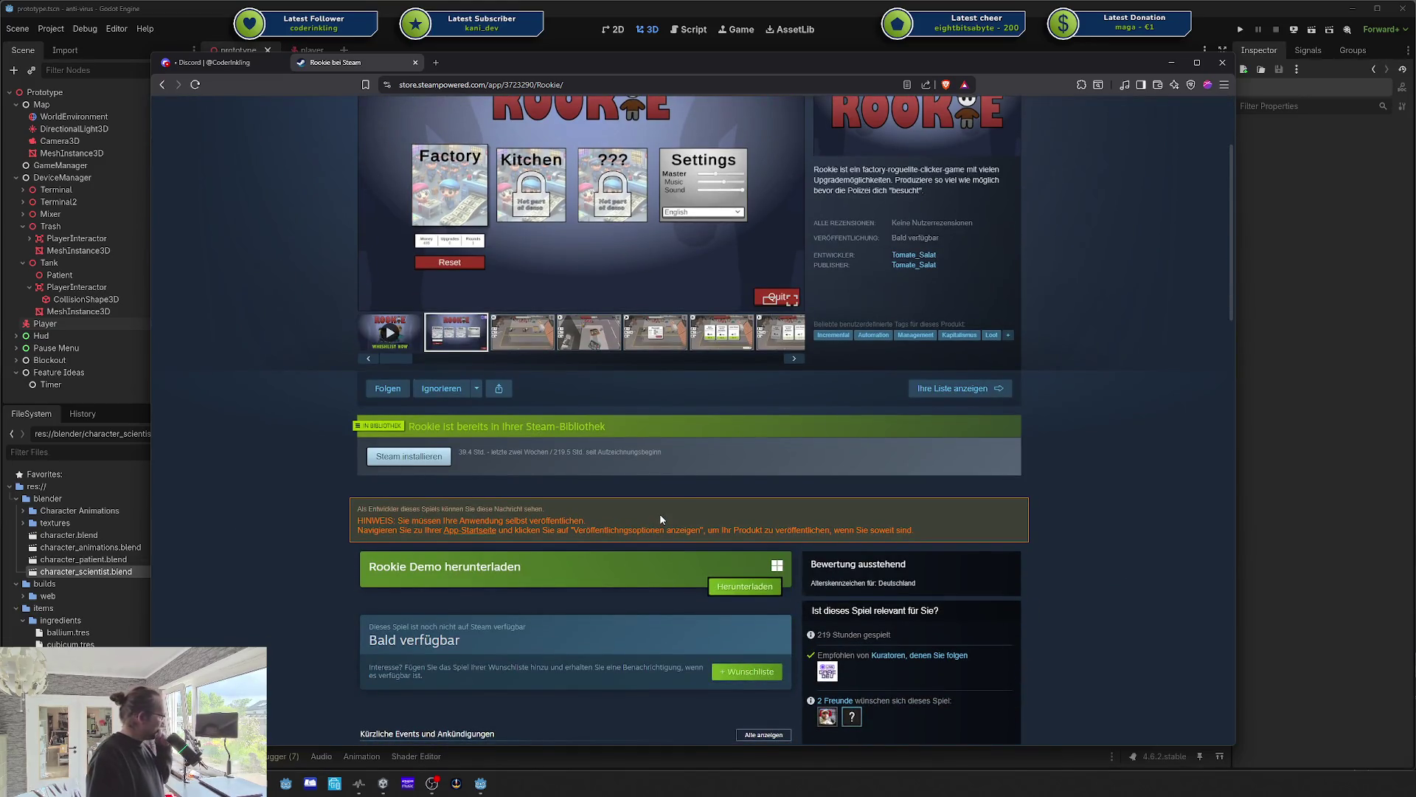
{"action": "scroll", "coordinate": [661, 519], "scroll_direction": "up", "scroll_amount": 2}
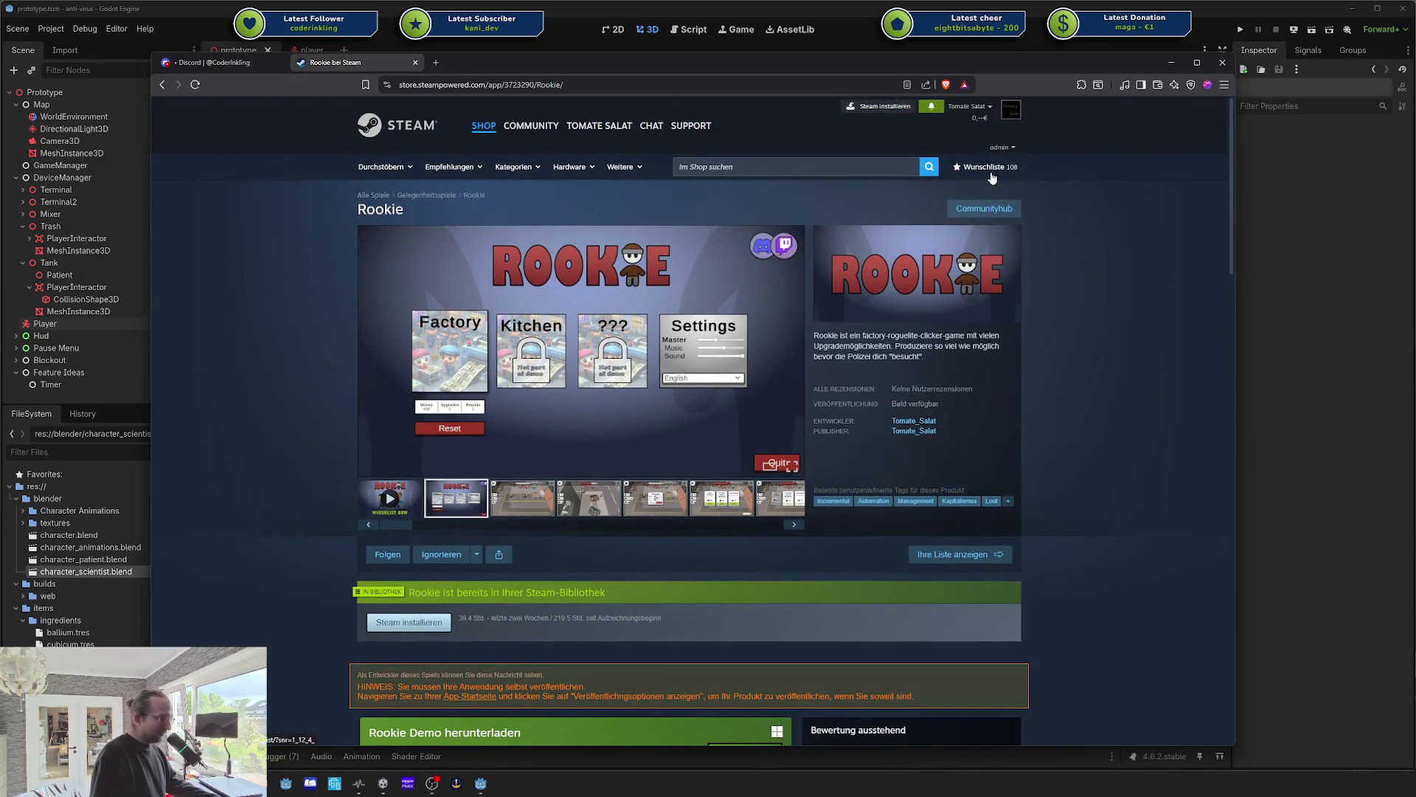
{"action": "key", "text": "ctrl+w"}
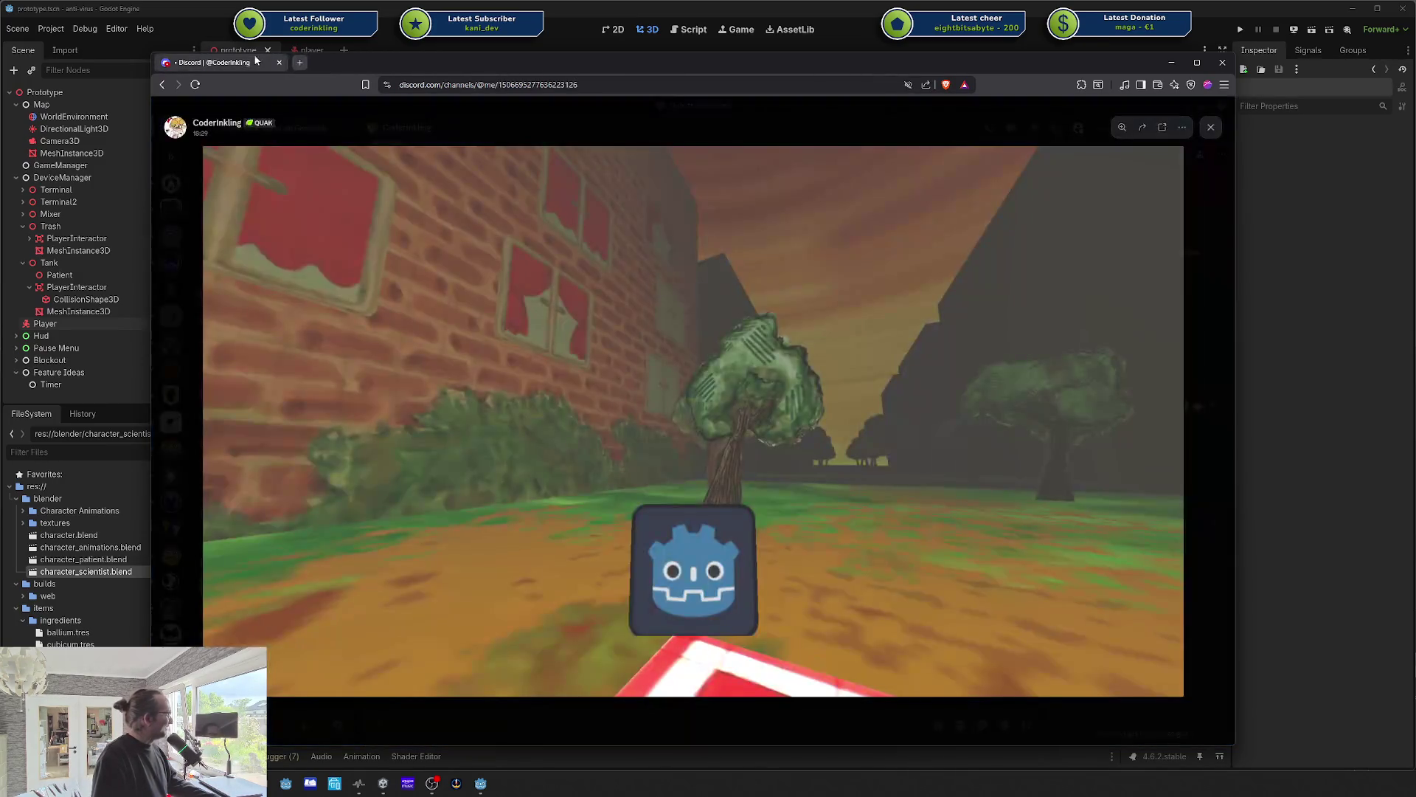
Return to Godot and orbit the camera into a close, level view of the scientist character.
{"action": "key", "text": "ctrl+w"}
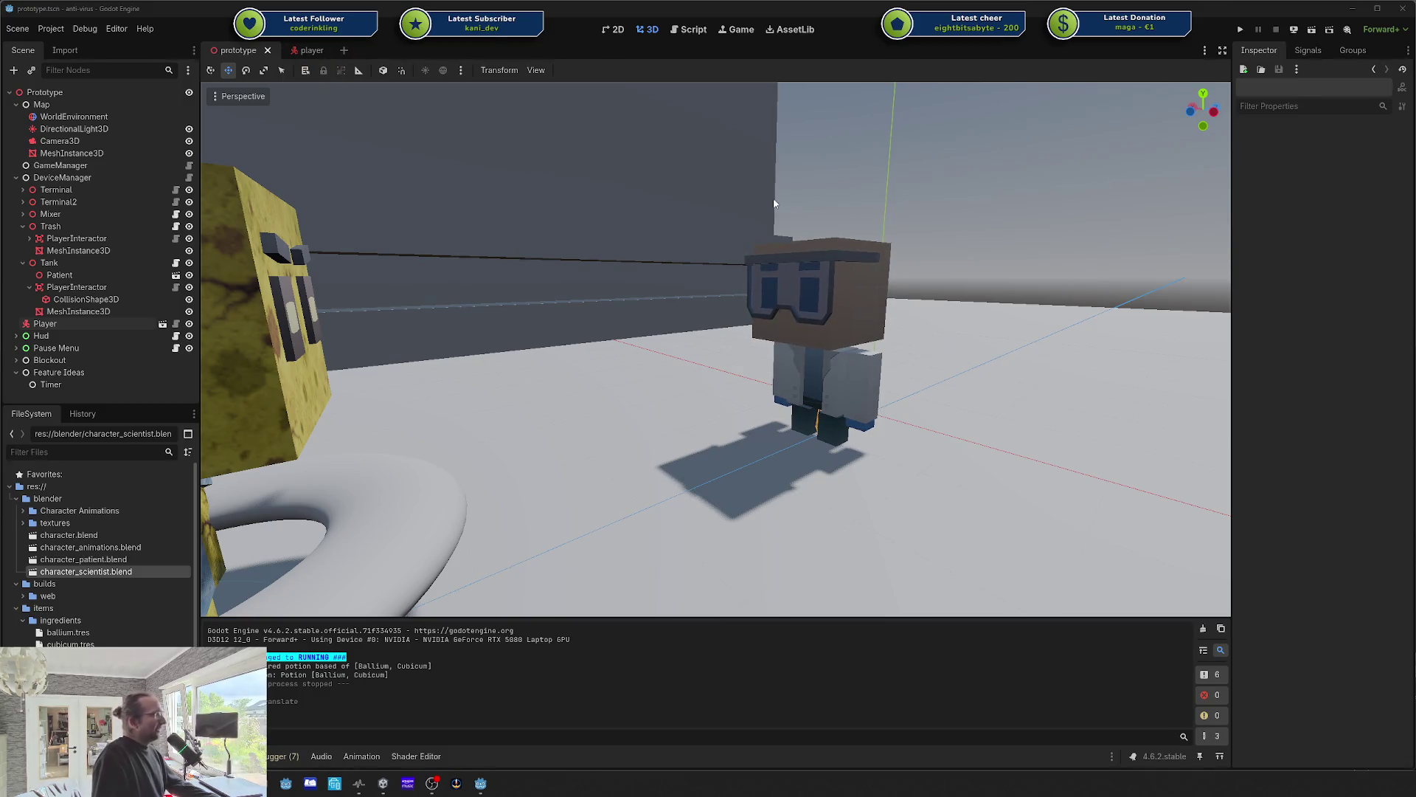
{"action": "mouse_move", "coordinate": [891, 347]}
{"action": "left_mouse_down"}
{"action": "mouse_move", "coordinate": [918, 351]}
{"action": "mouse_move", "coordinate": [840, 357]}
{"action": "left_mouse_up"}
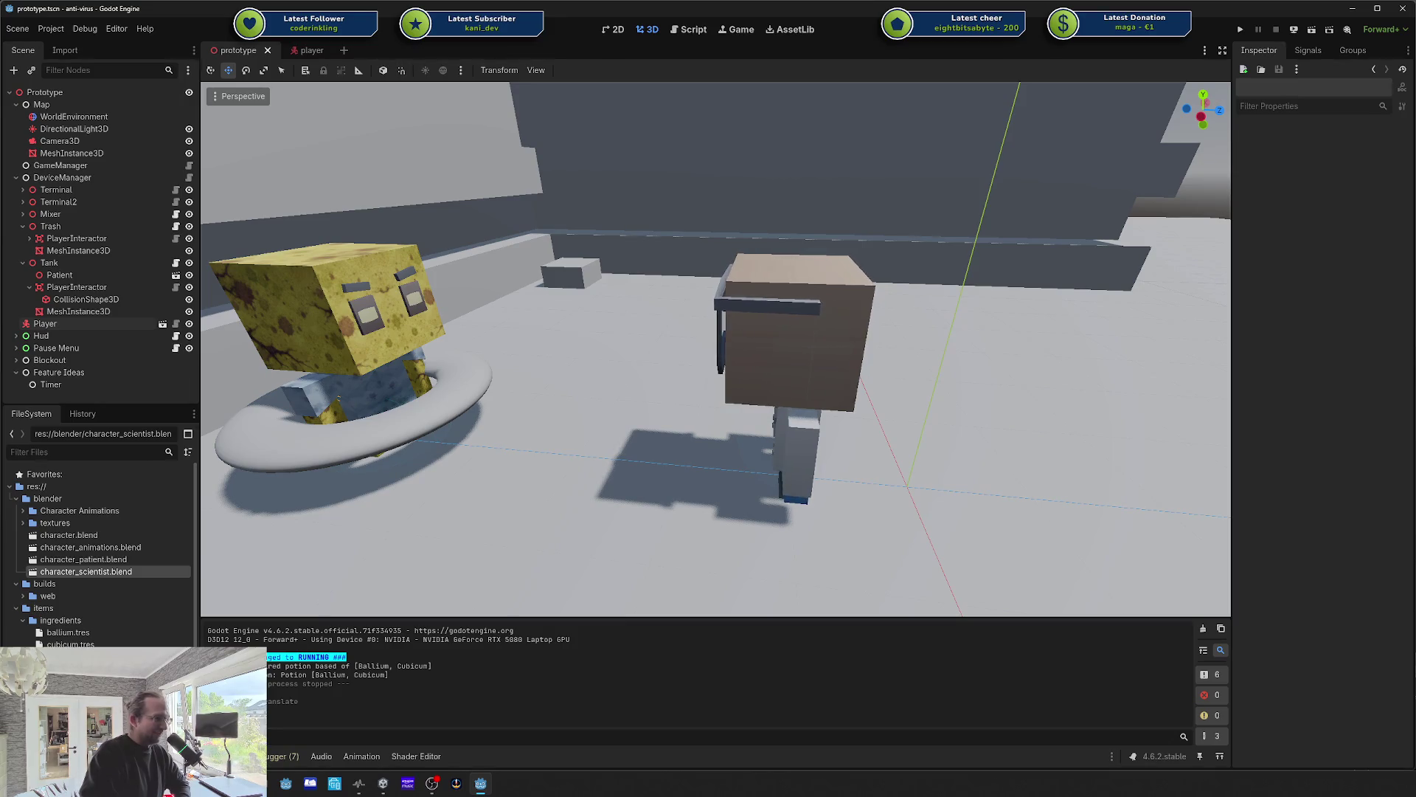
{"action": "mouse_move", "coordinate": [922, 368]}
{"action": "left_mouse_down"}
{"action": "mouse_move", "coordinate": [928, 344]}
{"action": "mouse_move", "coordinate": [874, 348]}
{"action": "left_mouse_up"}
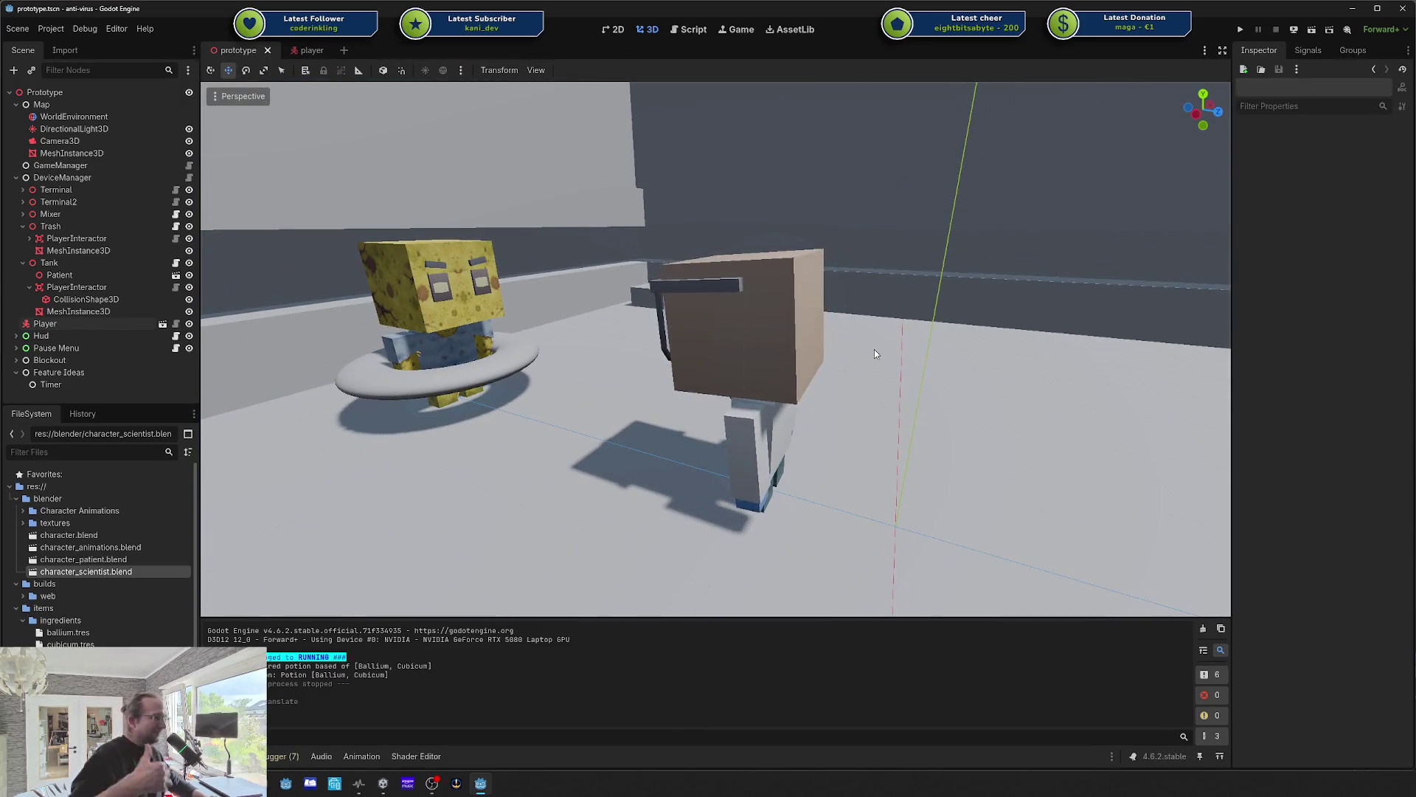
{"action": "scroll", "coordinate": [894, 344], "scroll_direction": "down", "scroll_amount": 5}
{"action": "mouse_move", "coordinate": [894, 345]}
{"action": "left_mouse_down"}
{"action": "mouse_move", "coordinate": [843, 340]}
{"action": "mouse_move", "coordinate": [909, 296]}
{"action": "left_mouse_up"}
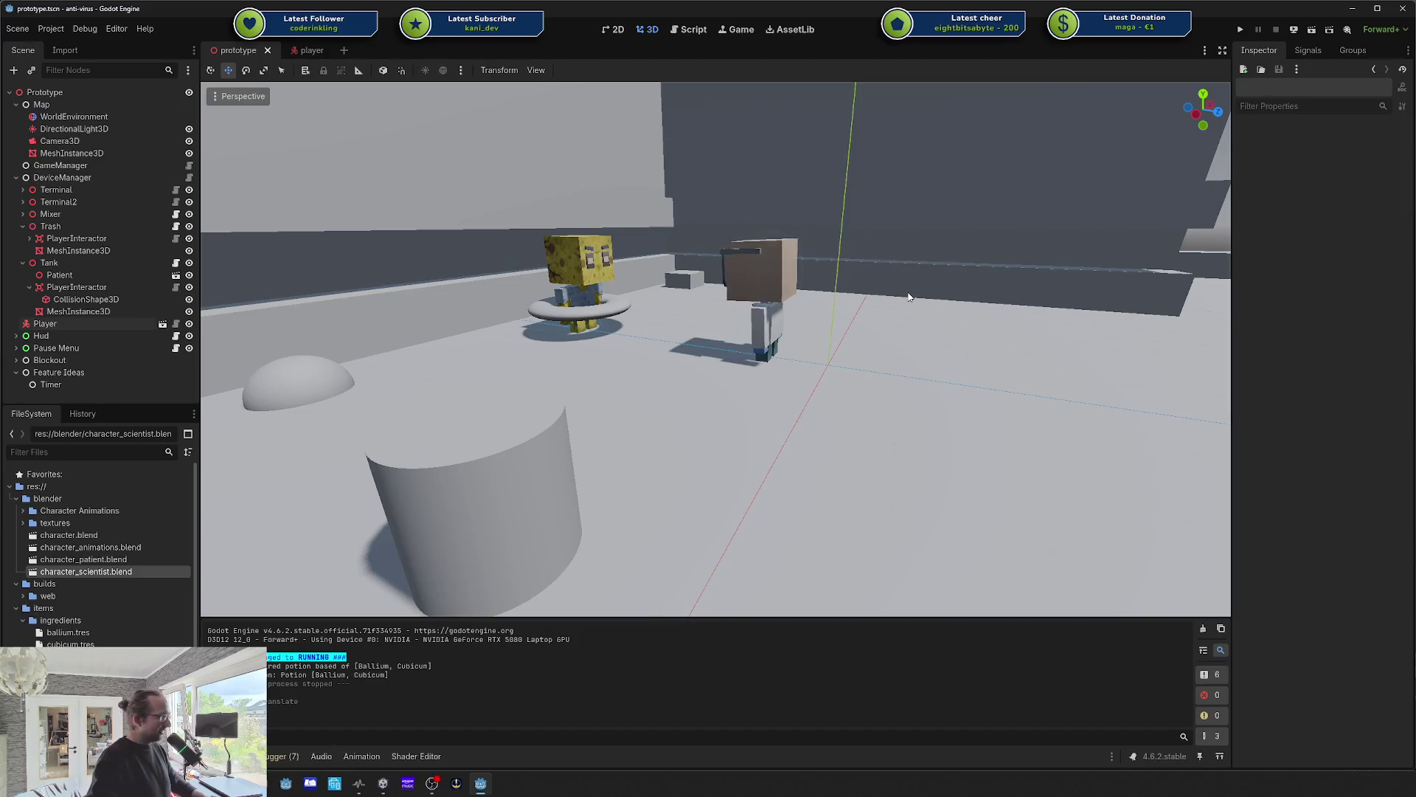
{"action": "scroll", "coordinate": [921, 282], "scroll_direction": "down", "scroll_amount": 3}
{"action": "scroll", "coordinate": [926, 276], "scroll_direction": "up", "scroll_amount": 2}
{"action": "mouse_move", "coordinate": [883, 302]}
{"action": "left_mouse_down"}
{"action": "mouse_move", "coordinate": [848, 336]}
{"action": "mouse_move", "coordinate": [860, 337]}
{"action": "left_mouse_up"}
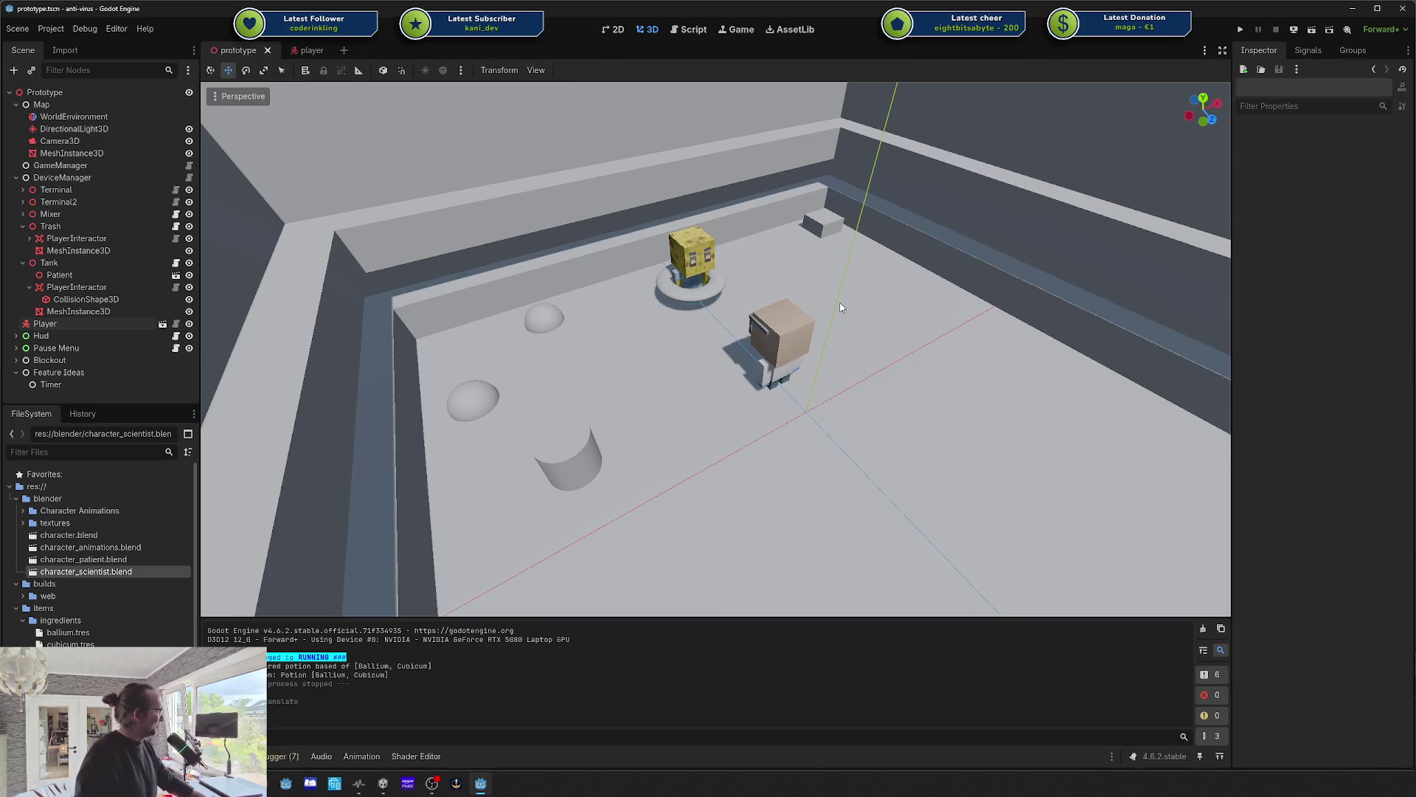
{"action": "left_click_drag", "start_coordinate": [841, 307], "coordinate": [847, 294]}
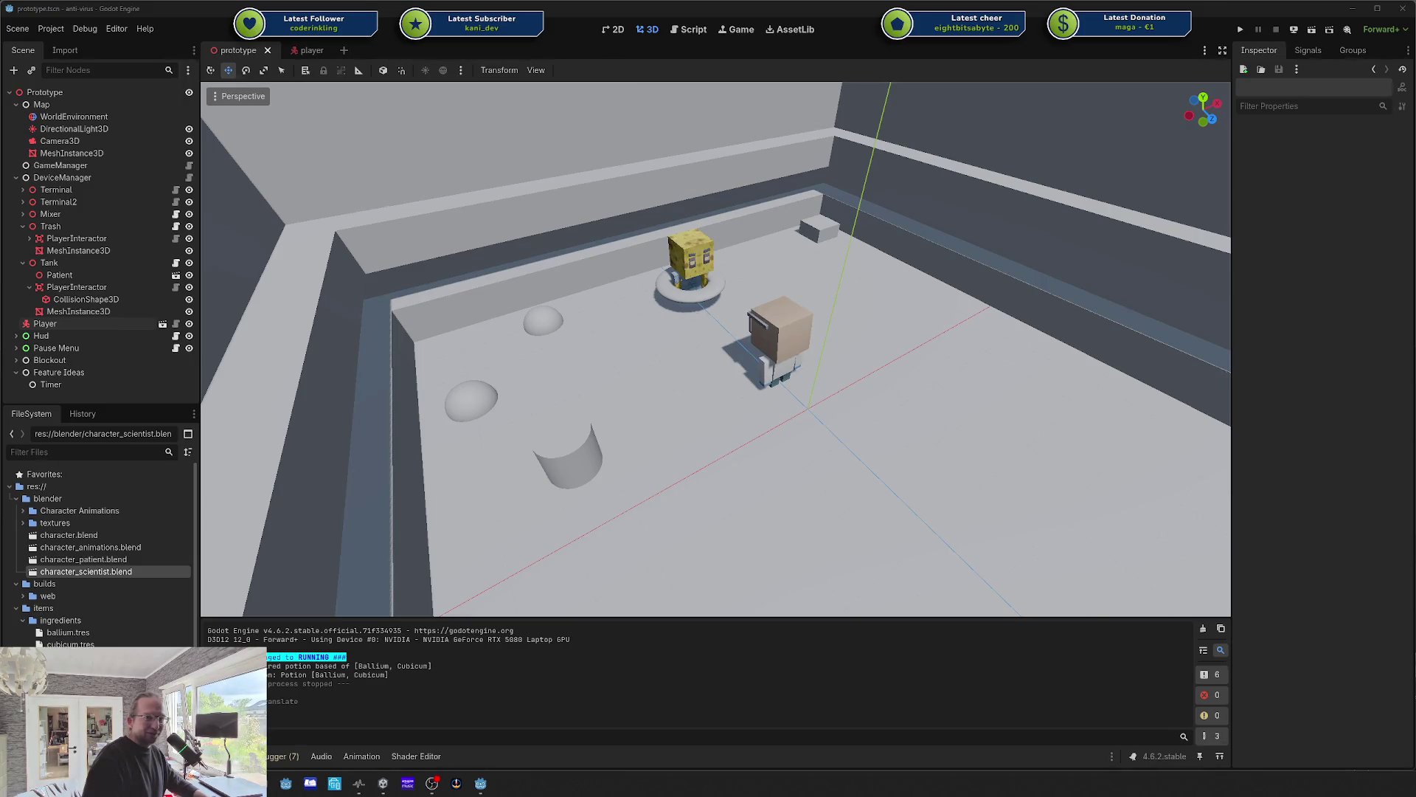
{"action": "mouse_move", "coordinate": [1415, 170]}
{"action": "left_mouse_down"}
{"action": "mouse_move", "coordinate": [852, 166]}
{"action": "mouse_move", "coordinate": [714, 112]}
{"action": "left_mouse_up"}
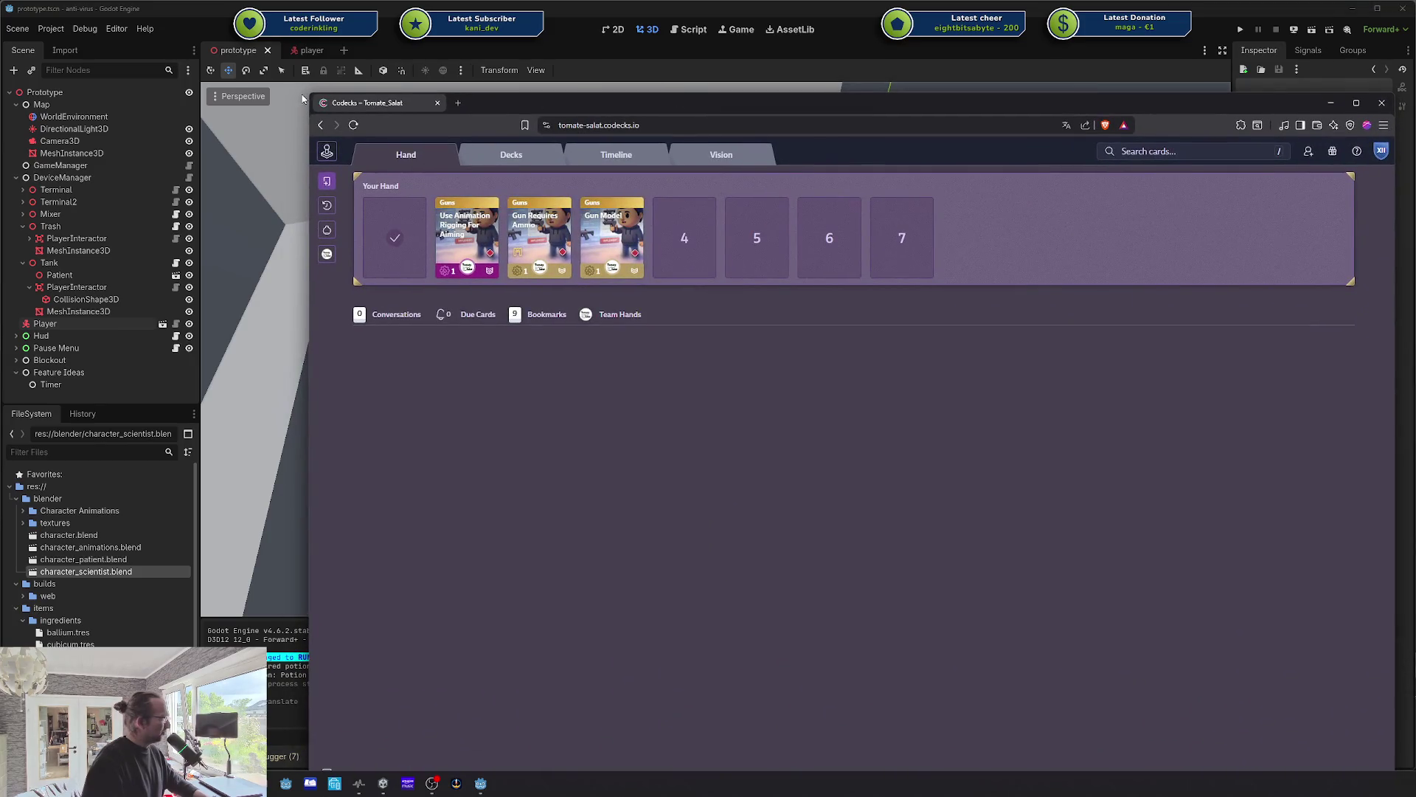
Shrink and reposition the Codecks window, then browse the Default Space, Board and Tasks decks.
{"action": "left_click_drag", "start_coordinate": [310, 96], "coordinate": [569, 317]}
{"action": "left_click_drag", "start_coordinate": [799, 331], "coordinate": [776, 245]}
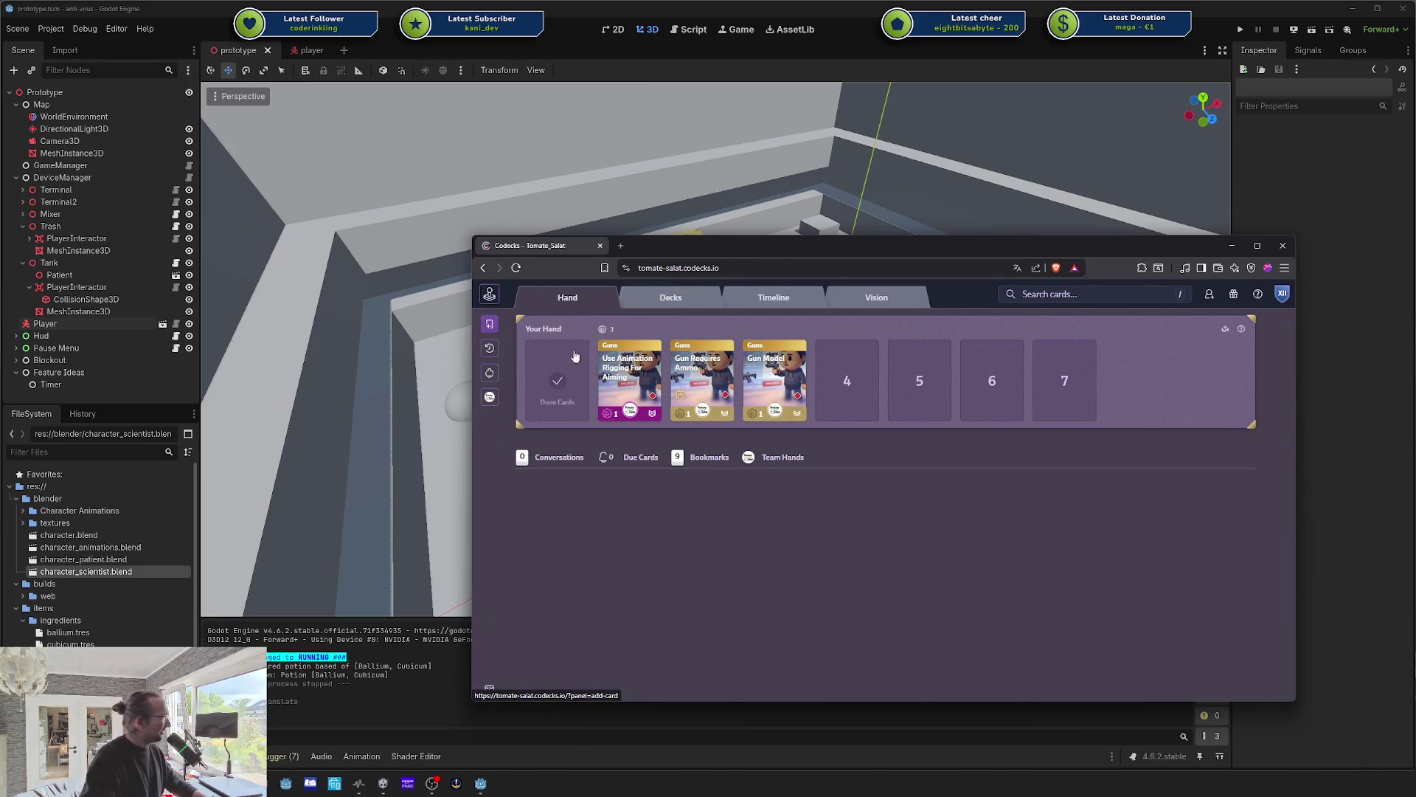
{"action": "left_click", "coordinate": [693, 298]}
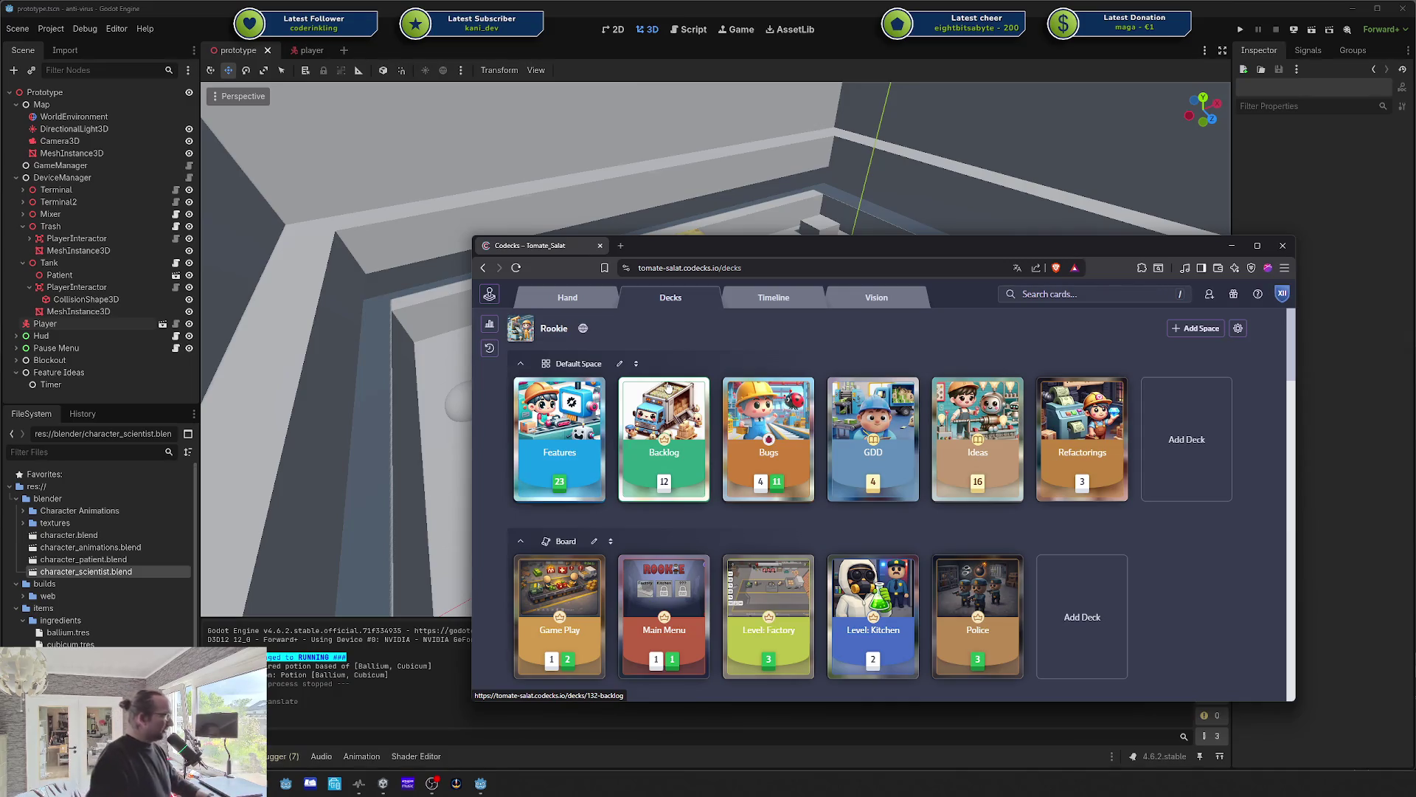
{"action": "scroll", "coordinate": [774, 417], "scroll_direction": "down", "scroll_amount": 2}
{"action": "scroll", "coordinate": [774, 418], "scroll_direction": "up", "scroll_amount": 2}
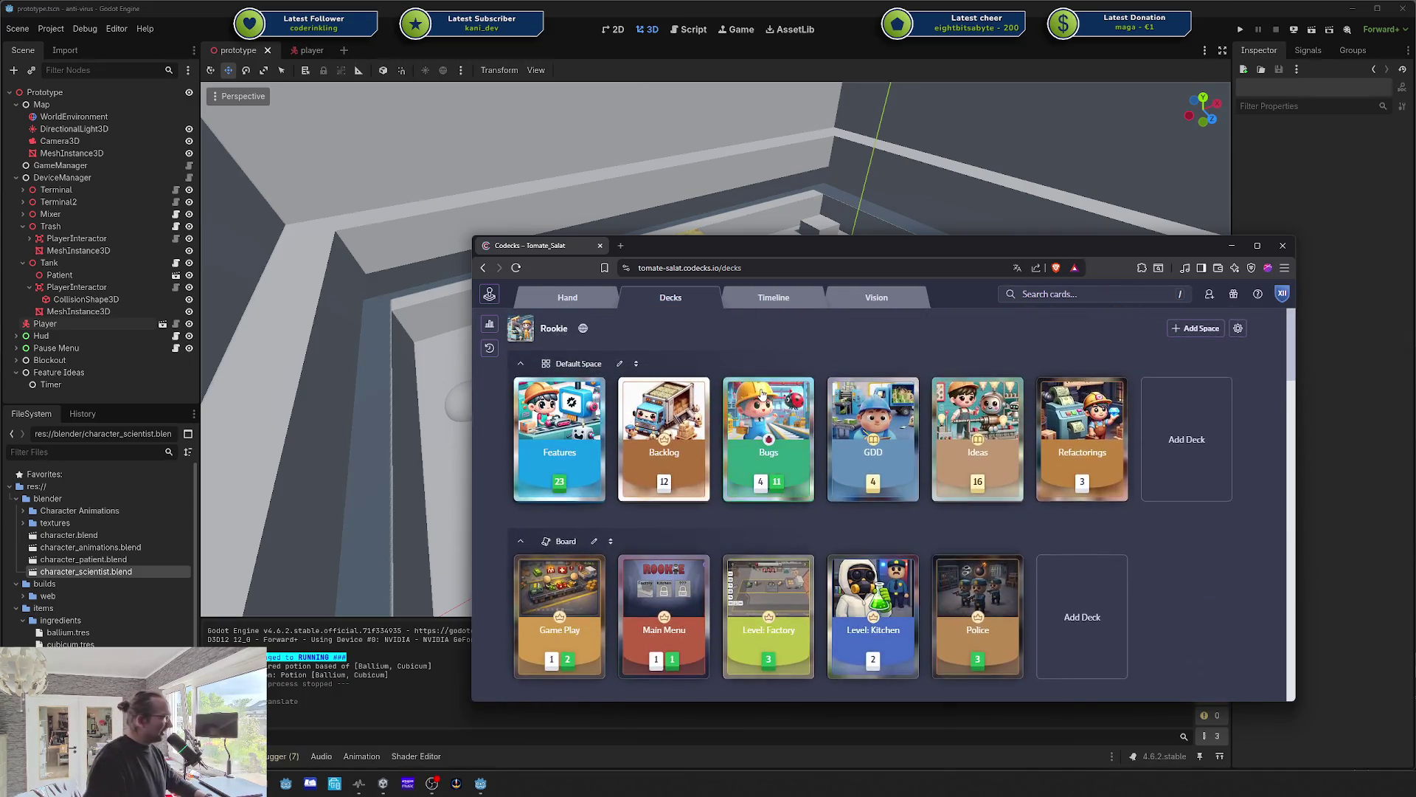
{"action": "scroll", "coordinate": [775, 380], "scroll_direction": "down", "scroll_amount": 2}
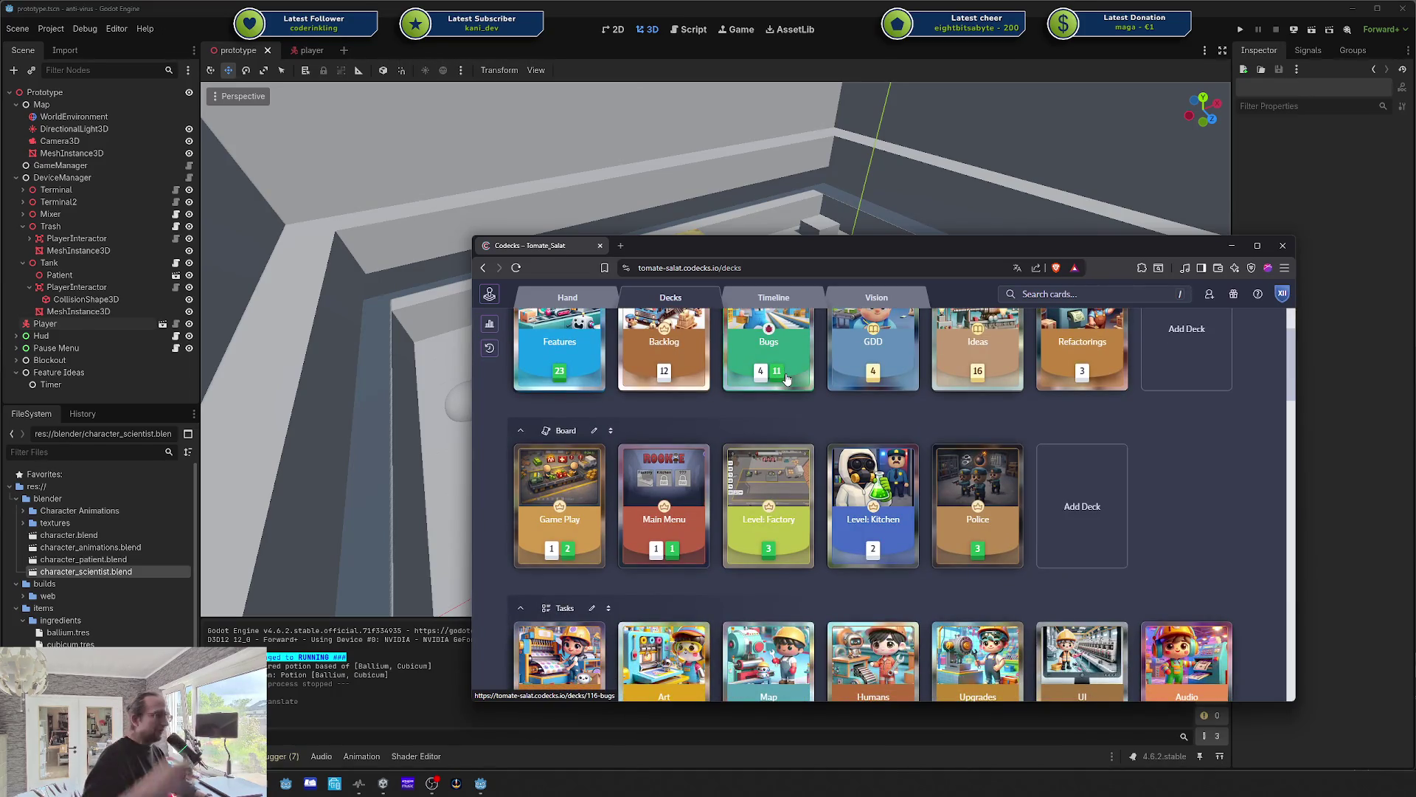
{"action": "left_click_drag", "start_coordinate": [821, 248], "coordinate": [784, 189]}
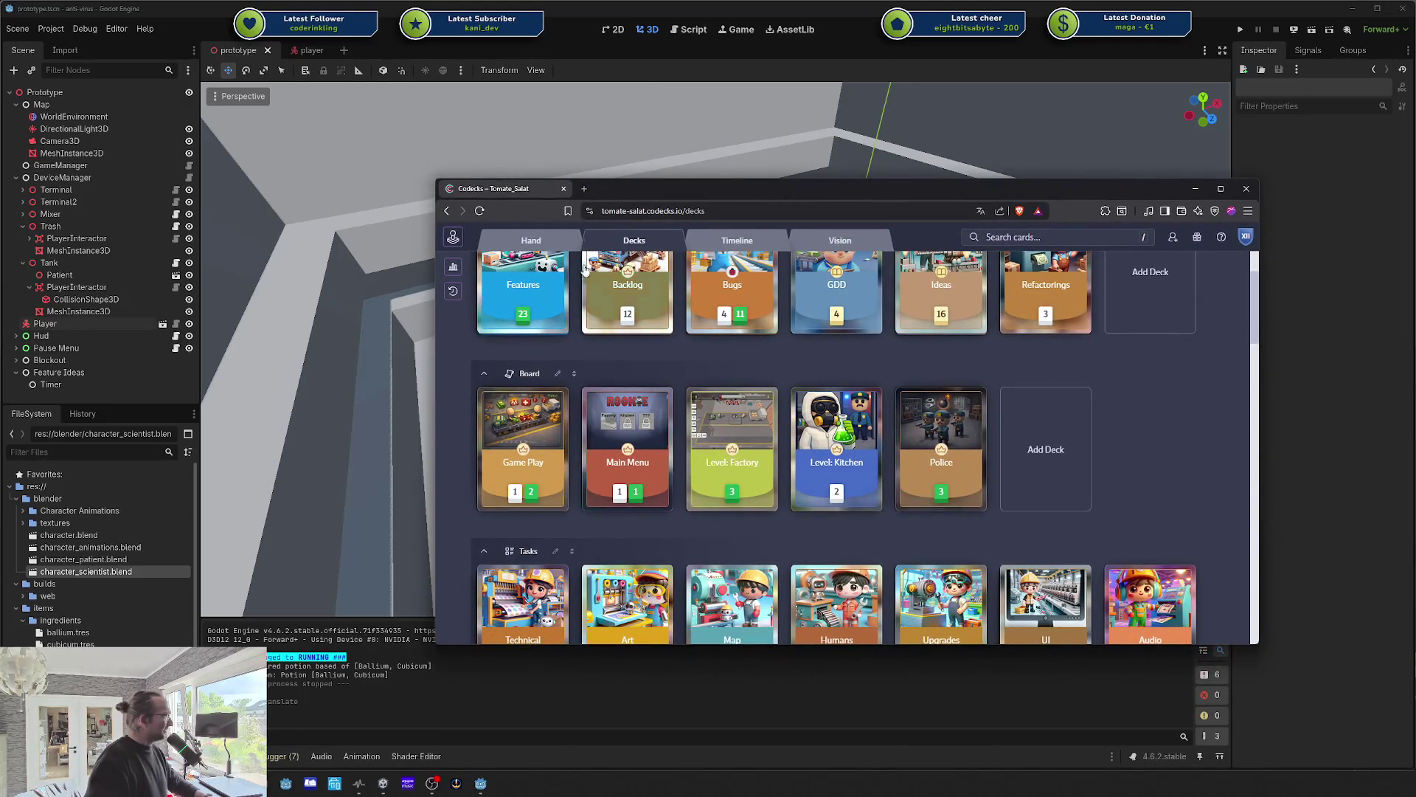
Switch to the milestone timeline and select the Core Mechanics milestone.
{"action": "left_click", "coordinate": [649, 239]}
{"action": "left_click", "coordinate": [694, 238]}
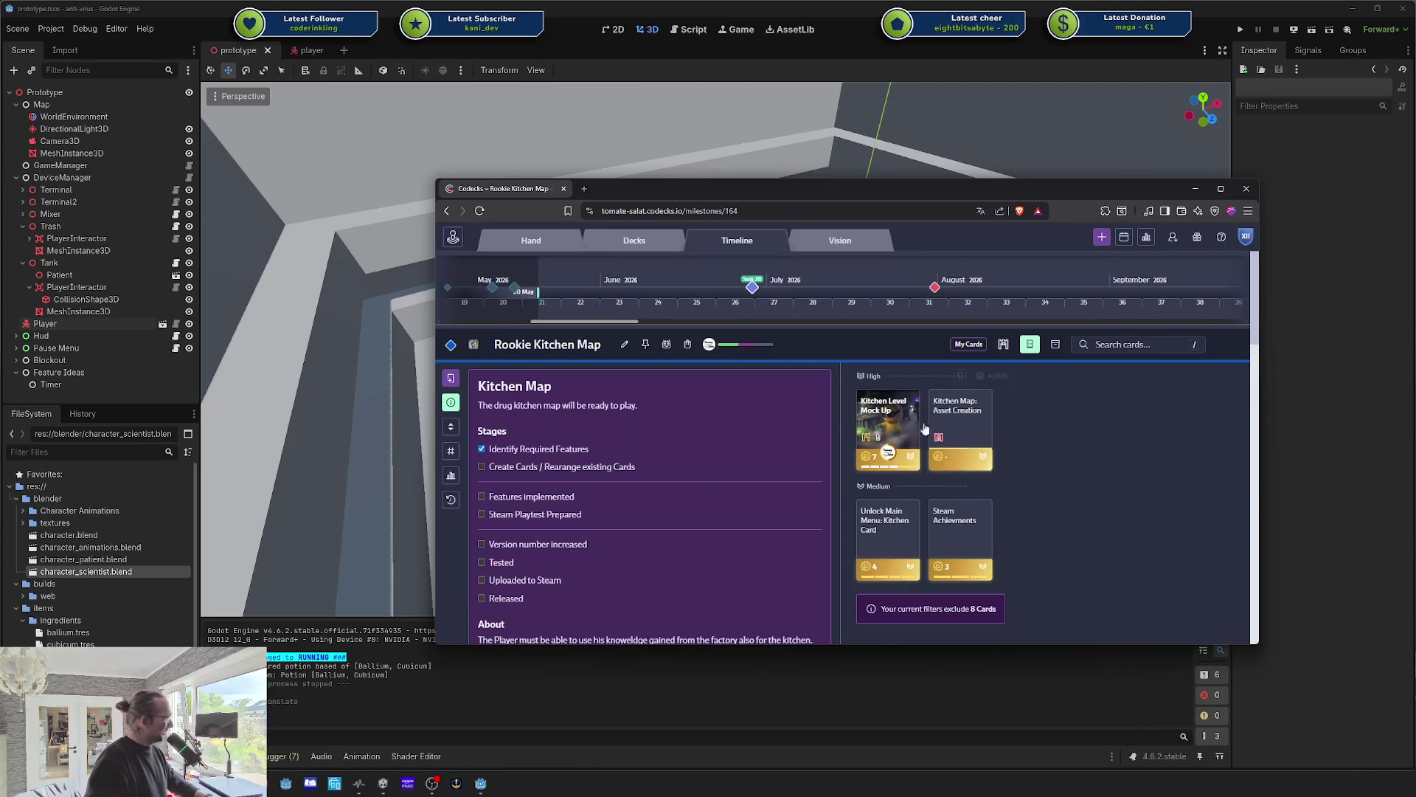
{"action": "left_click", "coordinate": [934, 287]}
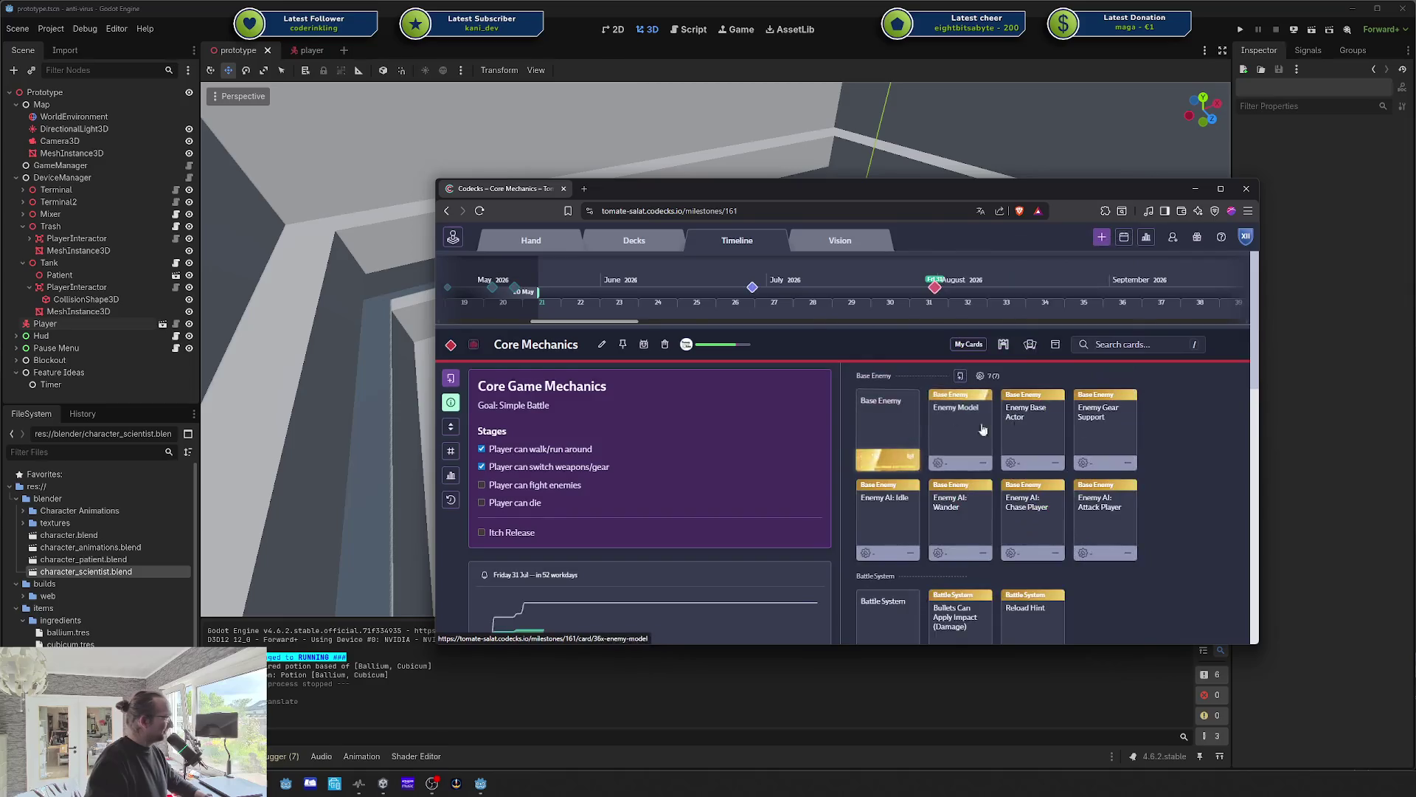
{"action": "scroll", "coordinate": [1136, 427], "scroll_direction": "down", "scroll_amount": 3}
Enlarge the Codecks window and open the Guns card's hero and sub card details.
{"action": "mouse_move", "coordinate": [436, 181]}
{"action": "left_mouse_down"}
{"action": "mouse_move", "coordinate": [237, 95]}
{"action": "mouse_move", "coordinate": [221, 66]}
{"action": "left_mouse_up"}
{"action": "scroll", "coordinate": [916, 396], "scroll_direction": "up", "scroll_amount": 2}
{"action": "scroll", "coordinate": [811, 487], "scroll_direction": "down", "scroll_amount": 2}
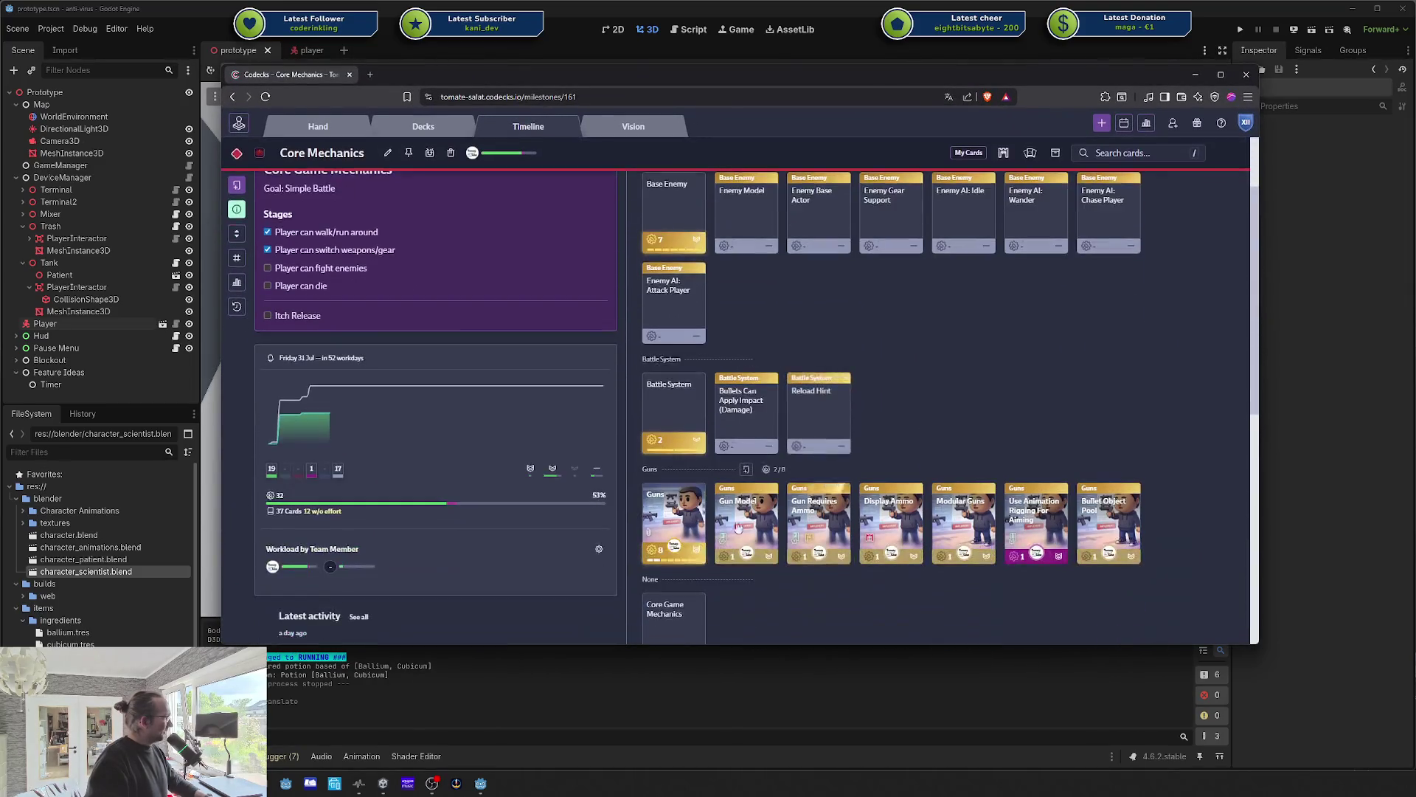
{"action": "left_click", "coordinate": [673, 520]}
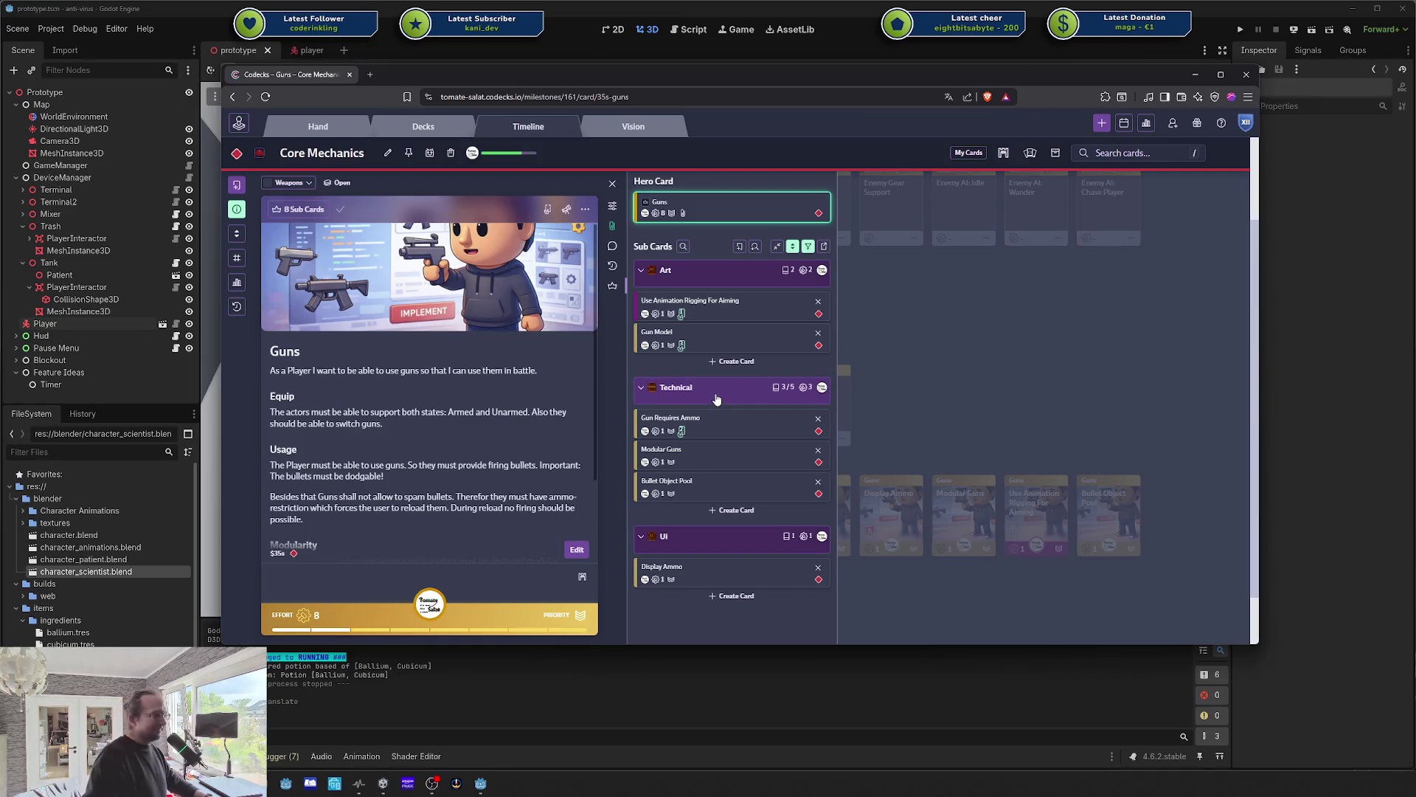
{"action": "left_click", "coordinate": [904, 377]}
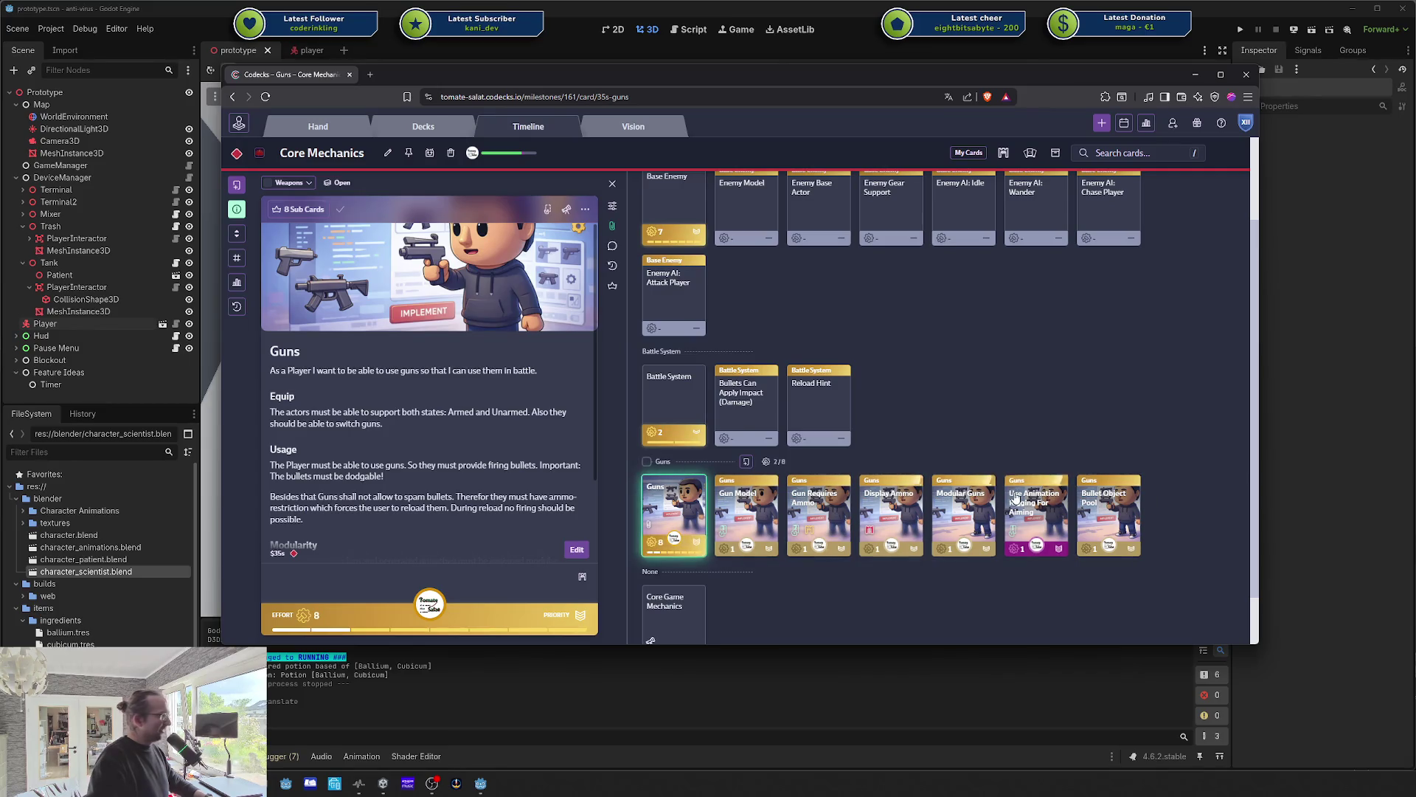
Scroll the Core Mechanics board to review Guns sub cards like Gun Model and Bullet Object Pool.
{"action": "mouse_move", "coordinate": [1008, 489]}
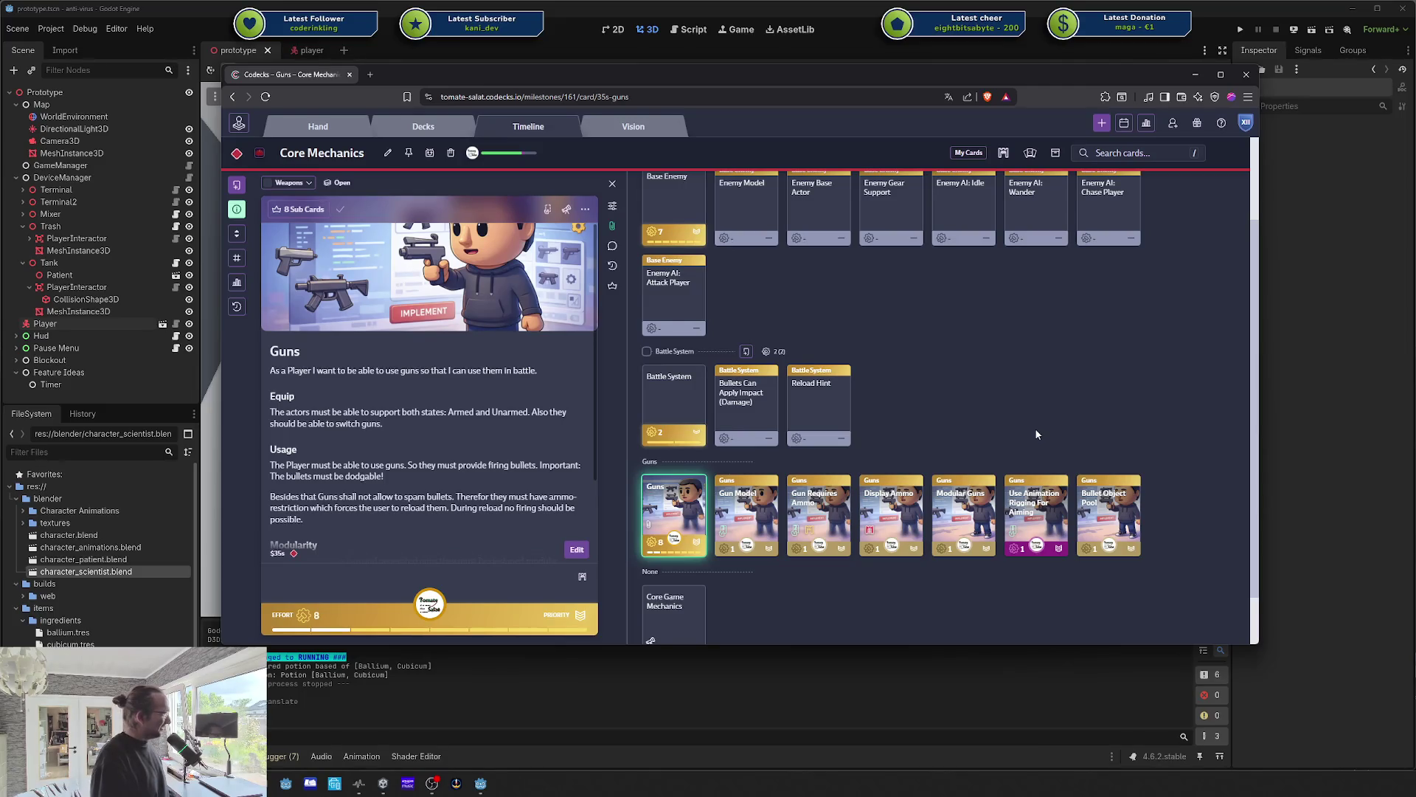
{"action": "scroll", "coordinate": [959, 382], "scroll_direction": "down", "scroll_amount": 1}
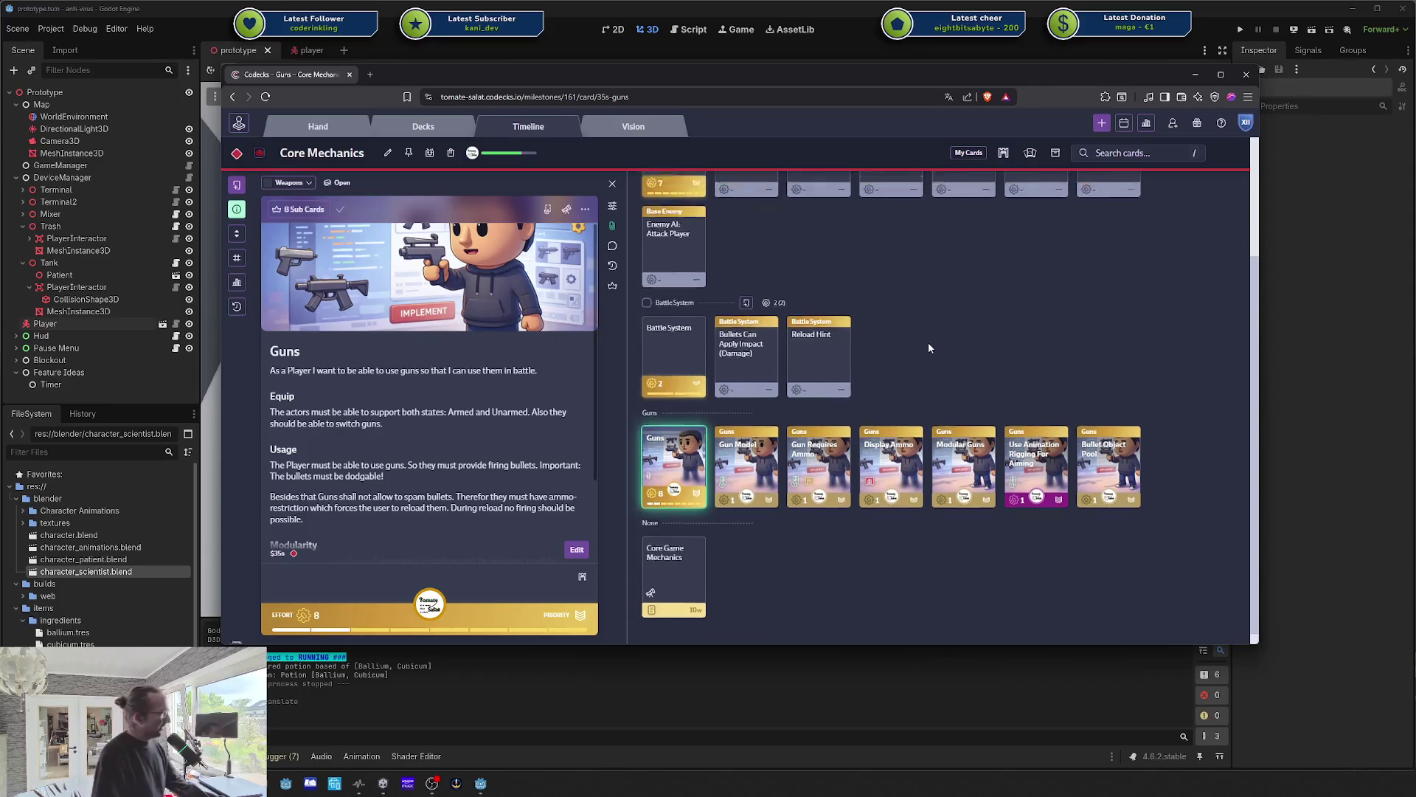
{"action": "scroll", "coordinate": [928, 347], "scroll_direction": "up", "scroll_amount": 2}
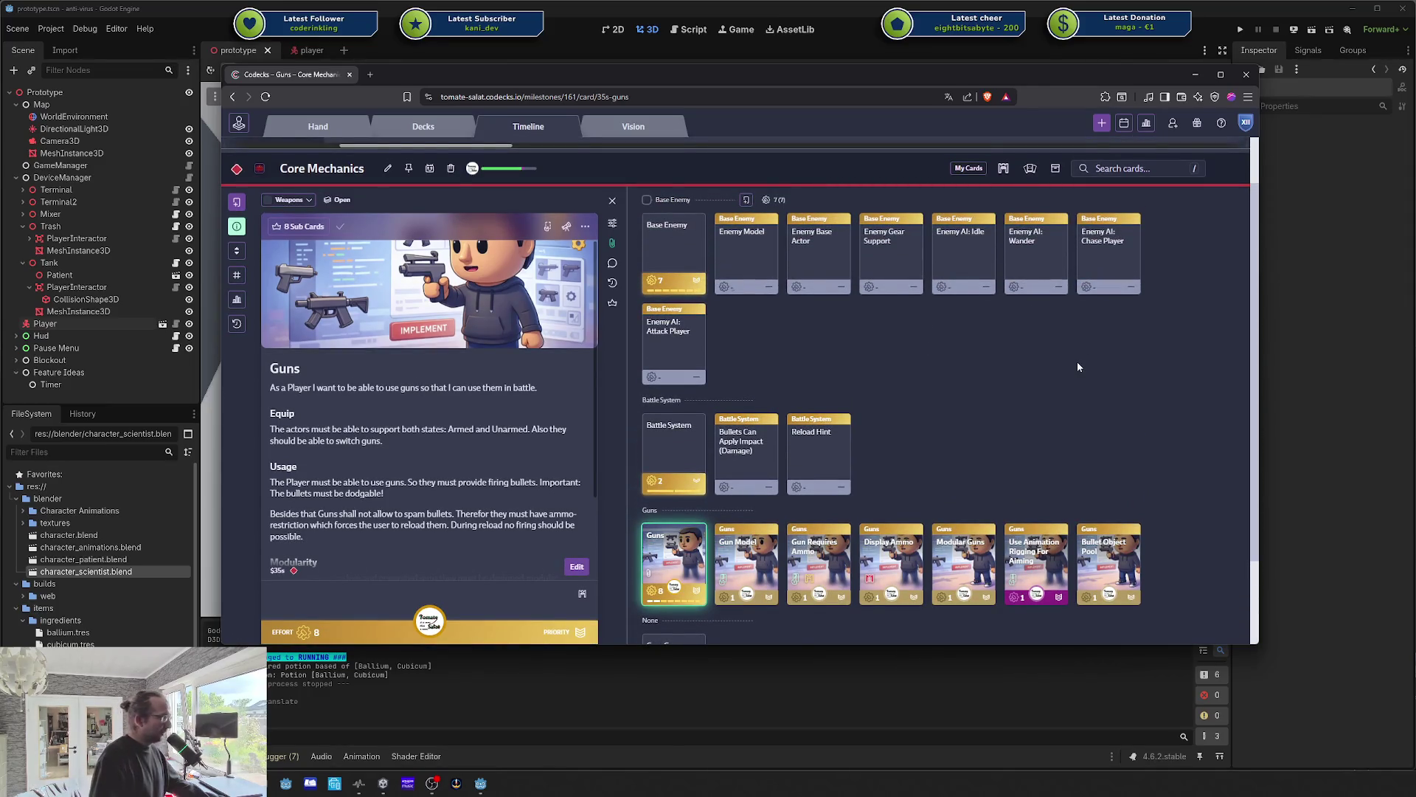
{"action": "scroll", "coordinate": [1069, 354], "scroll_direction": "down", "scroll_amount": 2}
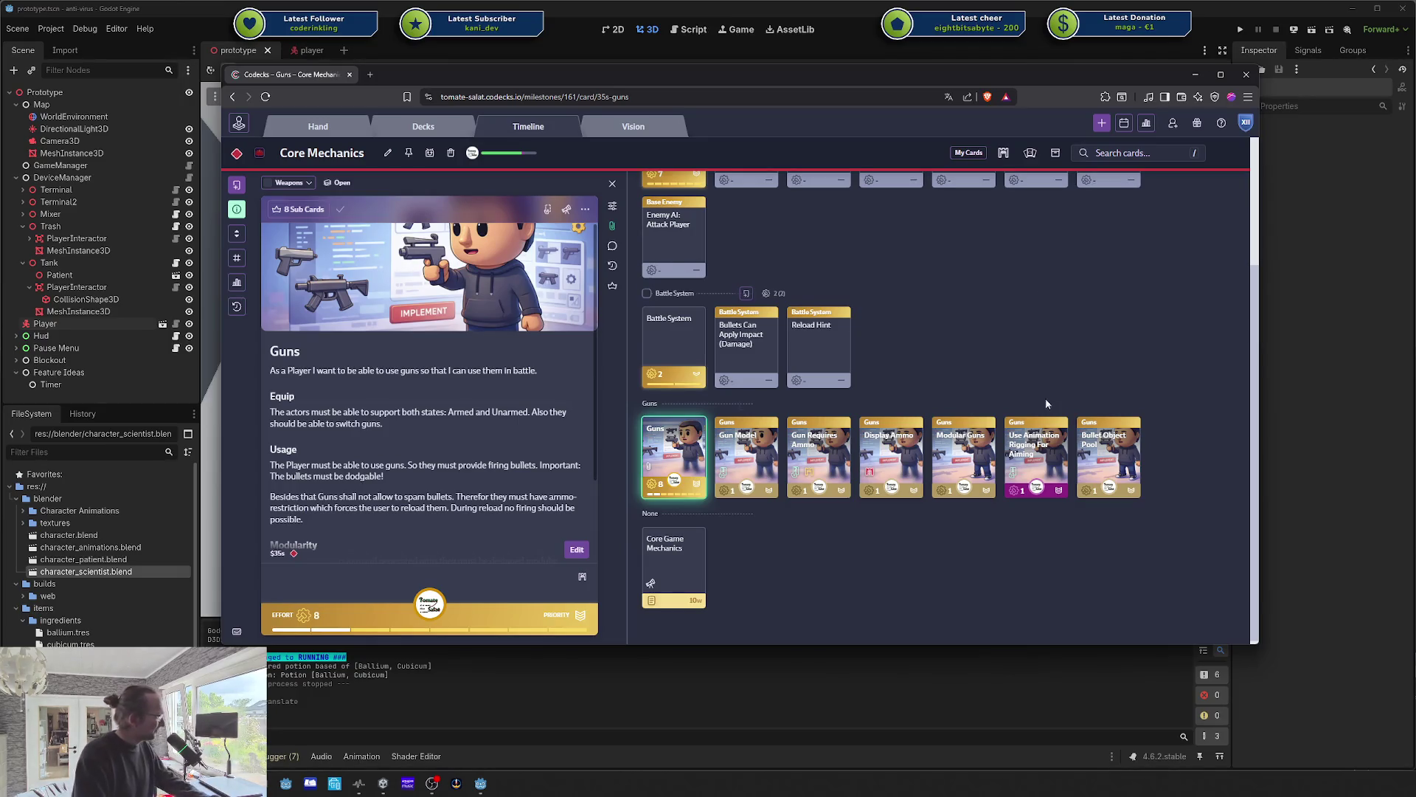
{"action": "scroll", "coordinate": [1130, 330], "scroll_direction": "up", "scroll_amount": 1}
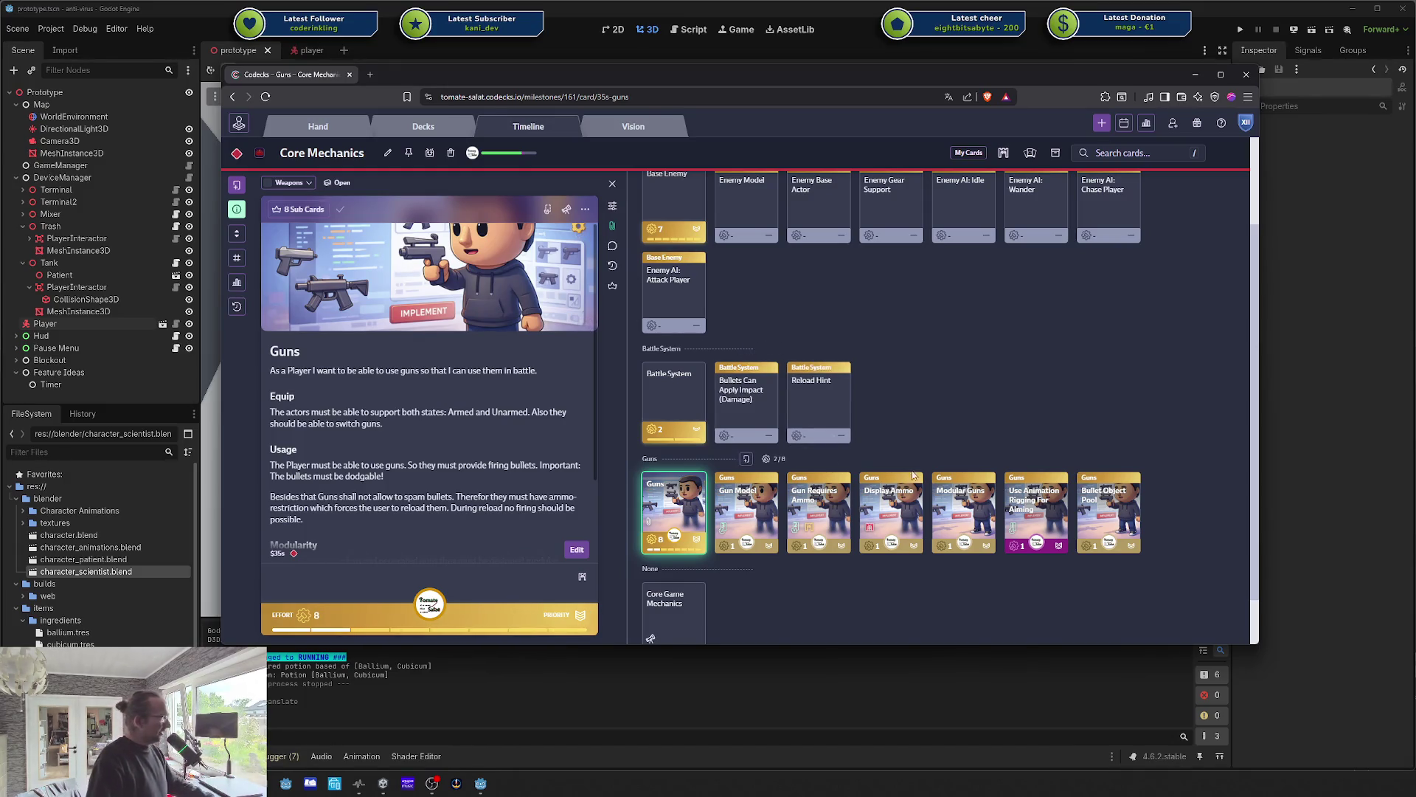
{"action": "left_click", "coordinate": [962, 509]}
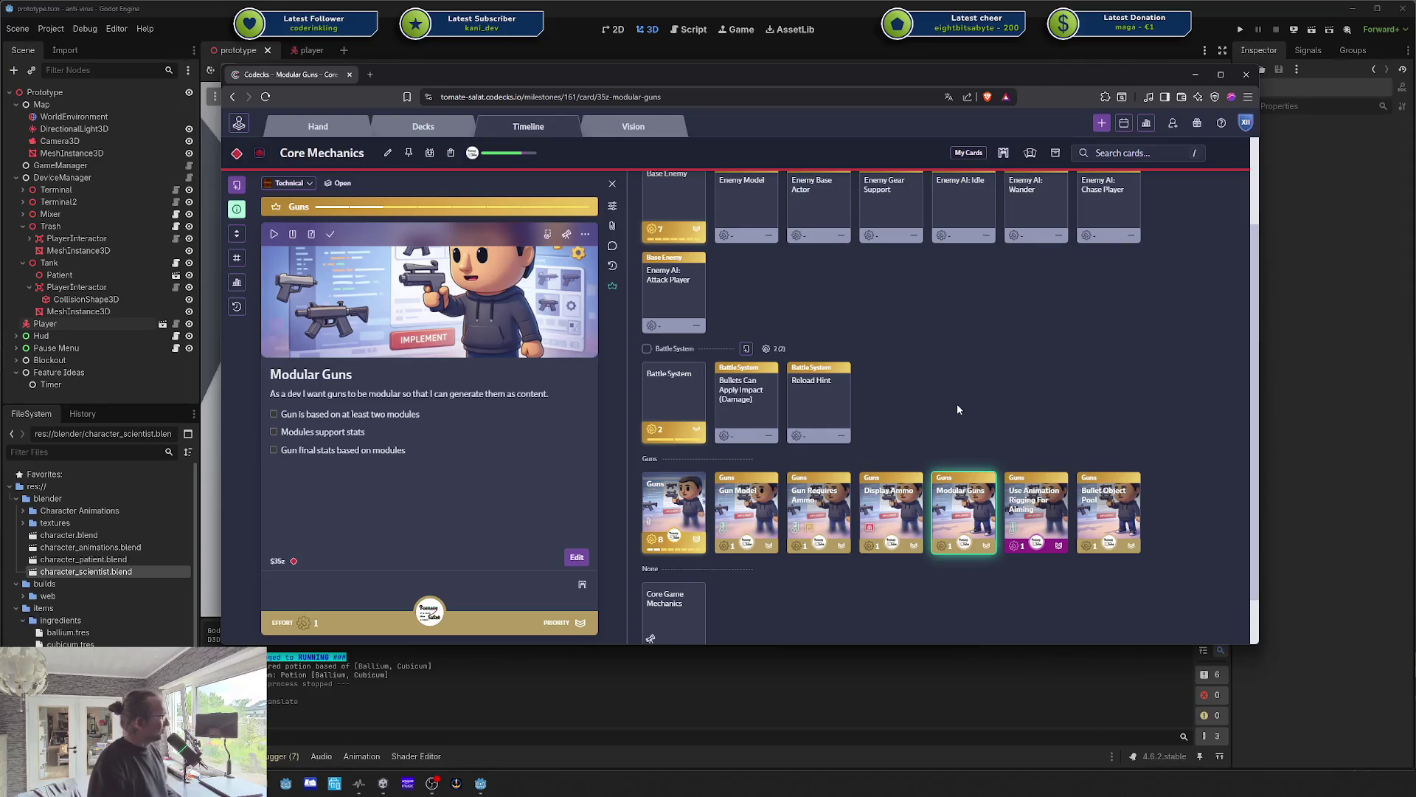
View the Use Animation Rigging For Aiming card, then go back to the Modular Guns card.
{"action": "left_click", "coordinate": [1036, 502]}
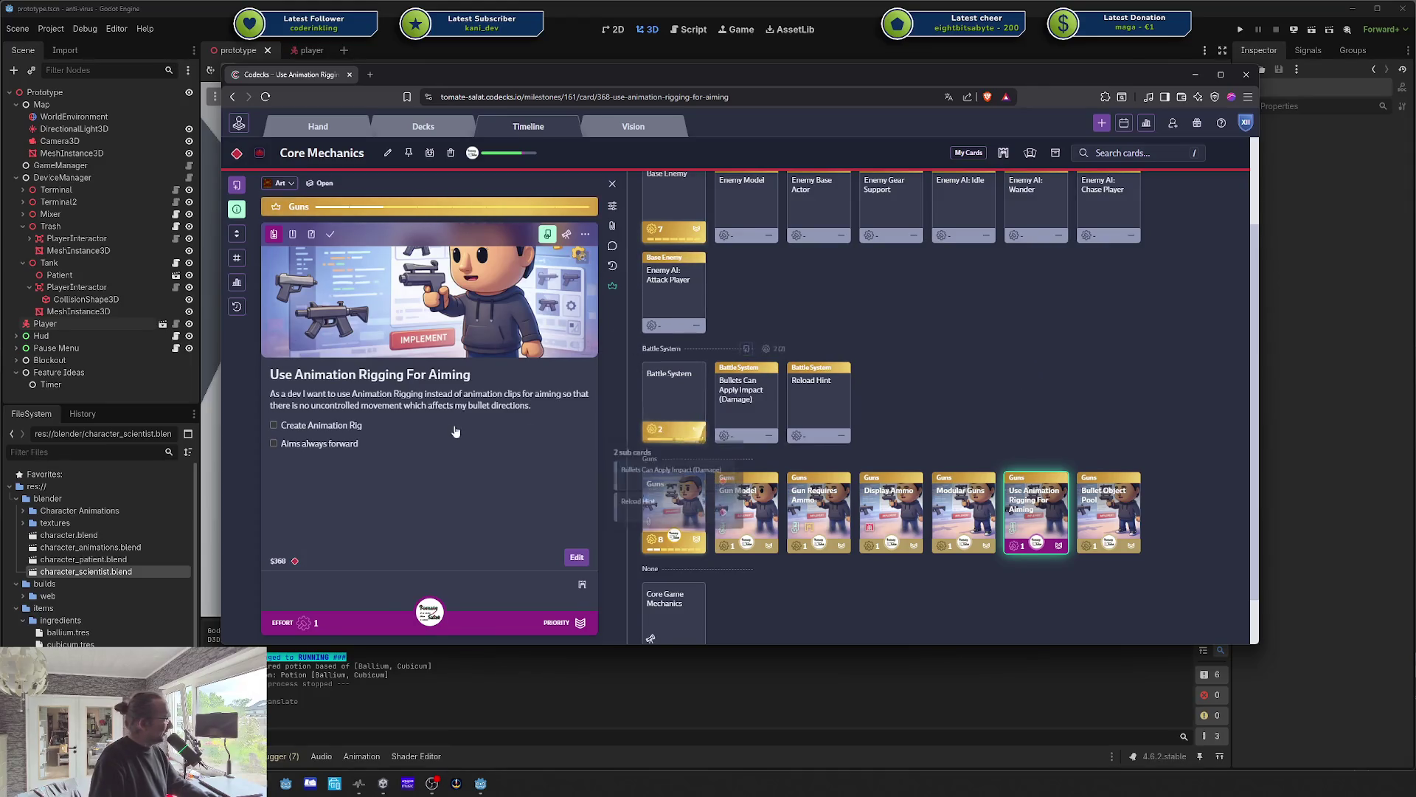
{"action": "left_click", "coordinate": [963, 502]}
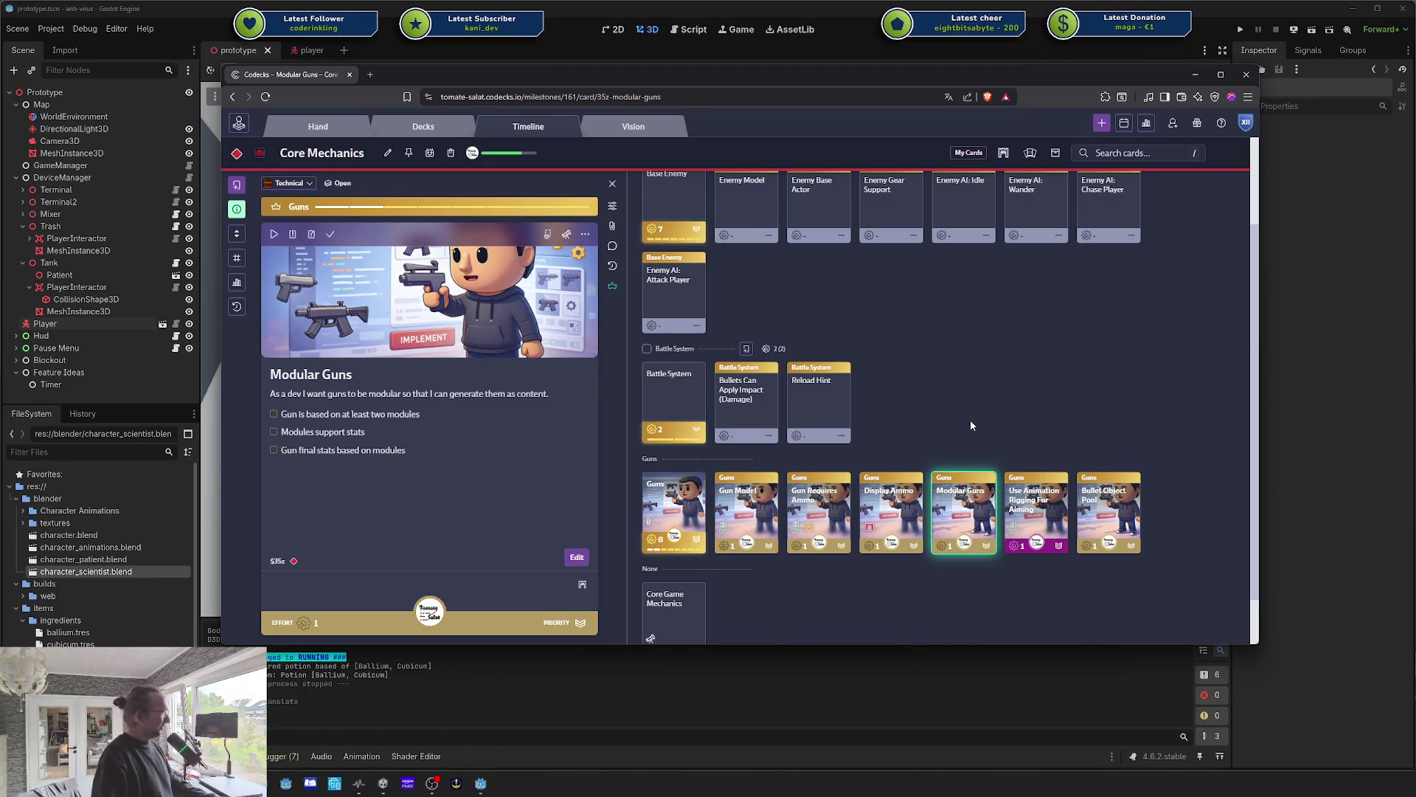
{"action": "scroll", "coordinate": [953, 349], "scroll_direction": "down", "scroll_amount": 2}
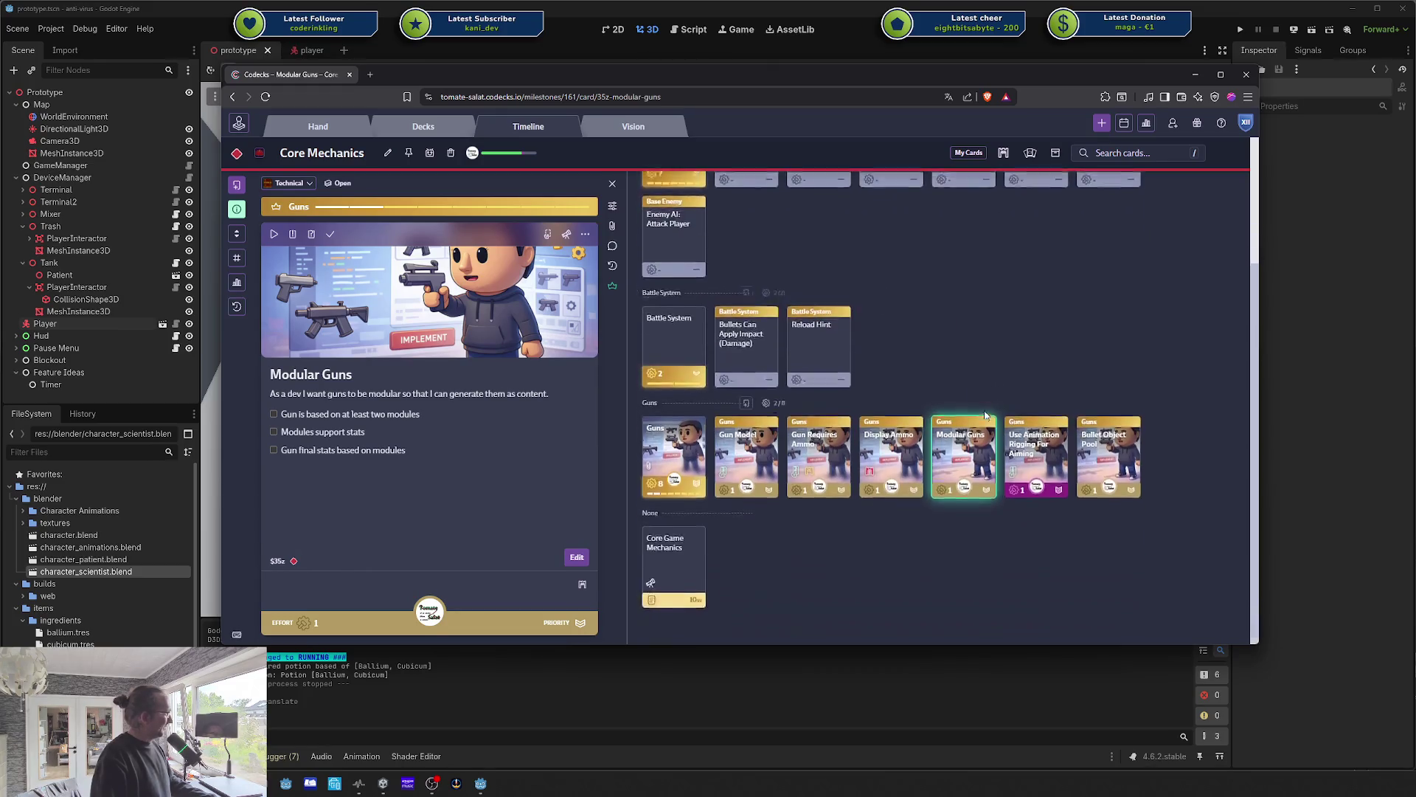
{"action": "scroll", "coordinate": [967, 409], "scroll_direction": "up", "scroll_amount": 5}
{"action": "scroll", "coordinate": [795, 364], "scroll_direction": "down", "scroll_amount": 3}
{"action": "scroll", "coordinate": [866, 347], "scroll_direction": "up", "scroll_amount": 2}
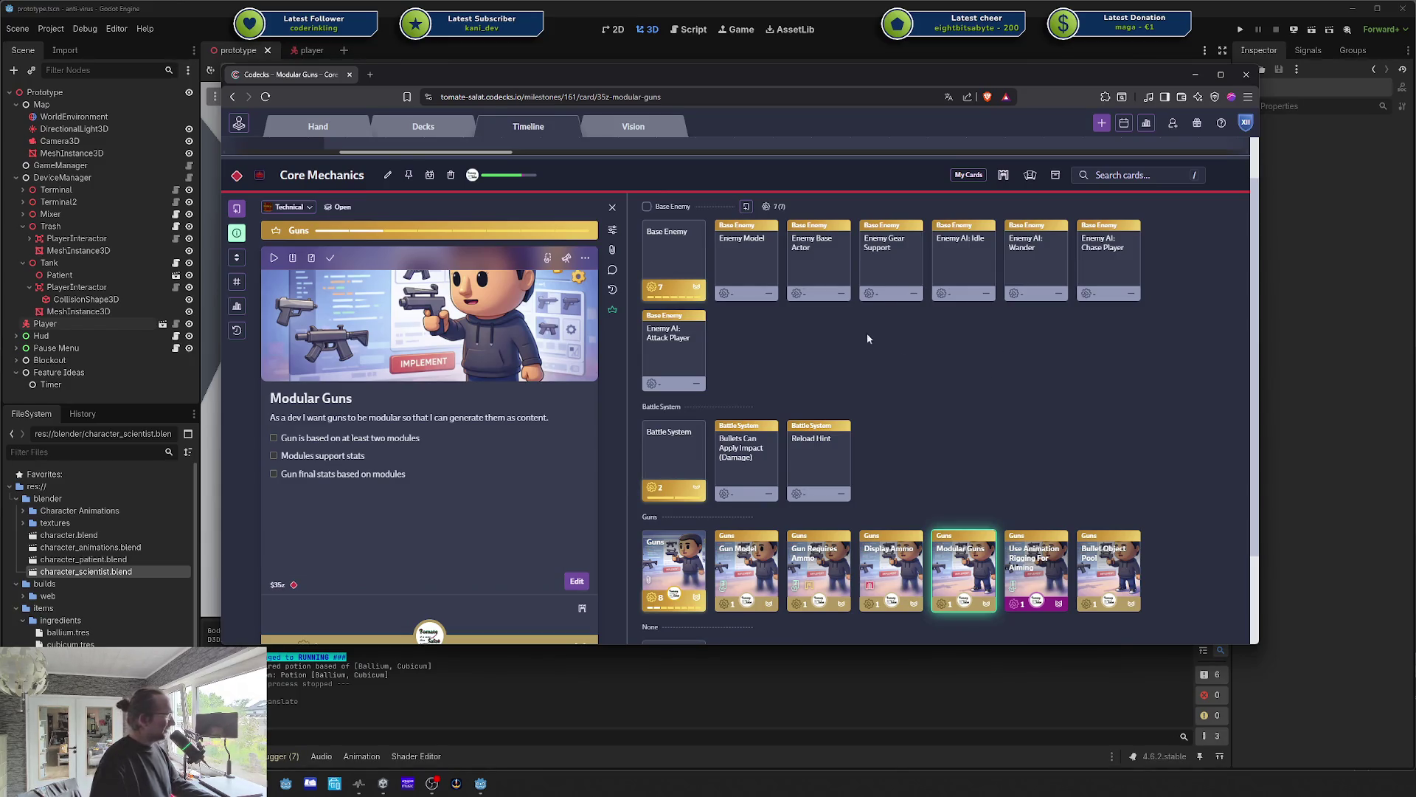
{"action": "scroll", "coordinate": [870, 346], "scroll_direction": "down", "scroll_amount": 2}
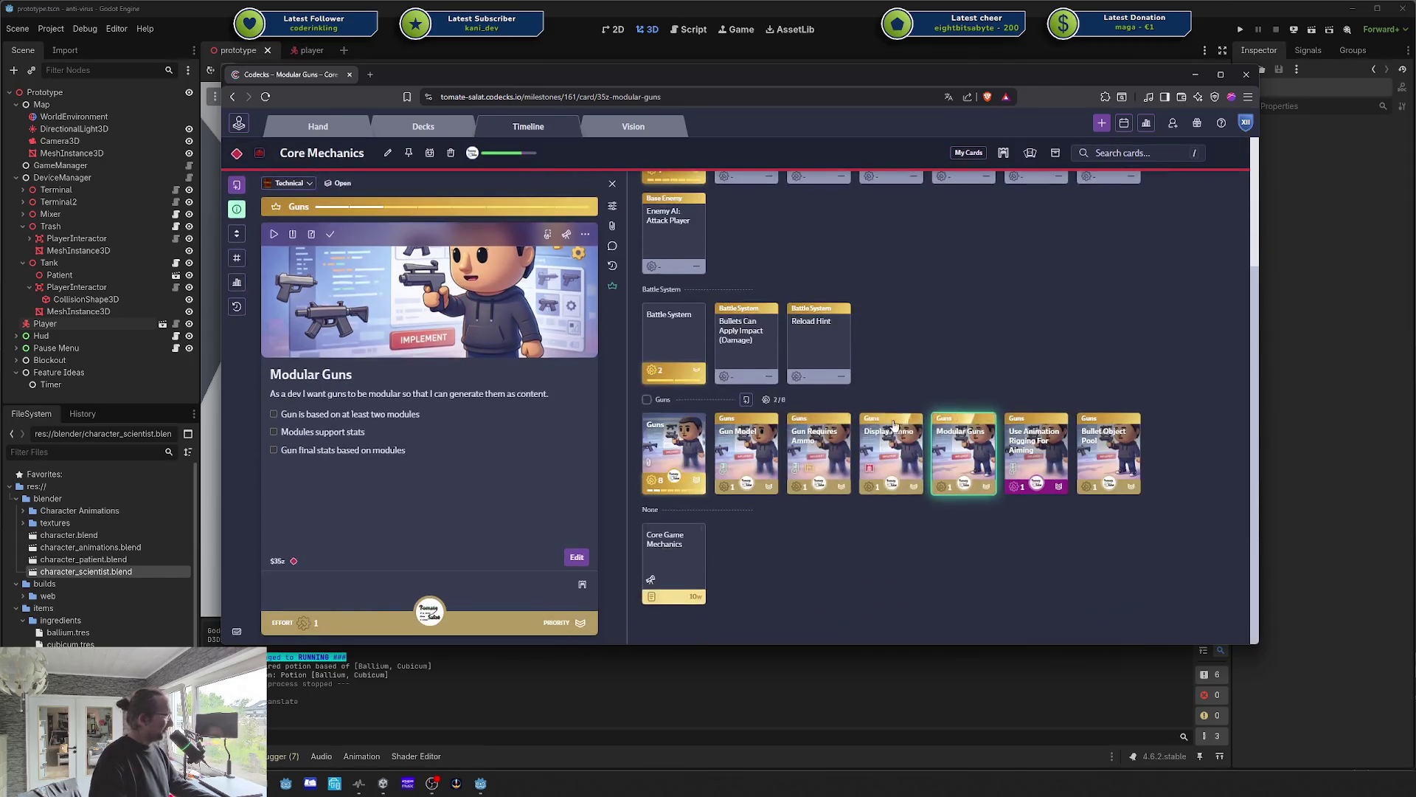
{"action": "scroll", "coordinate": [812, 369], "scroll_direction": "up", "scroll_amount": 1}
Switch to the Hand, review the Done Cards pile, close it, and return to Godot.
{"action": "left_click", "coordinate": [318, 126]}
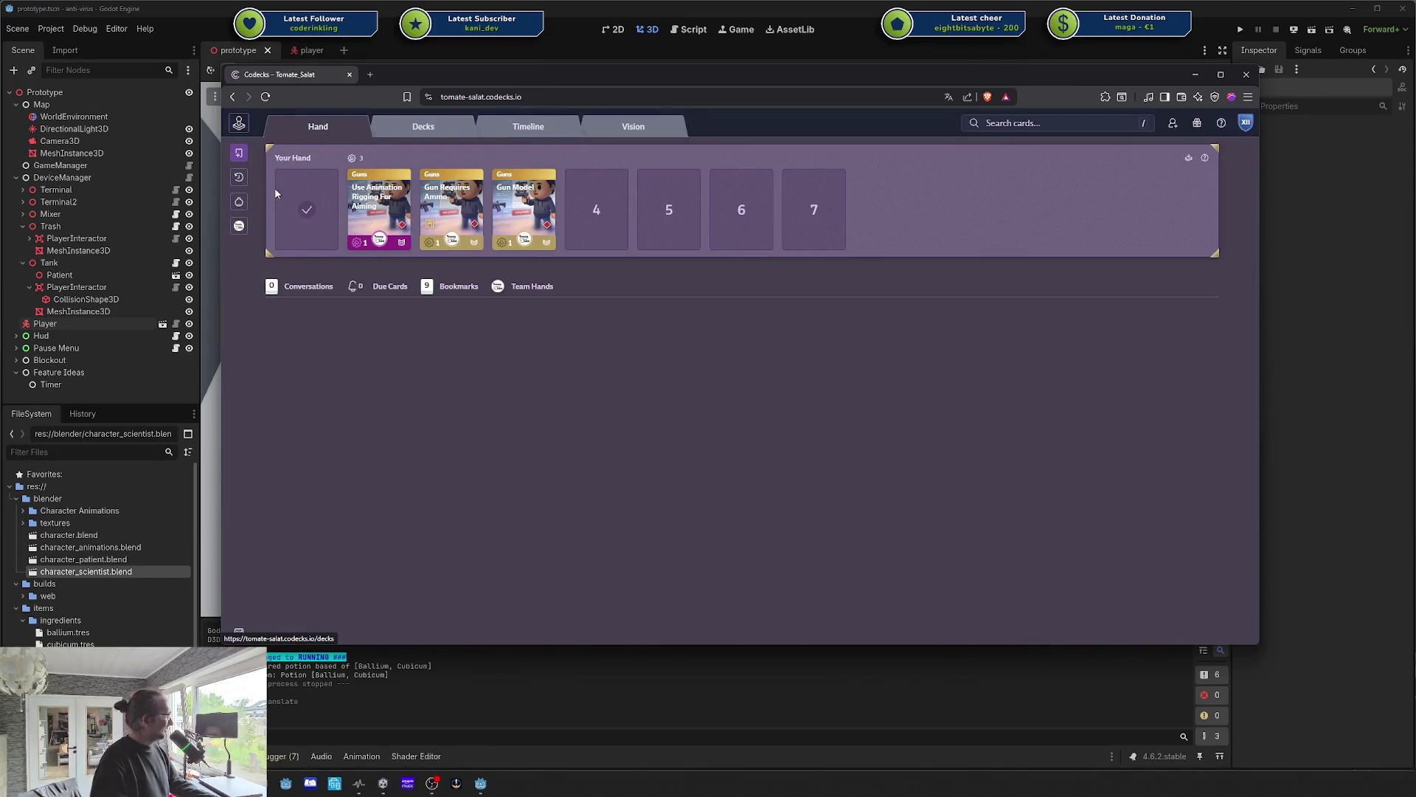
{"action": "left_click", "coordinate": [291, 198]}
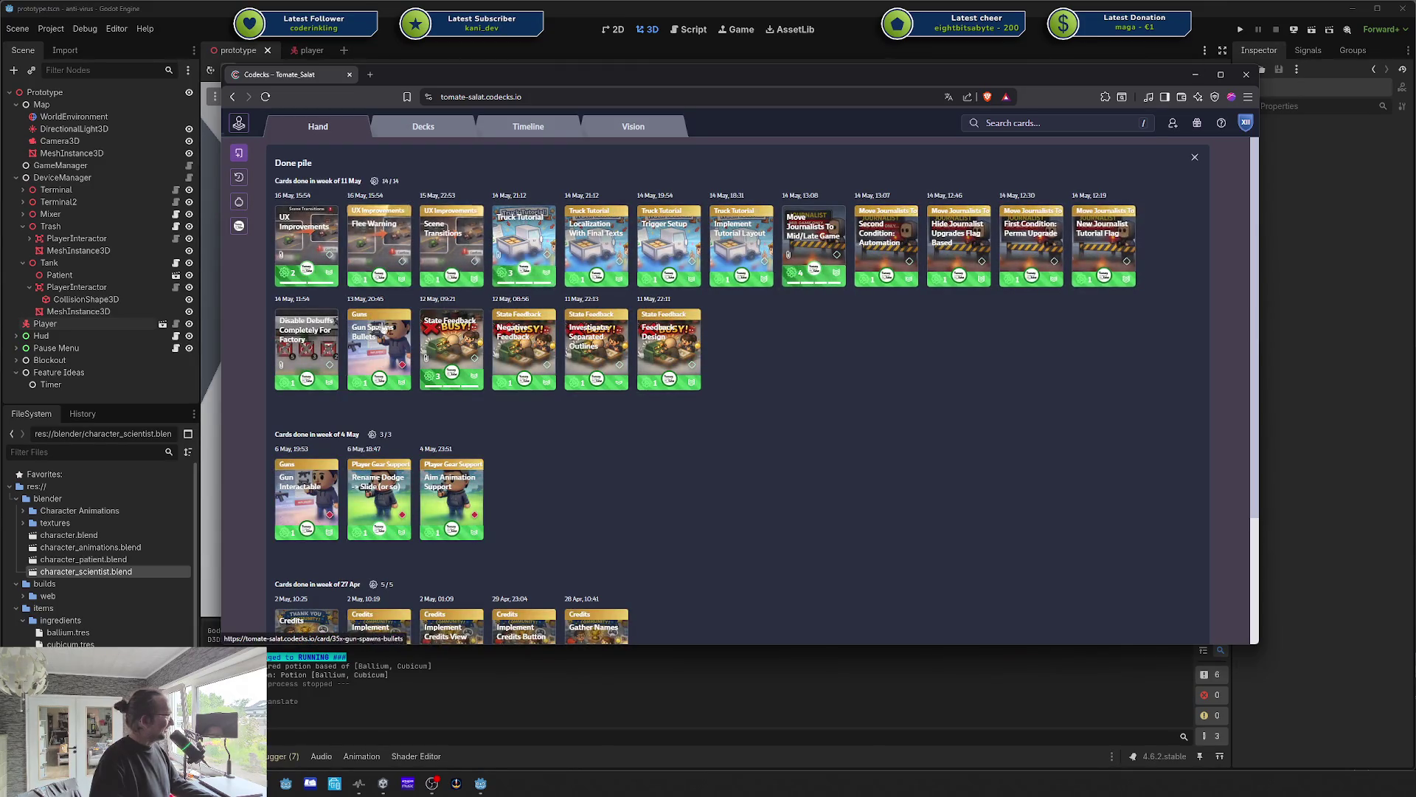
{"action": "scroll", "coordinate": [660, 371], "scroll_direction": "down", "scroll_amount": 3}
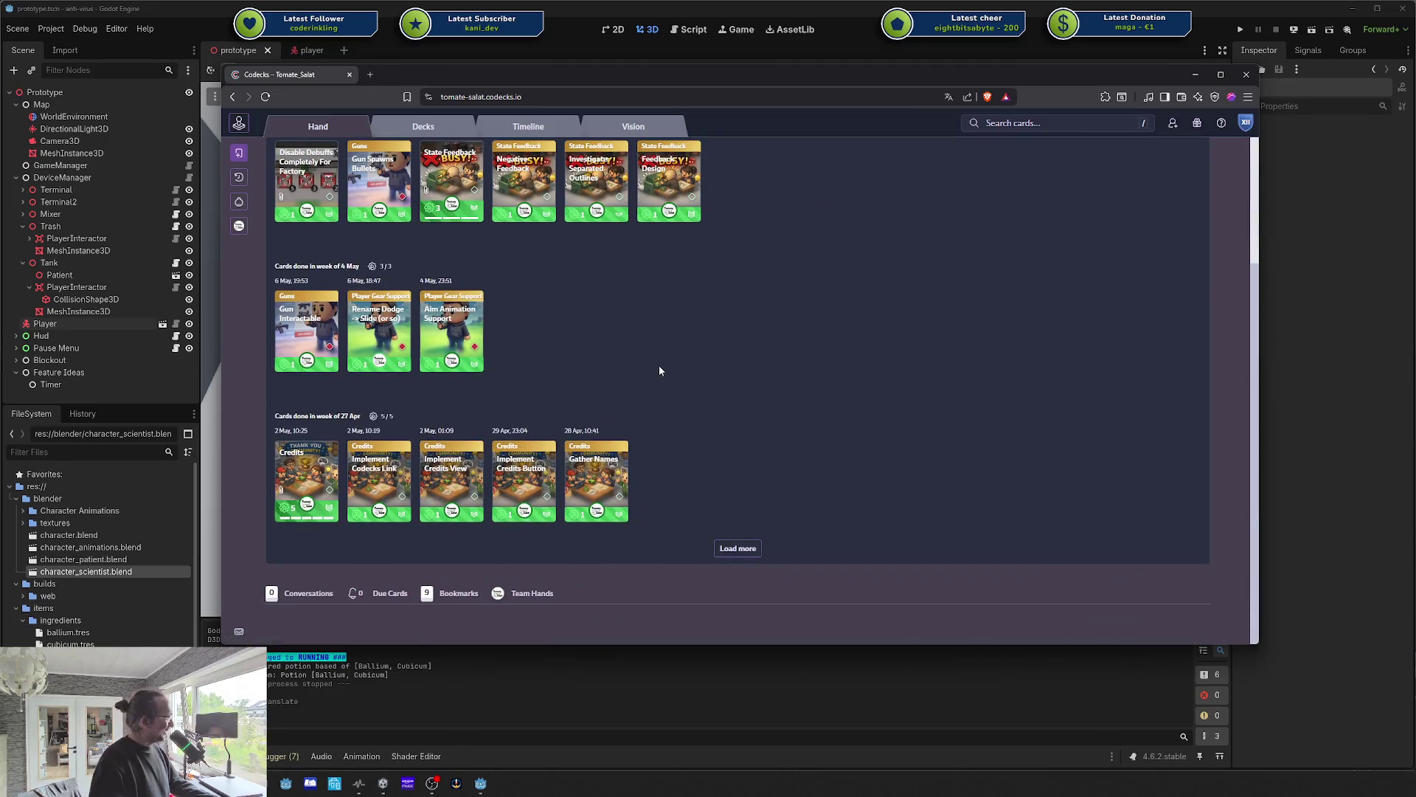
{"action": "scroll", "coordinate": [661, 370], "scroll_direction": "up", "scroll_amount": 3}
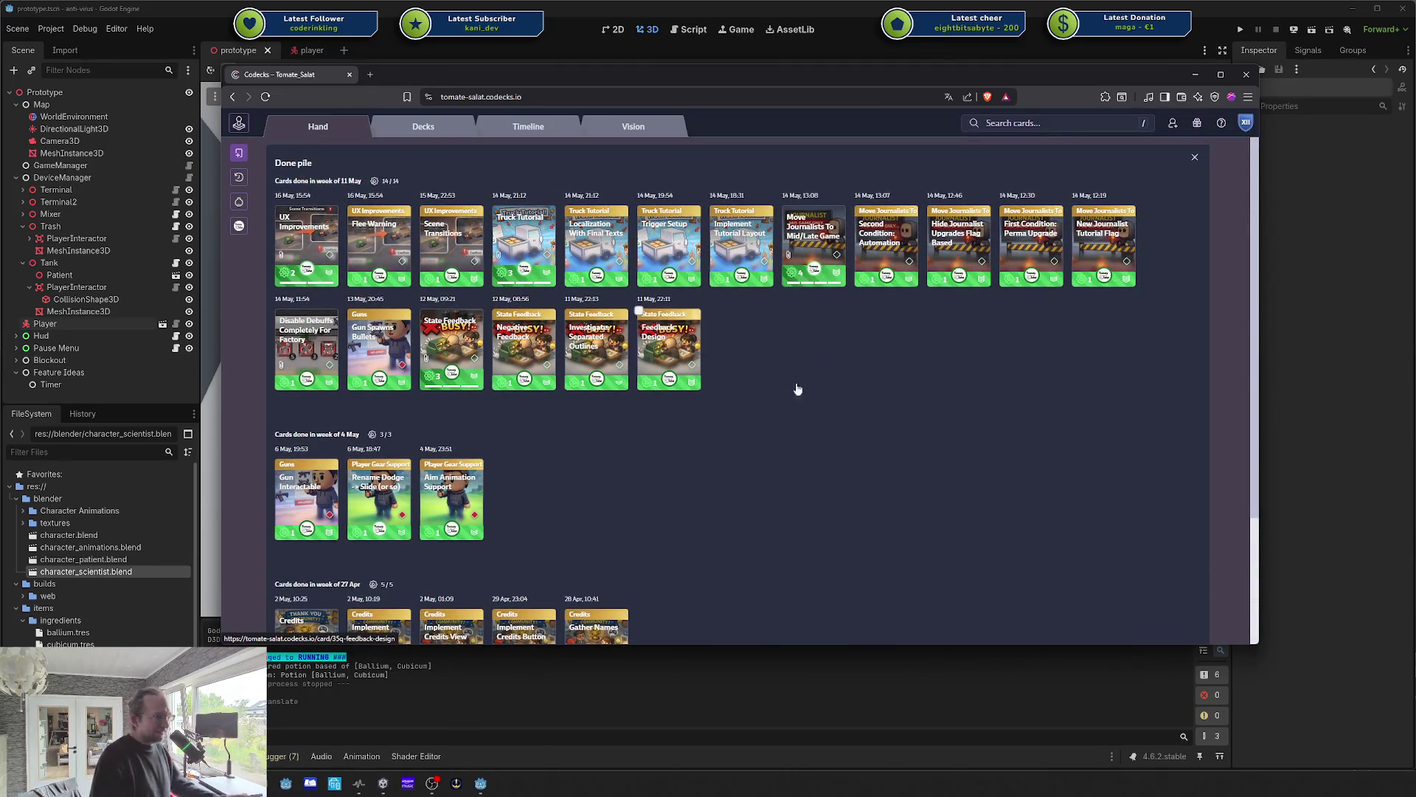
{"action": "key", "text": "alt+Tab"}
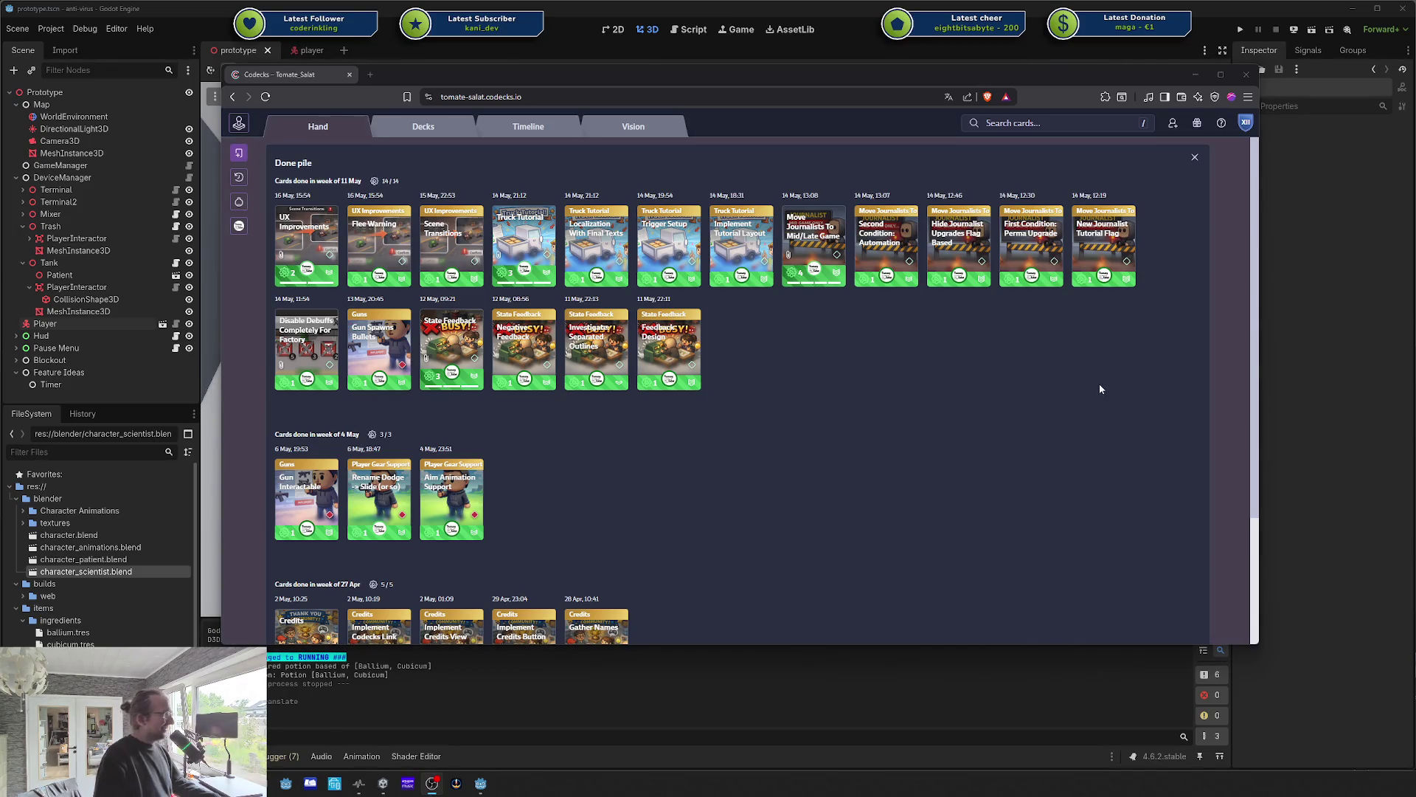
{"action": "left_click", "coordinate": [1195, 157]}
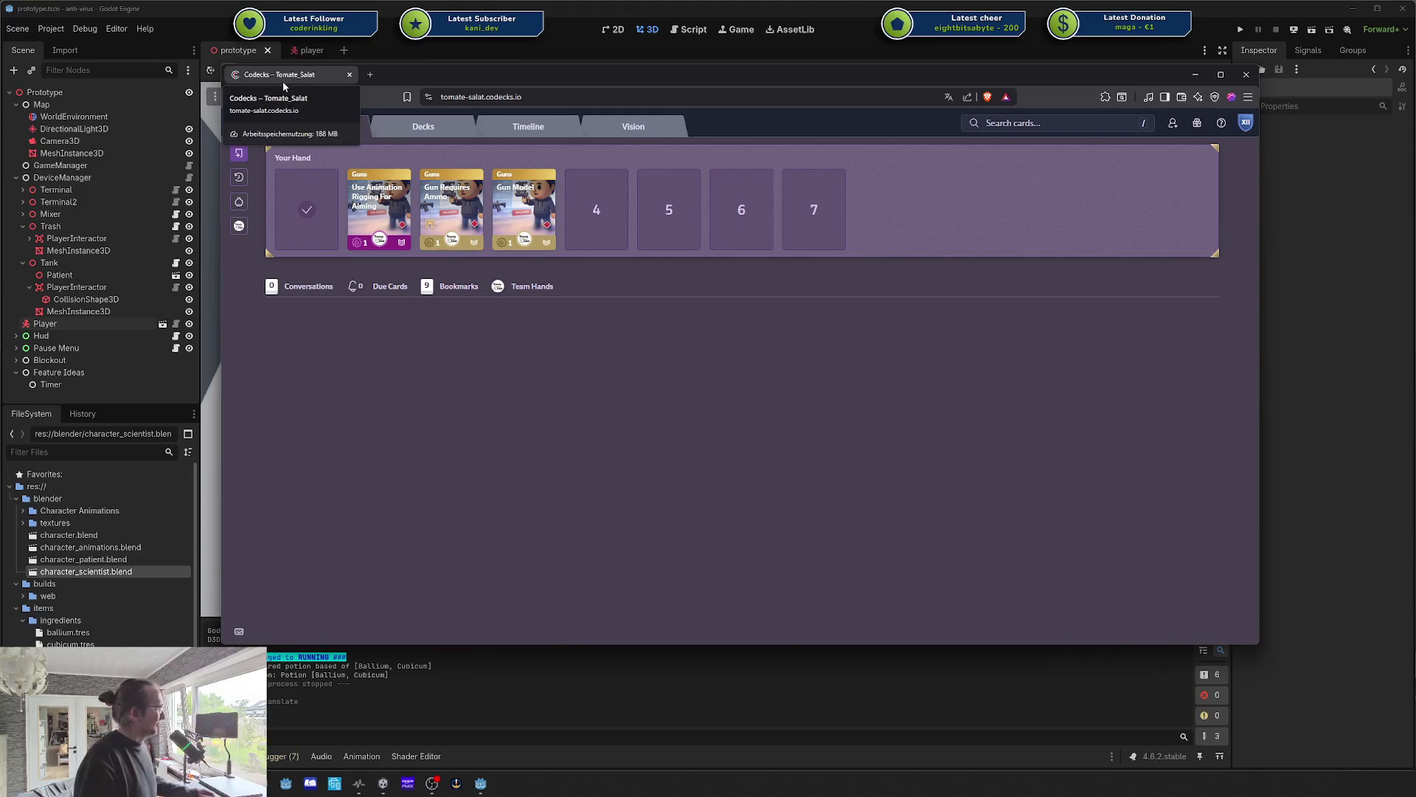
{"action": "key", "text": "alt+Tab"}
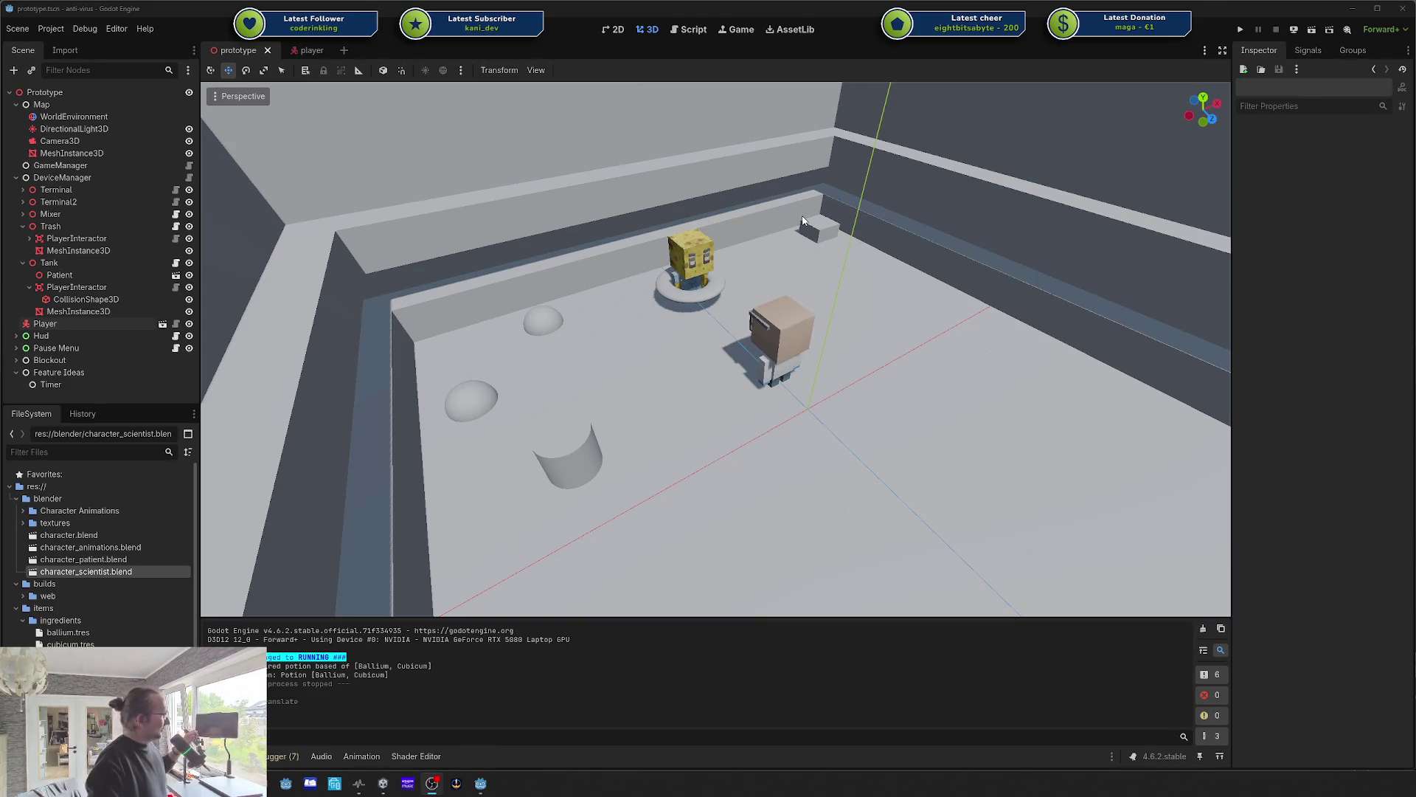
Orbit the room view, then open character_animator.gd at the _has_item assignment line.
{"action": "left_click_drag", "start_coordinate": [345, 410], "coordinate": [516, 373]}
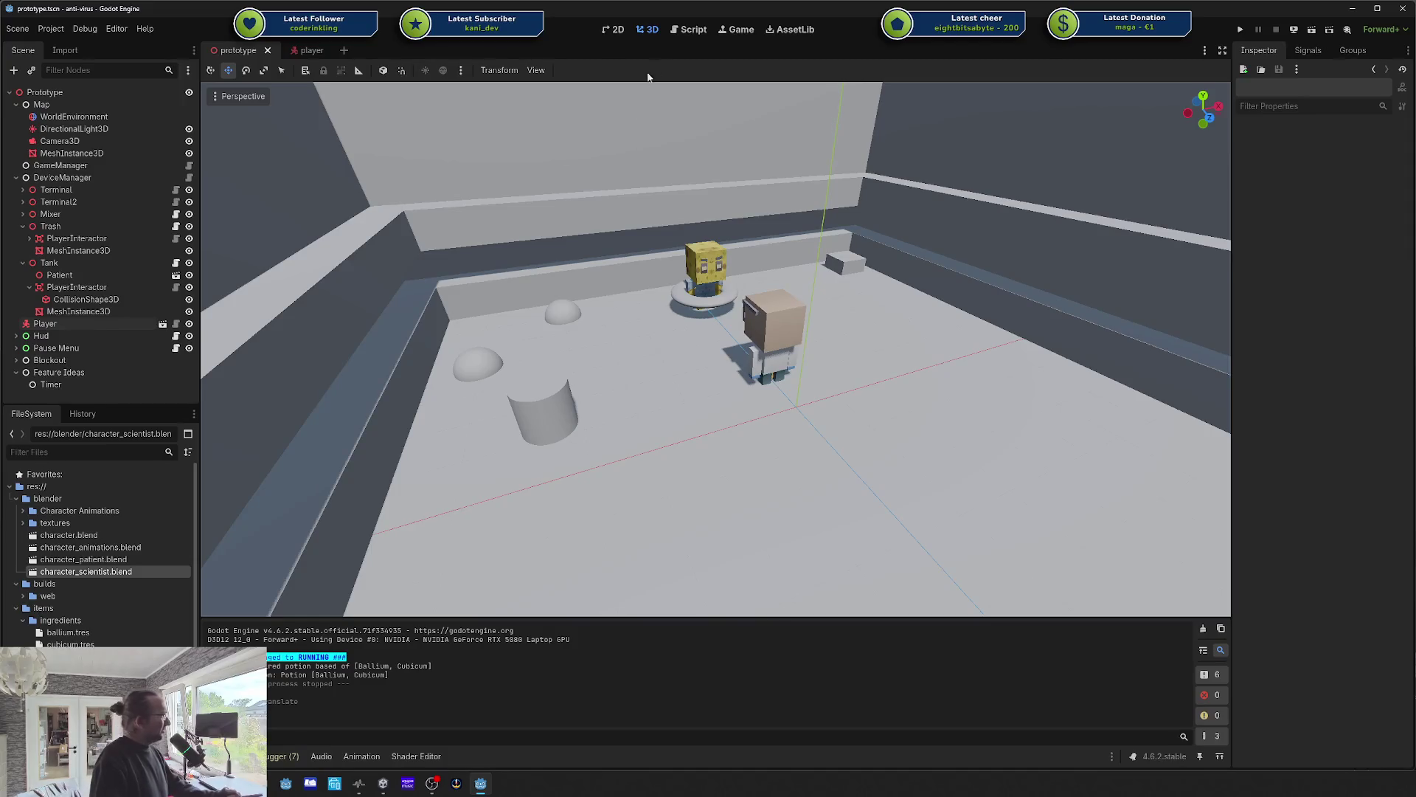
{"action": "left_click", "coordinate": [688, 29]}
{"action": "left_click", "coordinate": [752, 256]}
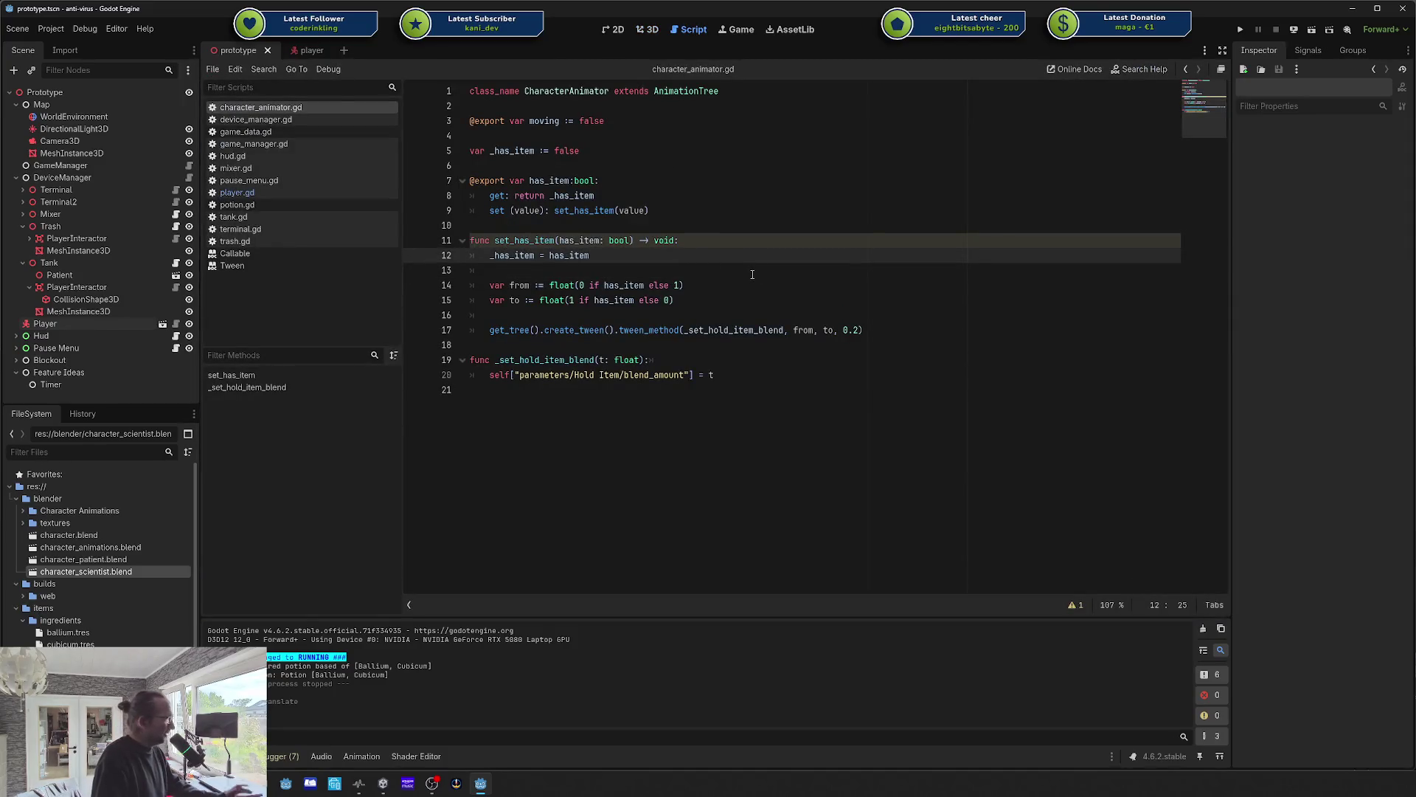
Review the has_item setter and tween code, then open the Asset Library via the 3D view.
{"action": "mouse_move", "coordinate": [723, 390]}
{"action": "left_mouse_down"}
{"action": "mouse_move", "coordinate": [737, 273]}
{"action": "mouse_move", "coordinate": [723, 169]}
{"action": "left_mouse_up"}
{"action": "left_click", "coordinate": [724, 165]}
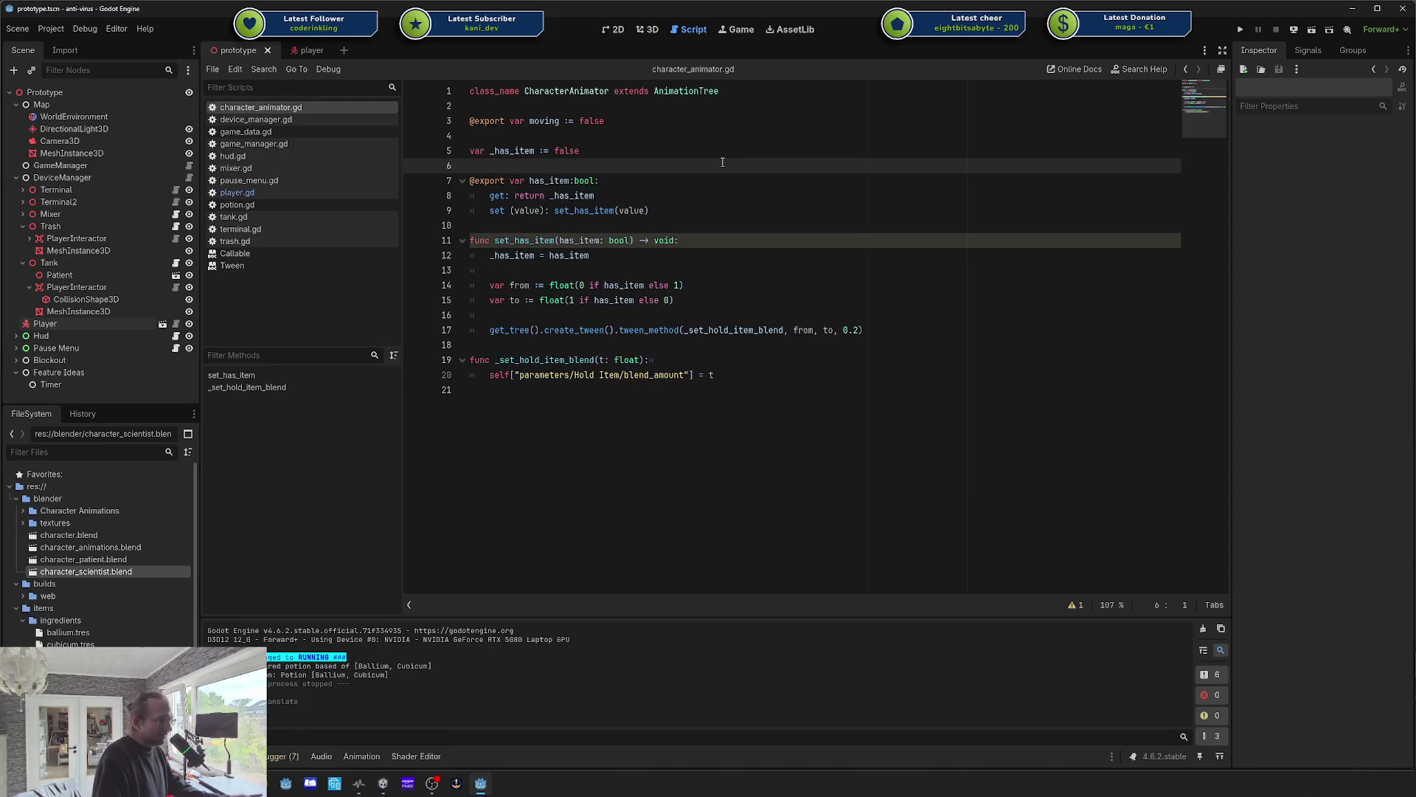
{"action": "left_click", "coordinate": [752, 221]}
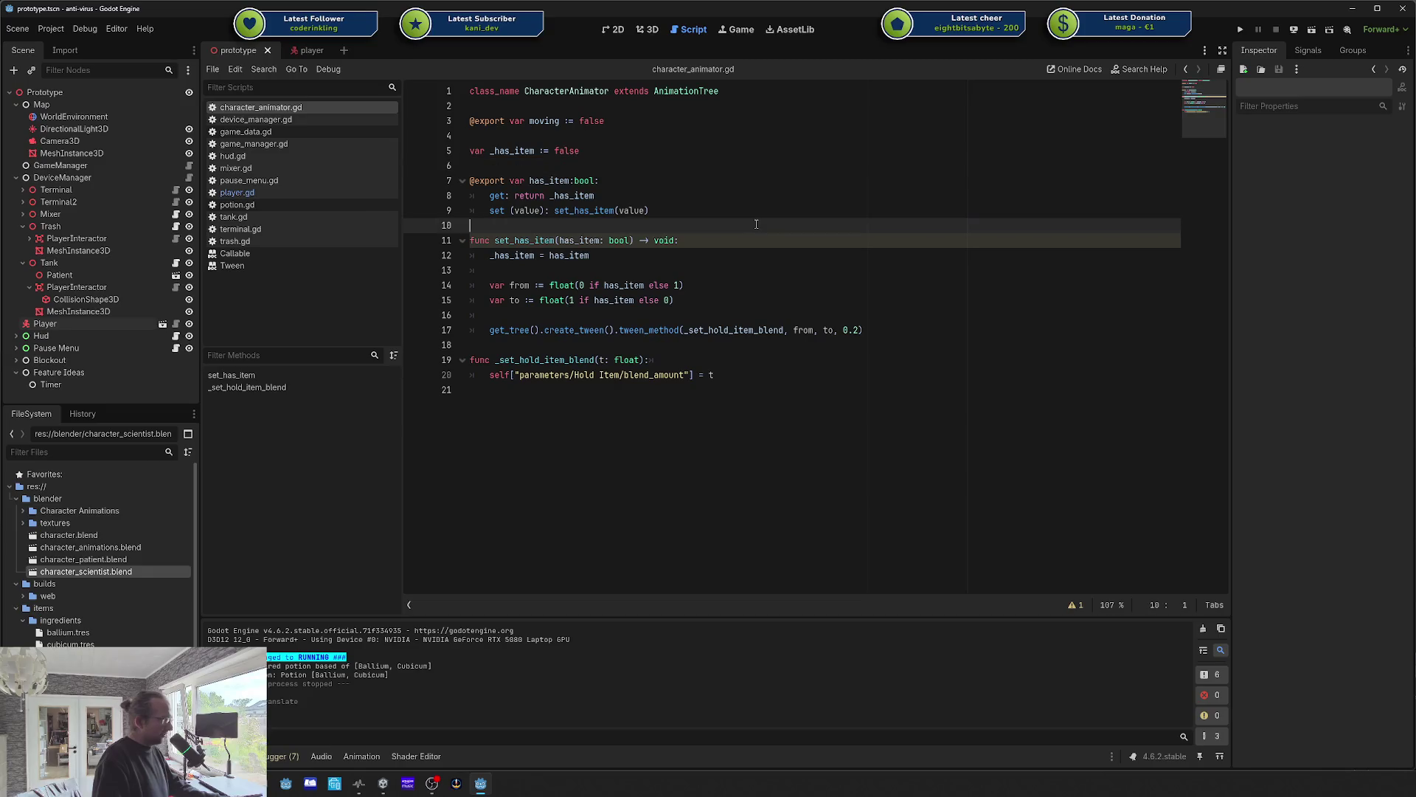
{"action": "left_click", "coordinate": [736, 283]}
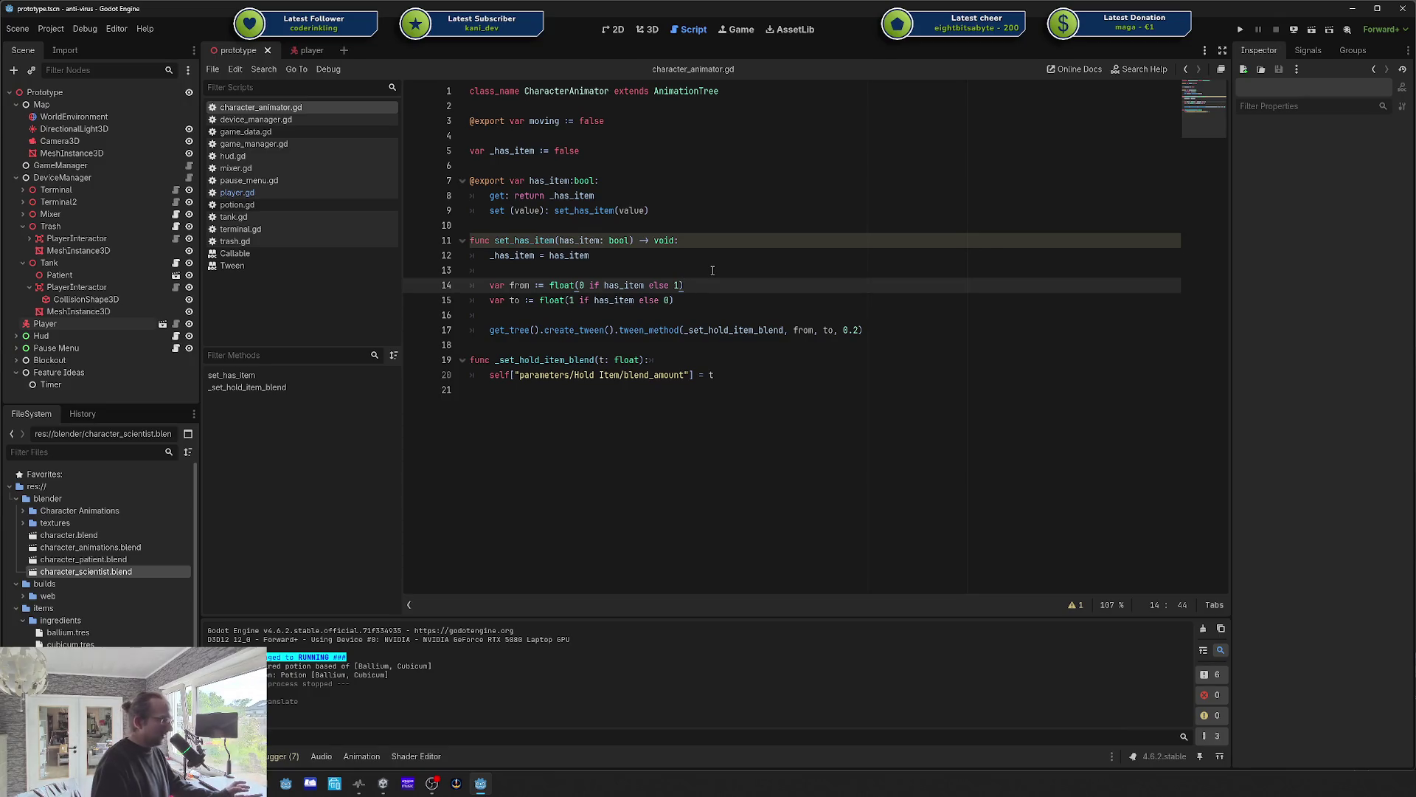
{"action": "left_click_drag", "start_coordinate": [712, 375], "coordinate": [583, 139]}
{"action": "left_click", "coordinate": [724, 223]}
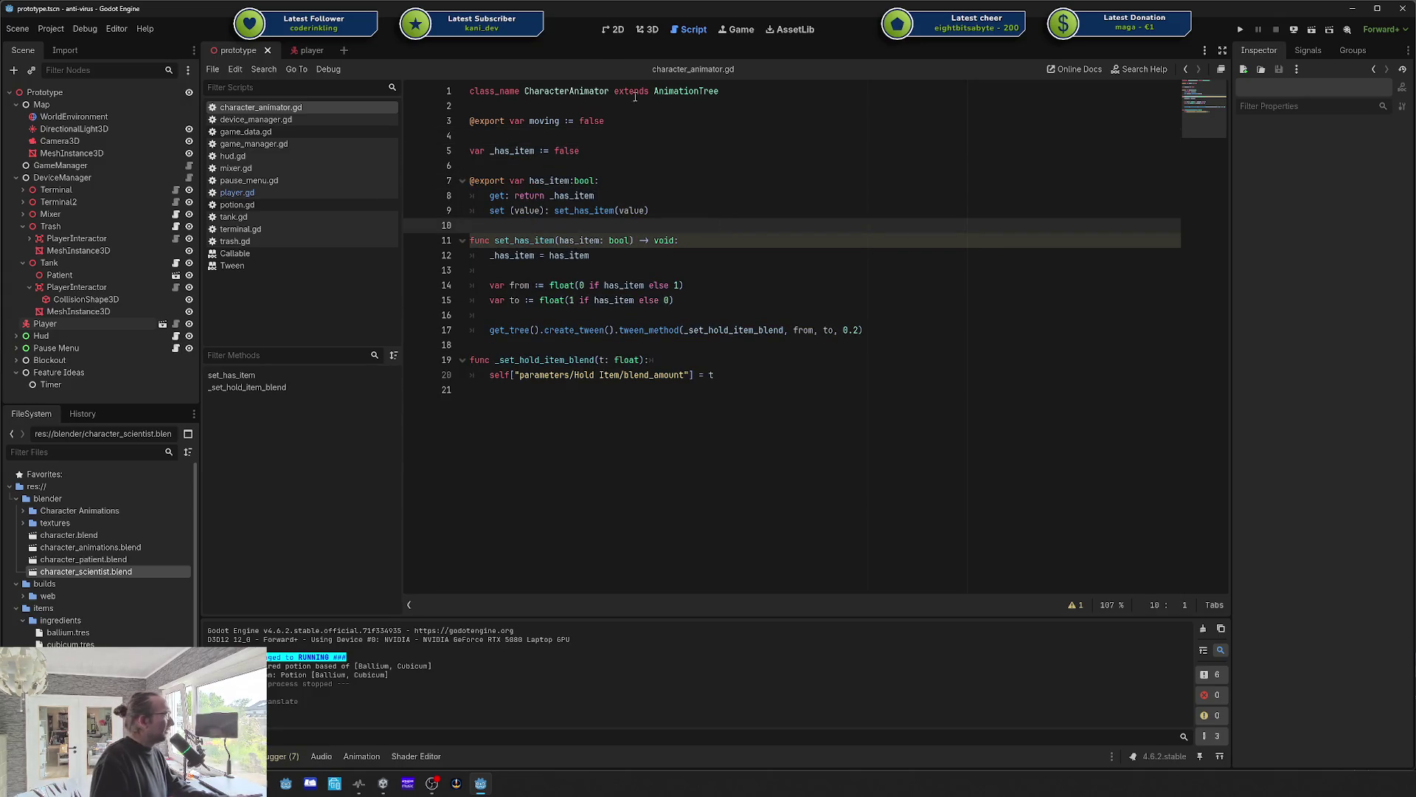
{"action": "left_click", "coordinate": [647, 29]}
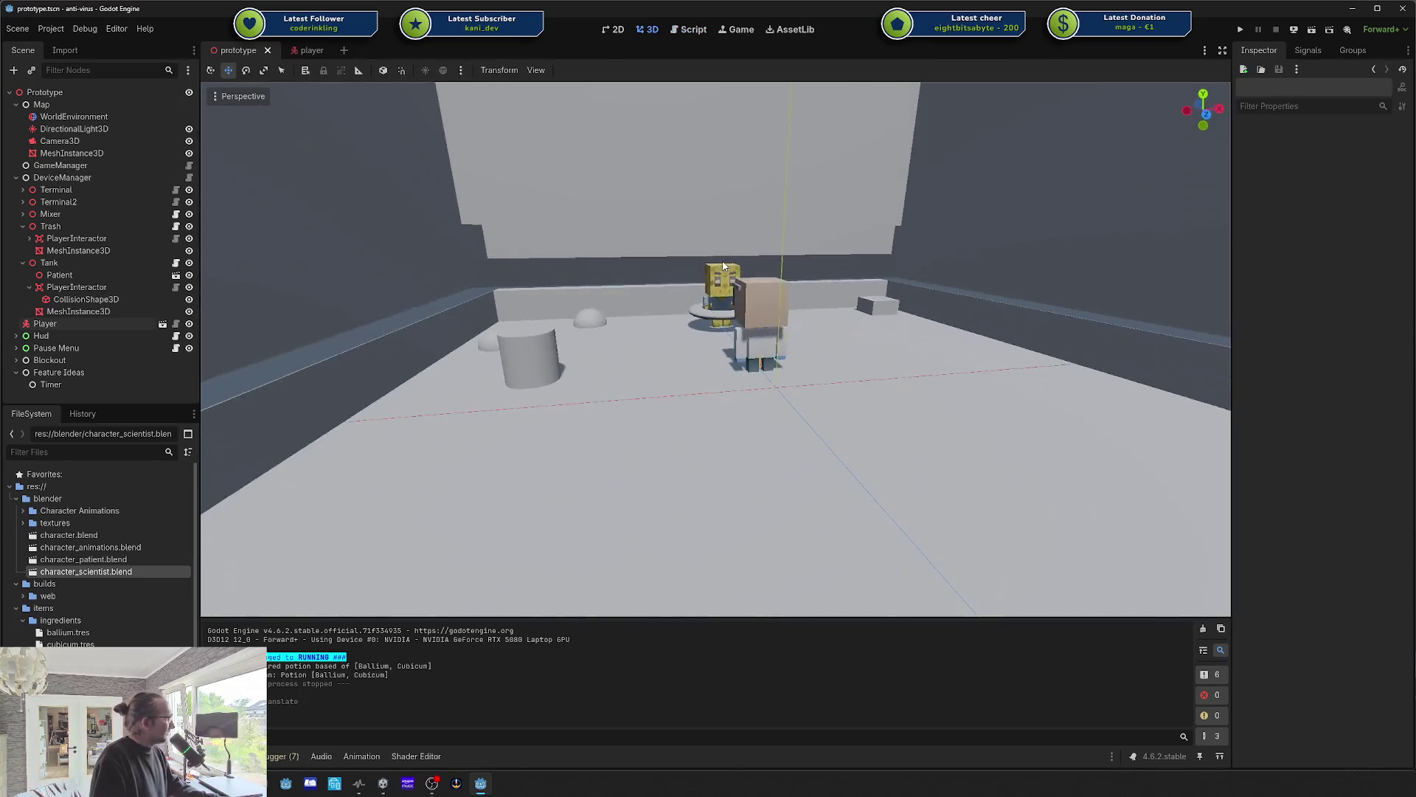
{"action": "left_click", "coordinate": [793, 30]}
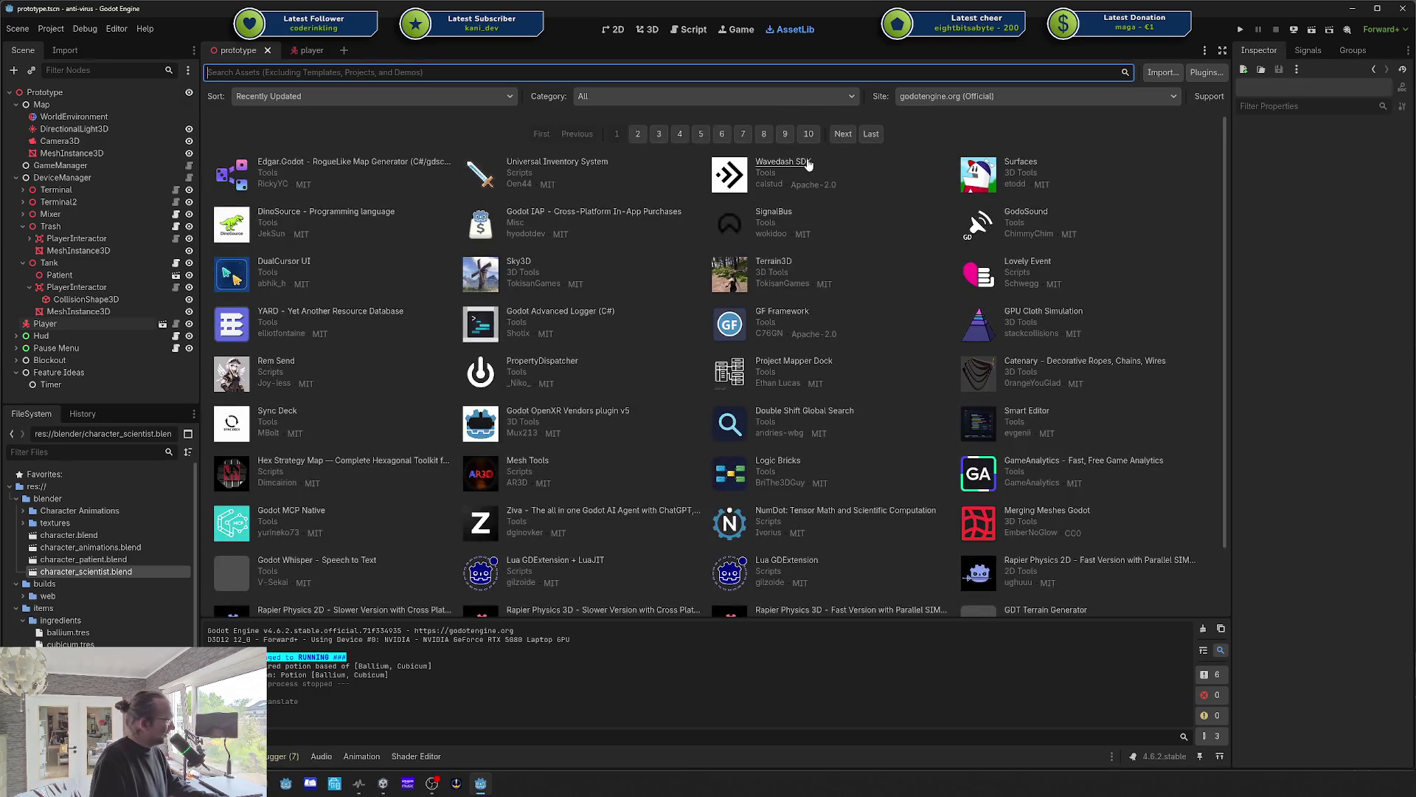
Inspect the Wavedash SDK asset details and version, close them, and return to character_animator.gd.
{"action": "left_click", "coordinate": [787, 162]}
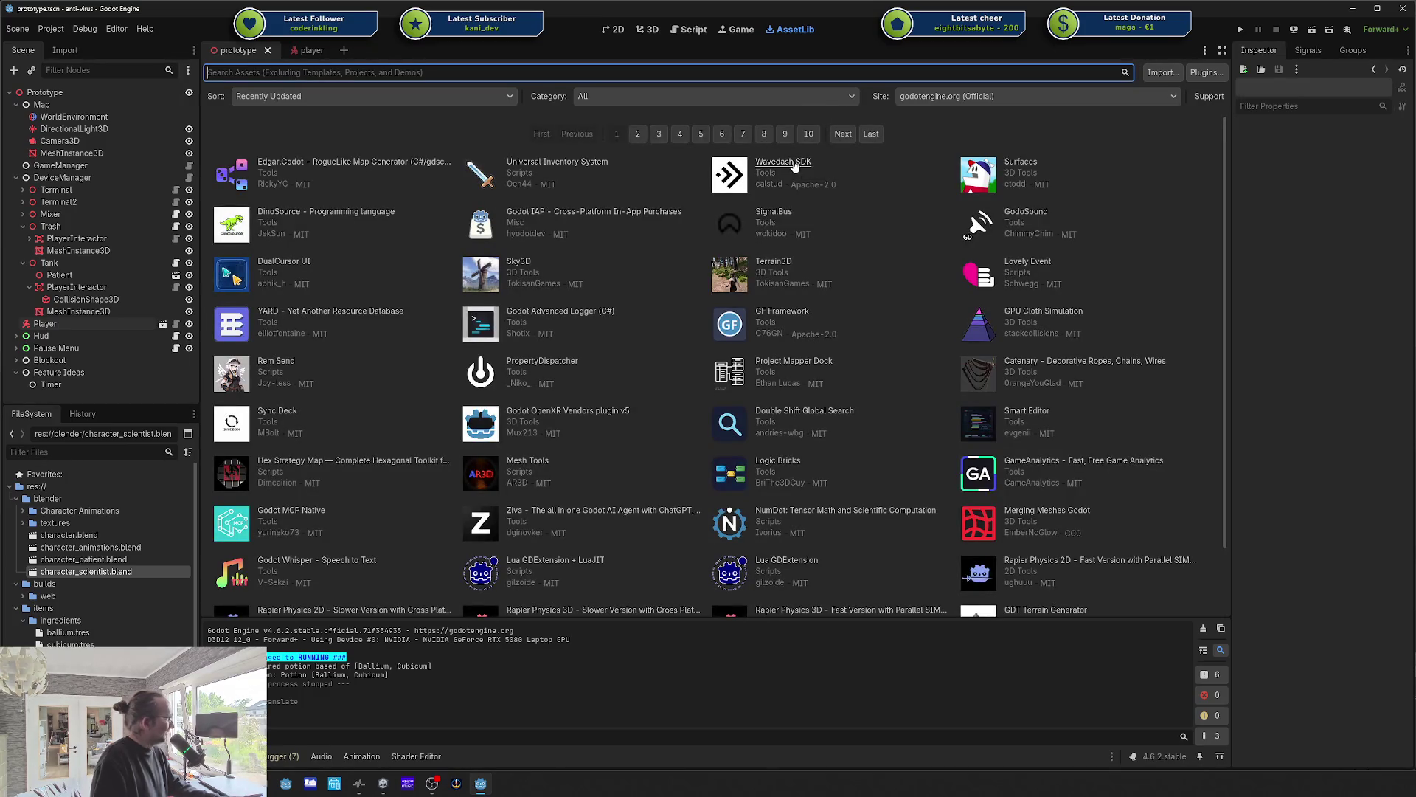
{"action": "left_click_drag", "start_coordinate": [1369, 262], "coordinate": [773, 244]}
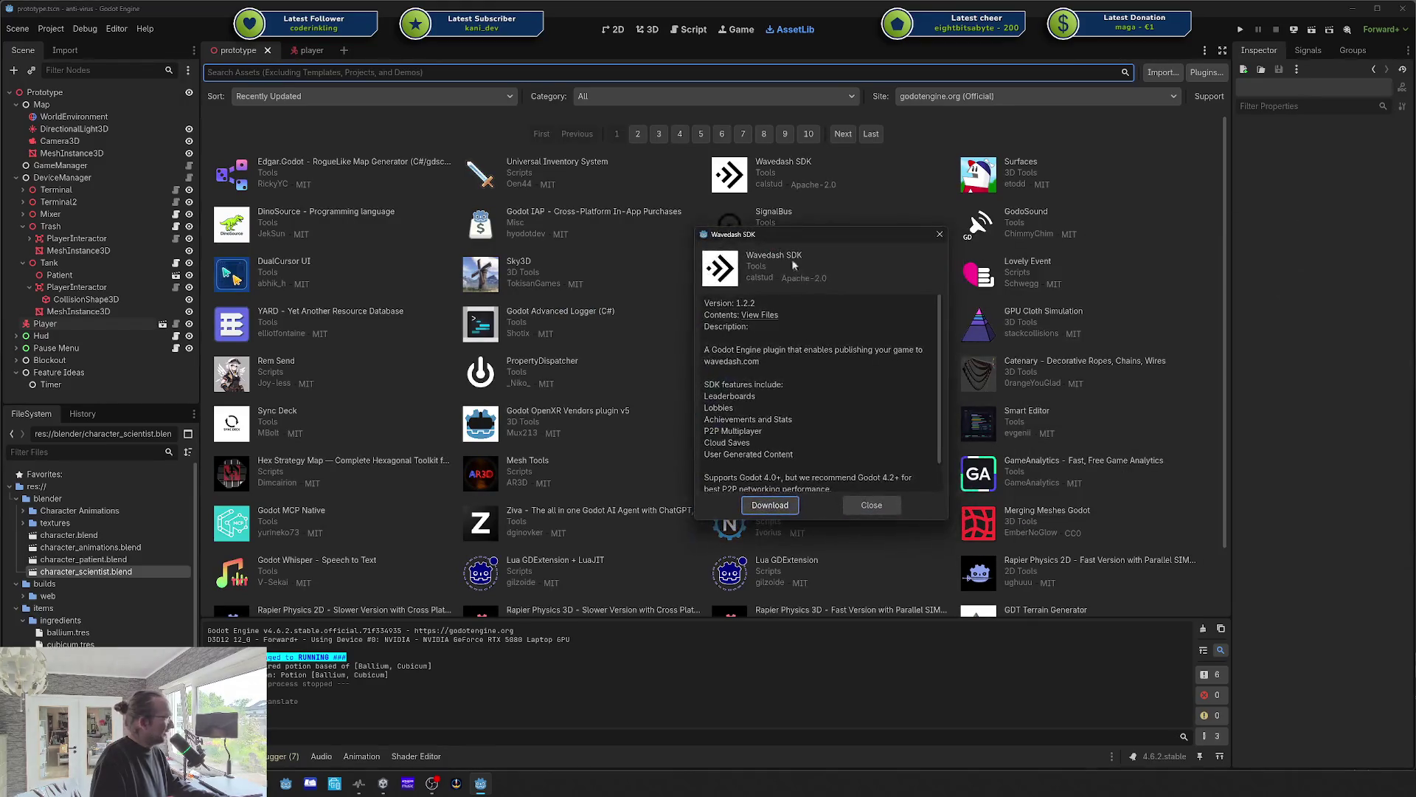
{"action": "left_click_drag", "start_coordinate": [713, 303], "coordinate": [758, 303]}
{"action": "scroll", "coordinate": [769, 373], "scroll_direction": "down", "scroll_amount": 2}
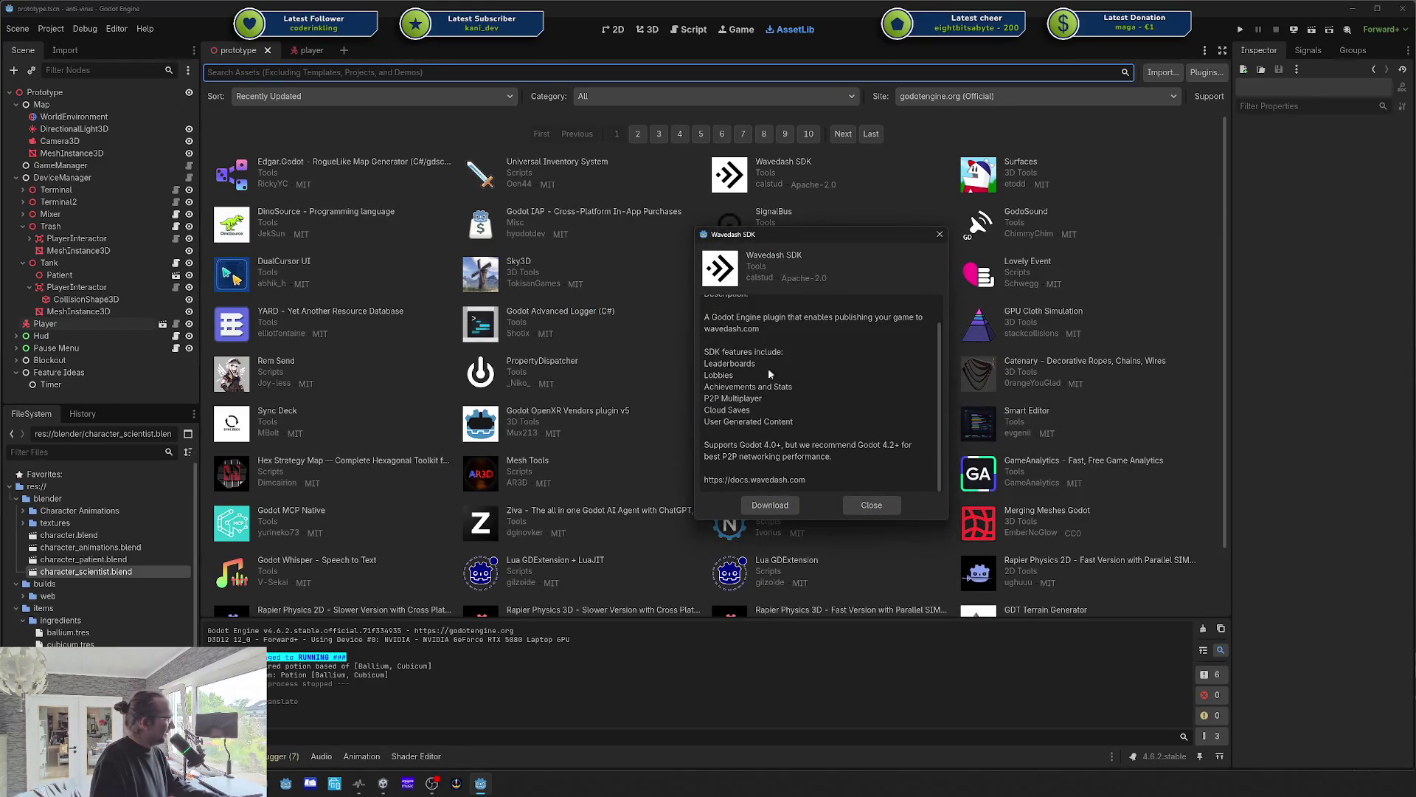
{"action": "scroll", "coordinate": [753, 408], "scroll_direction": "up", "scroll_amount": 2}
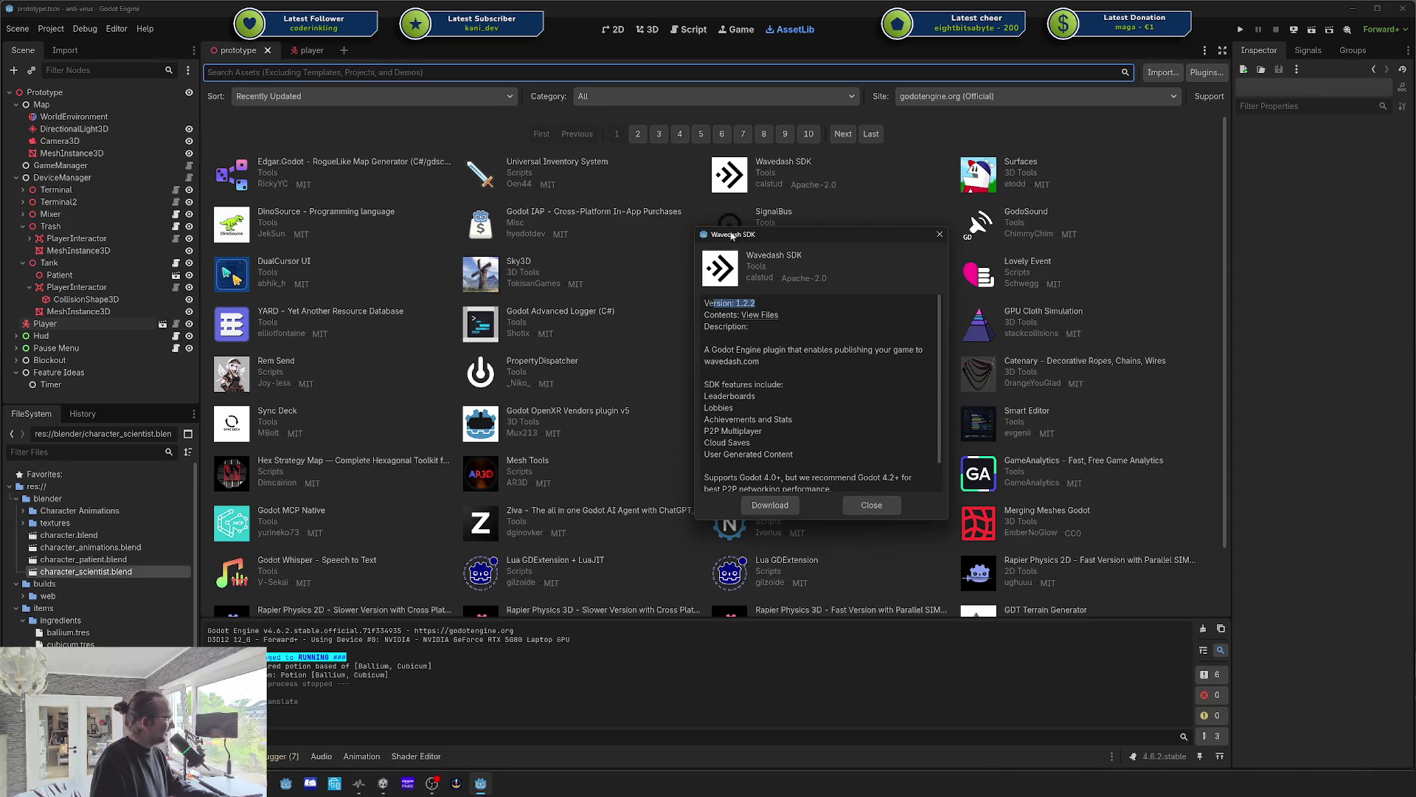
{"action": "left_click", "coordinate": [936, 238]}
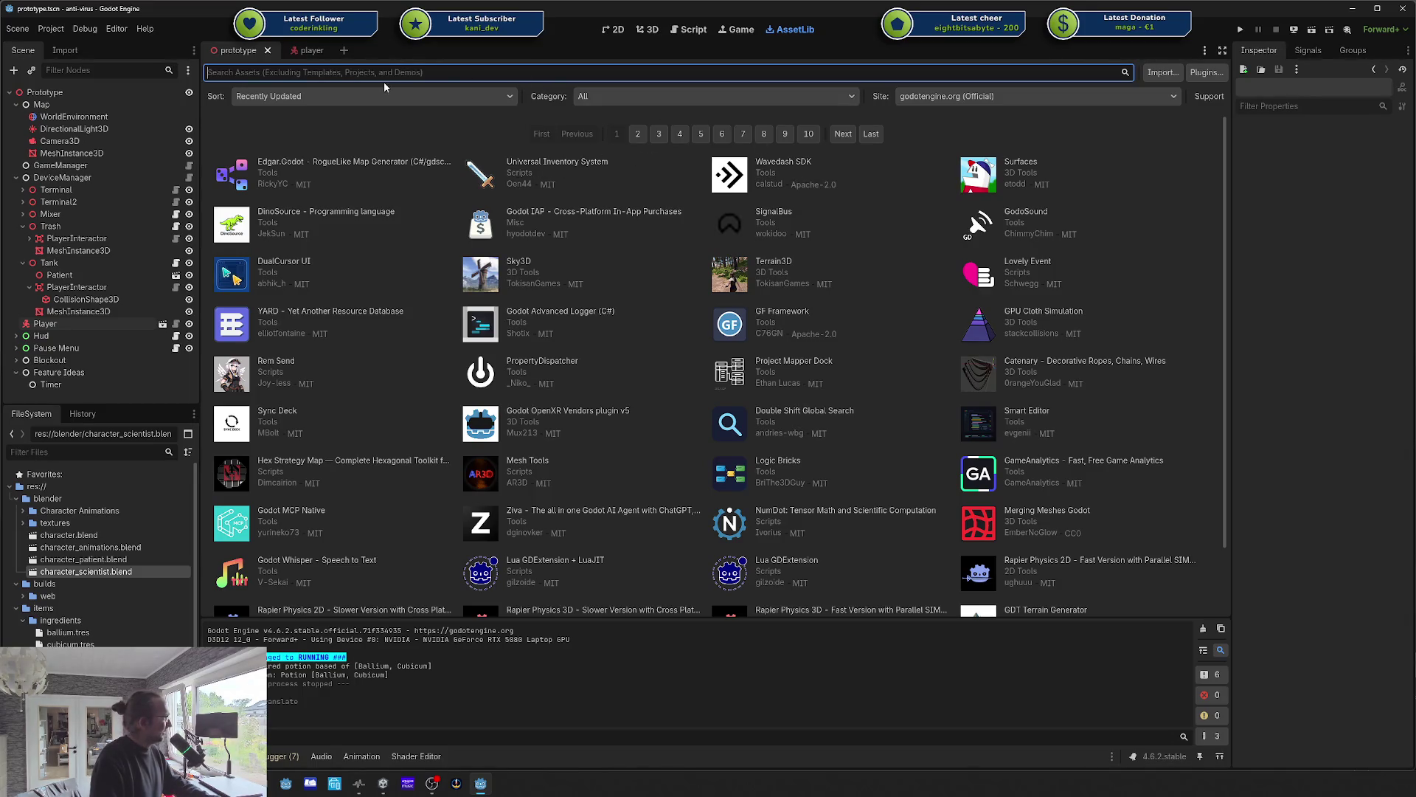
{"action": "left_click", "coordinate": [686, 31]}
{"action": "mouse_move", "coordinate": [679, 87]}
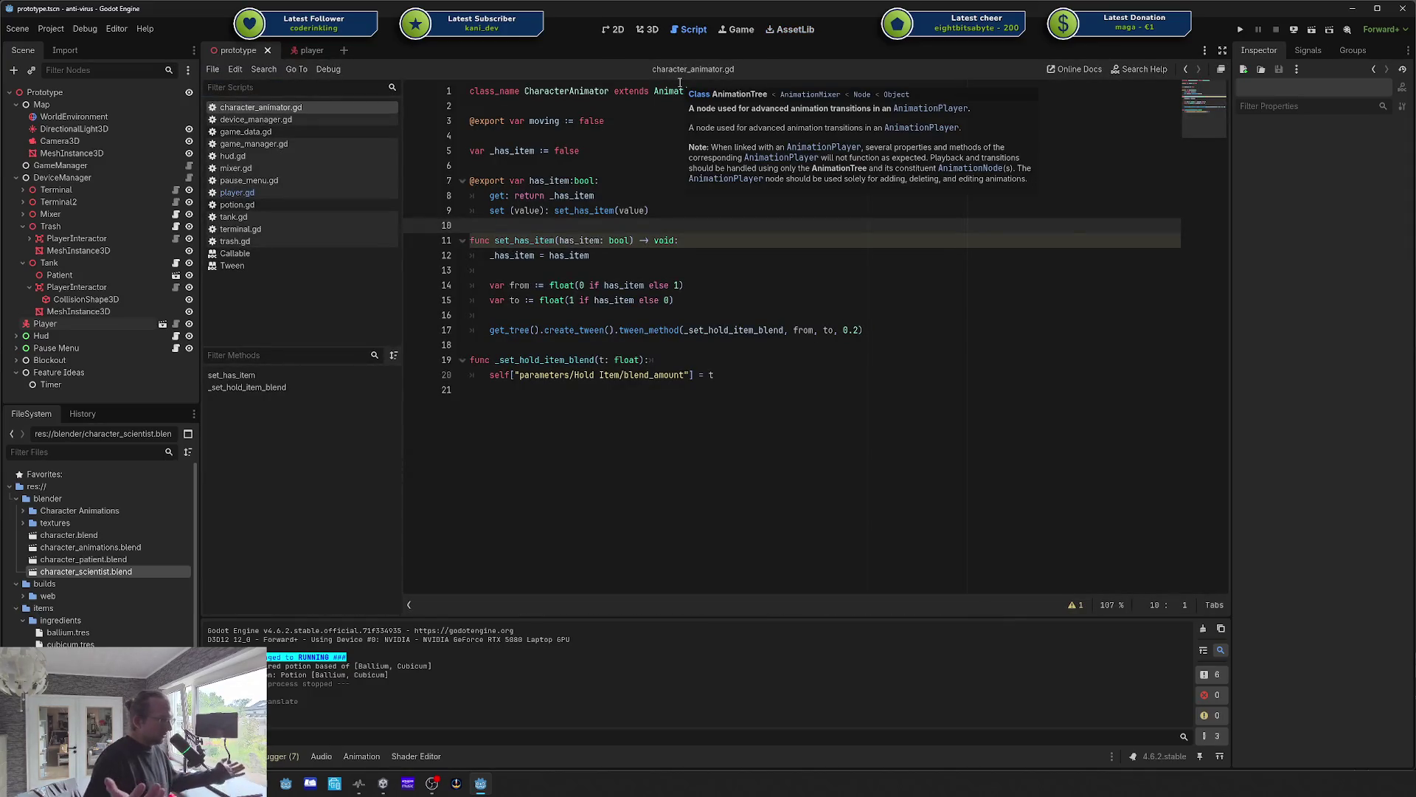
{"action": "left_click", "coordinate": [838, 312]}
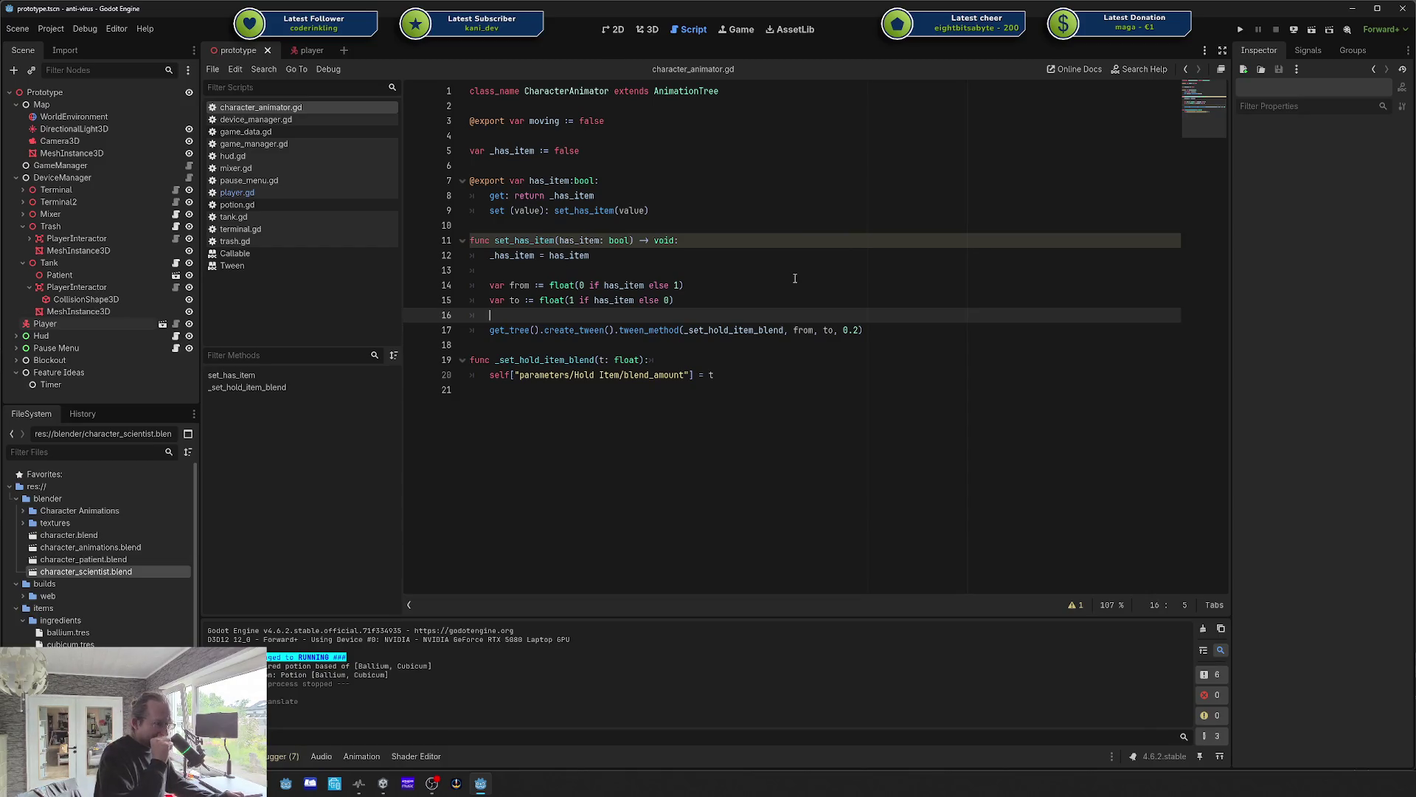
{"action": "left_click", "coordinate": [910, 268]}
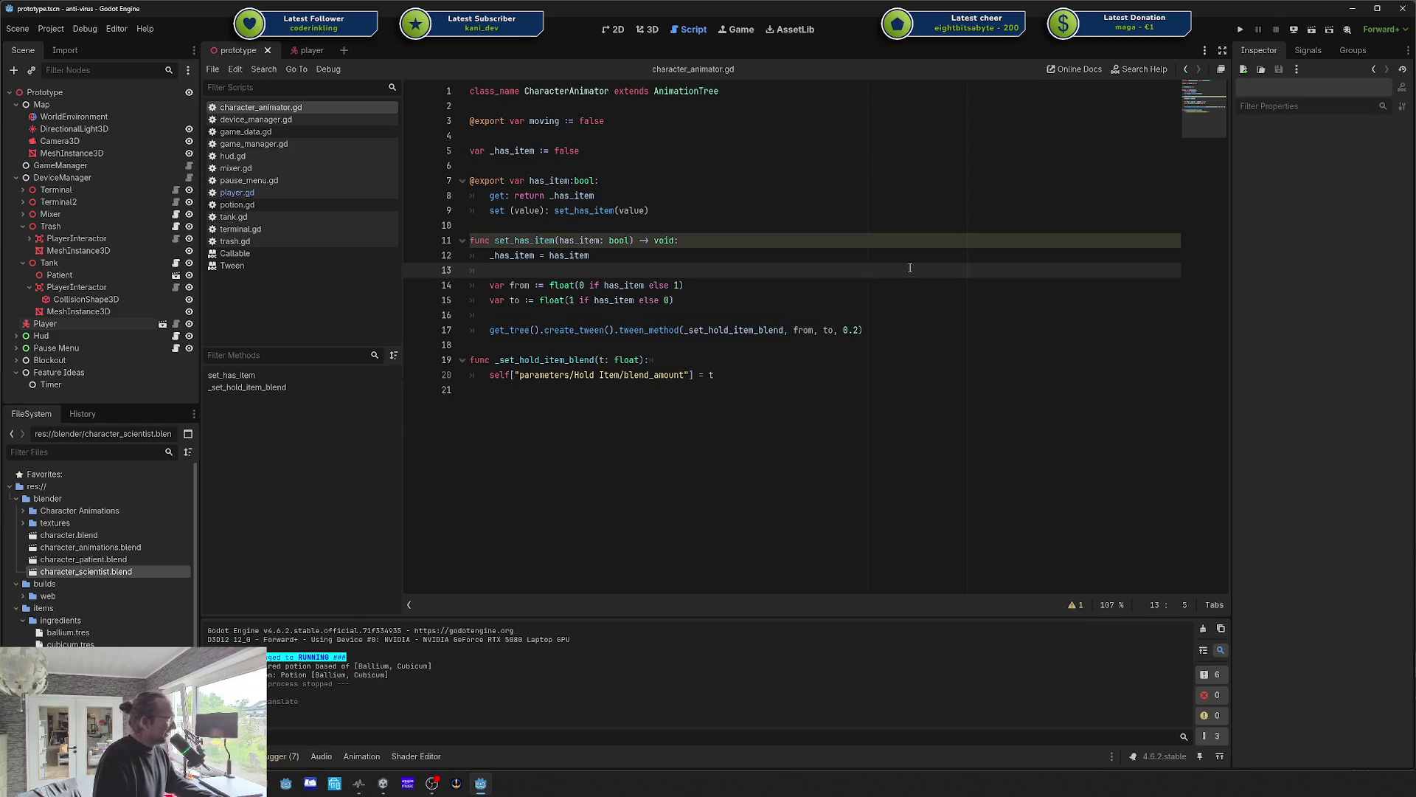
{"action": "left_click", "coordinate": [754, 215]}
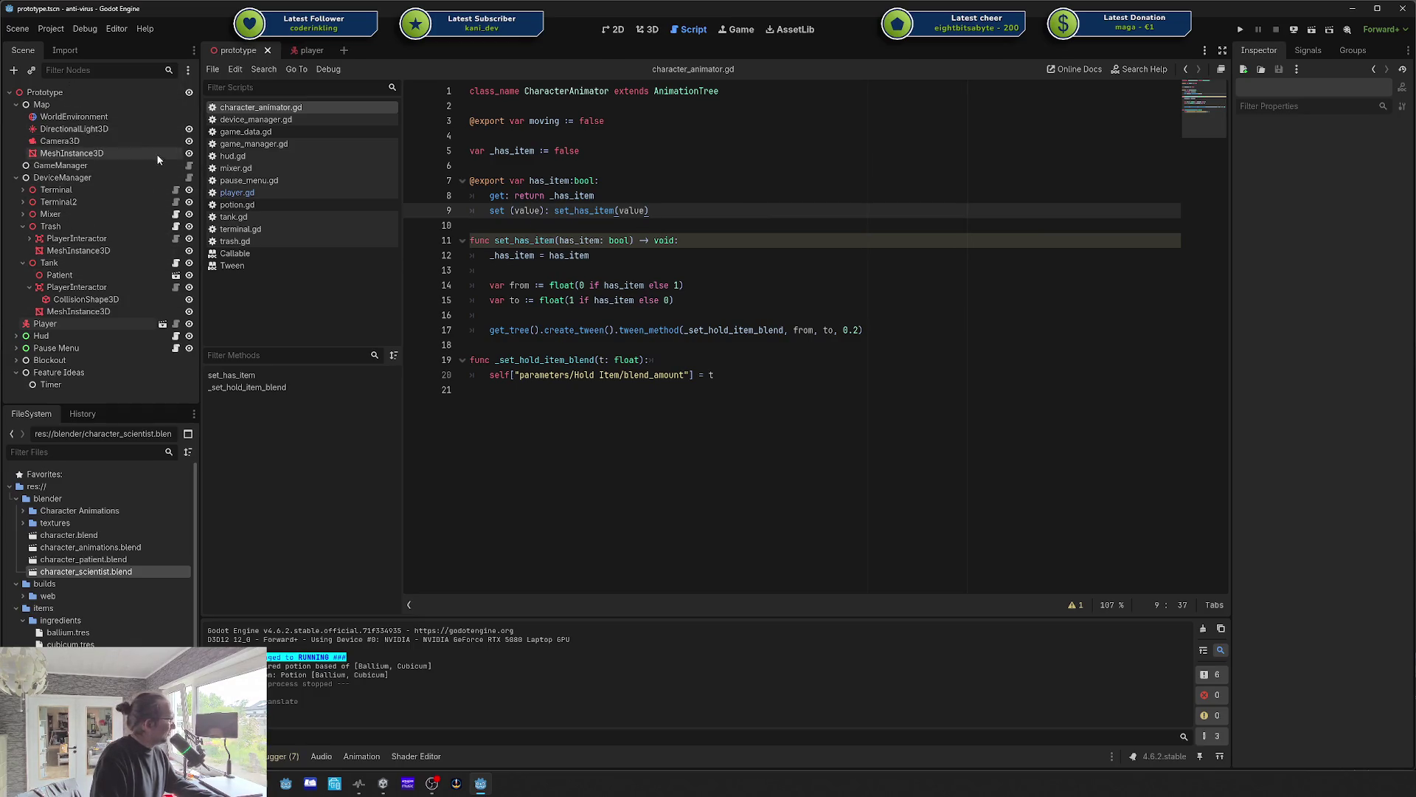
{"action": "mouse_move", "coordinate": [585, 262]}
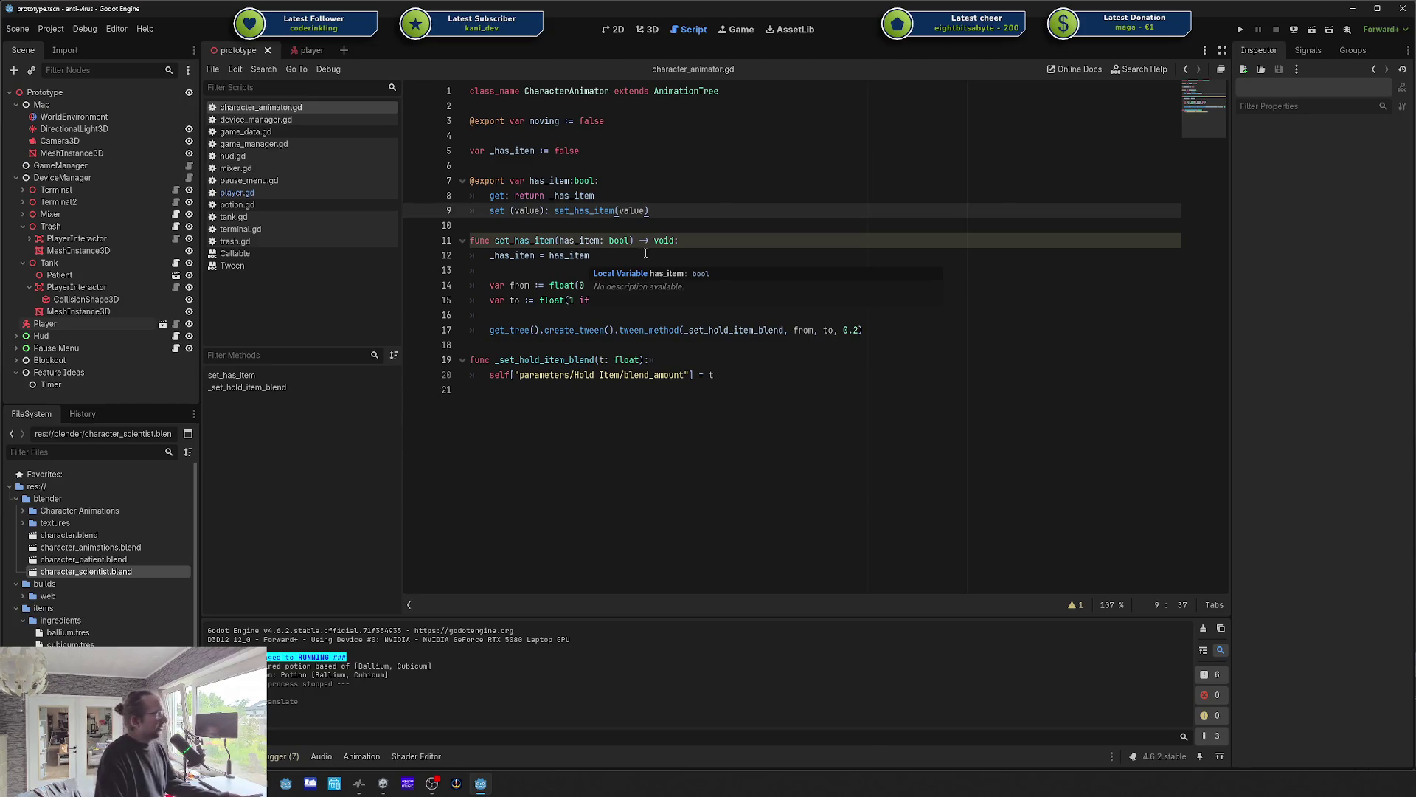
{"action": "left_click", "coordinate": [51, 226]}
{"action": "left_click", "coordinate": [69, 323]}
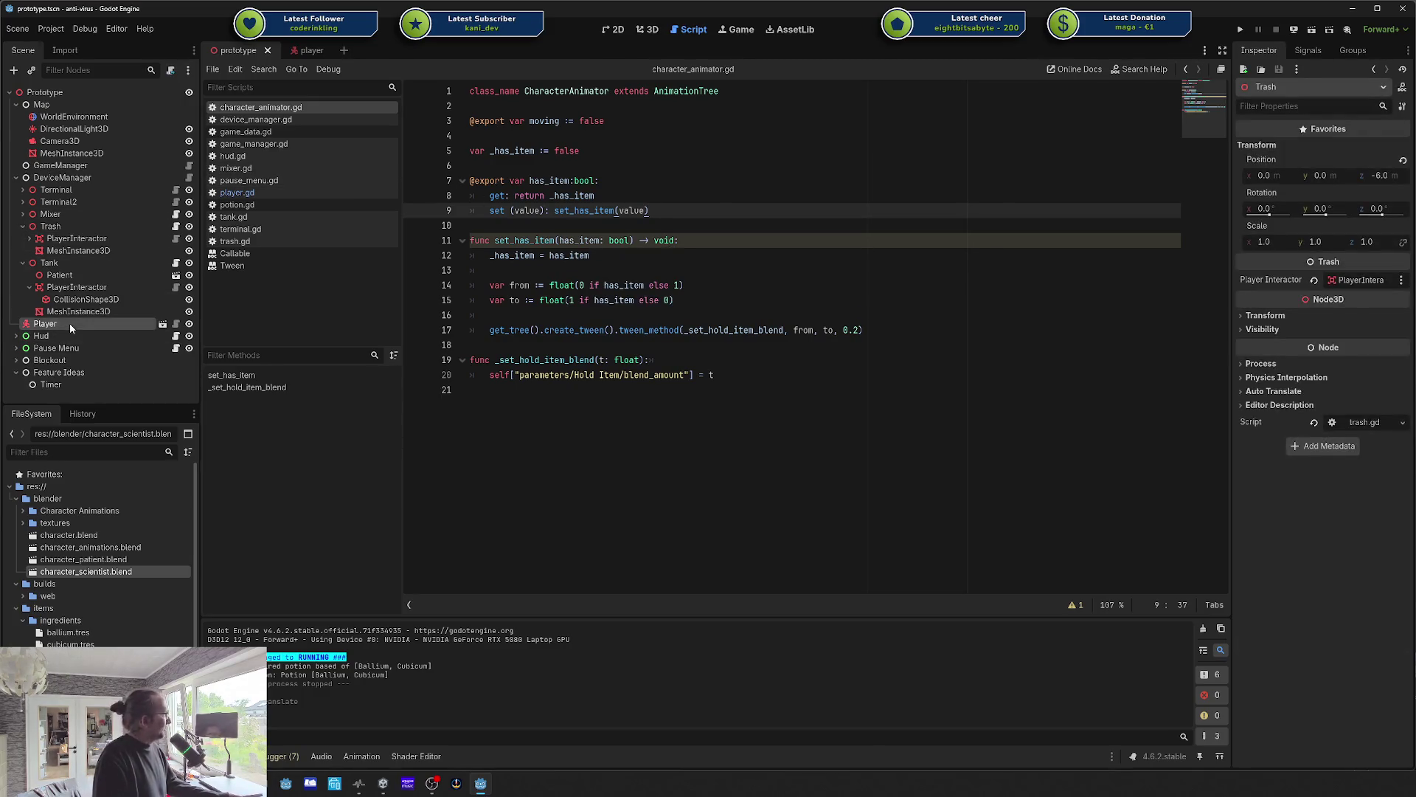
Show the Player AnimationTree graph: StateMachine and Hold Item feeding a Hold Item Blend2 into Output.
{"action": "left_click", "coordinate": [297, 50]}
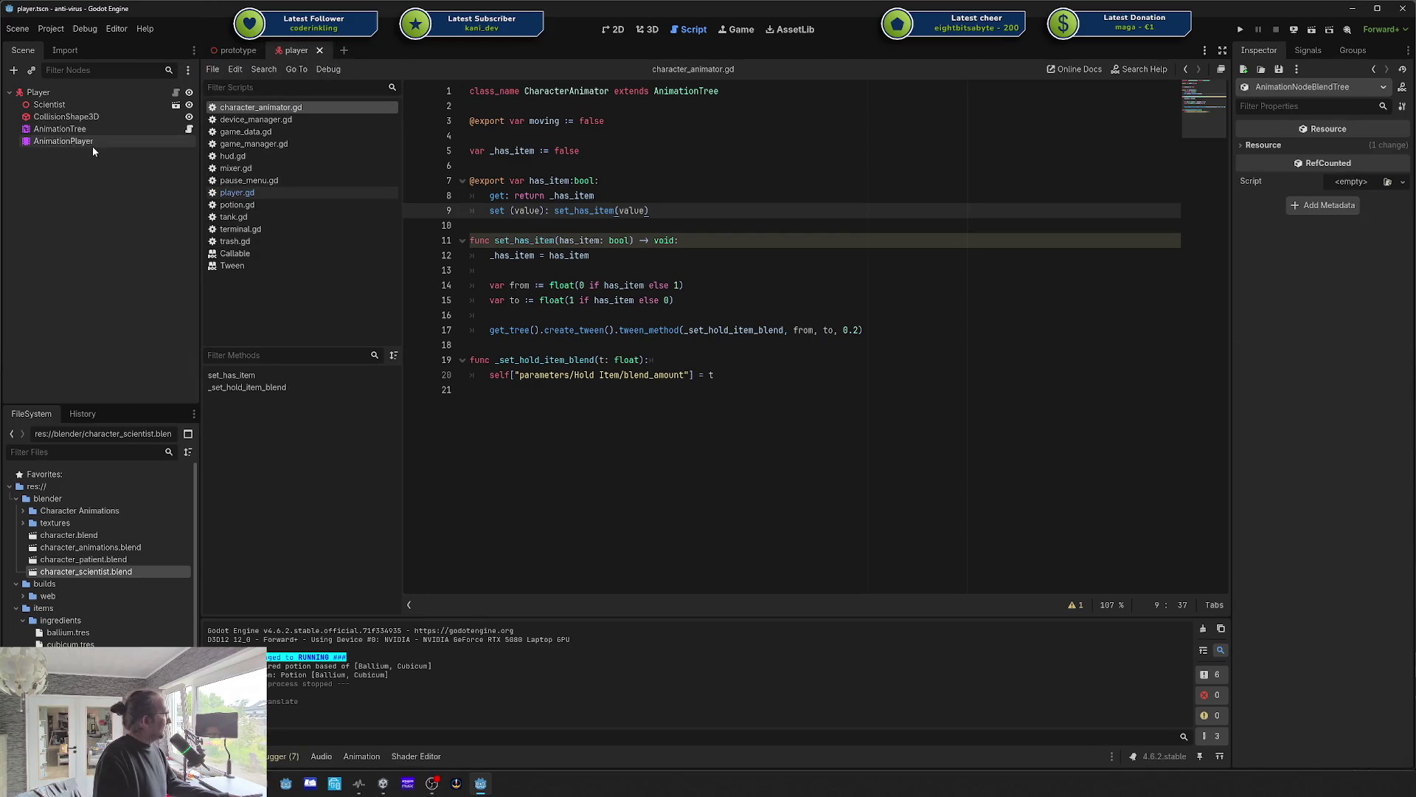
{"action": "left_click", "coordinate": [81, 129]}
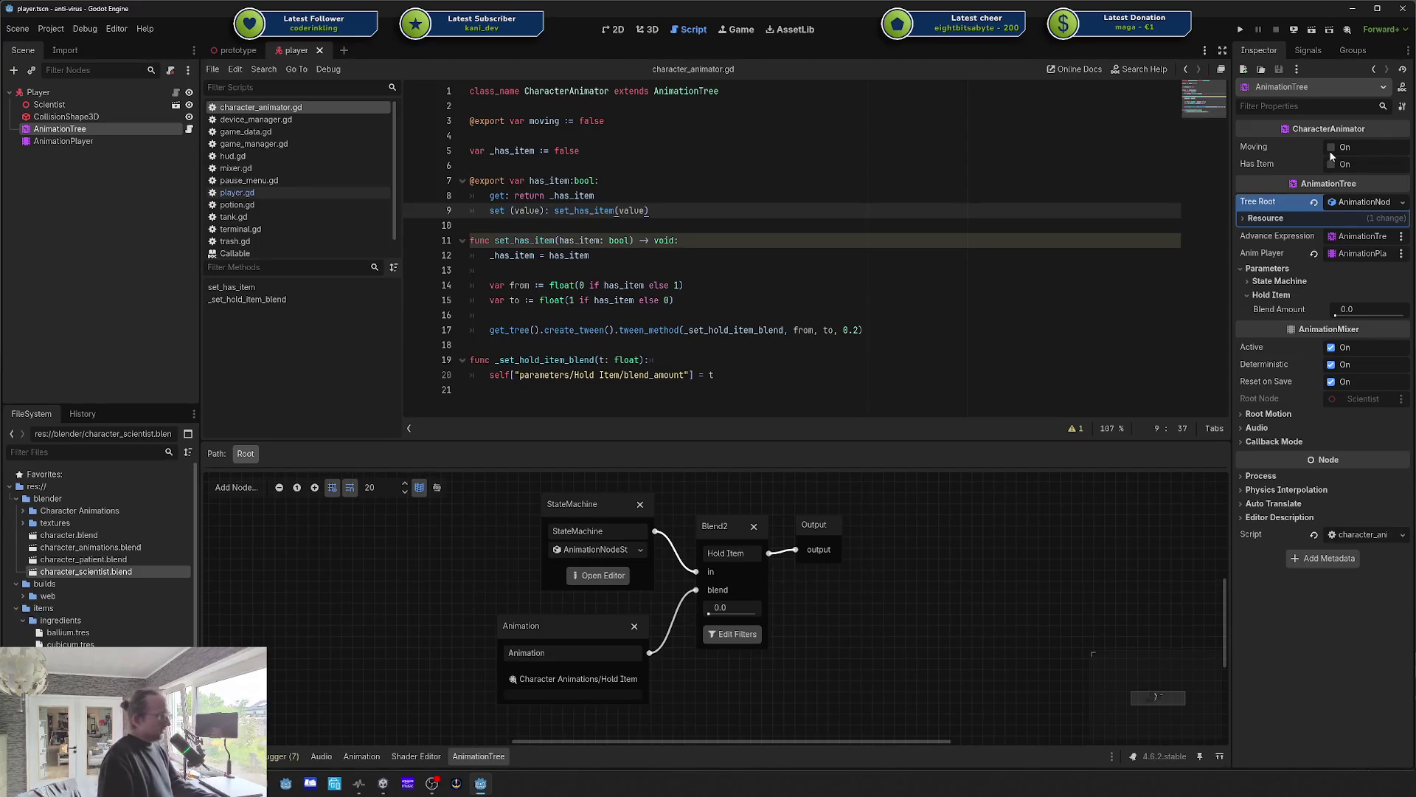
{"action": "left_click_drag", "start_coordinate": [449, 505], "coordinate": [885, 705]}
{"action": "left_click_drag", "start_coordinate": [958, 676], "coordinate": [469, 523]}
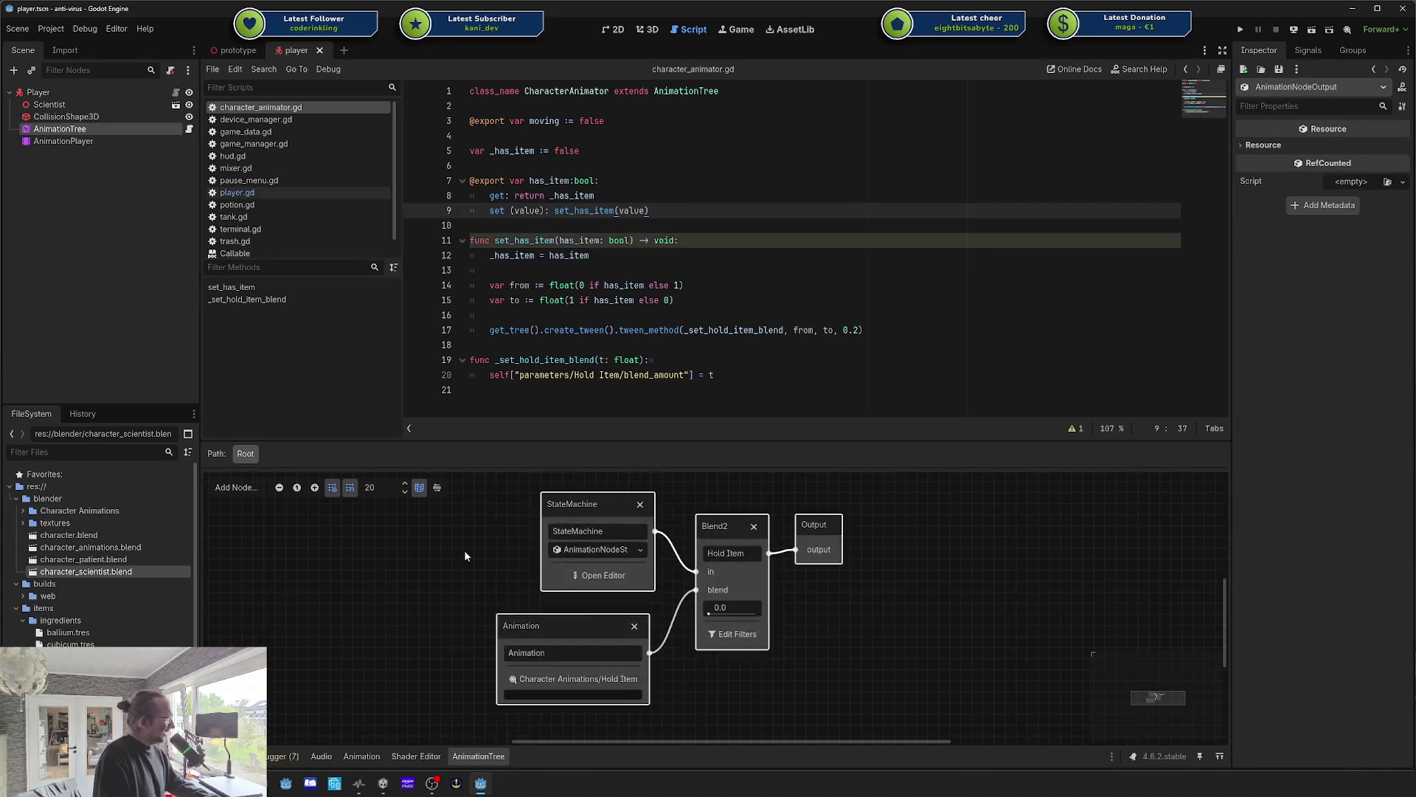
{"action": "left_click", "coordinate": [464, 552]}
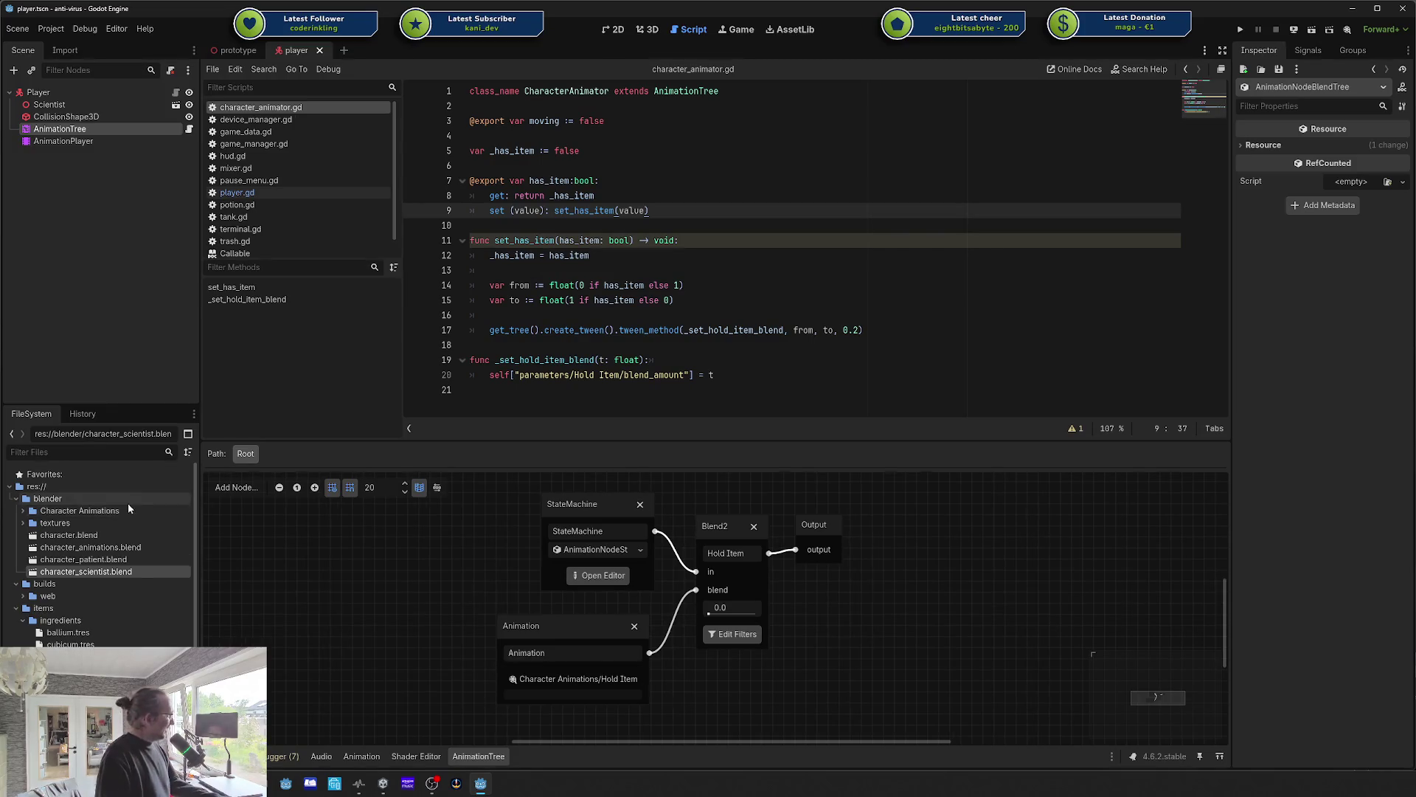
{"action": "right_click", "coordinate": [56, 499]}
{"action": "mouse_move", "coordinate": [147, 506]}
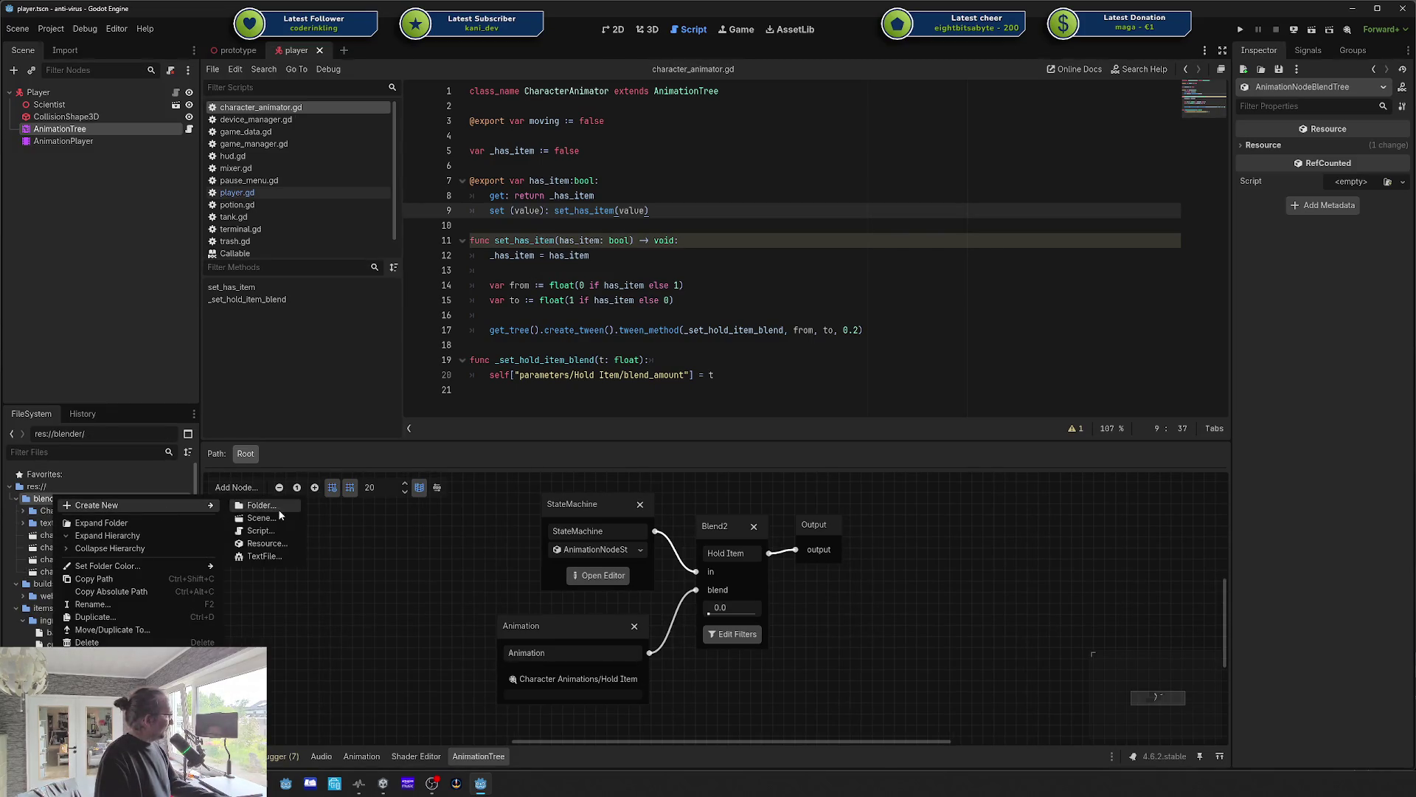
{"action": "left_click", "coordinate": [876, 586]}
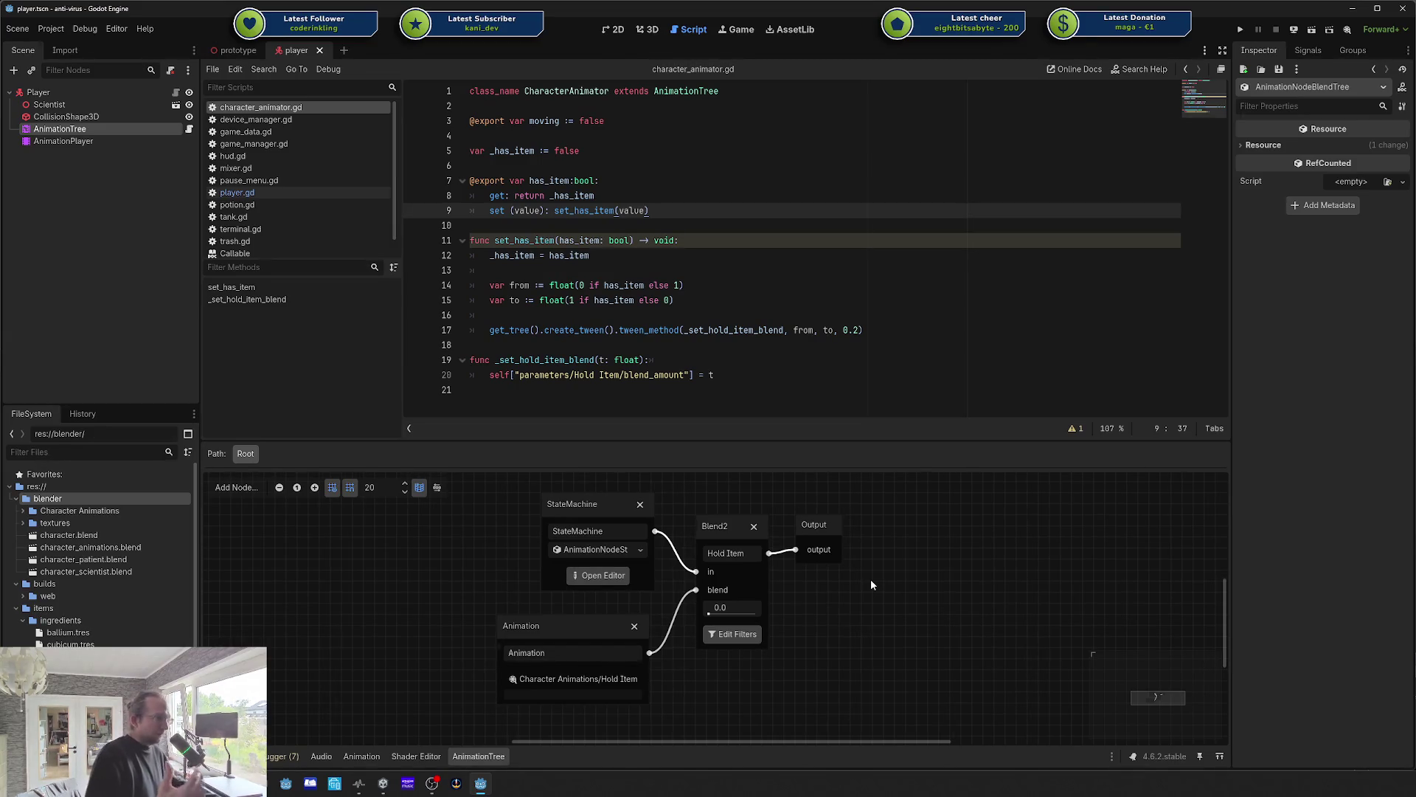
{"action": "left_click", "coordinate": [879, 313]}
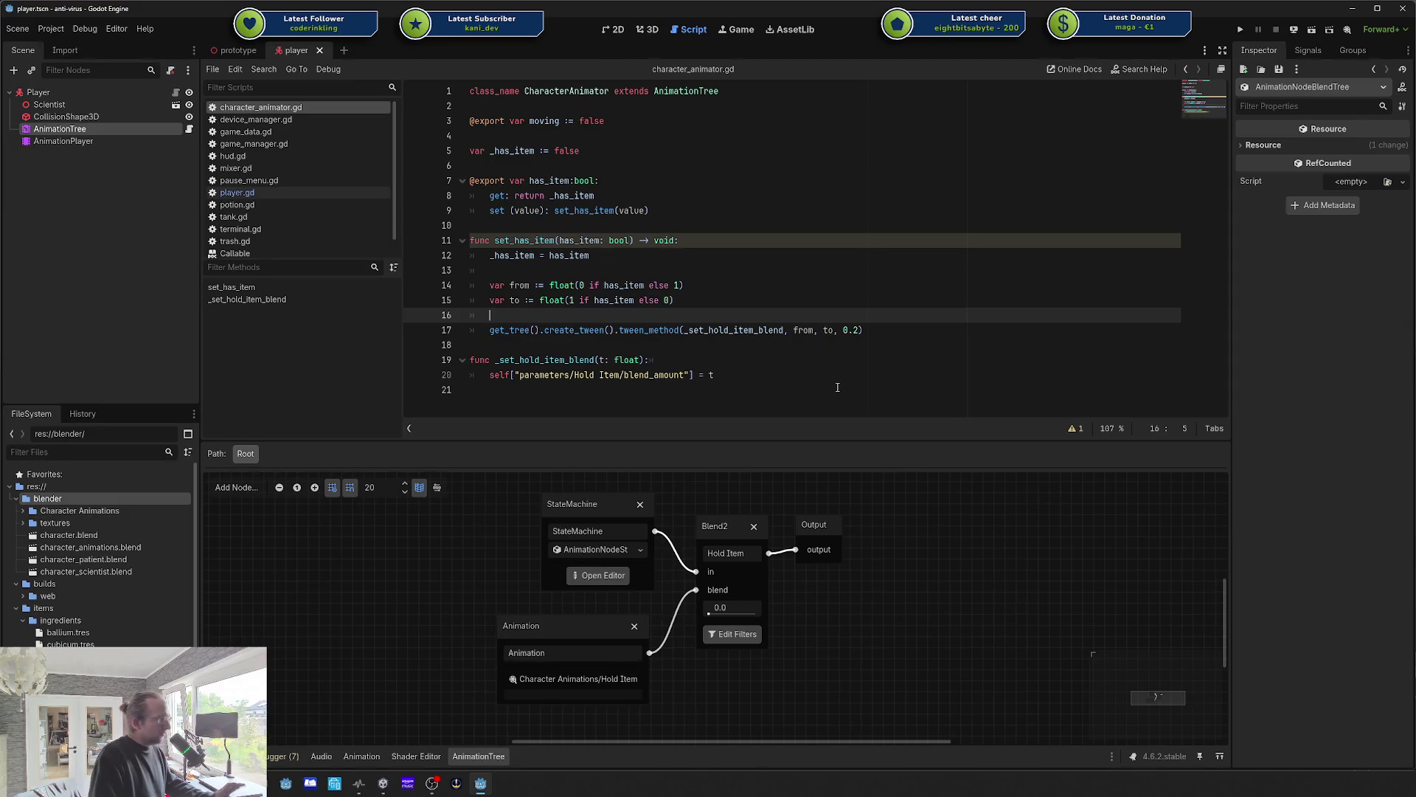
{"action": "left_click", "coordinate": [773, 235]}
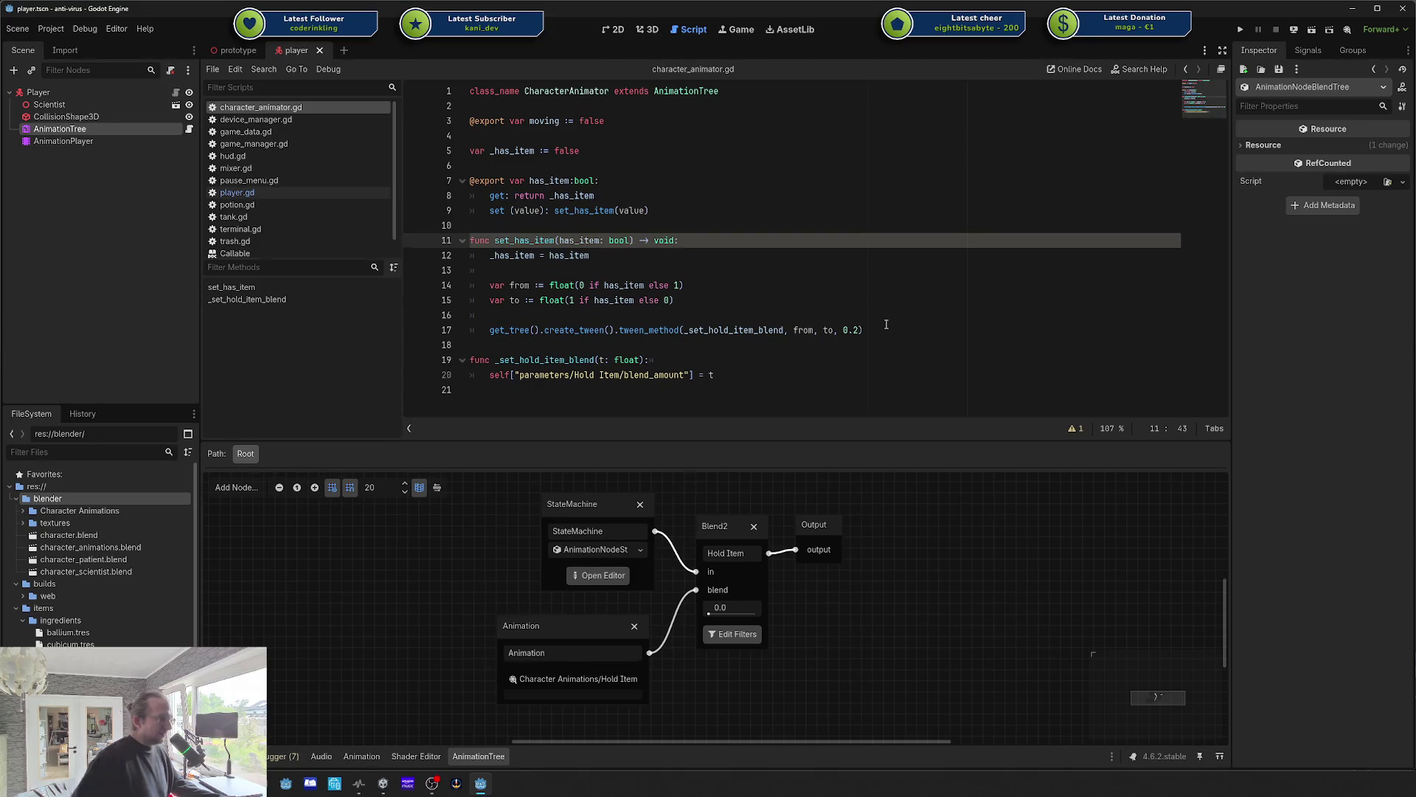
{"action": "left_click_drag", "start_coordinate": [886, 325], "coordinate": [650, 211]}
{"action": "left_click", "coordinate": [650, 210]}
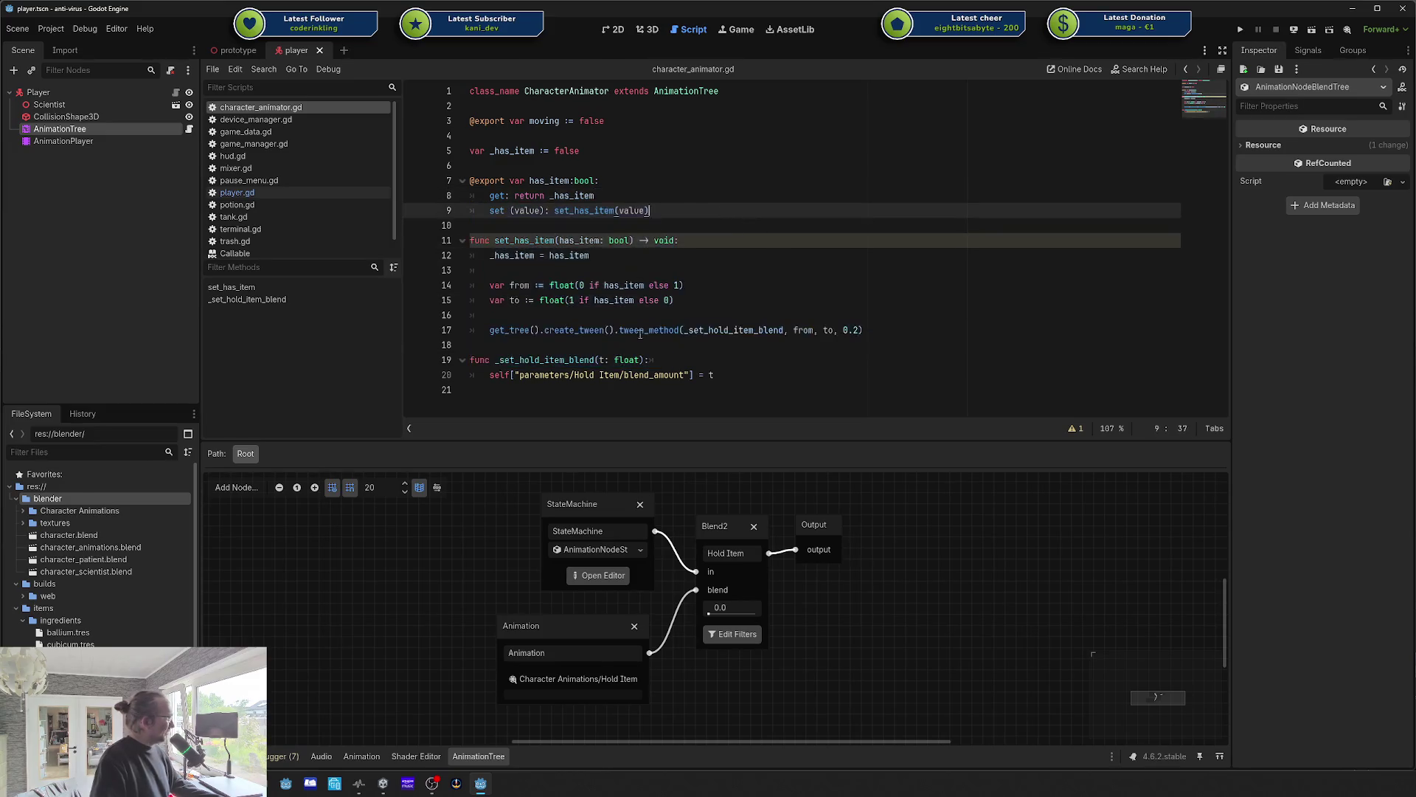
{"action": "left_click", "coordinate": [769, 271]}
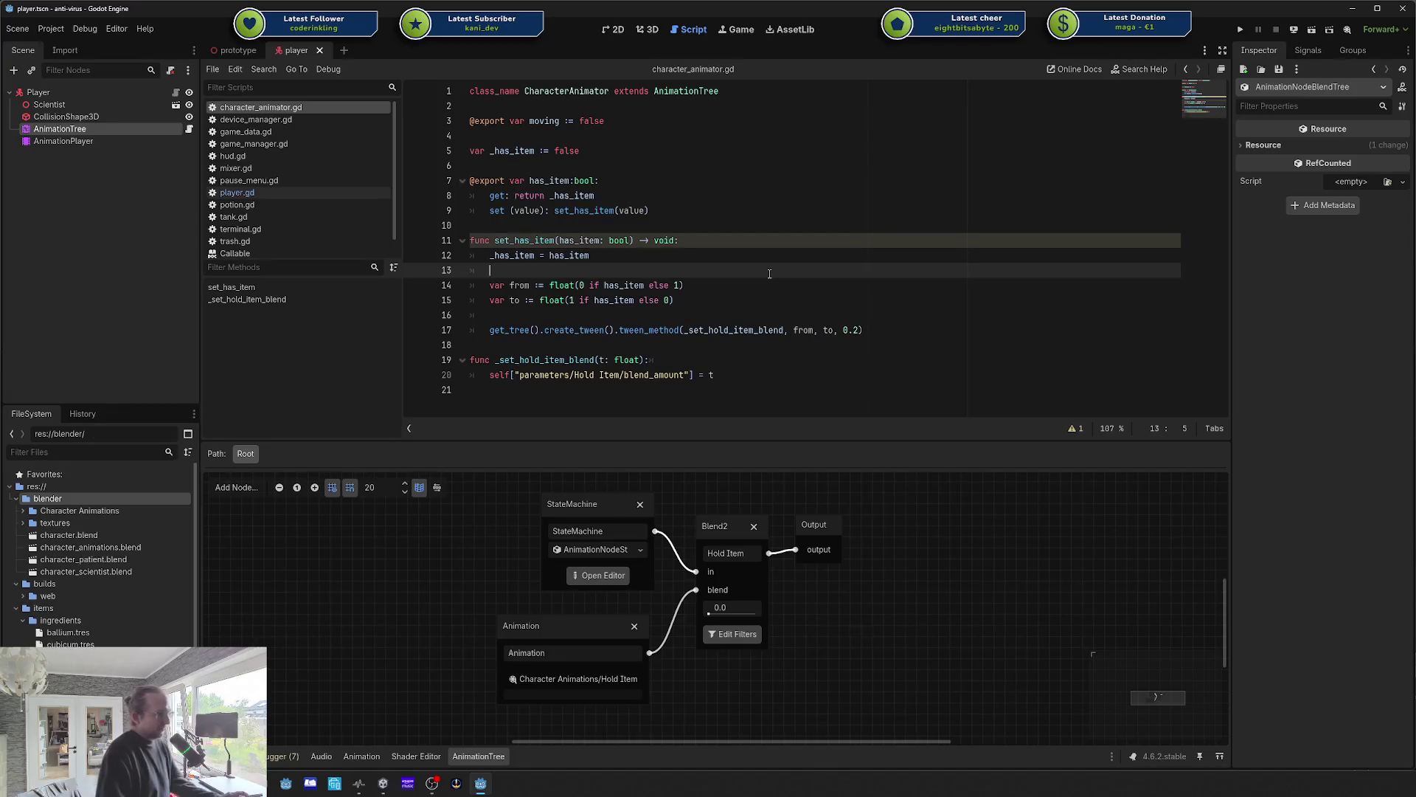
{"action": "left_click", "coordinate": [767, 216]}
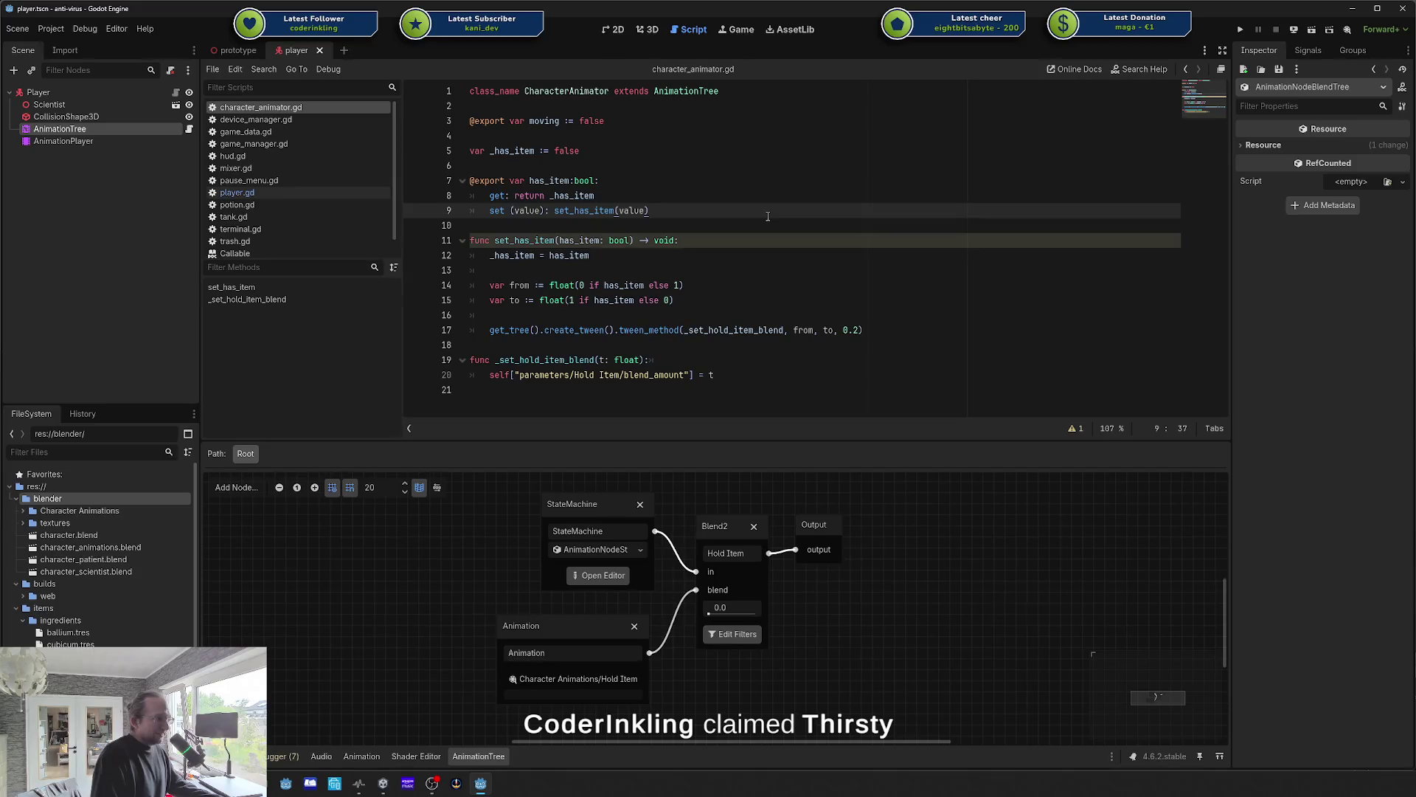
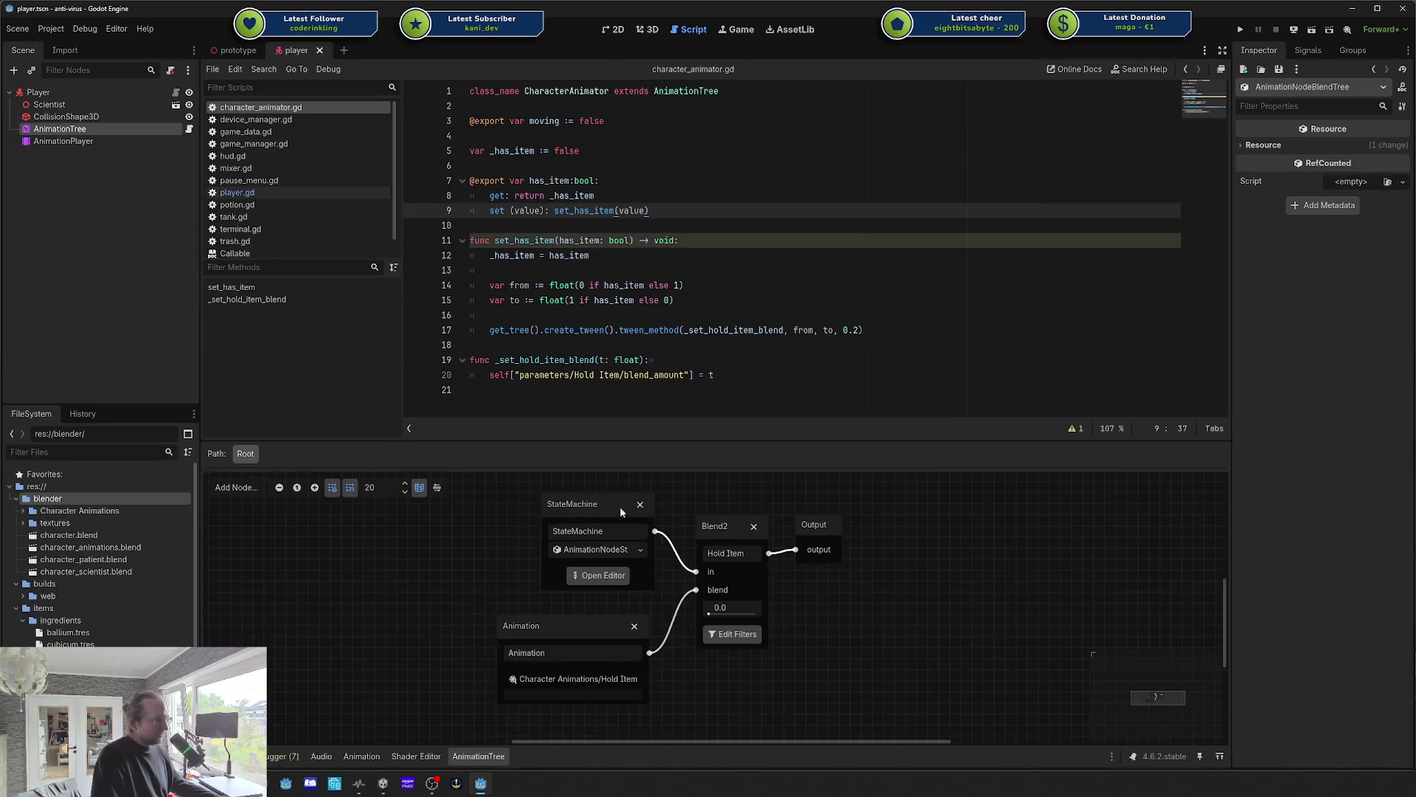
Box-select and then clear the four nodes in the Player's AnimationTree graph, leaving it unchanged.
{"action": "left_click", "coordinate": [592, 506]}
{"action": "left_click", "coordinate": [1046, 569]}
{"action": "left_click_drag", "start_coordinate": [933, 510], "coordinate": [1020, 605]}
{"action": "left_click_drag", "start_coordinate": [928, 595], "coordinate": [963, 629]}
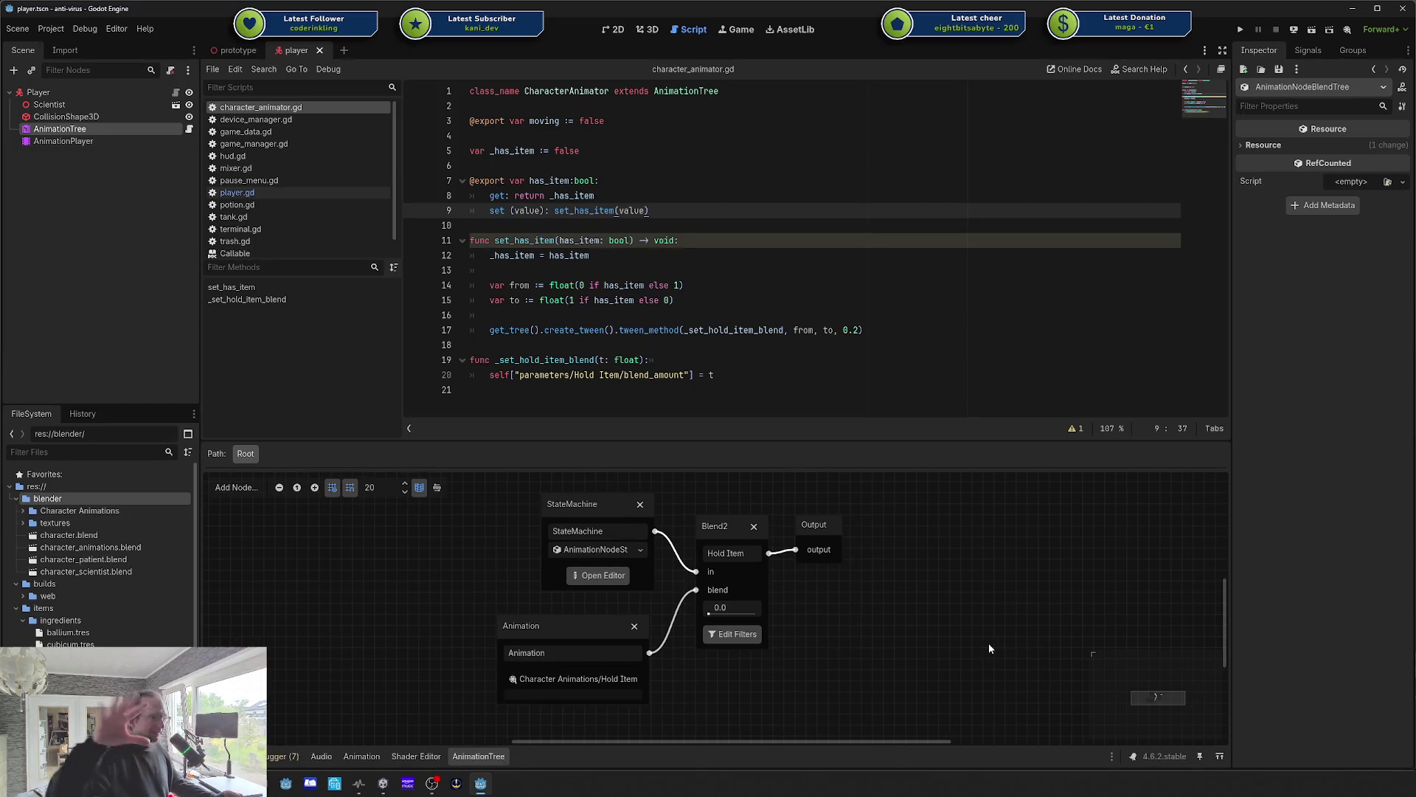
{"action": "left_click_drag", "start_coordinate": [956, 489], "coordinate": [480, 706]}
{"action": "mouse_move", "coordinate": [476, 557]}
{"action": "left_mouse_down"}
{"action": "mouse_move", "coordinate": [843, 687]}
{"action": "mouse_move", "coordinate": [879, 673]}
{"action": "left_mouse_up"}
{"action": "left_click", "coordinate": [879, 672]}
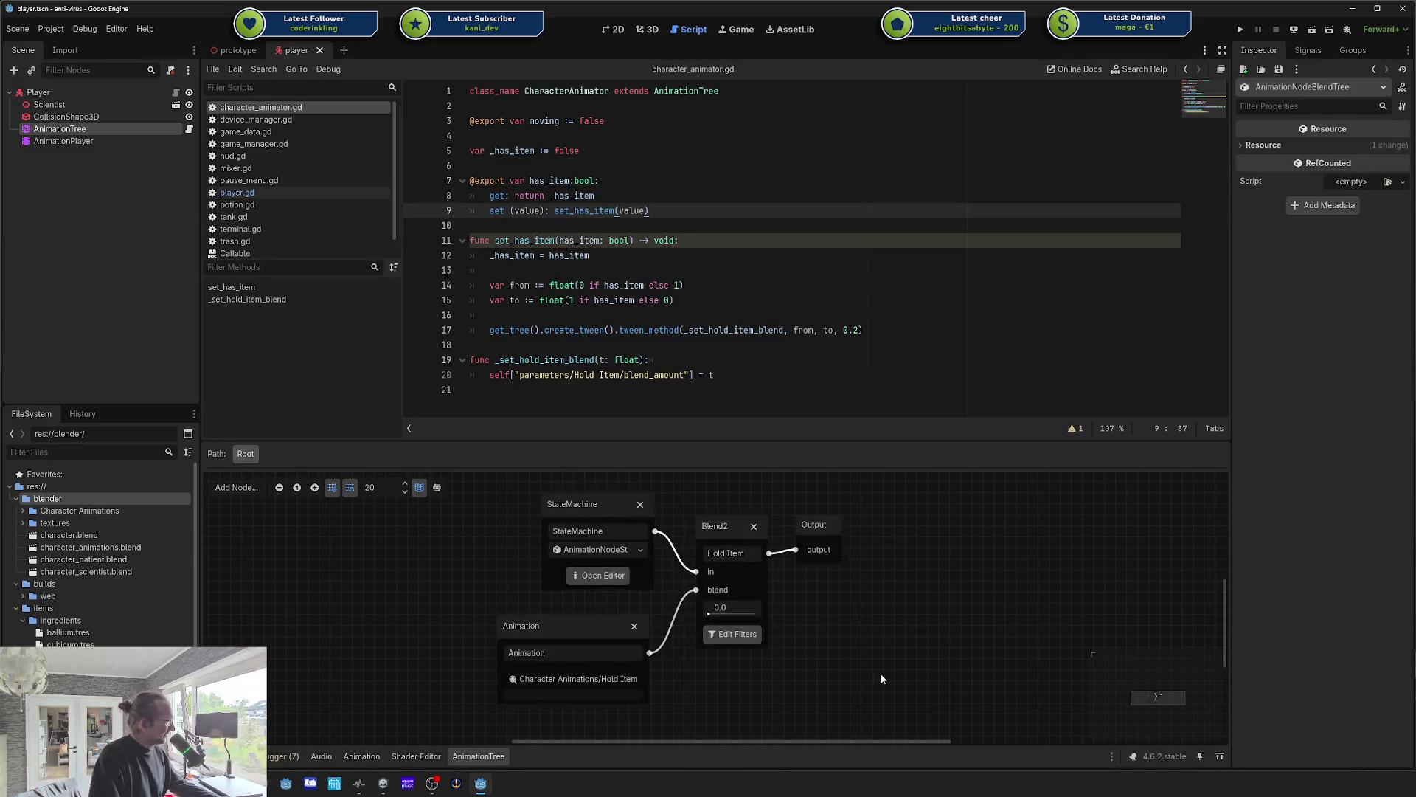
{"action": "mouse_move", "coordinate": [896, 506]}
{"action": "left_mouse_down"}
{"action": "mouse_move", "coordinate": [454, 667]}
{"action": "mouse_move", "coordinate": [472, 634]}
{"action": "left_mouse_up"}
{"action": "left_click", "coordinate": [476, 623]}
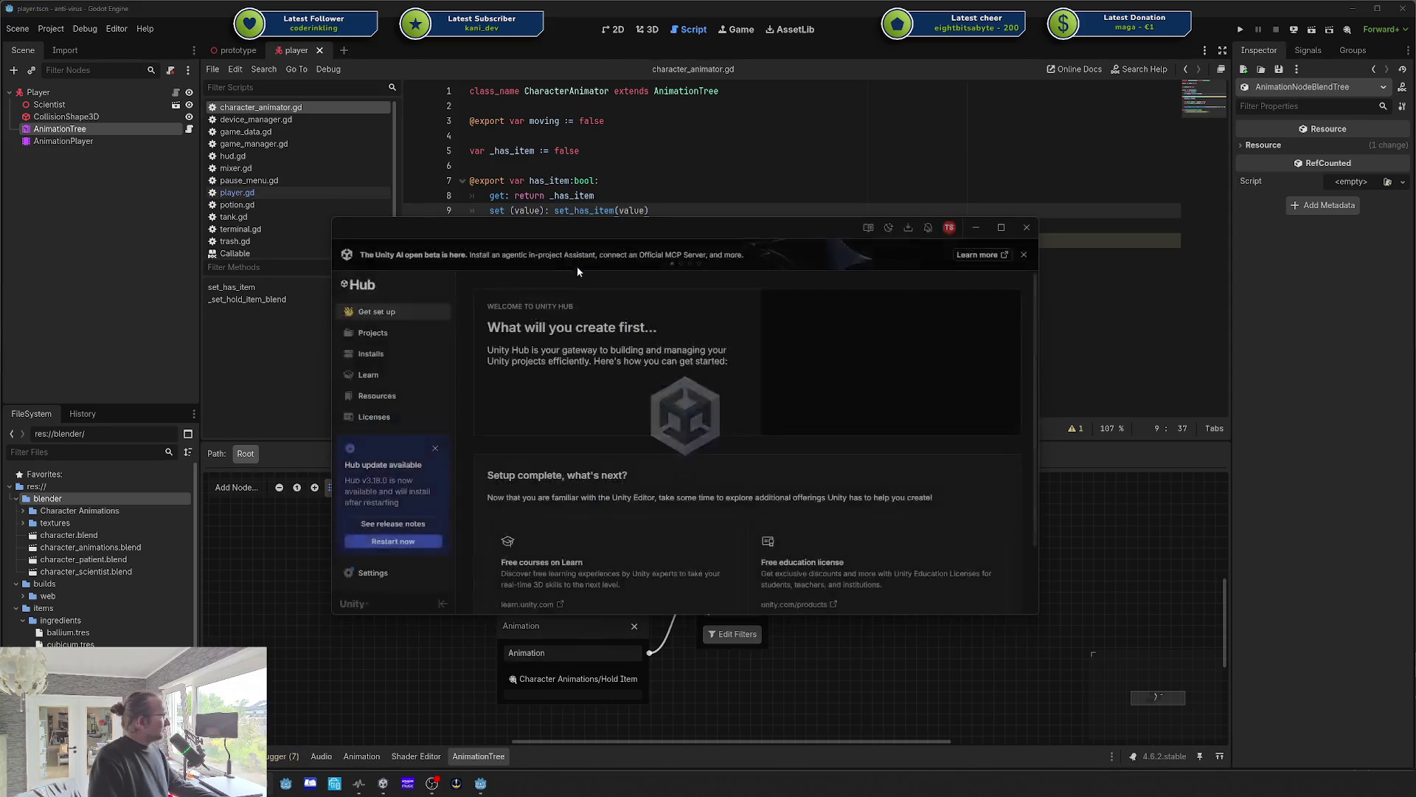
Launch Carnage Carnival from Unity Hub's Projects list and bring the editor's Arena scene forward.
{"action": "left_click", "coordinate": [371, 333]}
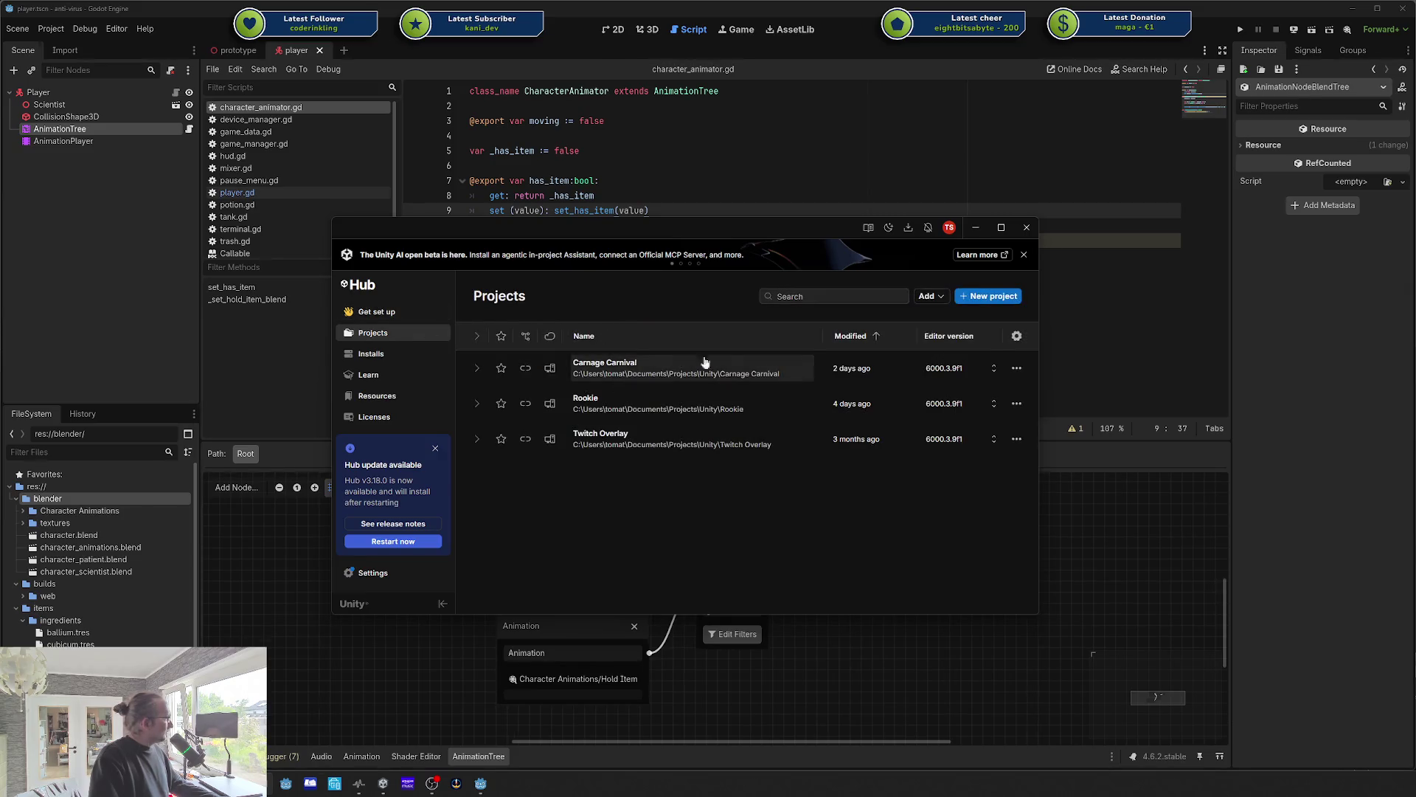
{"action": "left_click", "coordinate": [649, 377]}
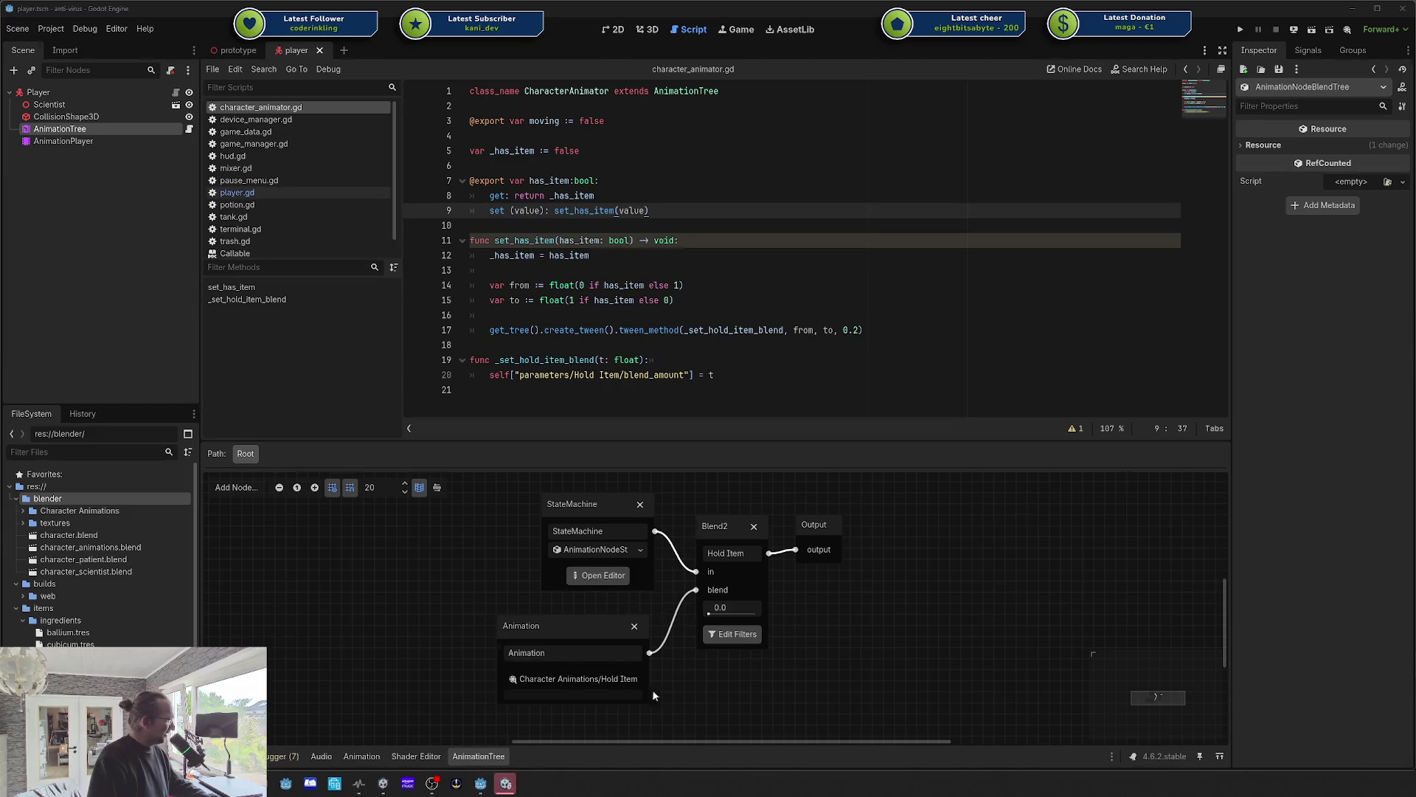
{"action": "left_click", "coordinate": [505, 783]}
{"action": "left_click_drag", "start_coordinate": [848, 299], "coordinate": [562, 310]}
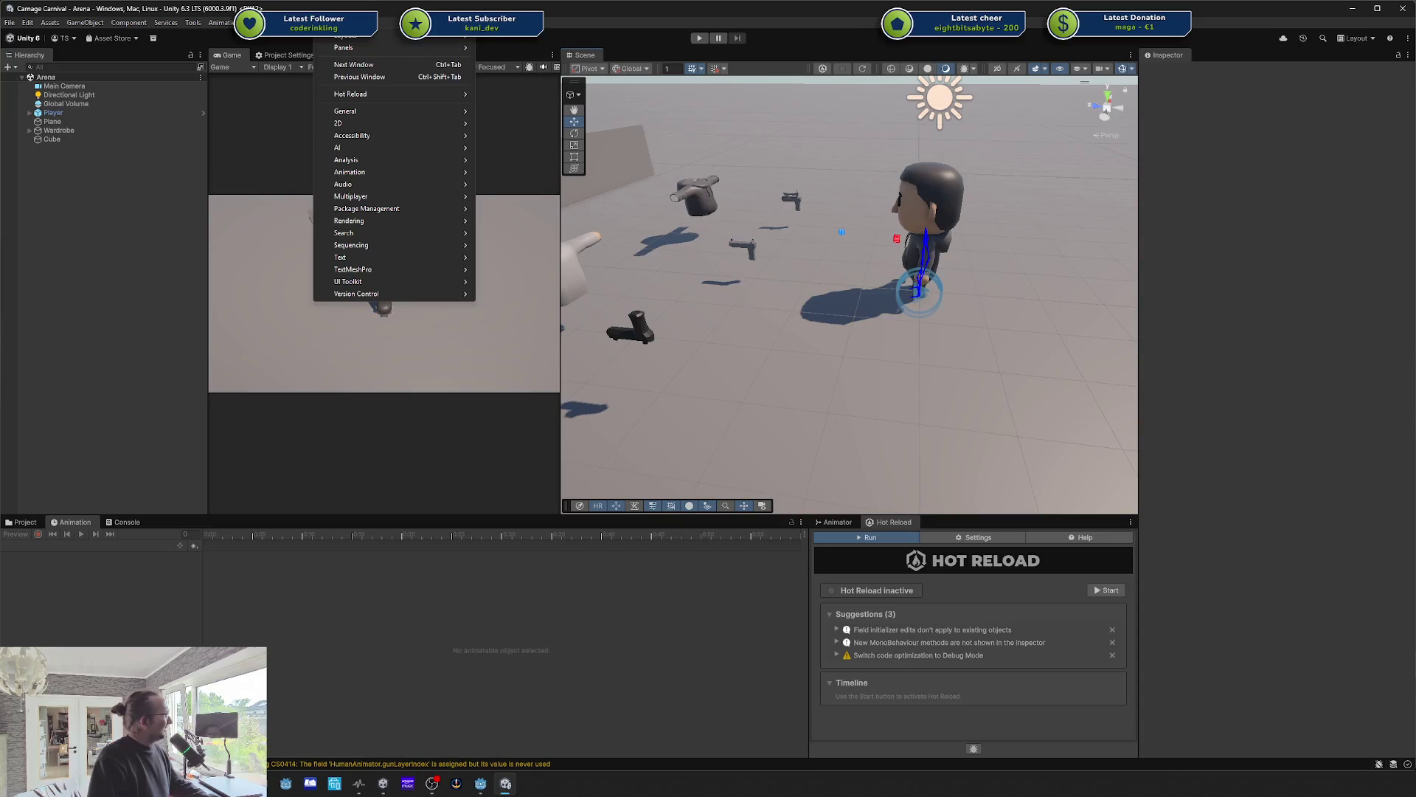
Open the Locomotion blend tree to inspect its Horizontal/Vertical idle and Walk01 motions, then start Play mode.
{"action": "key", "text": "Escape"}
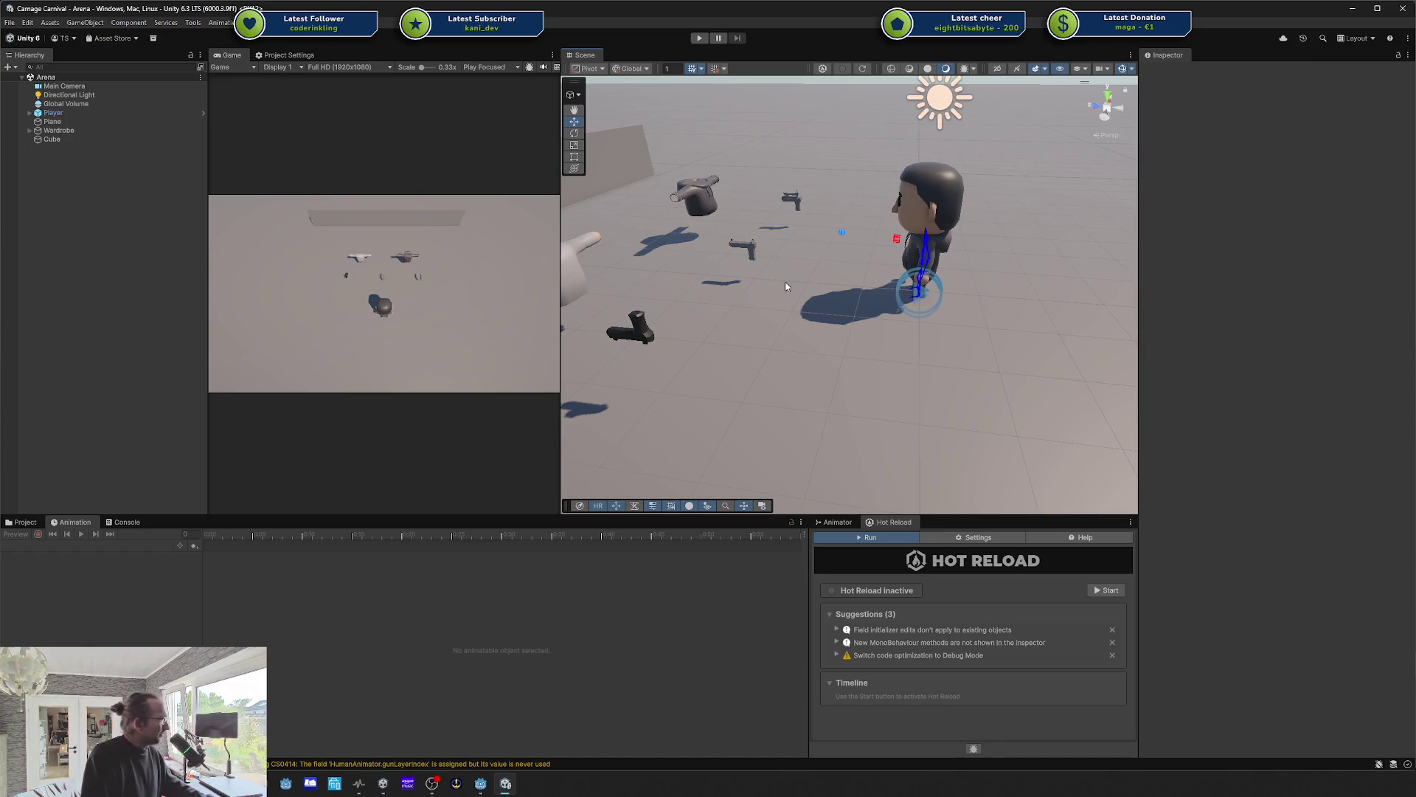
{"action": "left_click", "coordinate": [837, 522]}
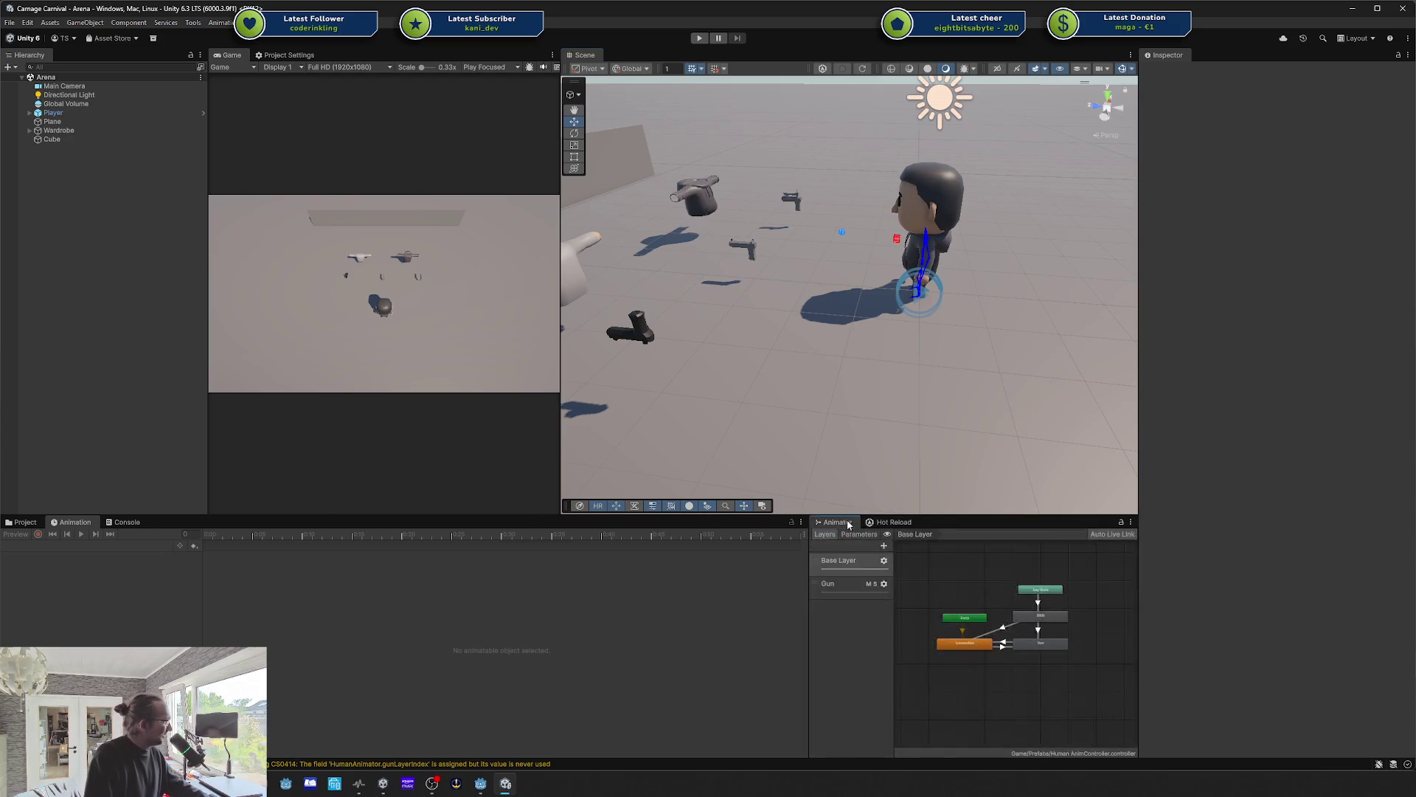
{"action": "left_click_drag", "start_coordinate": [805, 546], "coordinate": [623, 546]}
{"action": "scroll", "coordinate": [880, 626], "scroll_direction": "up", "scroll_amount": 3}
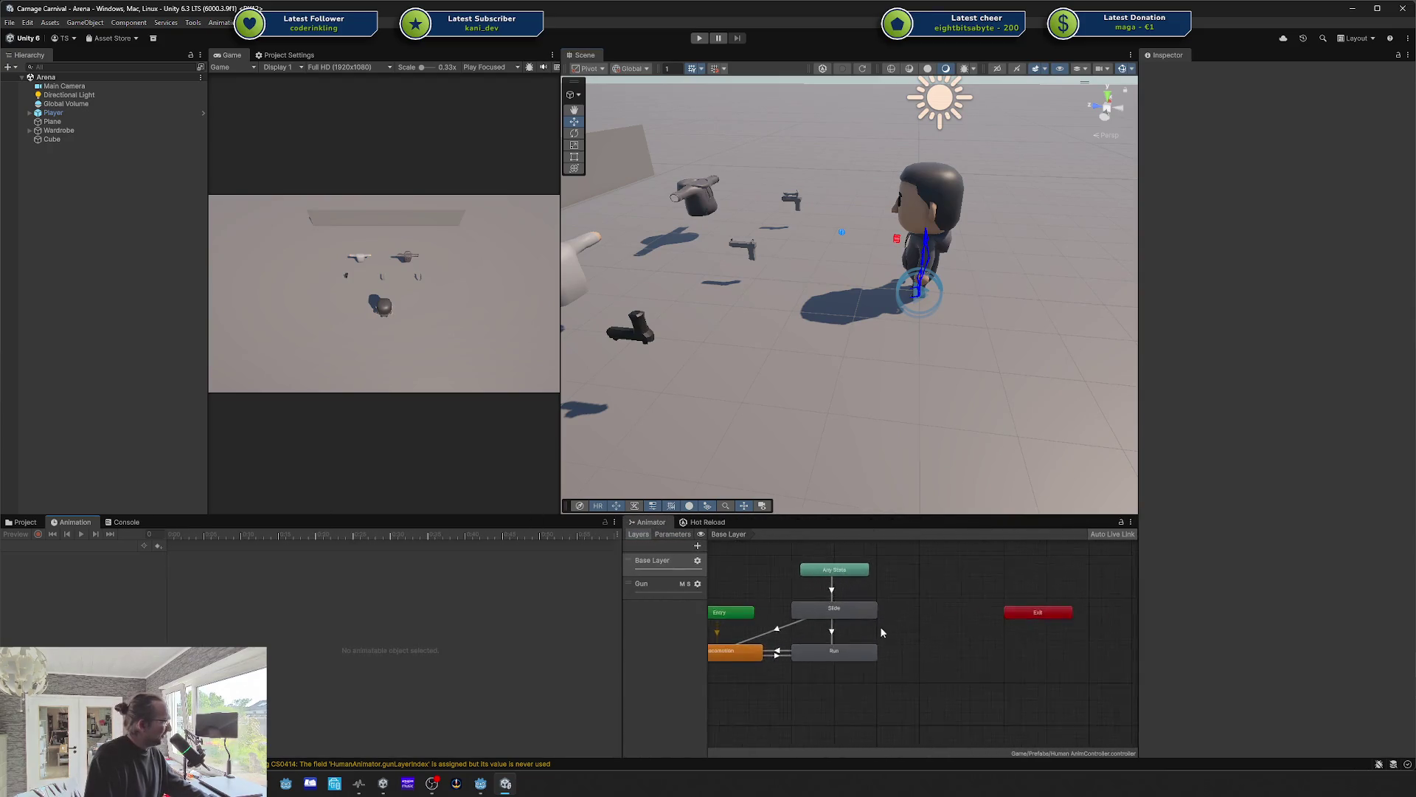
{"action": "scroll", "coordinate": [967, 610], "scroll_direction": "up", "scroll_amount": 1}
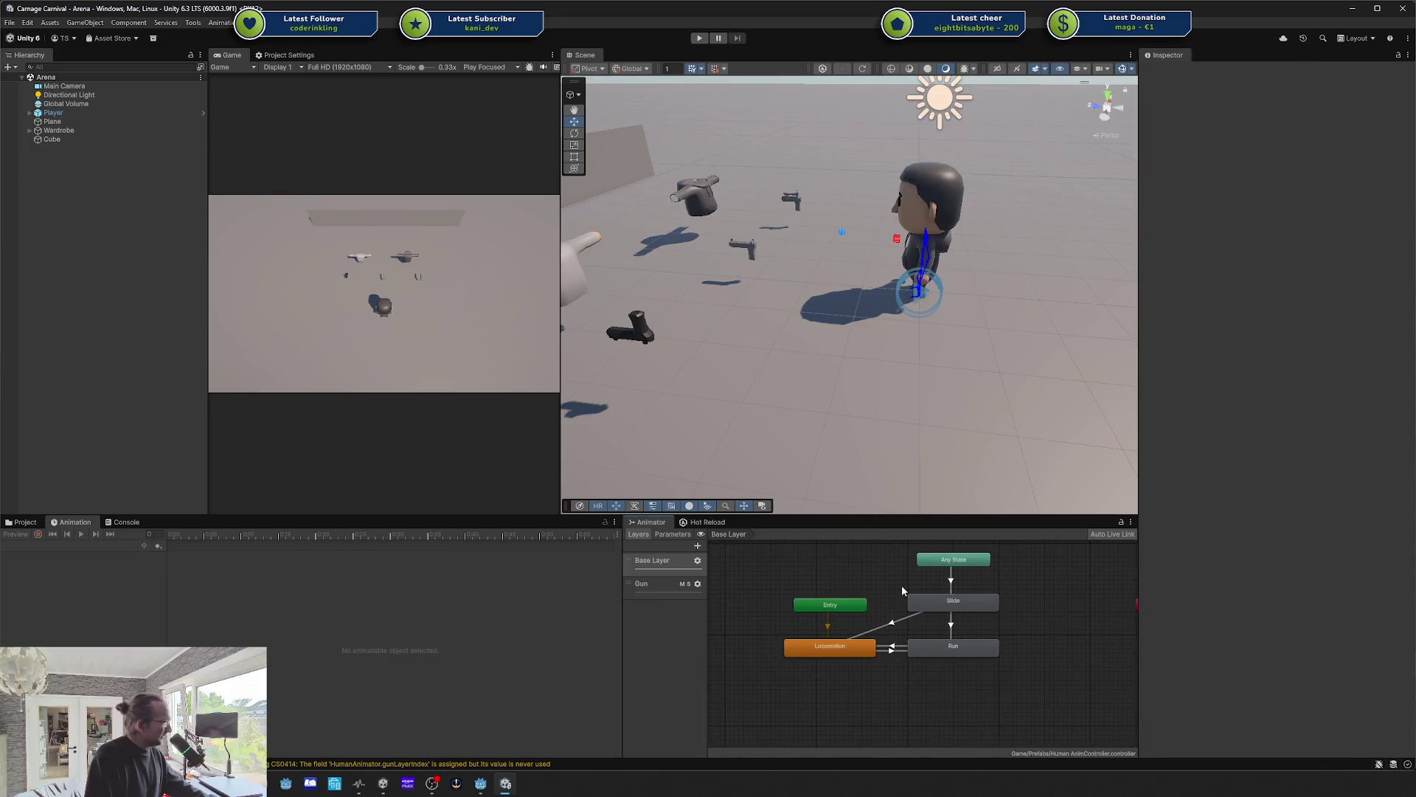
{"action": "double_click", "coordinate": [849, 649]}
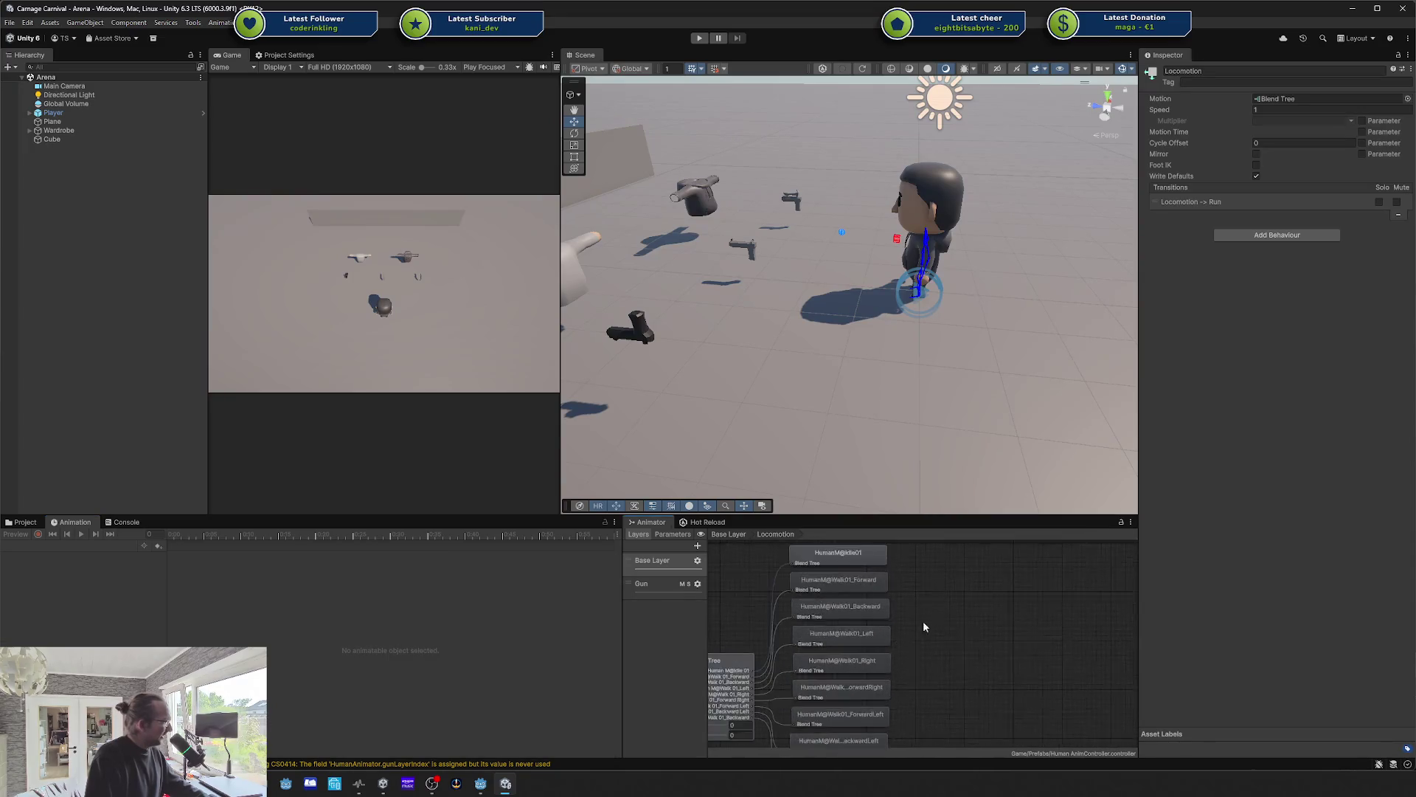
{"action": "left_click", "coordinate": [833, 649]}
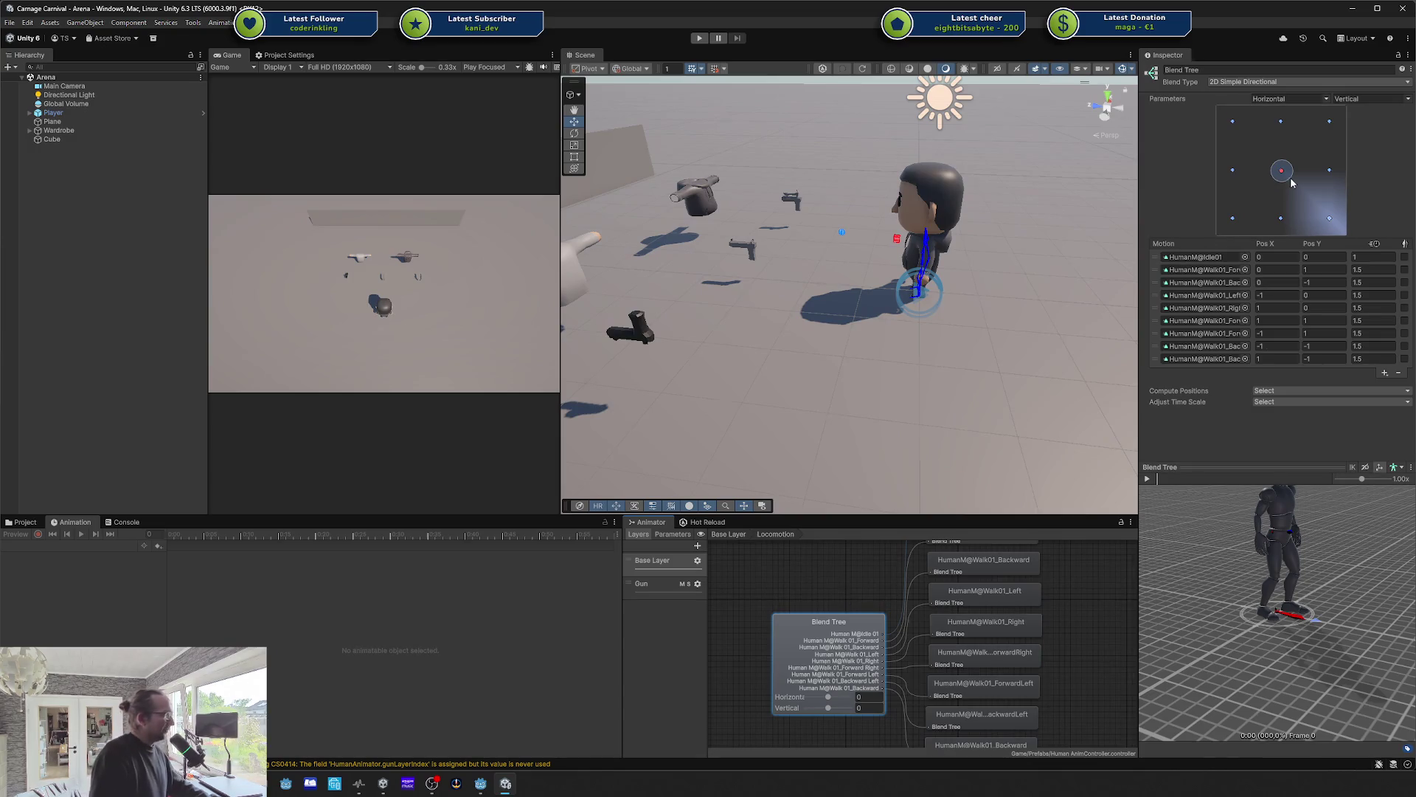
{"action": "key", "text": "ctrl+p"}
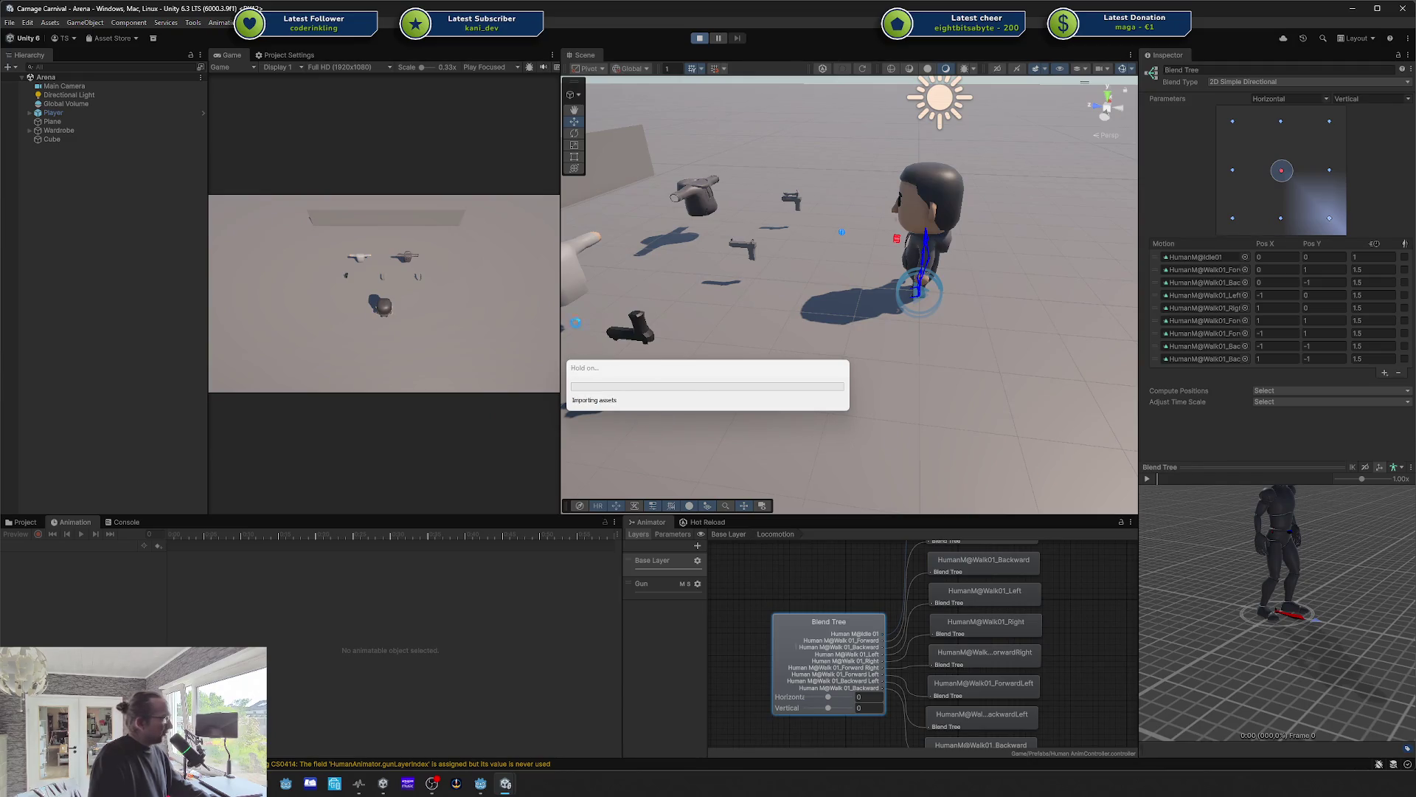
Enlarge the Game view and walk the character around the arena with WASD, firing two shots.
{"action": "left_click_drag", "start_coordinate": [561, 321], "coordinate": [969, 321]}
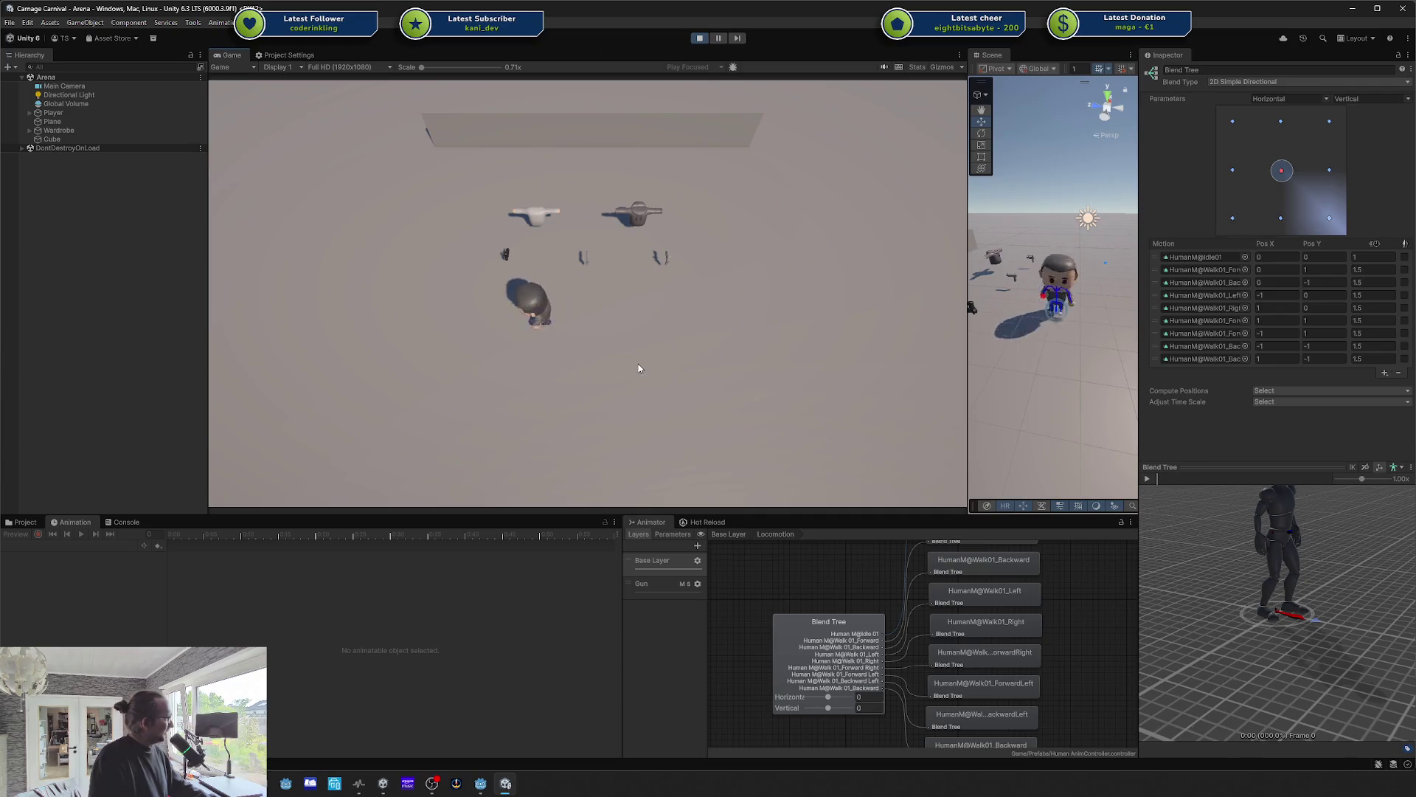
{"action": "key", "text": "w"}
{"action": "key", "text": "d"}
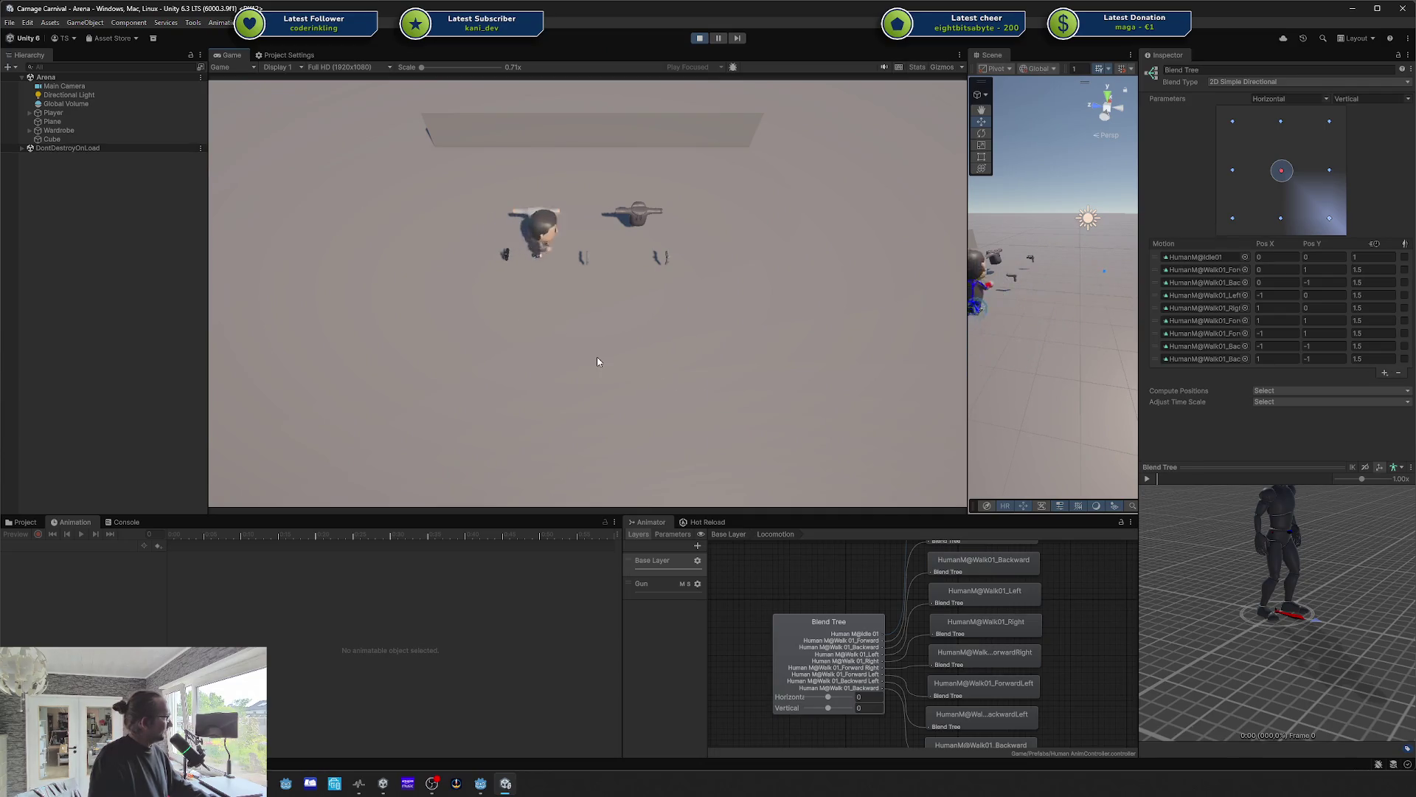
{"action": "key", "text": "s"}
{"action": "left_click", "coordinate": [635, 361]}
{"action": "left_click", "coordinate": [718, 291]}
{"action": "key", "text": "w"}
{"action": "key", "text": "d"}
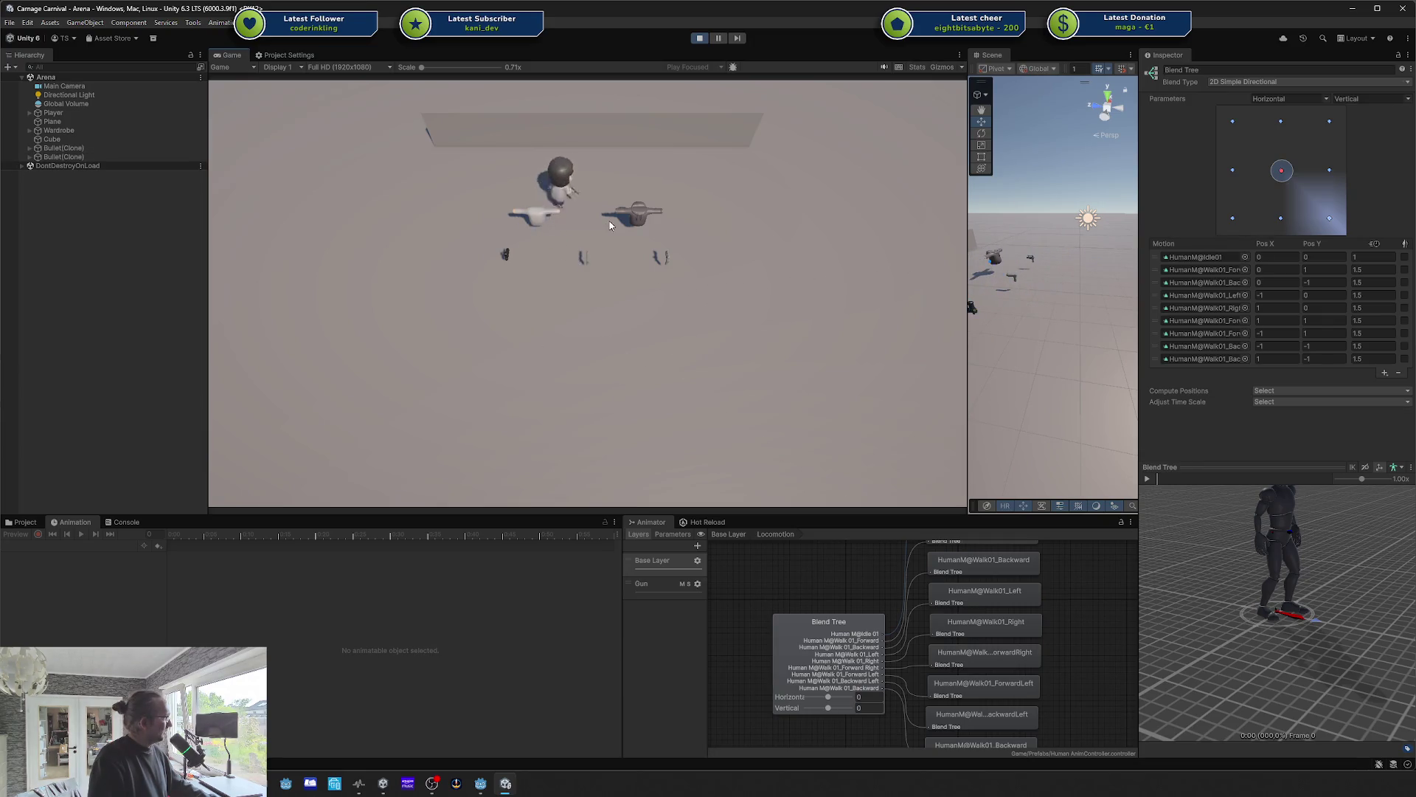
{"action": "key", "text": "d"}
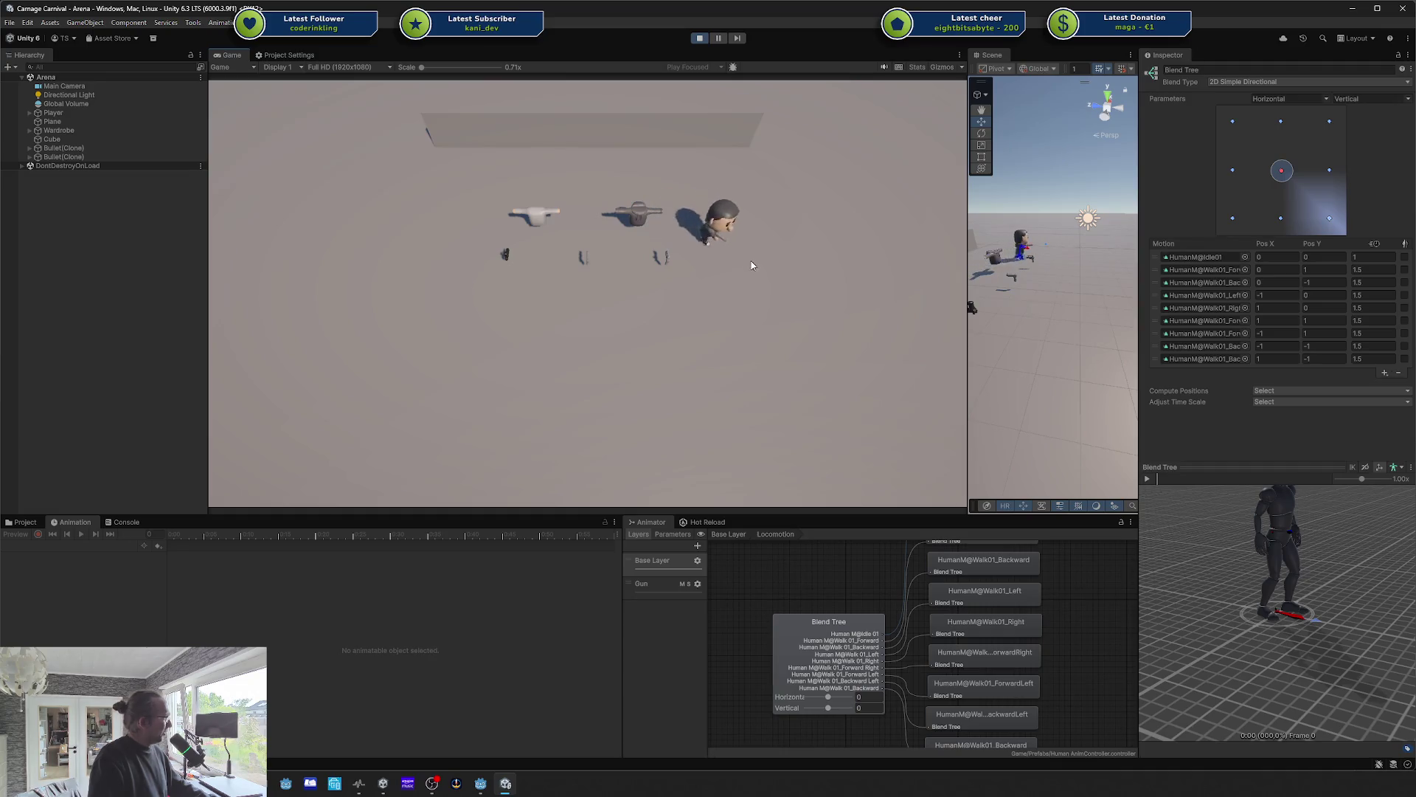
{"action": "key", "text": "s"}
{"action": "key", "text": "a"}
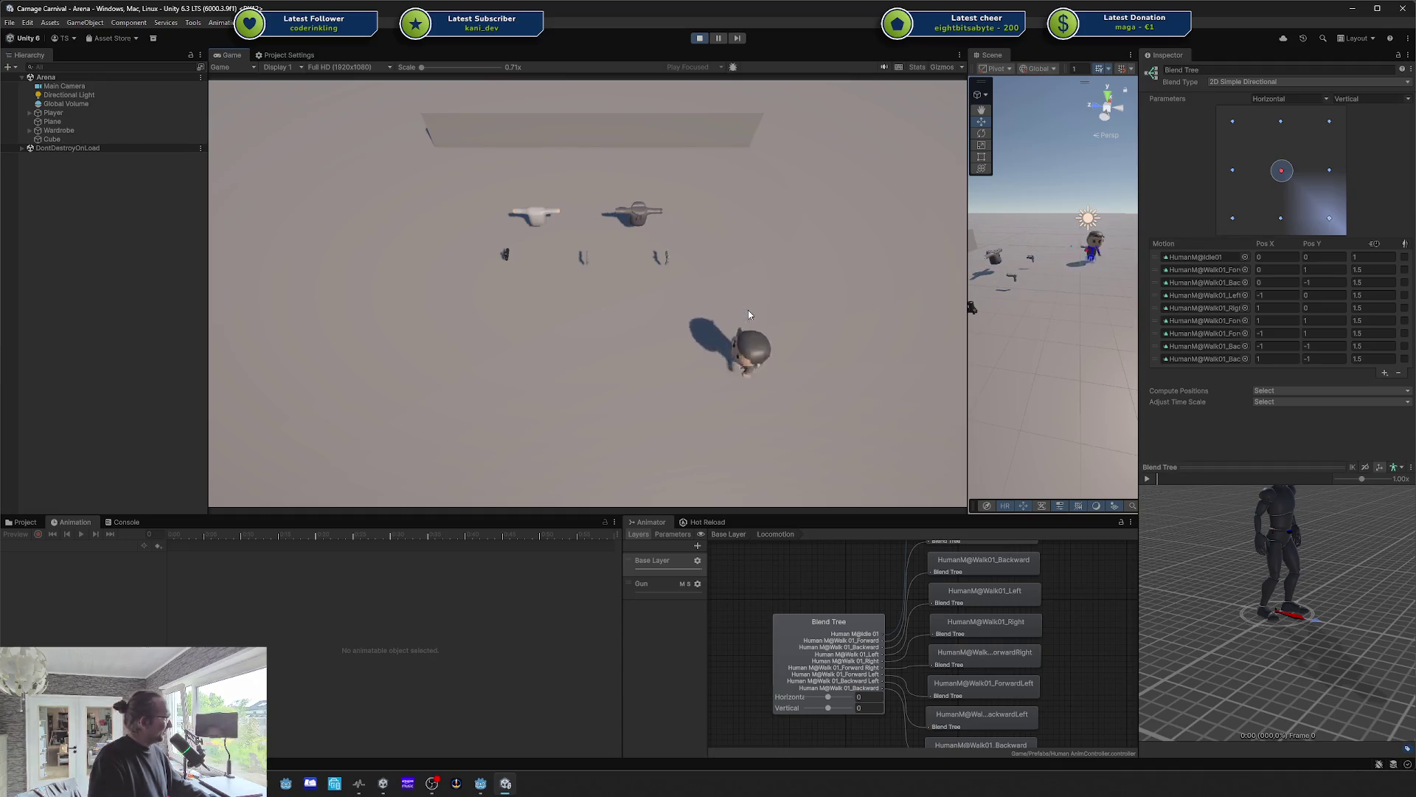
{"action": "key", "text": "a"}
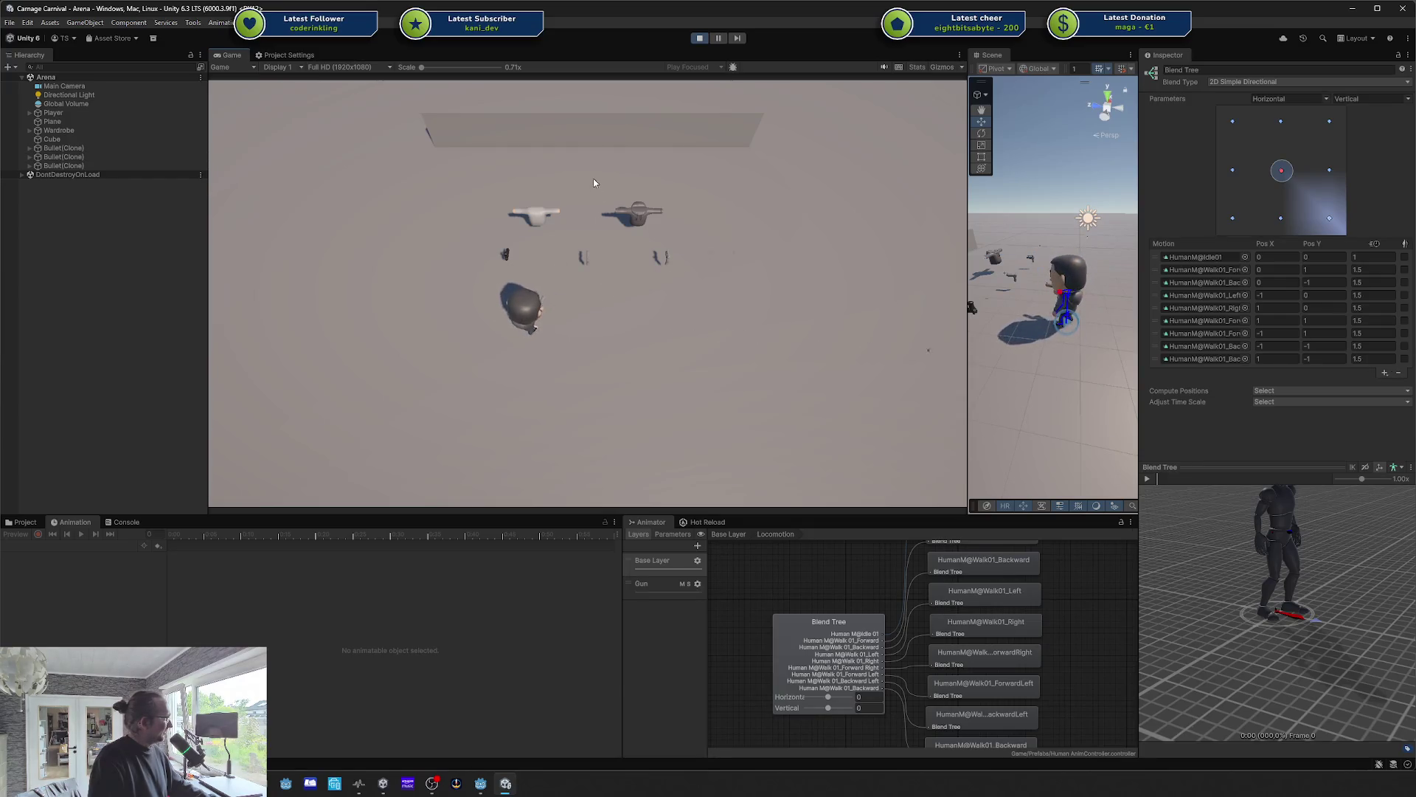
Walk the character around another lap, fire two more shots, then stop Play mode.
{"action": "key", "text": "d"}
{"action": "key", "text": "w"}
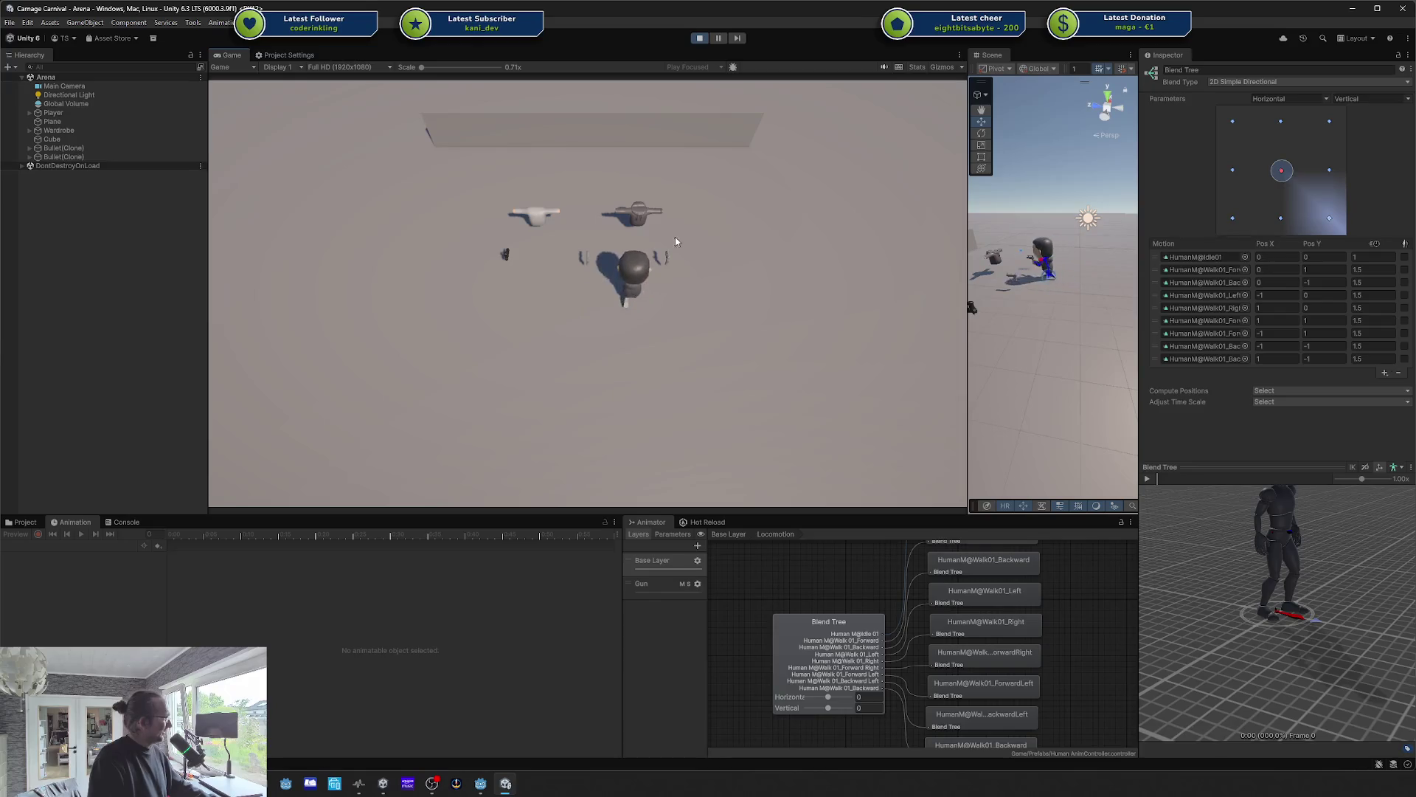
{"action": "key", "text": "a"}
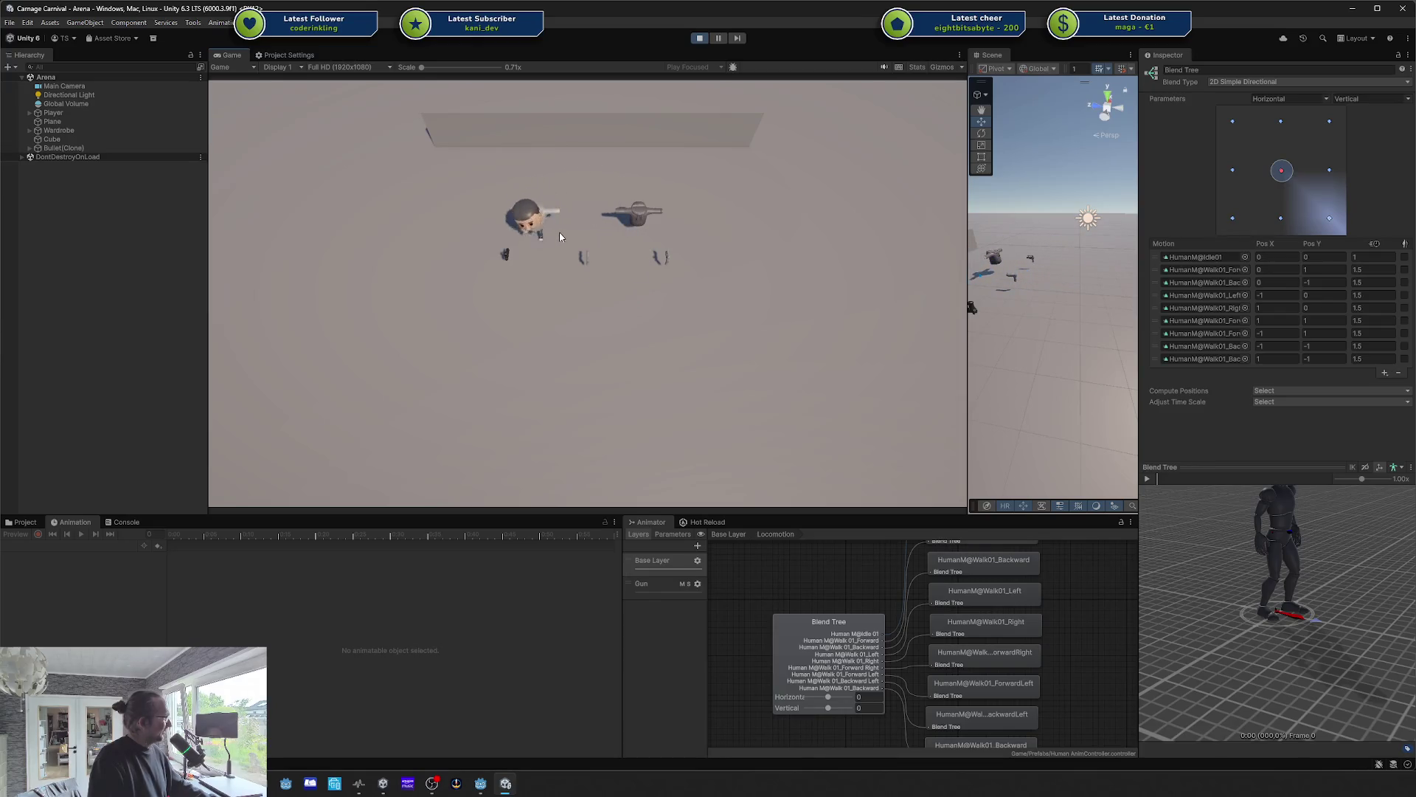
{"action": "key", "text": "d"}
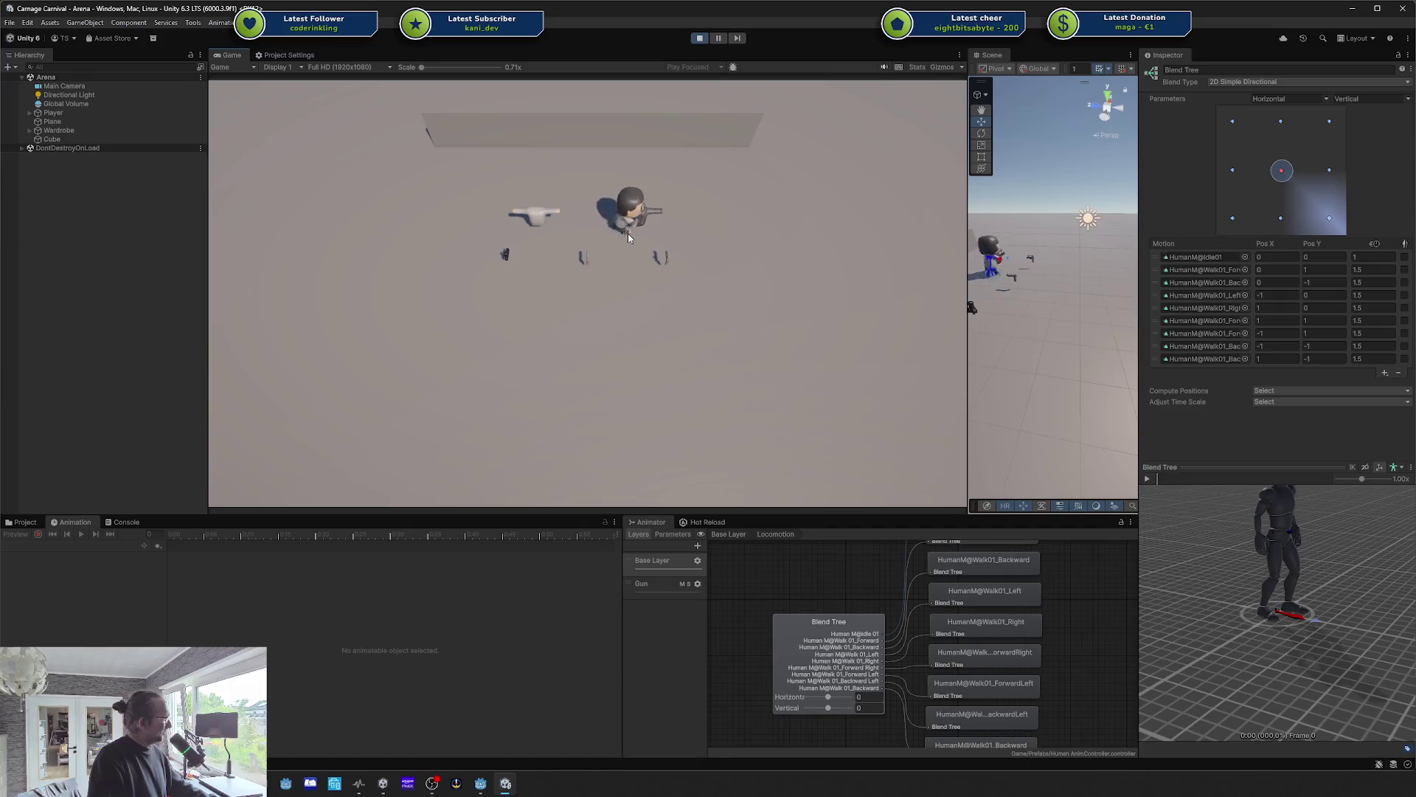
{"action": "key", "text": "s"}
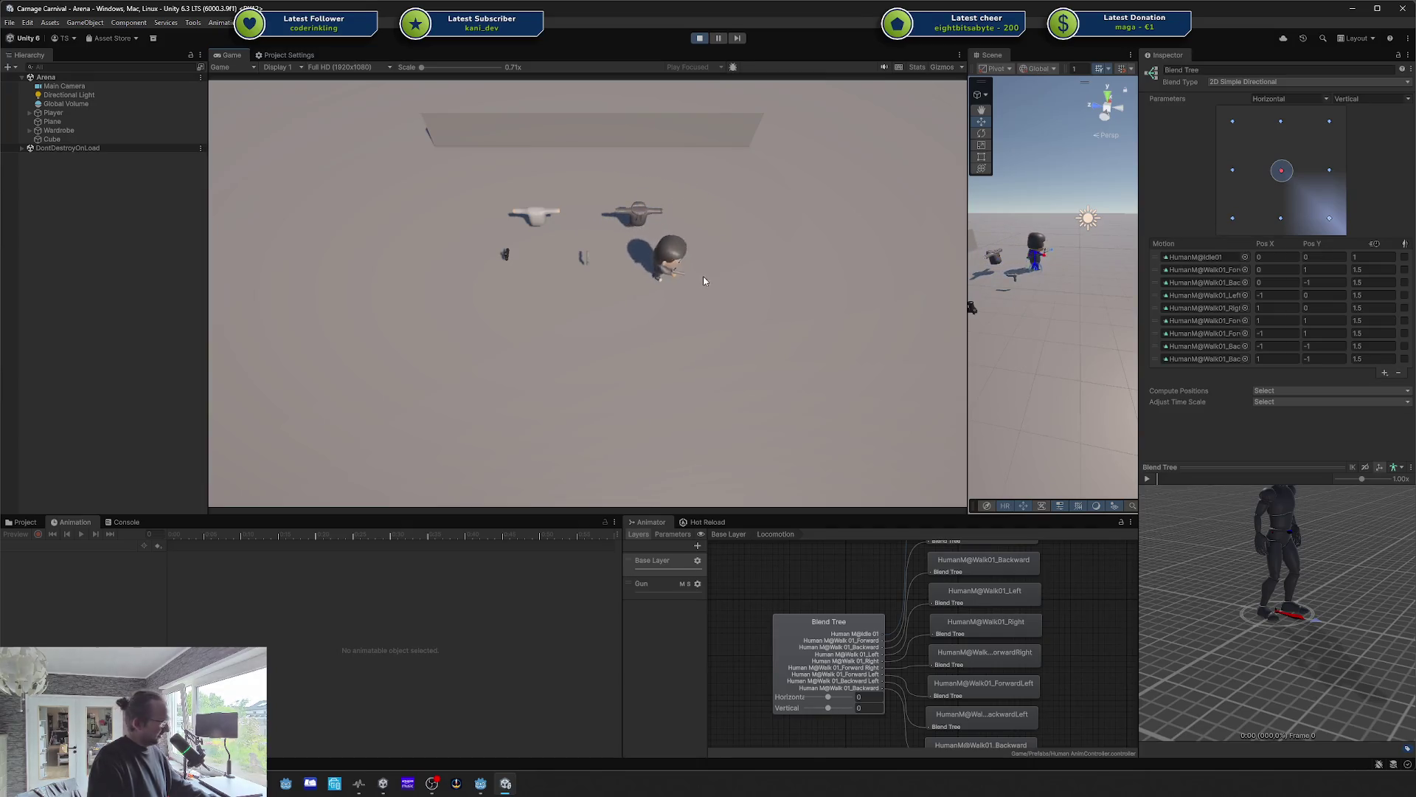
{"action": "key", "text": "a"}
{"action": "left_click", "coordinate": [640, 332]}
{"action": "left_click", "coordinate": [638, 335]}
{"action": "mouse_move", "coordinate": [915, 627]}
{"action": "left_mouse_down"}
{"action": "mouse_move", "coordinate": [878, 585]}
{"action": "mouse_move", "coordinate": [796, 747]}
{"action": "left_mouse_up"}
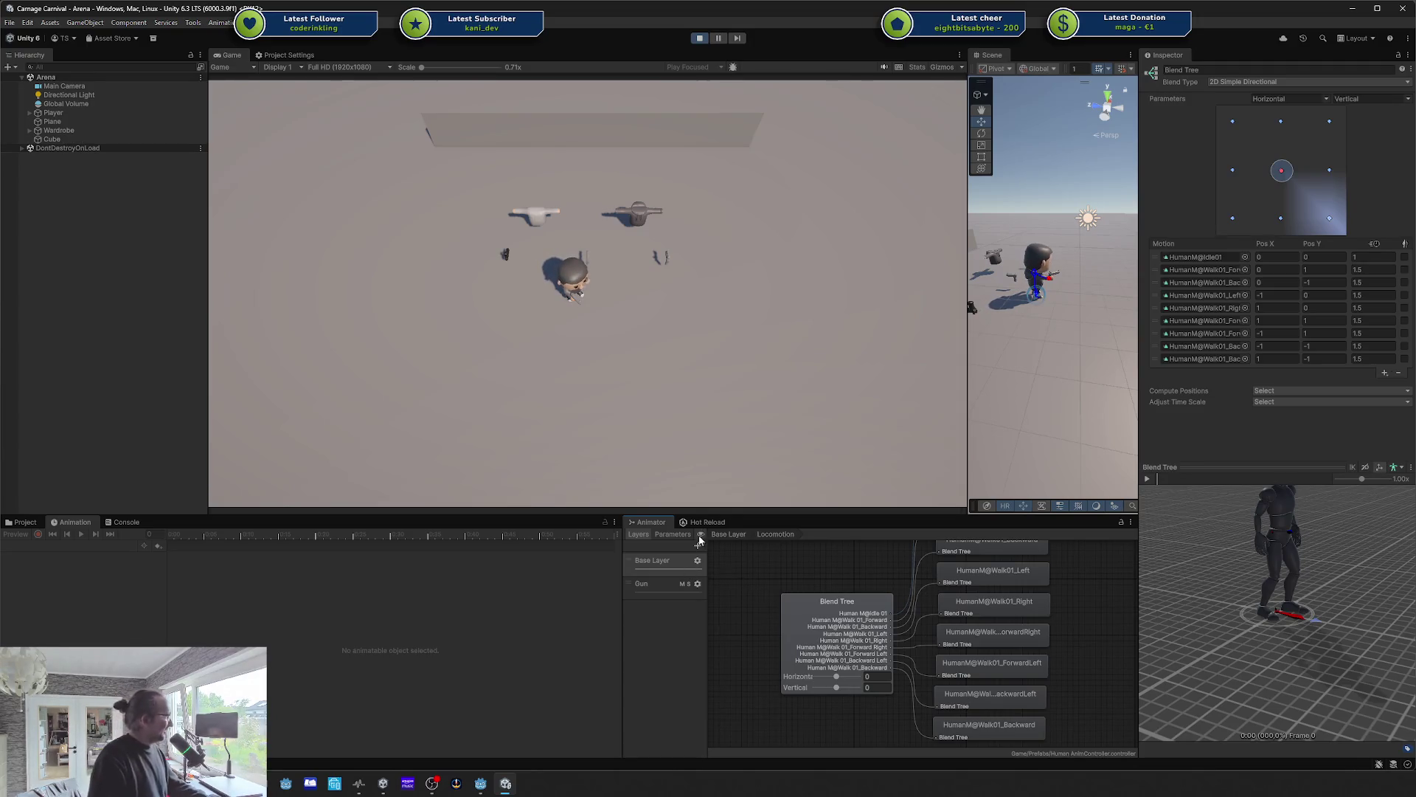
{"action": "key", "text": "ctrl+p"}
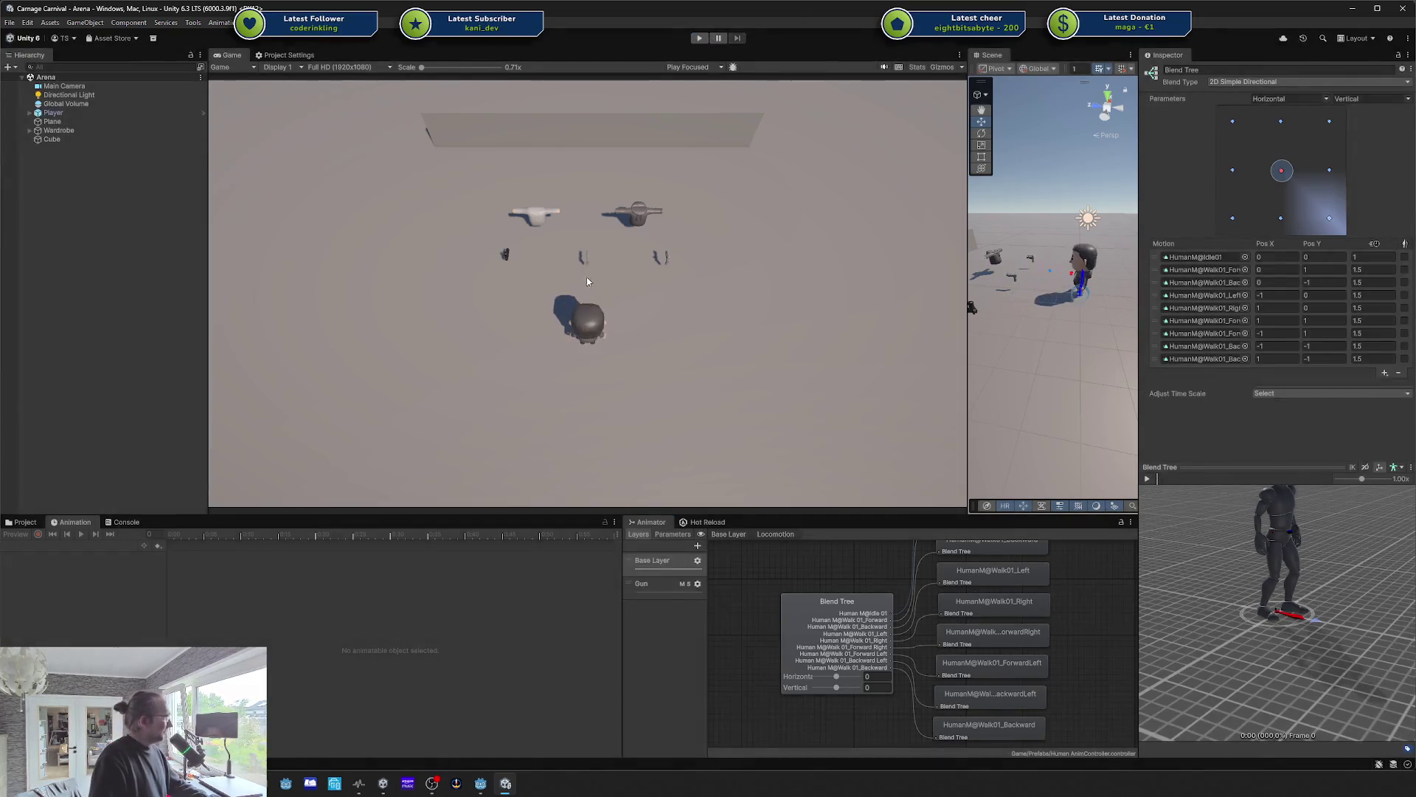
Inspect the Gun layer's states and its Locomotion state and layer settings.
{"action": "left_click", "coordinate": [662, 587]}
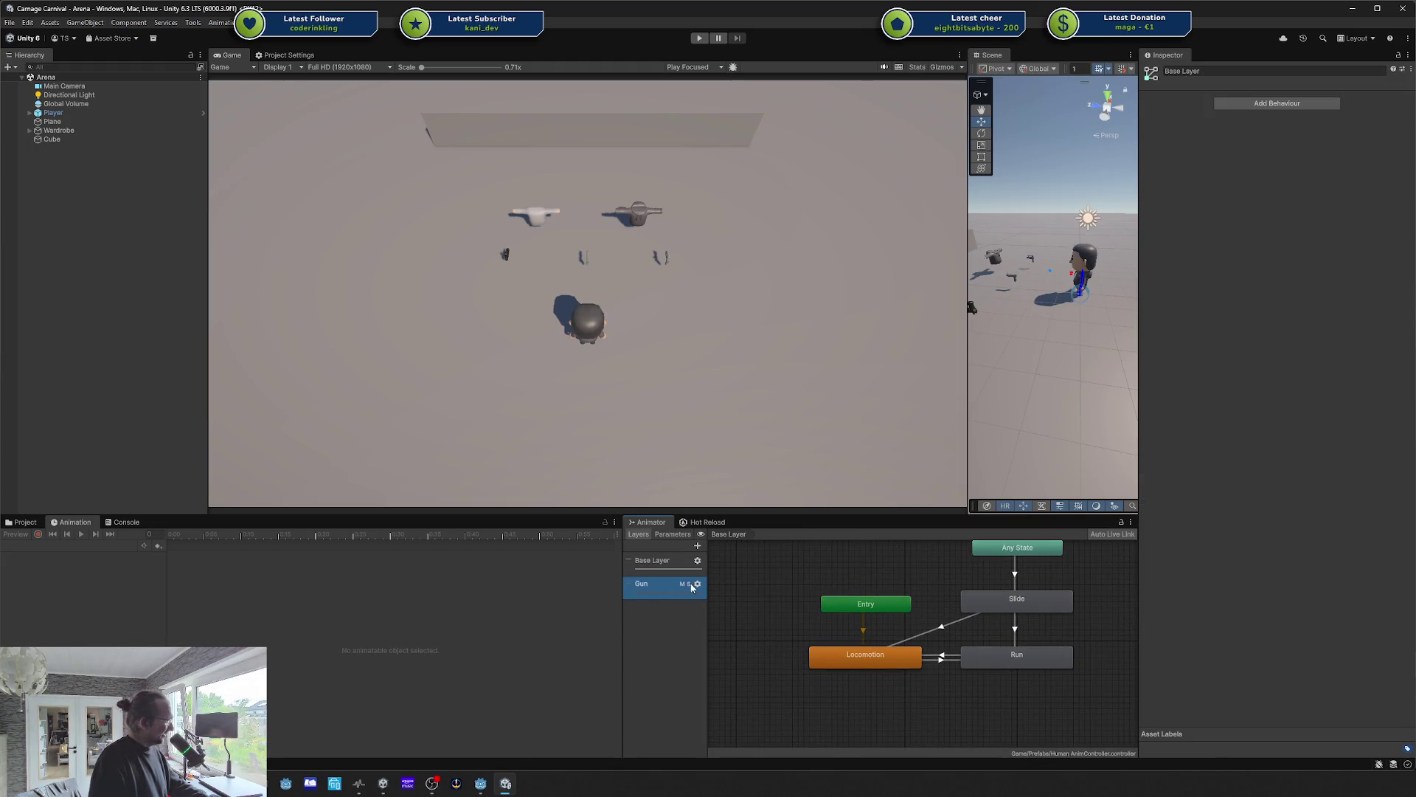
{"action": "left_click", "coordinate": [860, 649]}
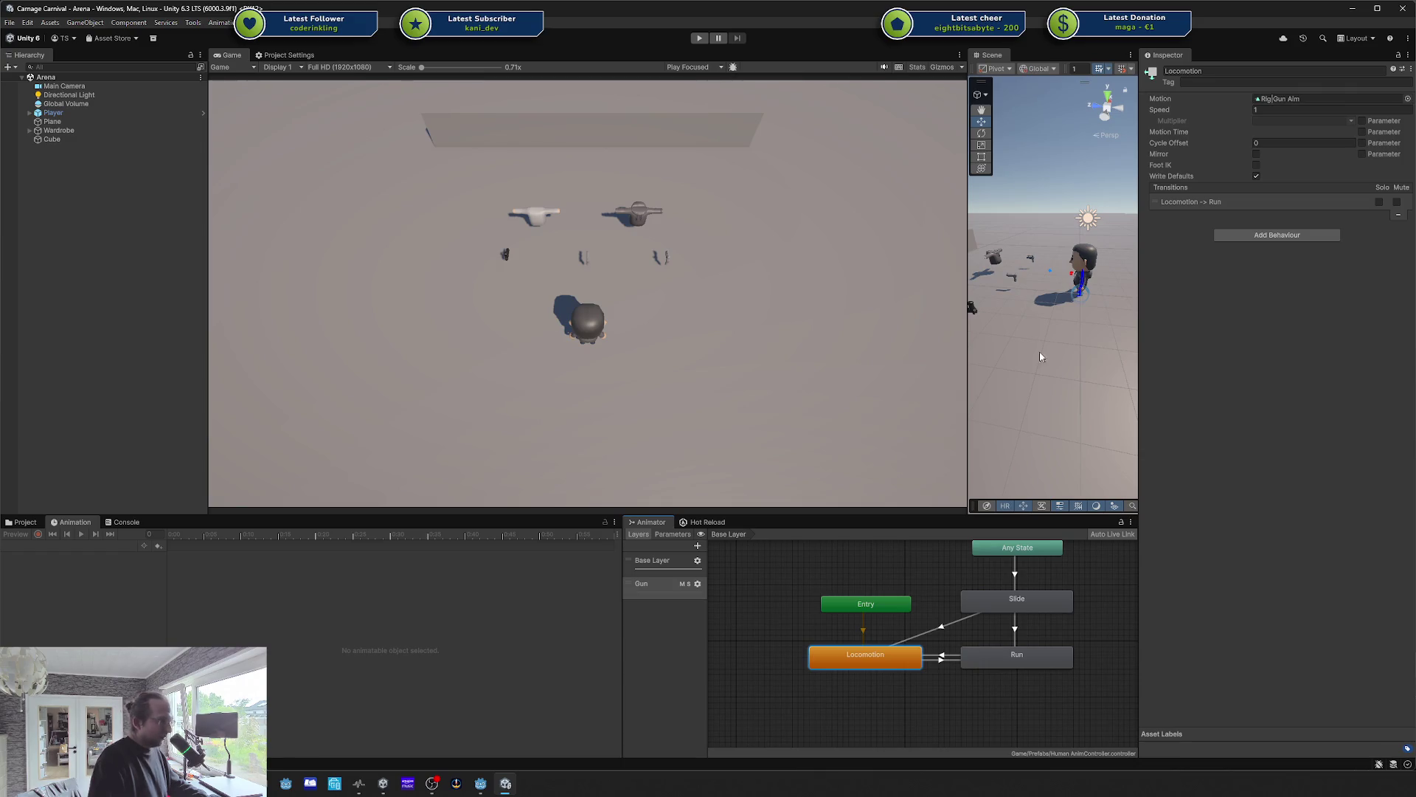
{"action": "left_click", "coordinate": [676, 562]}
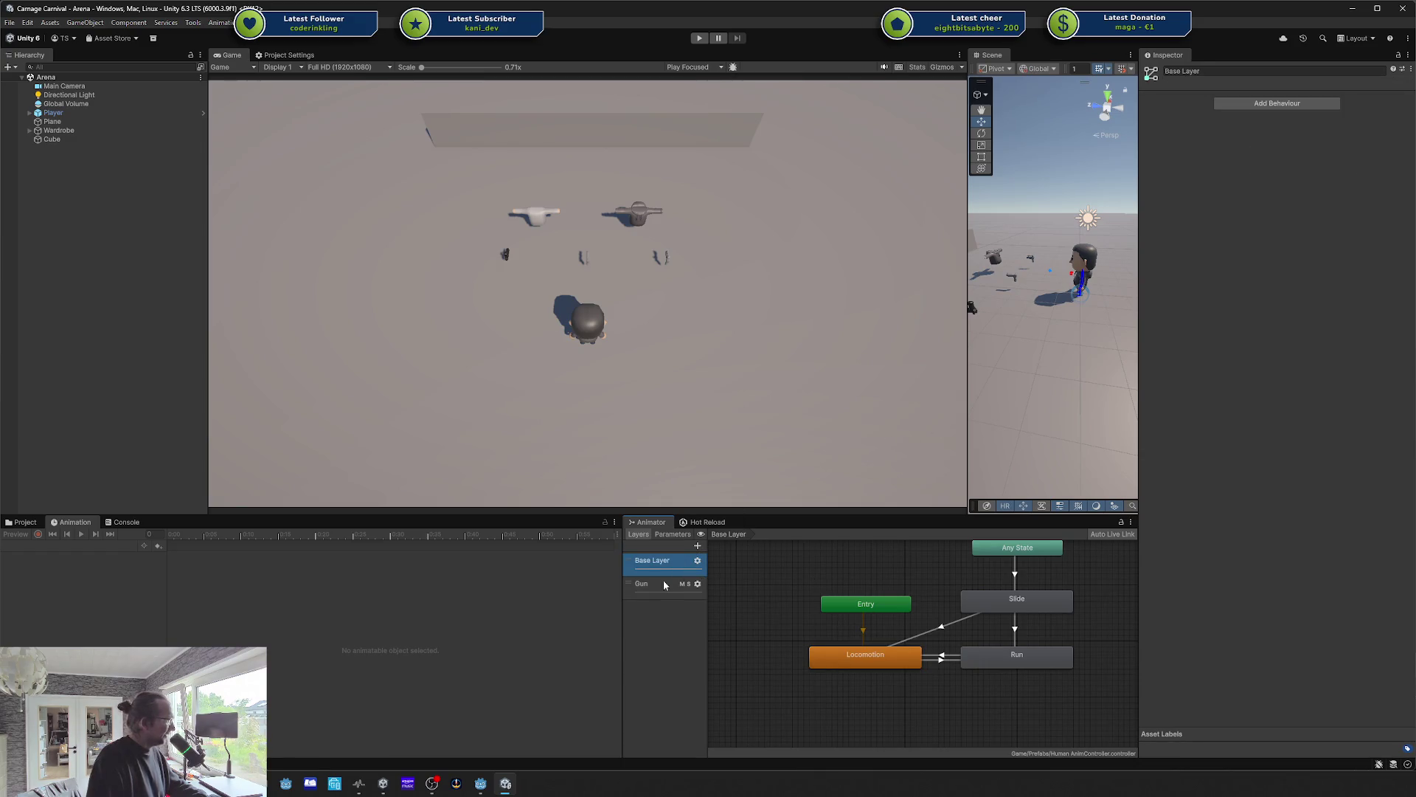
Review the Gun Layer avatar mask in the Animations folder, then return to Godot.
{"action": "left_click", "coordinate": [16, 522]}
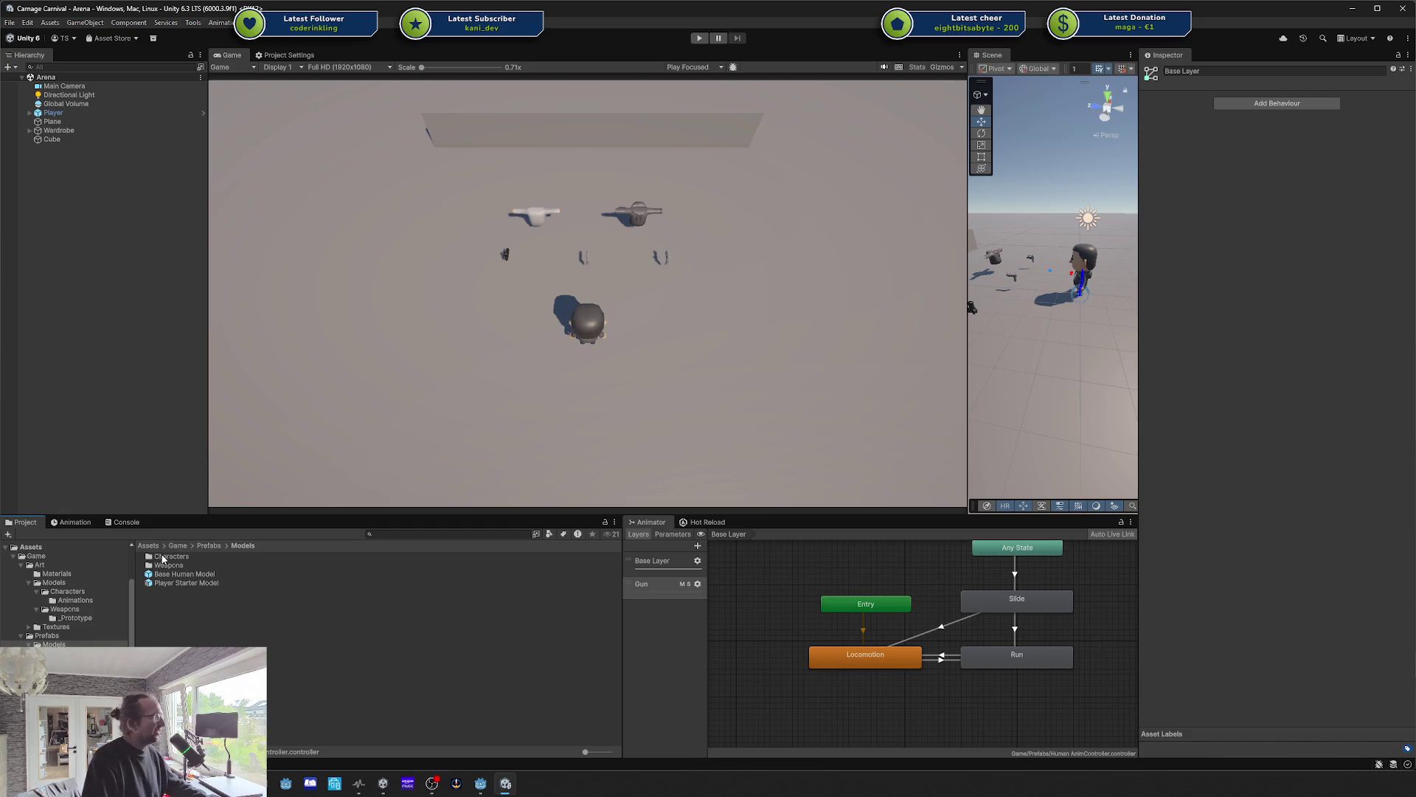
{"action": "left_click", "coordinate": [82, 602]}
{"action": "left_click", "coordinate": [170, 565]}
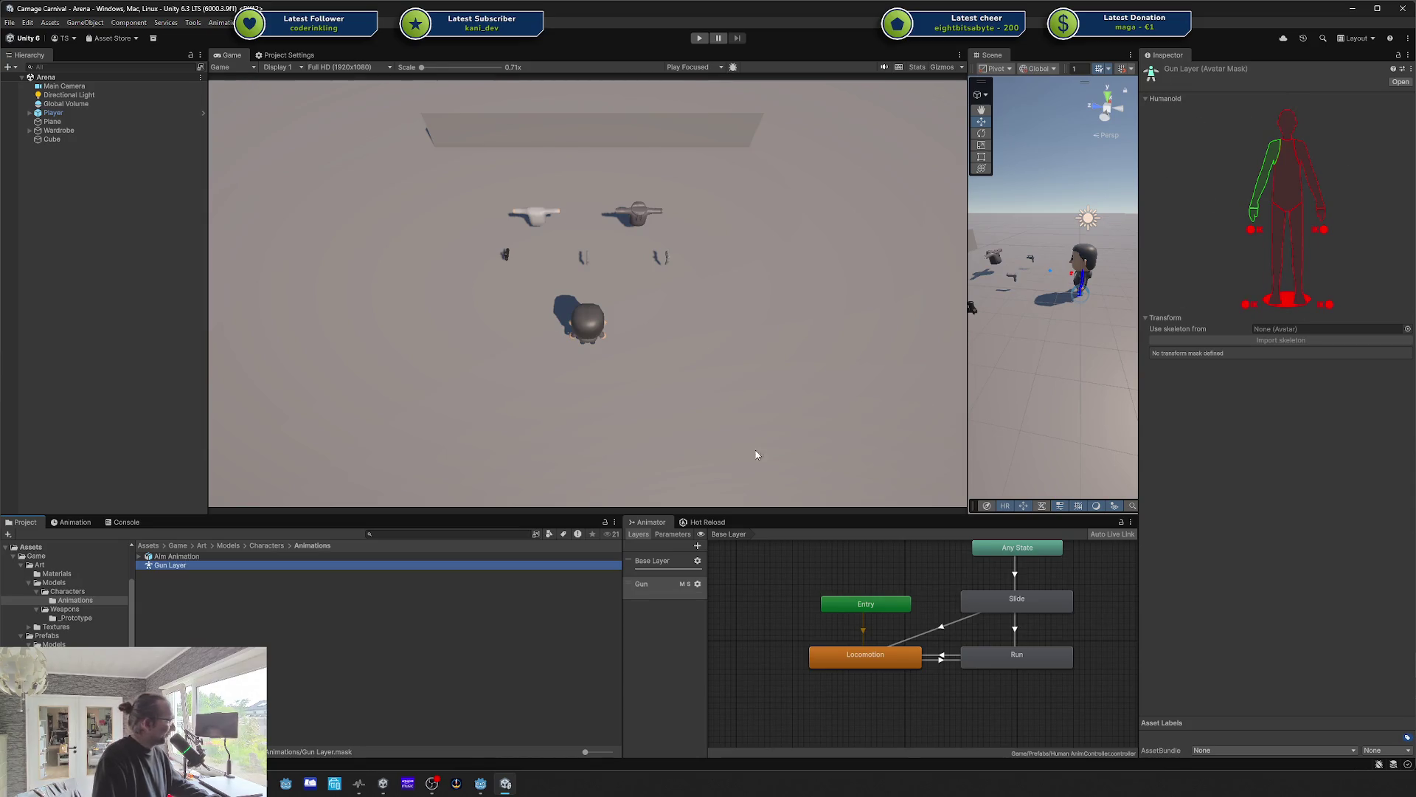
{"action": "left_click", "coordinate": [483, 784]}
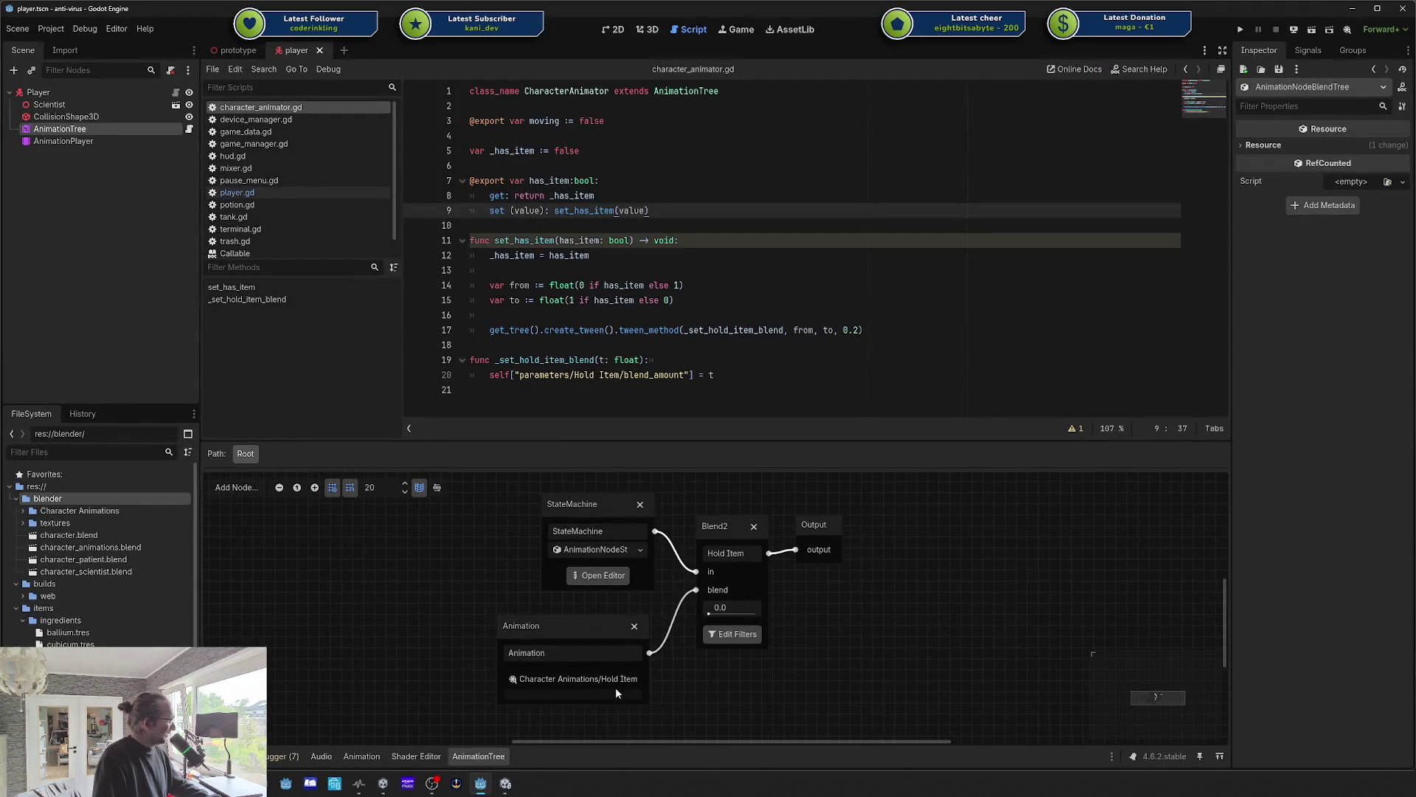
Review which skeleton bone tracks the Animation node's filters pass to the Hold Item blend.
{"action": "left_click", "coordinate": [571, 631]}
{"action": "left_click", "coordinate": [733, 634]}
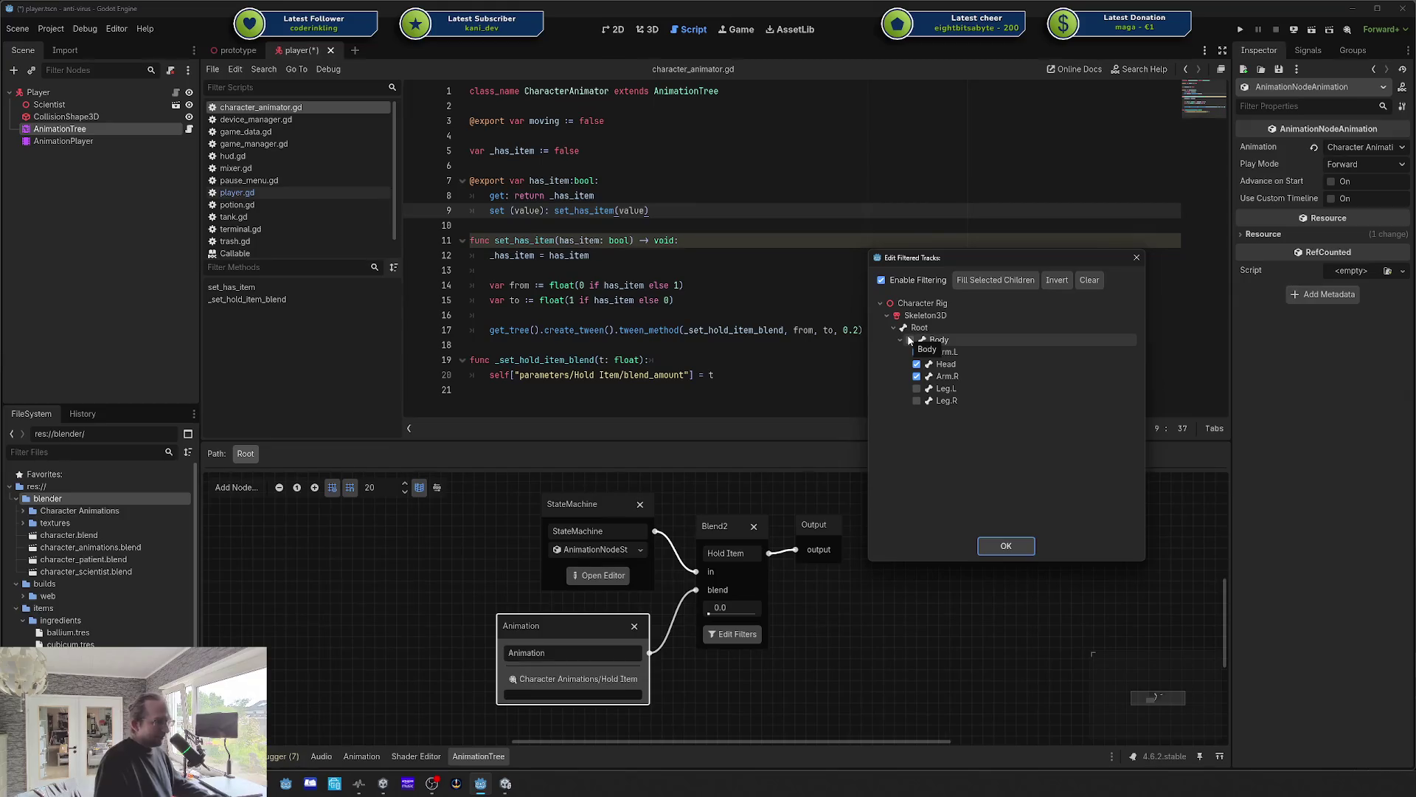
{"action": "left_click", "coordinate": [1136, 258]}
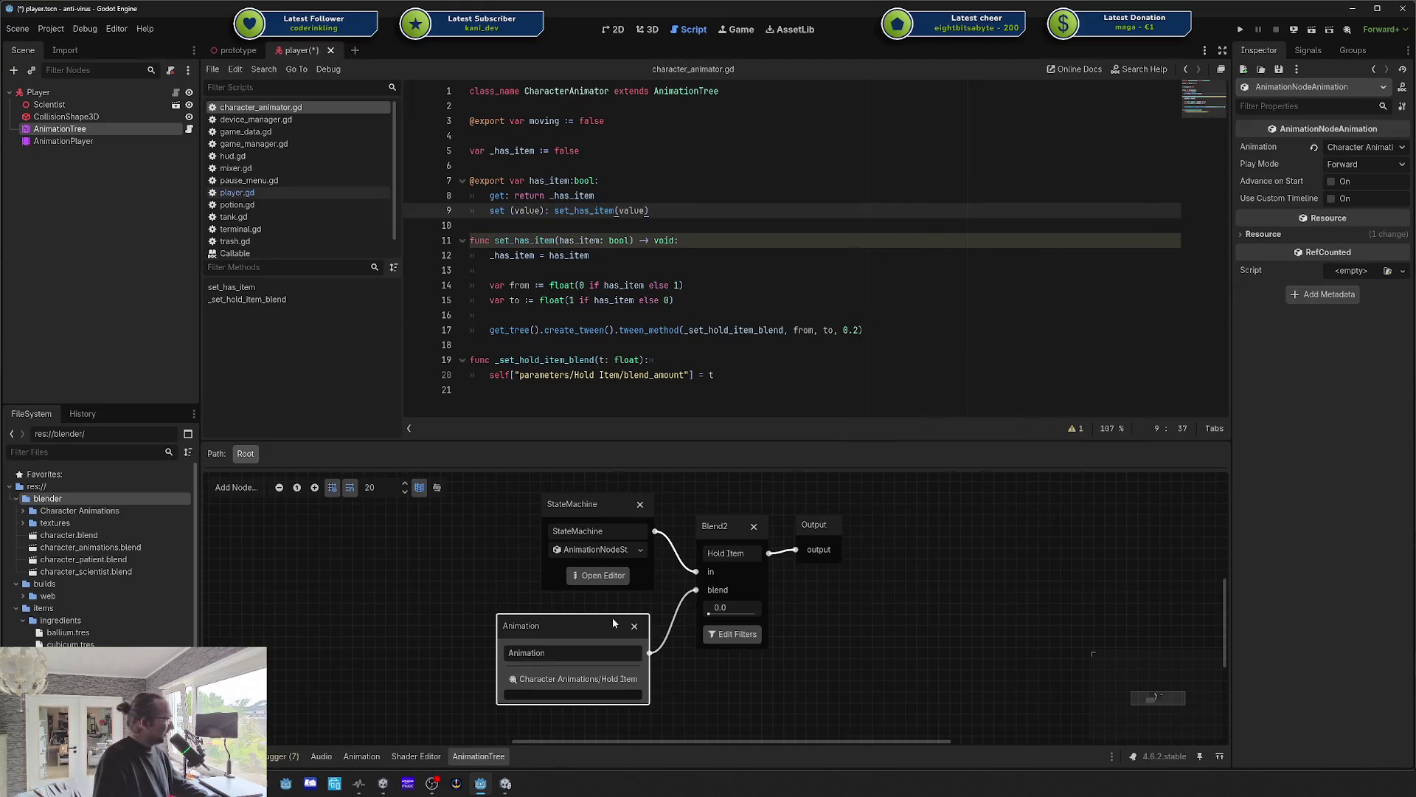
Clear the blend graph's node selection and switch back to the Unity editor.
{"action": "left_click", "coordinate": [751, 679]}
{"action": "scroll", "coordinate": [731, 627], "scroll_direction": "left", "scroll_amount": 3}
{"action": "left_click_drag", "start_coordinate": [540, 525], "coordinate": [939, 670]}
{"action": "left_click", "coordinate": [938, 670]}
{"action": "left_click", "coordinate": [506, 785]}
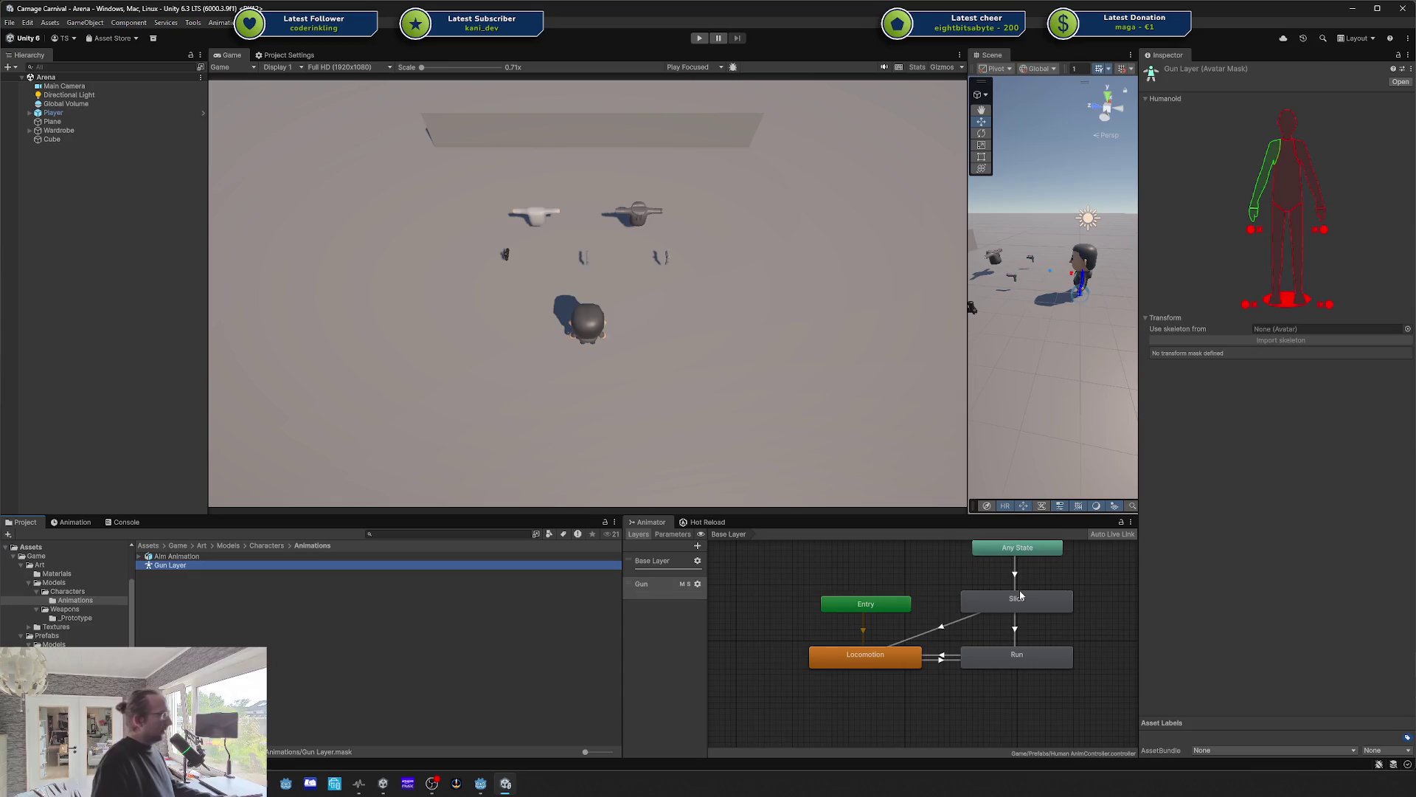
Return to the Base Layer graph and select, nudge and deselect the Run state.
{"action": "left_click", "coordinate": [789, 581]}
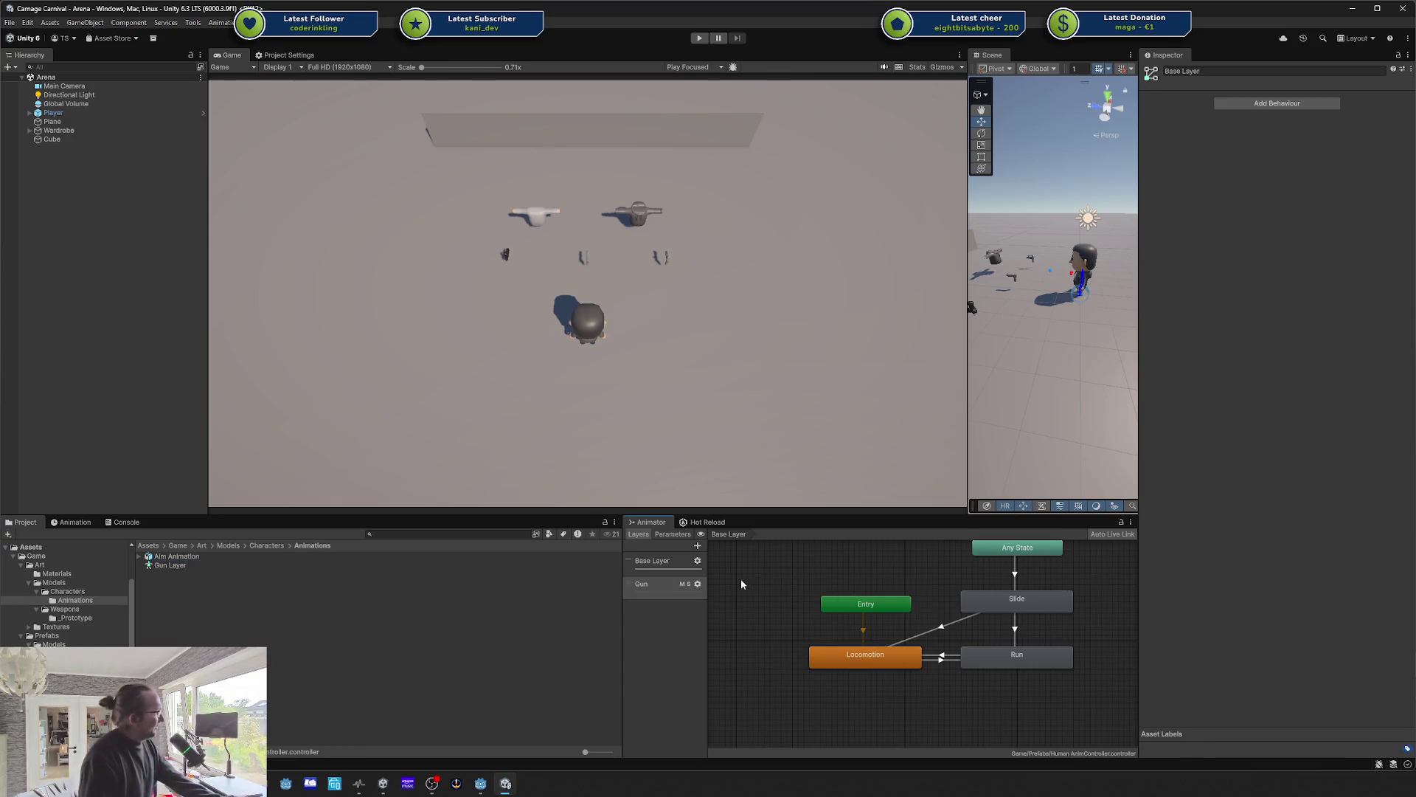
{"action": "left_click", "coordinate": [1004, 667]}
{"action": "left_click_drag", "start_coordinate": [1004, 668], "coordinate": [1018, 666]}
{"action": "left_click", "coordinate": [1014, 684]}
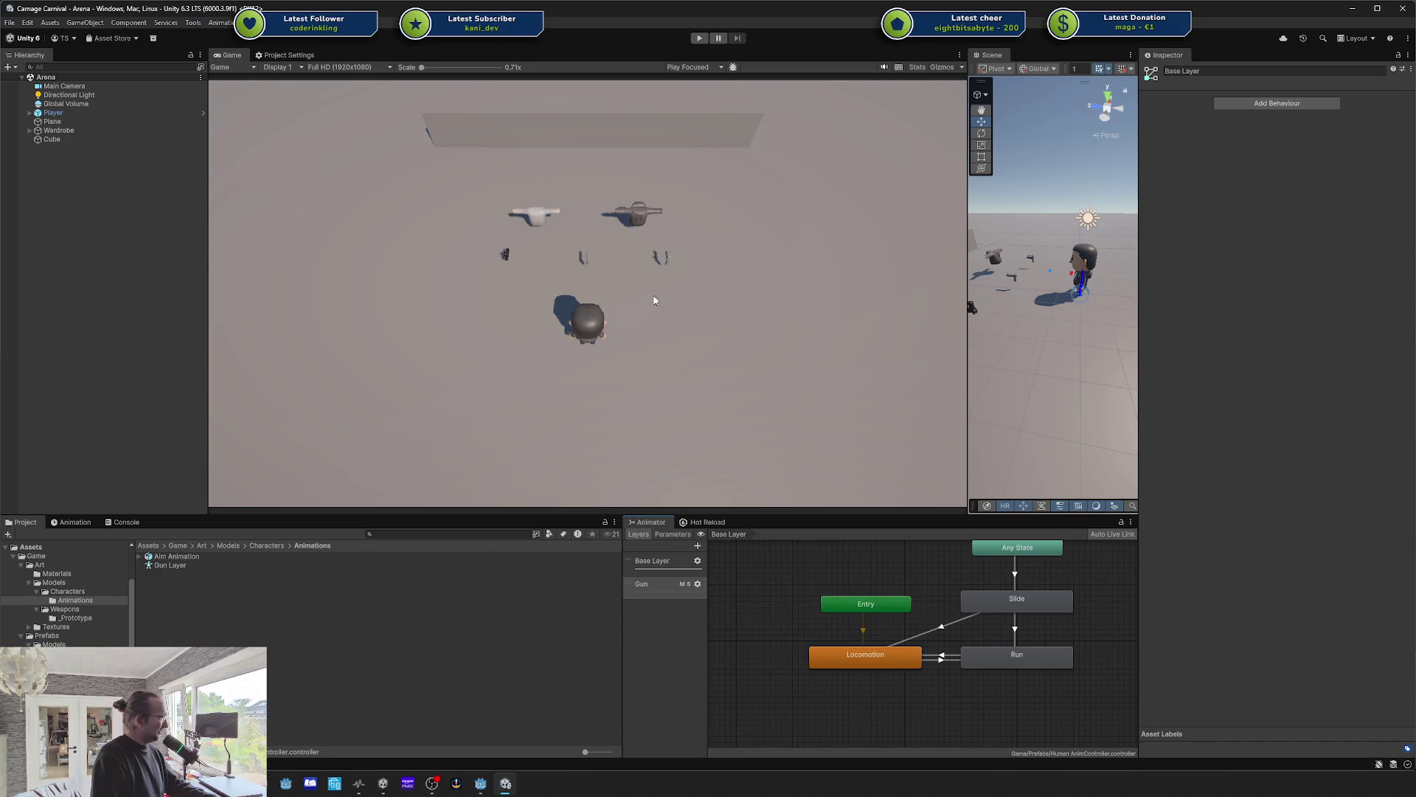
{"action": "left_click_drag", "start_coordinate": [948, 615], "coordinate": [937, 629]}
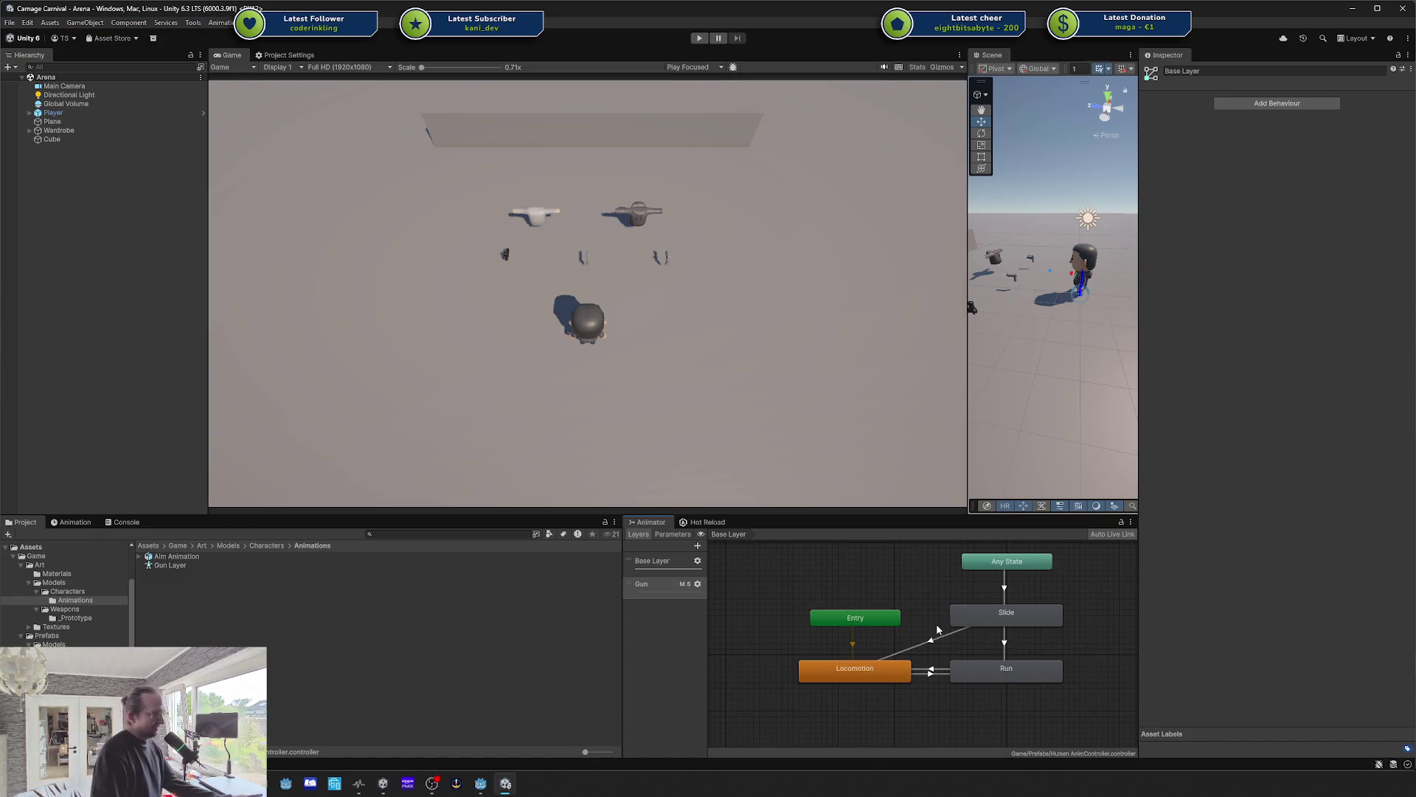
Give the Scene view more room than the Game view and box-select the Locomotion, Run and Slide states.
{"action": "left_click_drag", "start_coordinate": [969, 397], "coordinate": [850, 393]}
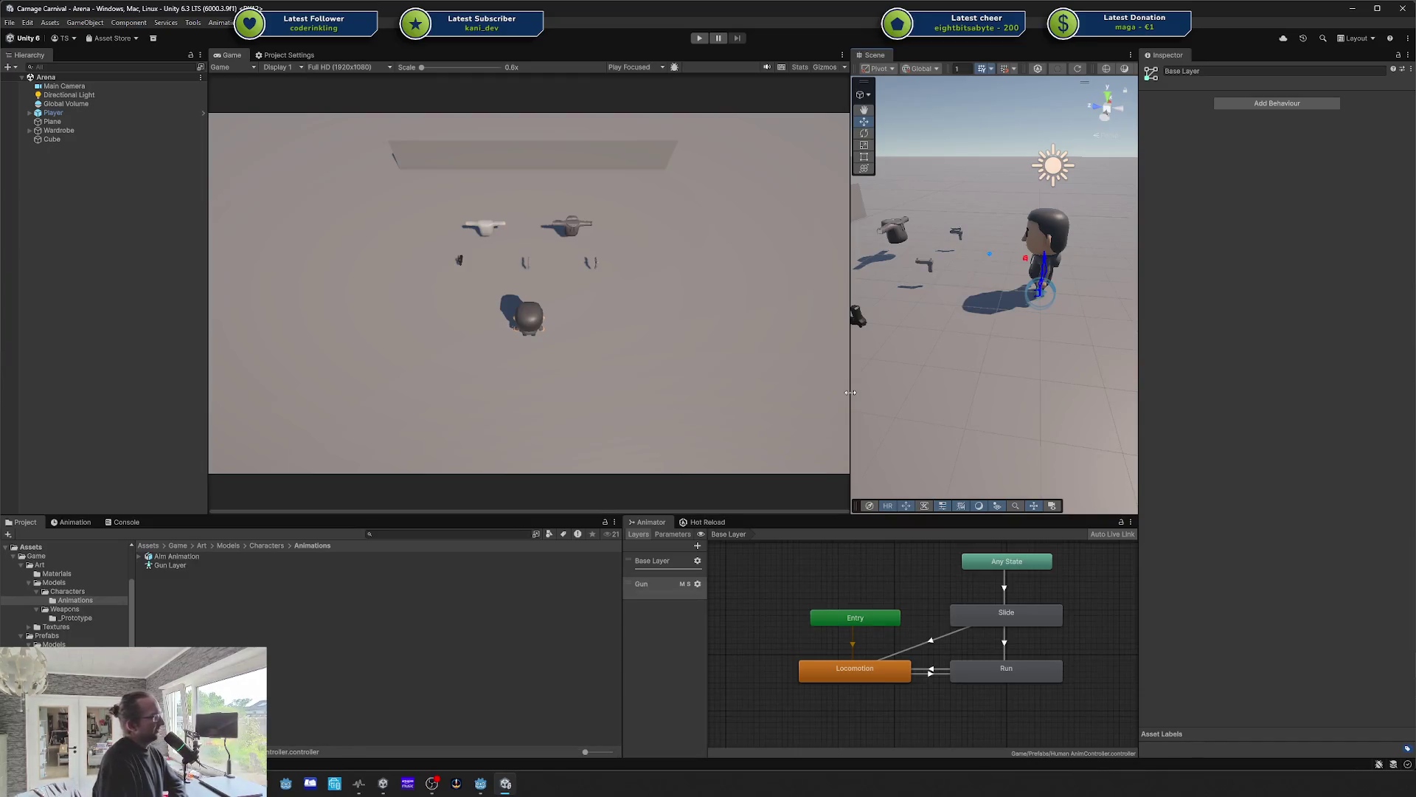
{"action": "mouse_move", "coordinate": [793, 564]}
{"action": "left_mouse_down"}
{"action": "mouse_move", "coordinate": [1064, 653]}
{"action": "mouse_move", "coordinate": [1095, 707]}
{"action": "mouse_move", "coordinate": [952, 605]}
{"action": "mouse_move", "coordinate": [770, 553]}
{"action": "mouse_move", "coordinate": [828, 560]}
{"action": "mouse_move", "coordinate": [1081, 706]}
{"action": "mouse_move", "coordinate": [1063, 667]}
{"action": "left_mouse_up"}
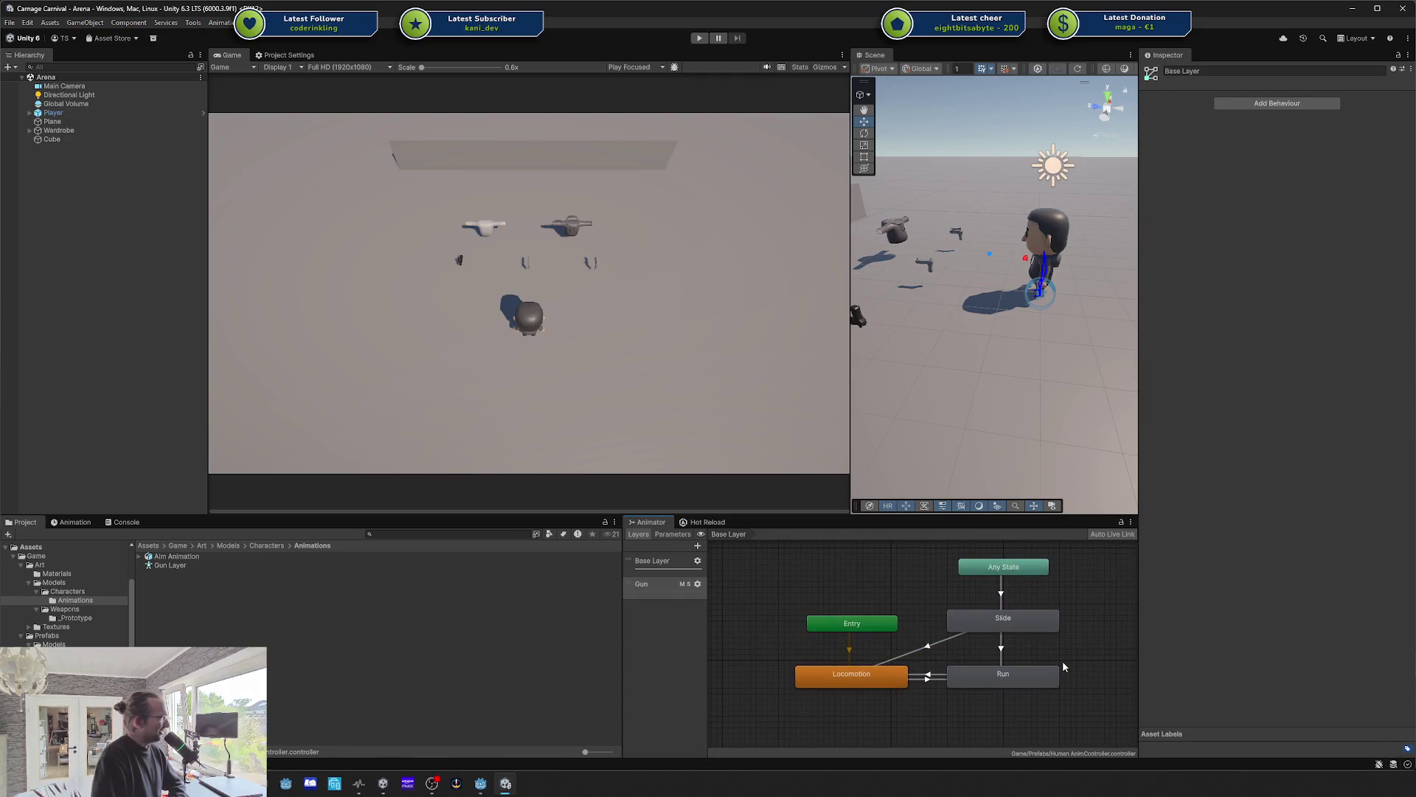
{"action": "mouse_move", "coordinate": [775, 555]}
{"action": "left_mouse_down"}
{"action": "mouse_move", "coordinate": [1107, 689]}
{"action": "mouse_move", "coordinate": [1109, 707]}
{"action": "mouse_move", "coordinate": [819, 576]}
{"action": "mouse_move", "coordinate": [723, 566]}
{"action": "mouse_move", "coordinate": [1066, 732]}
{"action": "mouse_move", "coordinate": [914, 648]}
{"action": "mouse_move", "coordinate": [825, 559]}
{"action": "mouse_move", "coordinate": [939, 633]}
{"action": "mouse_move", "coordinate": [1062, 691]}
{"action": "mouse_move", "coordinate": [1097, 687]}
{"action": "mouse_move", "coordinate": [792, 557]}
{"action": "mouse_move", "coordinate": [1073, 697]}
{"action": "left_mouse_up"}
{"action": "left_click", "coordinate": [824, 559]}
{"action": "left_click", "coordinate": [1099, 697]}
{"action": "left_click", "coordinate": [1077, 699]}
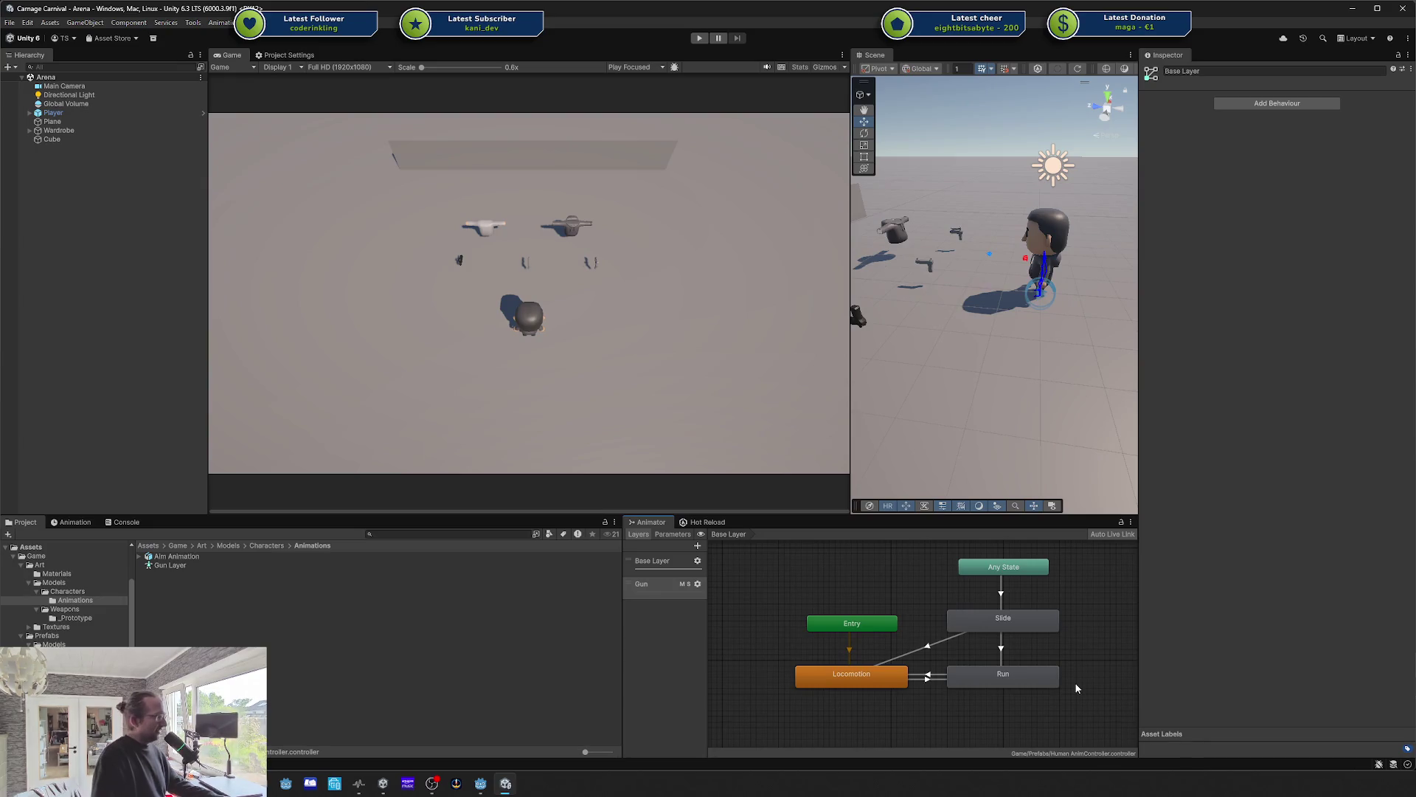
{"action": "left_click_drag", "start_coordinate": [828, 573], "coordinate": [1092, 707]}
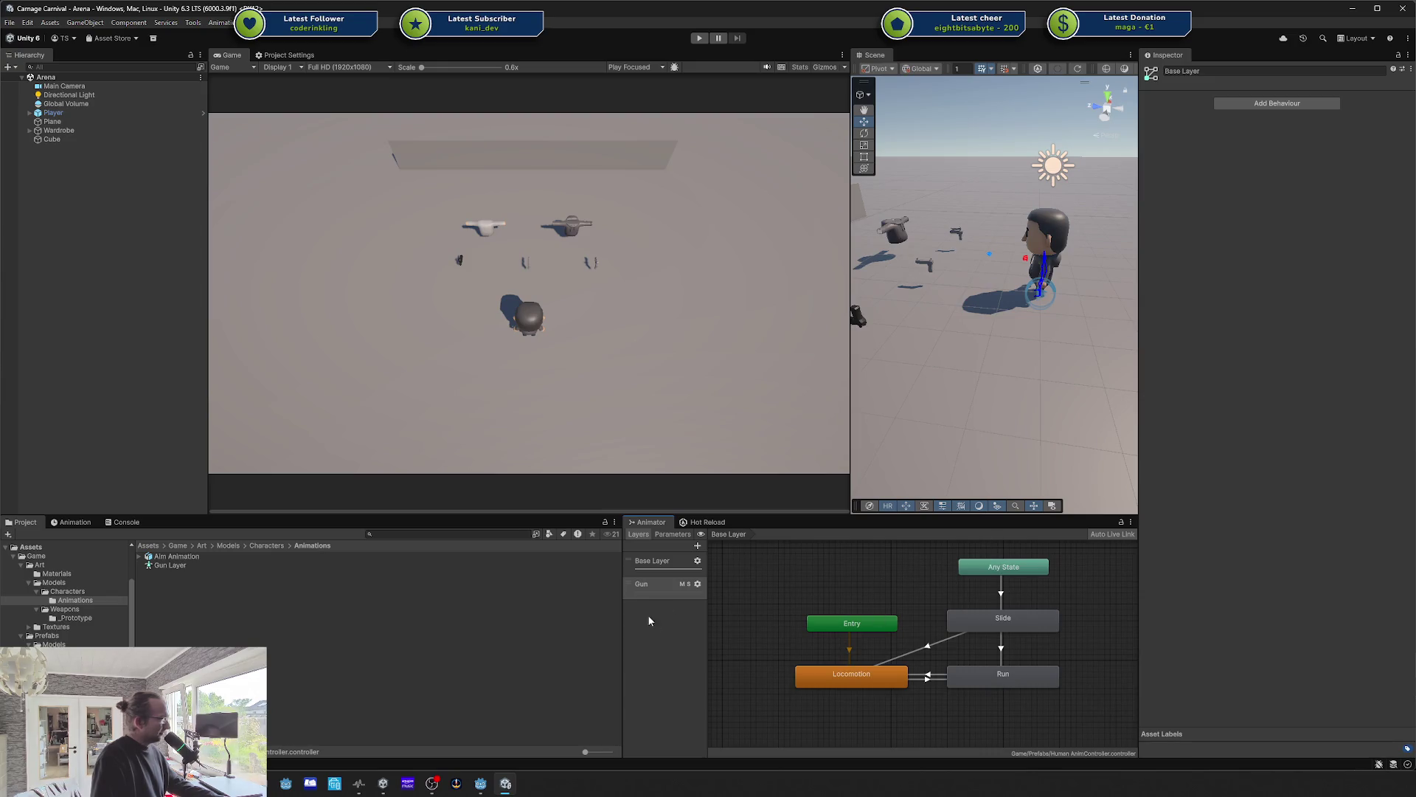
{"action": "left_click_drag", "start_coordinate": [803, 567], "coordinate": [1062, 719]}
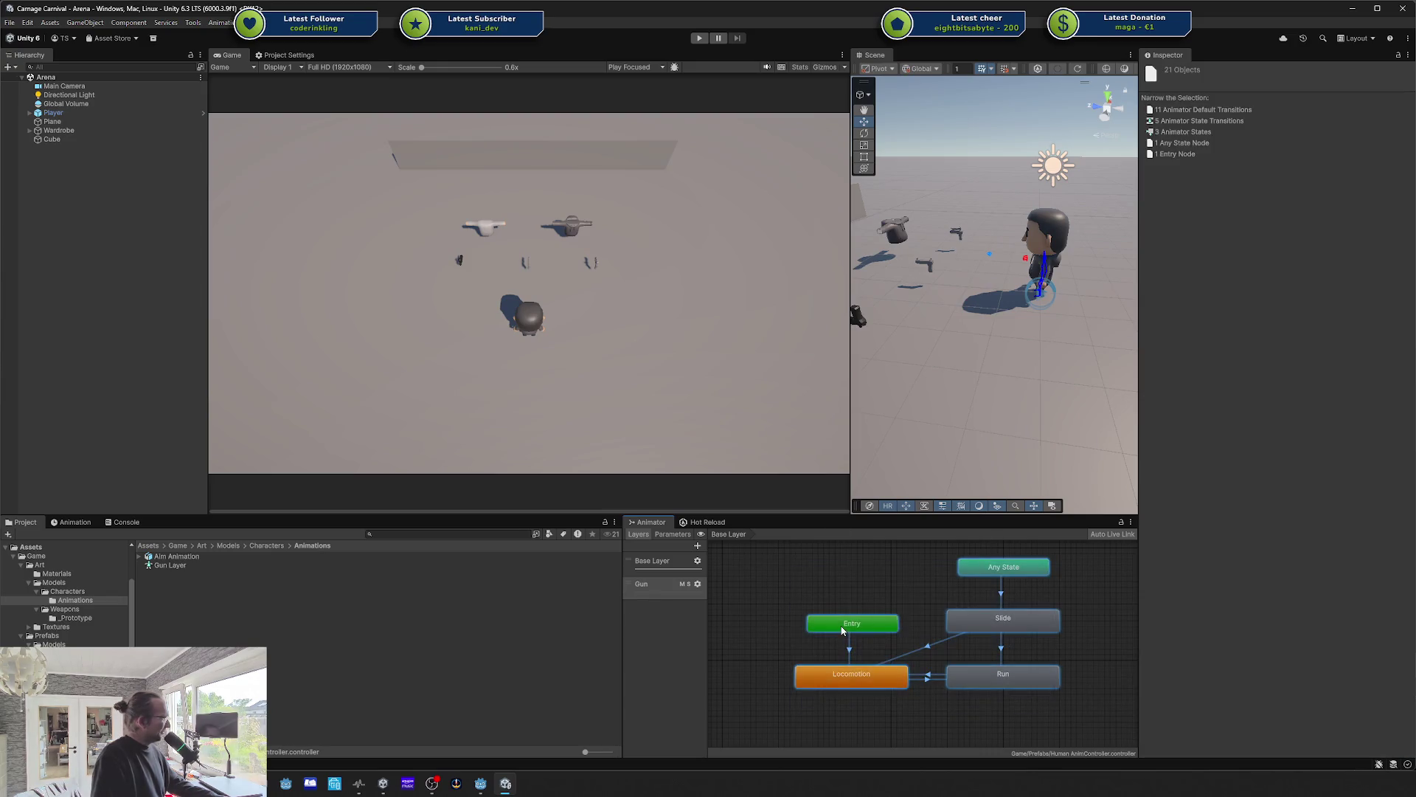
{"action": "left_click", "coordinate": [814, 604]}
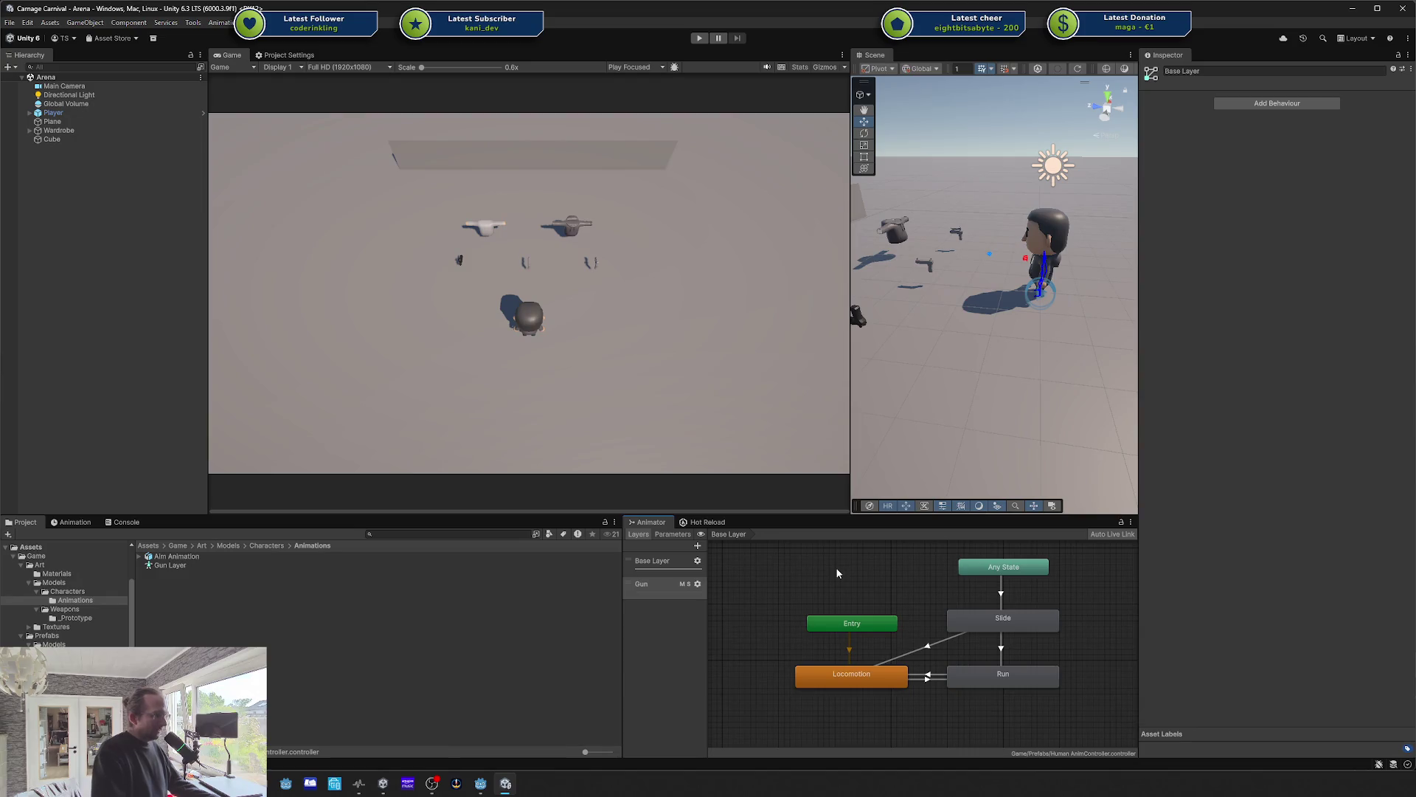
Select and clear the Animator states once more, then show the Prefabs folder contents.
{"action": "mouse_move", "coordinate": [833, 572]}
{"action": "left_mouse_down"}
{"action": "mouse_move", "coordinate": [1062, 691]}
{"action": "mouse_move", "coordinate": [1069, 715]}
{"action": "mouse_move", "coordinate": [929, 605]}
{"action": "mouse_move", "coordinate": [832, 566]}
{"action": "left_mouse_up"}
{"action": "left_click", "coordinate": [848, 584]}
{"action": "left_click_drag", "start_coordinate": [1039, 701], "coordinate": [827, 575]}
{"action": "left_click", "coordinate": [827, 574]}
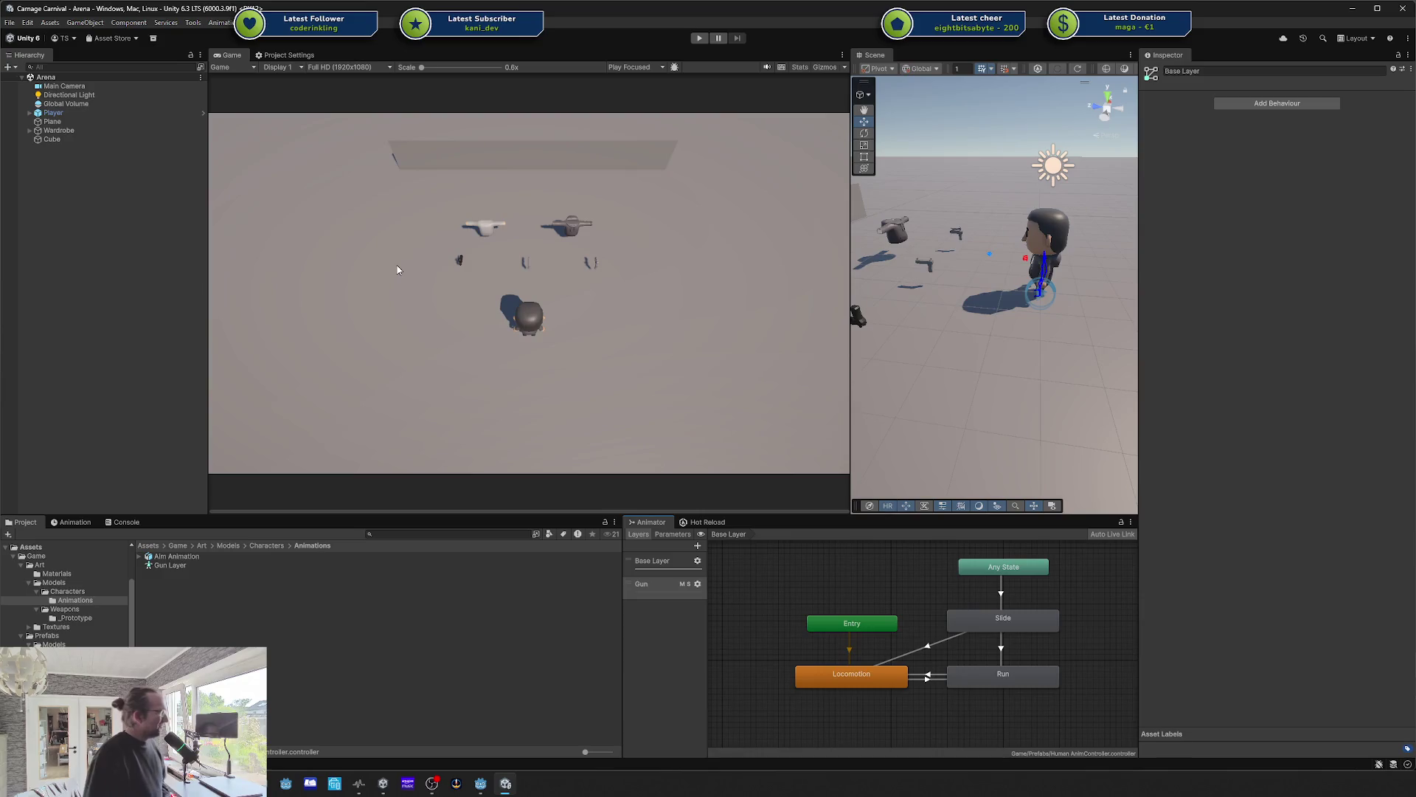
{"action": "mouse_move", "coordinate": [773, 588]}
{"action": "left_mouse_down"}
{"action": "mouse_move", "coordinate": [999, 708]}
{"action": "mouse_move", "coordinate": [765, 555]}
{"action": "left_mouse_up"}
{"action": "left_click", "coordinate": [1069, 717]}
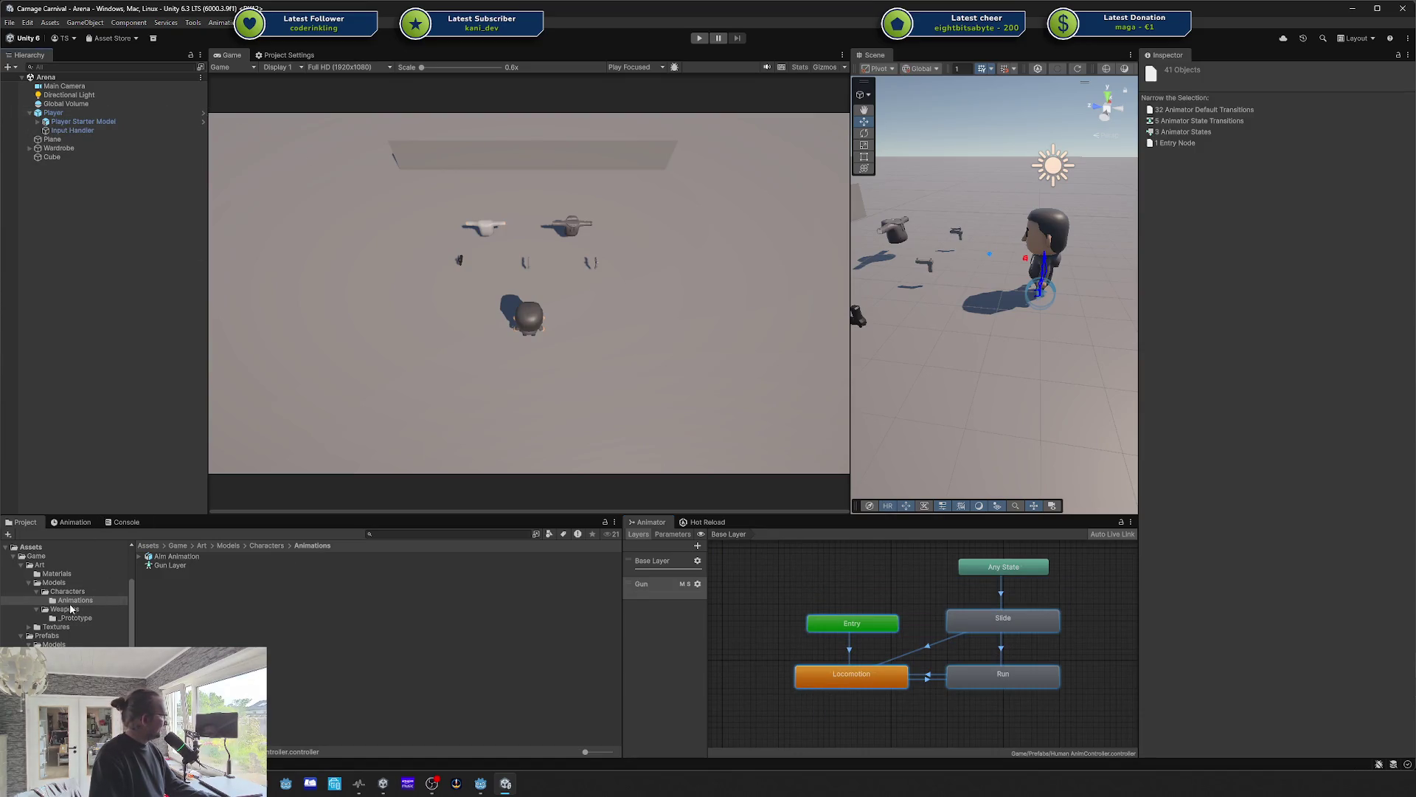
{"action": "left_click", "coordinate": [59, 636]}
Open the Player prefab in Prefab Mode and its Player Starter Model in context.
{"action": "left_click", "coordinate": [160, 585]}
{"action": "double_click", "coordinate": [160, 585]}
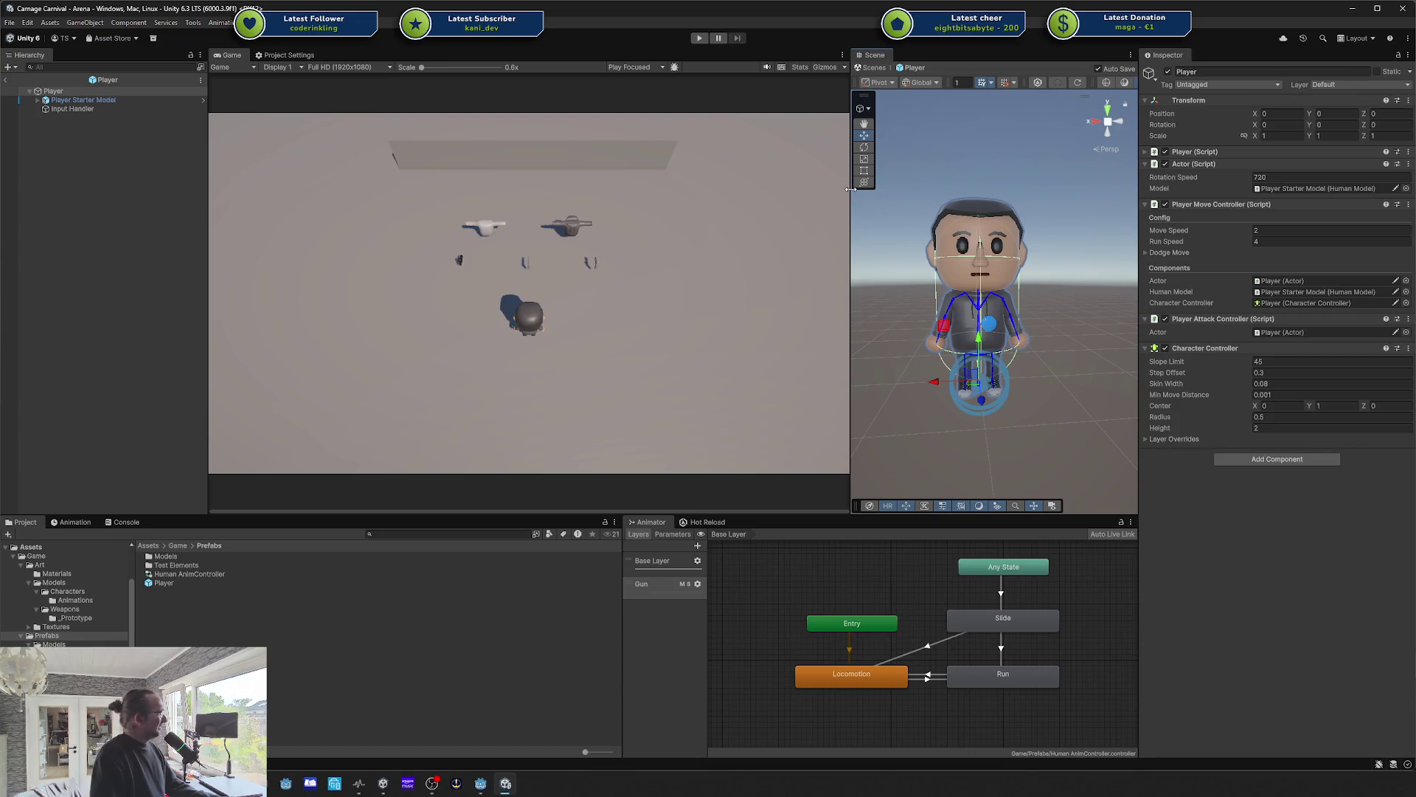
{"action": "left_click_drag", "start_coordinate": [849, 189], "coordinate": [487, 189]}
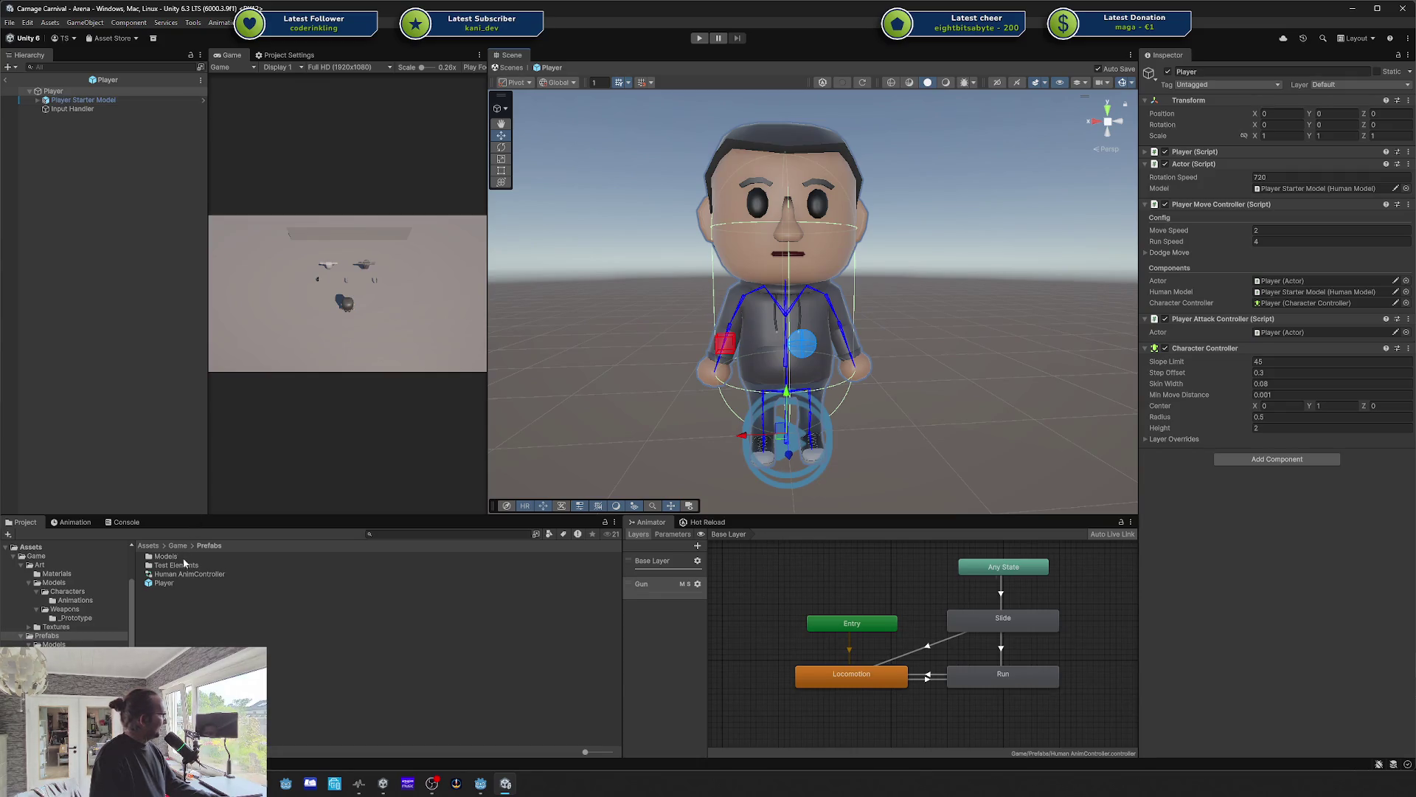
{"action": "left_click", "coordinate": [205, 105]}
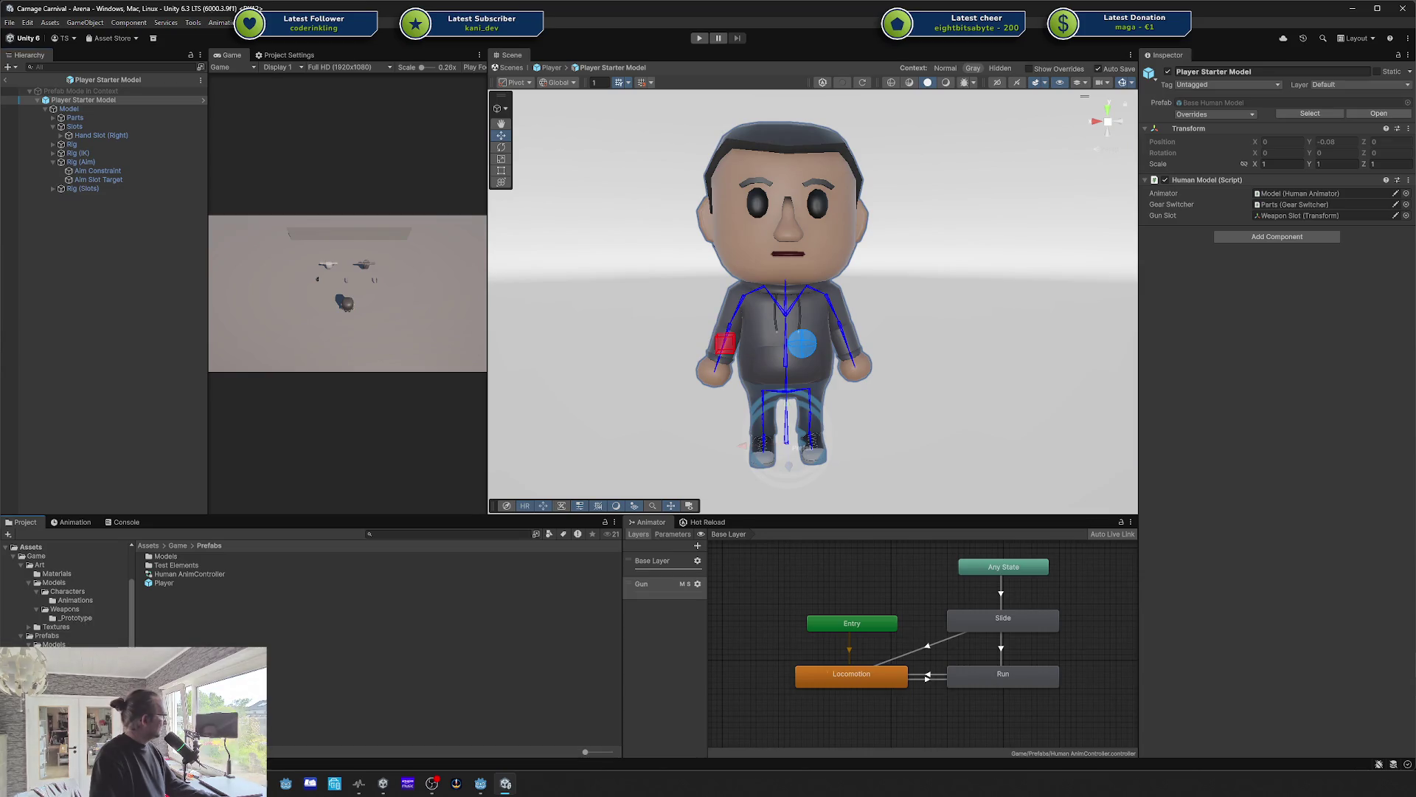
Open Base Human Model from Prefabs > Models, orbit around it, and show the Animation window.
{"action": "left_click", "coordinate": [54, 644]}
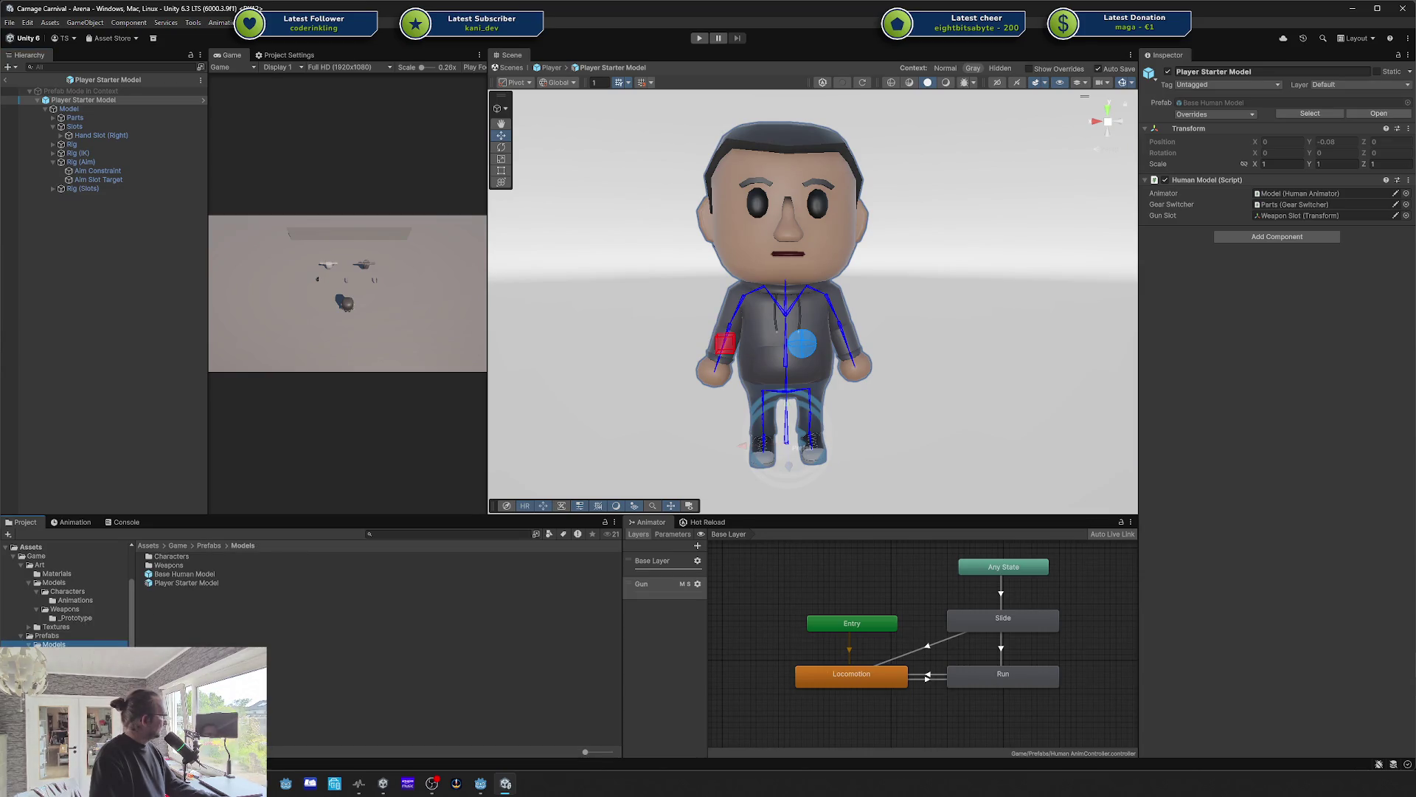
{"action": "left_click", "coordinate": [192, 584]}
{"action": "double_click", "coordinate": [192, 577]}
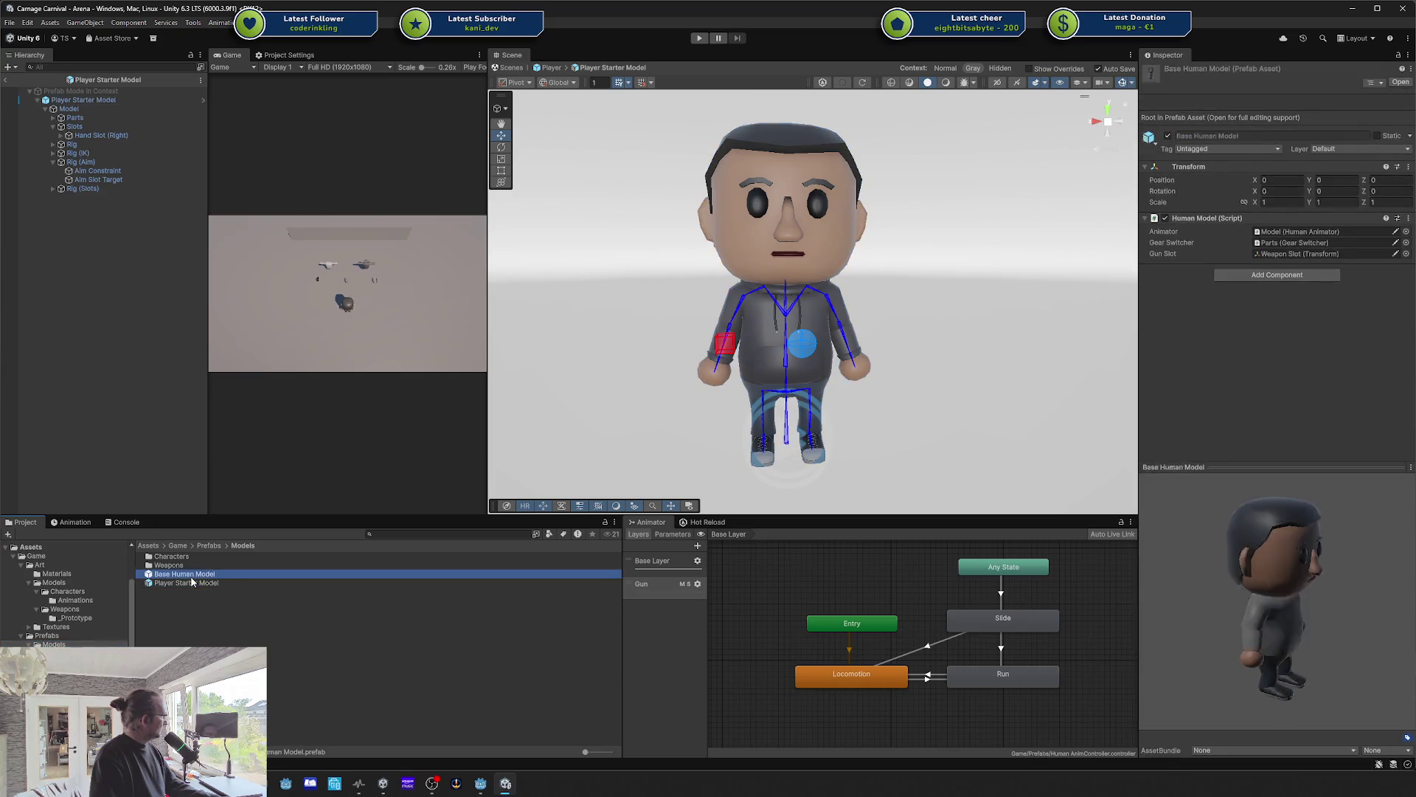
{"action": "mouse_move", "coordinate": [710, 392]}
{"action": "left_mouse_down"}
{"action": "mouse_move", "coordinate": [699, 351]}
{"action": "mouse_move", "coordinate": [949, 340]}
{"action": "left_mouse_up"}
{"action": "scroll", "coordinate": [949, 340], "scroll_direction": "up", "scroll_amount": 1}
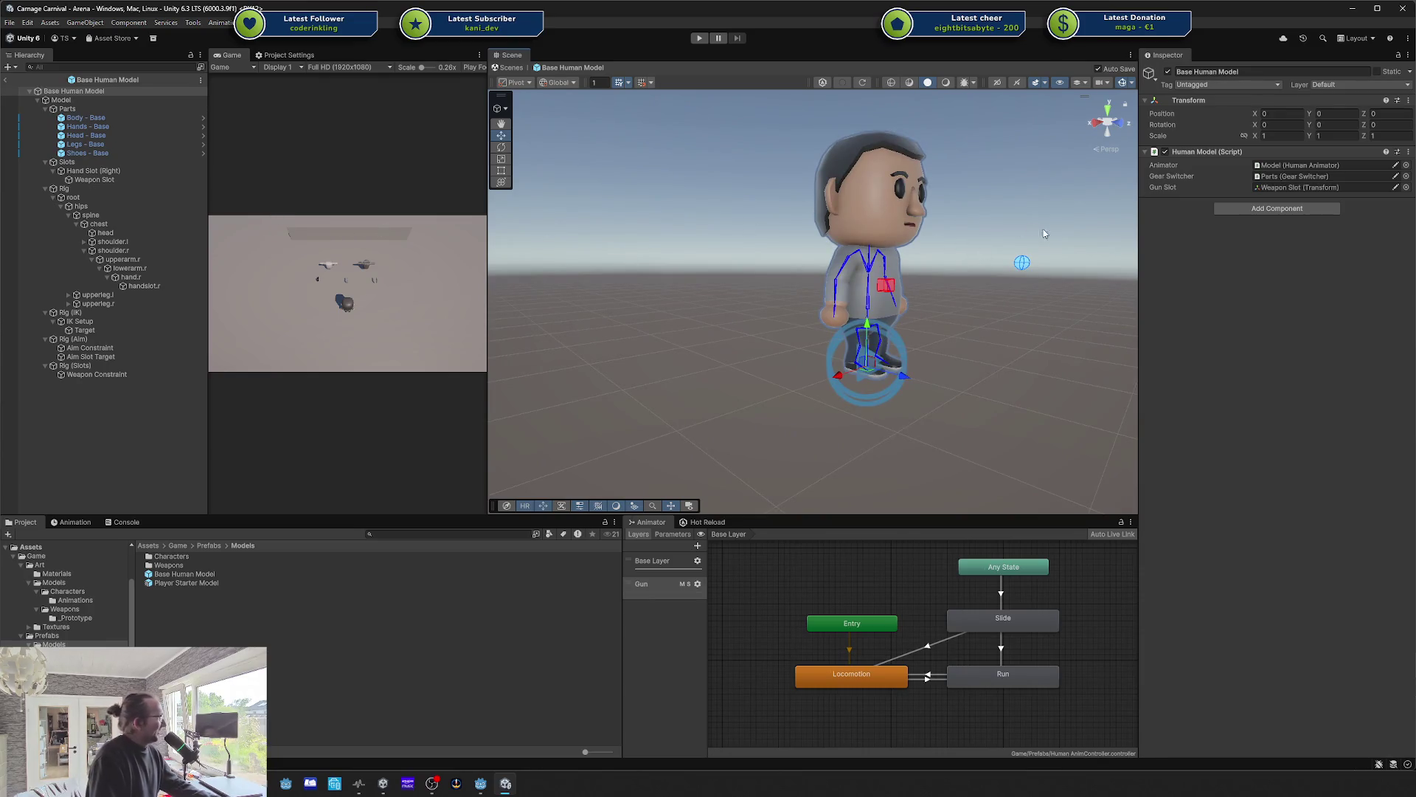
{"action": "left_click_drag", "start_coordinate": [959, 234], "coordinate": [887, 232]}
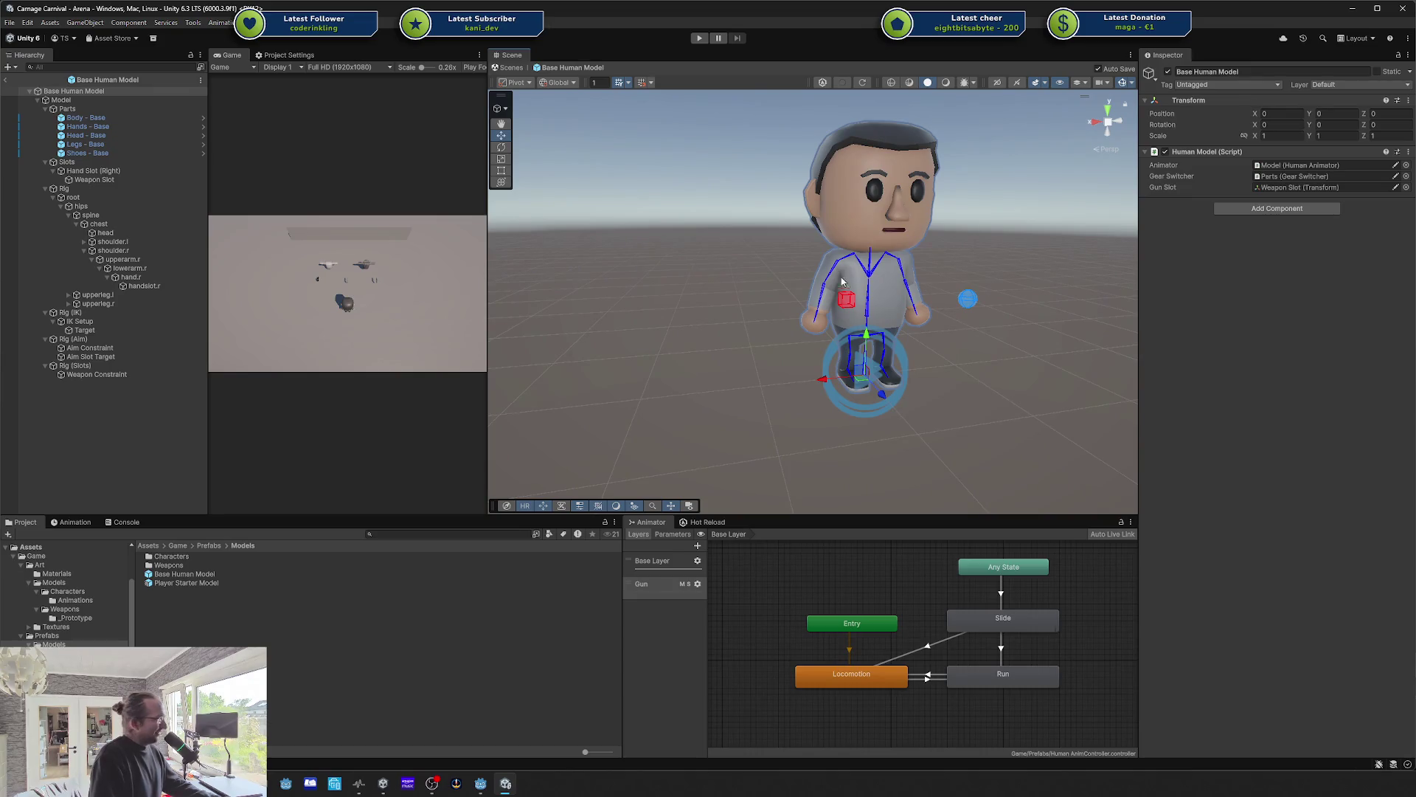
{"action": "scroll", "coordinate": [842, 281], "scroll_direction": "up", "scroll_amount": 1}
{"action": "left_click_drag", "start_coordinate": [829, 316], "coordinate": [805, 348]}
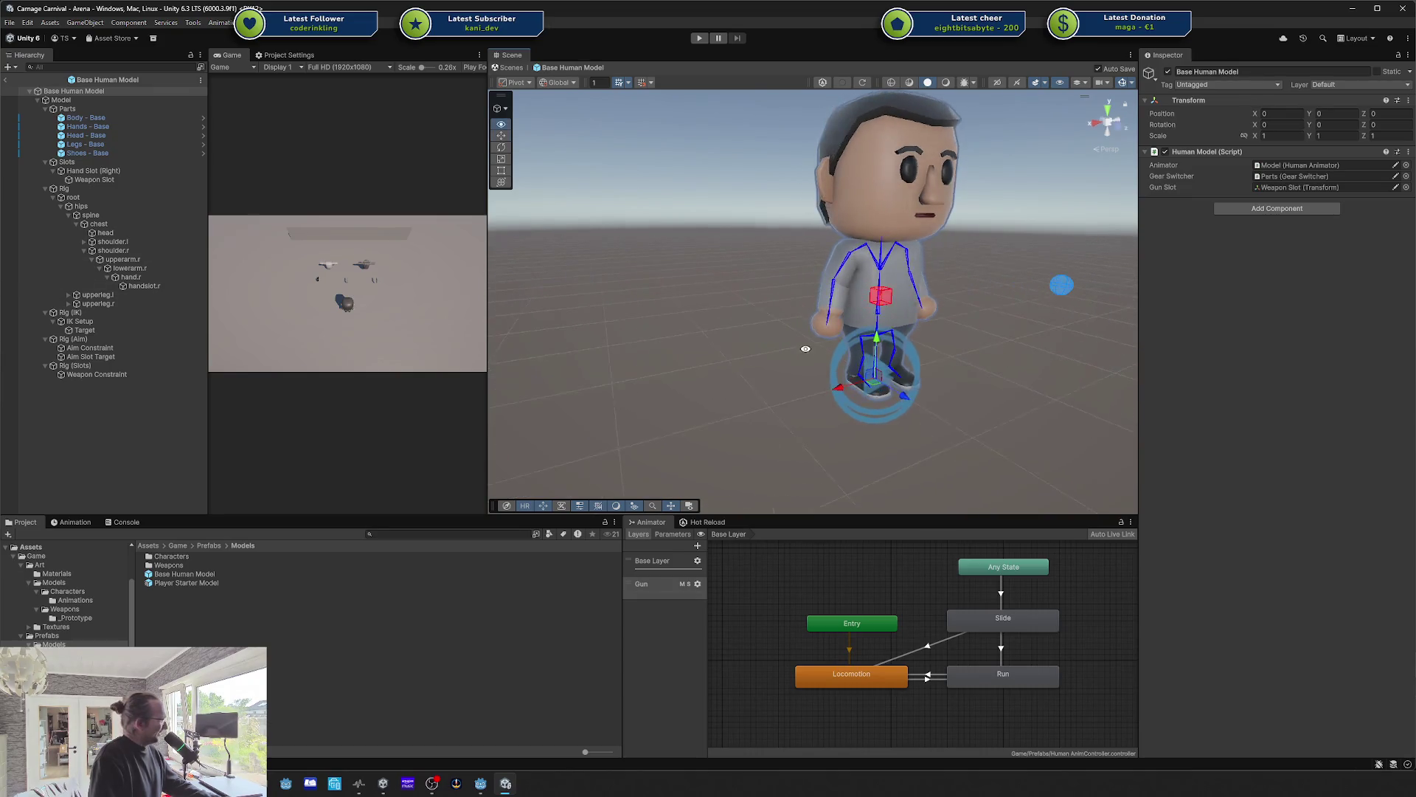
{"action": "left_click", "coordinate": [75, 523]}
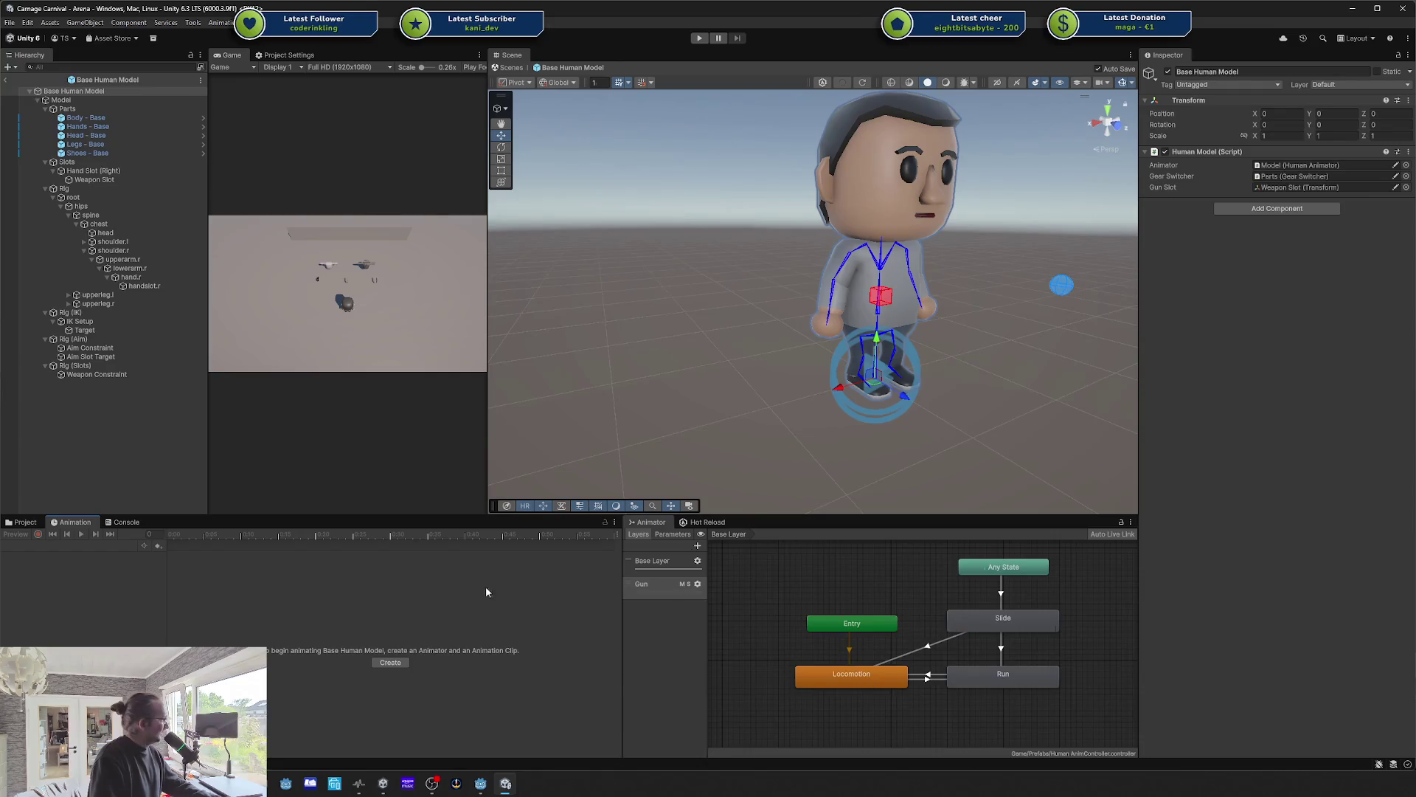
Preview the HumanM@Walk01_Forward clip on the Model object and select the Aim Slot Target sphere.
{"action": "left_click", "coordinate": [62, 100]}
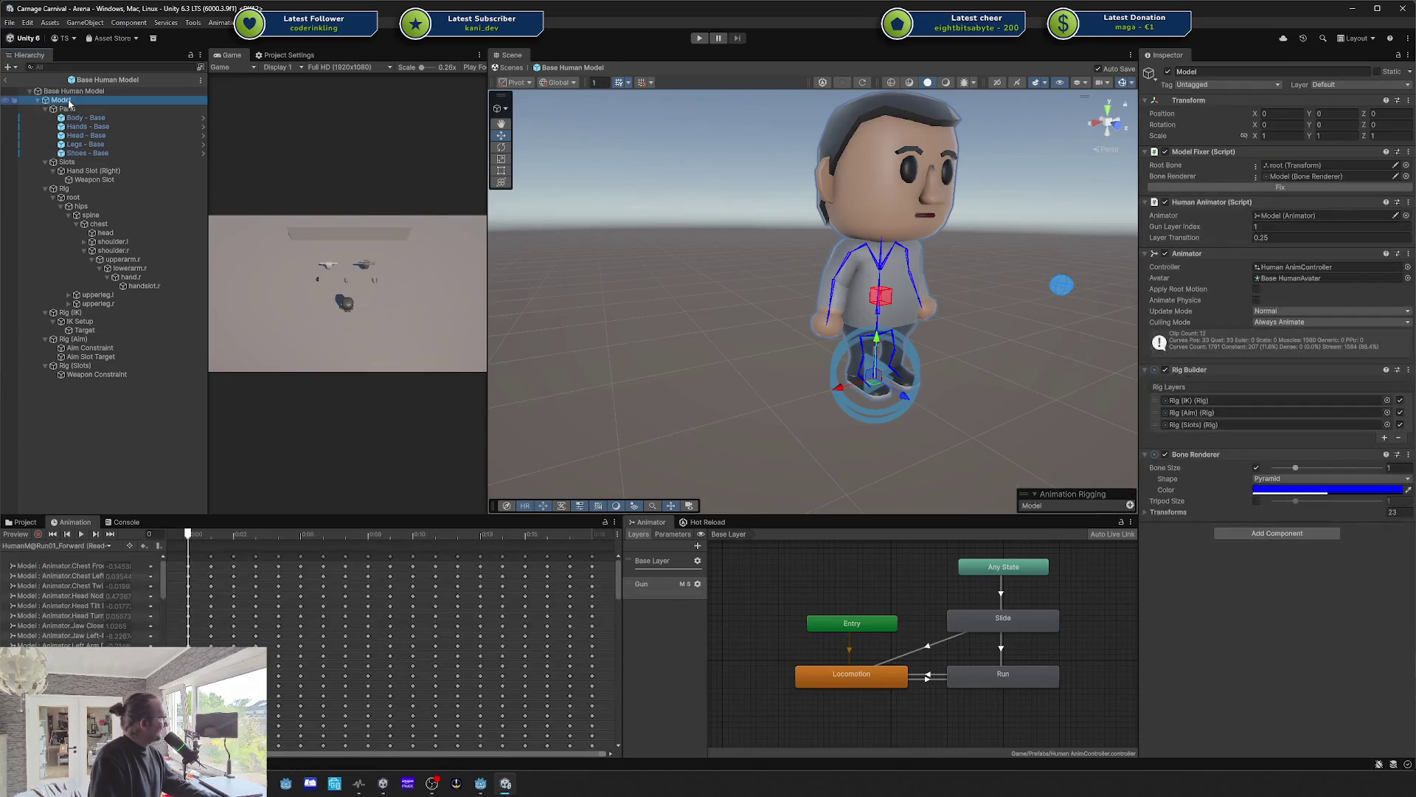
{"action": "left_click", "coordinate": [16, 533]}
{"action": "left_click", "coordinate": [56, 546]}
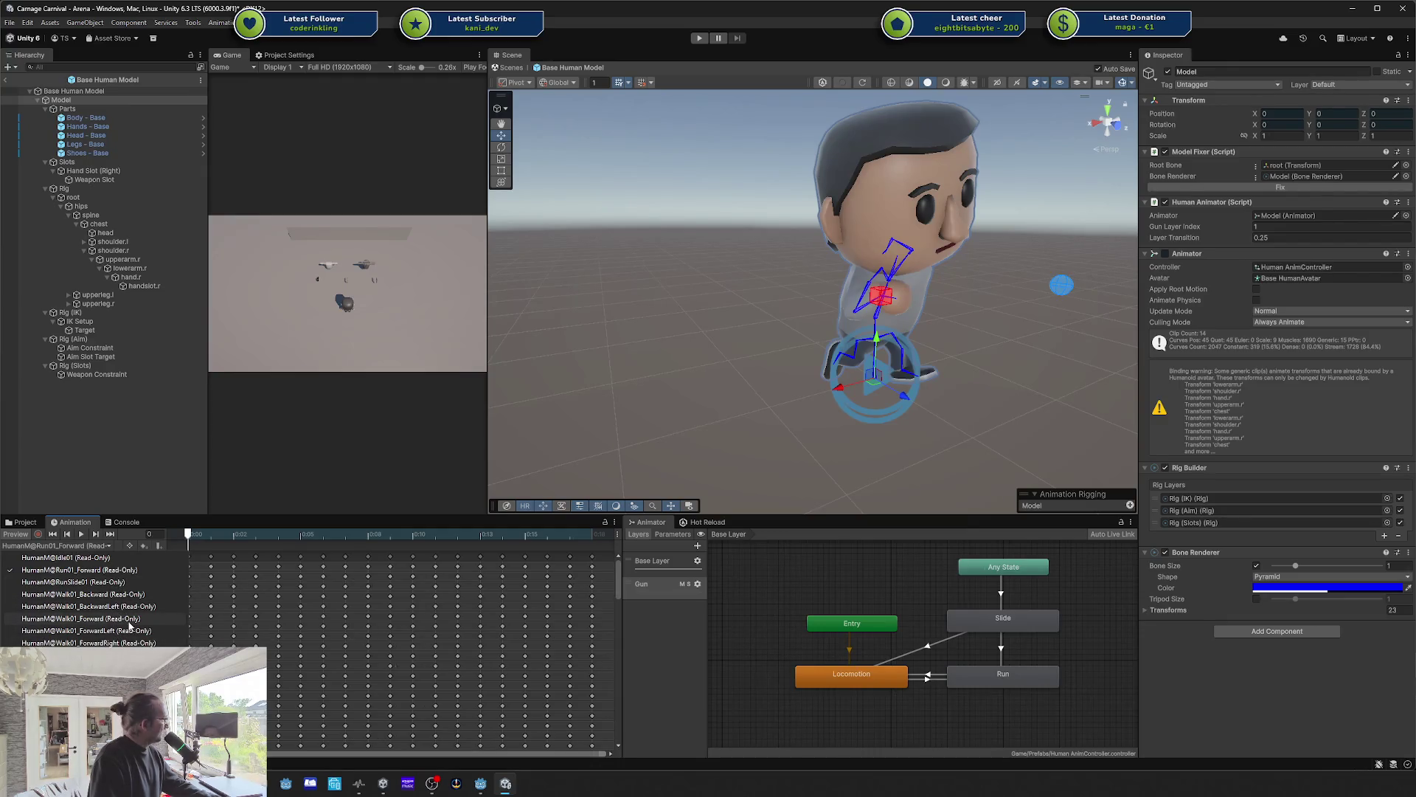
{"action": "left_click", "coordinate": [129, 625]}
{"action": "left_click", "coordinate": [79, 535]}
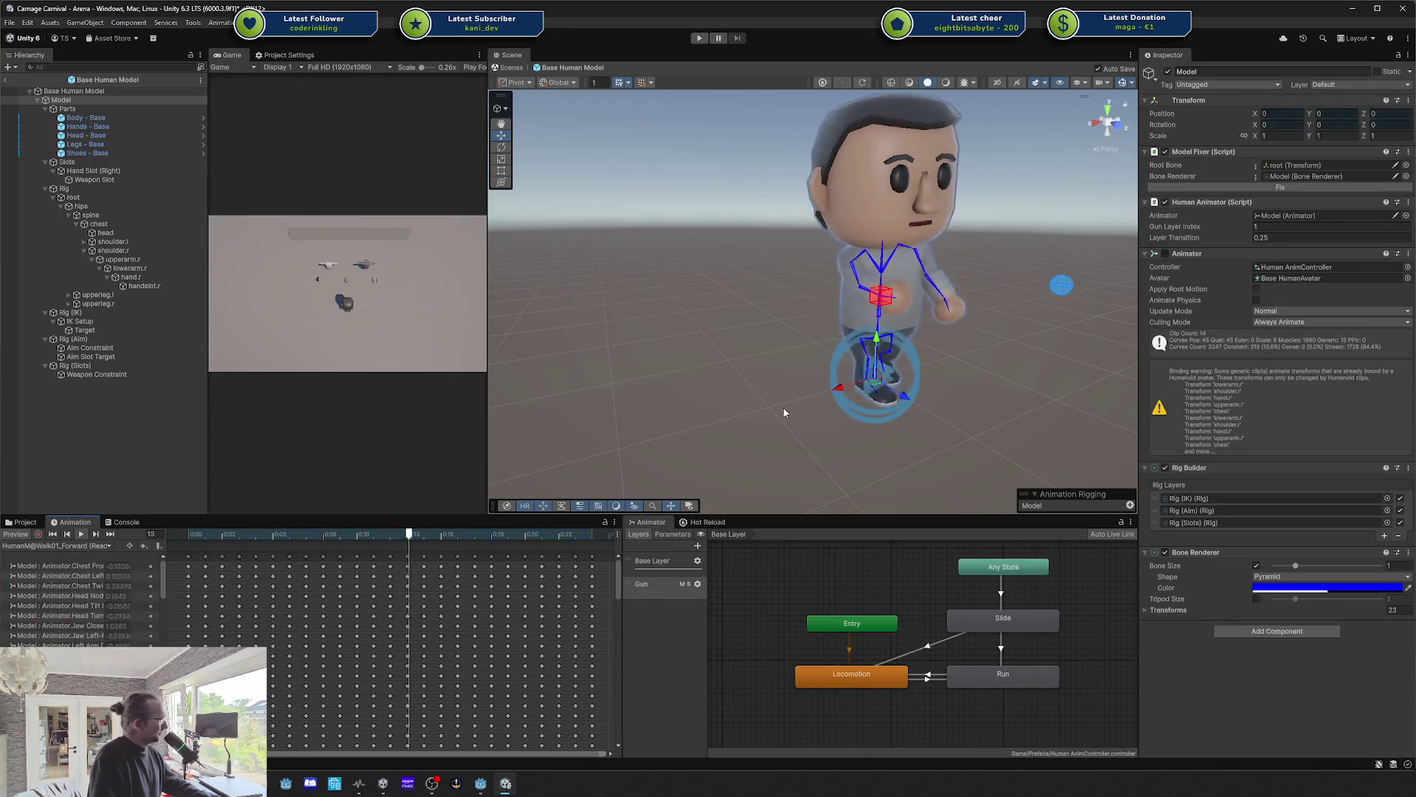
{"action": "left_click_drag", "start_coordinate": [964, 354], "coordinate": [837, 358]}
{"action": "scroll", "coordinate": [855, 347], "scroll_direction": "up", "scroll_amount": 6}
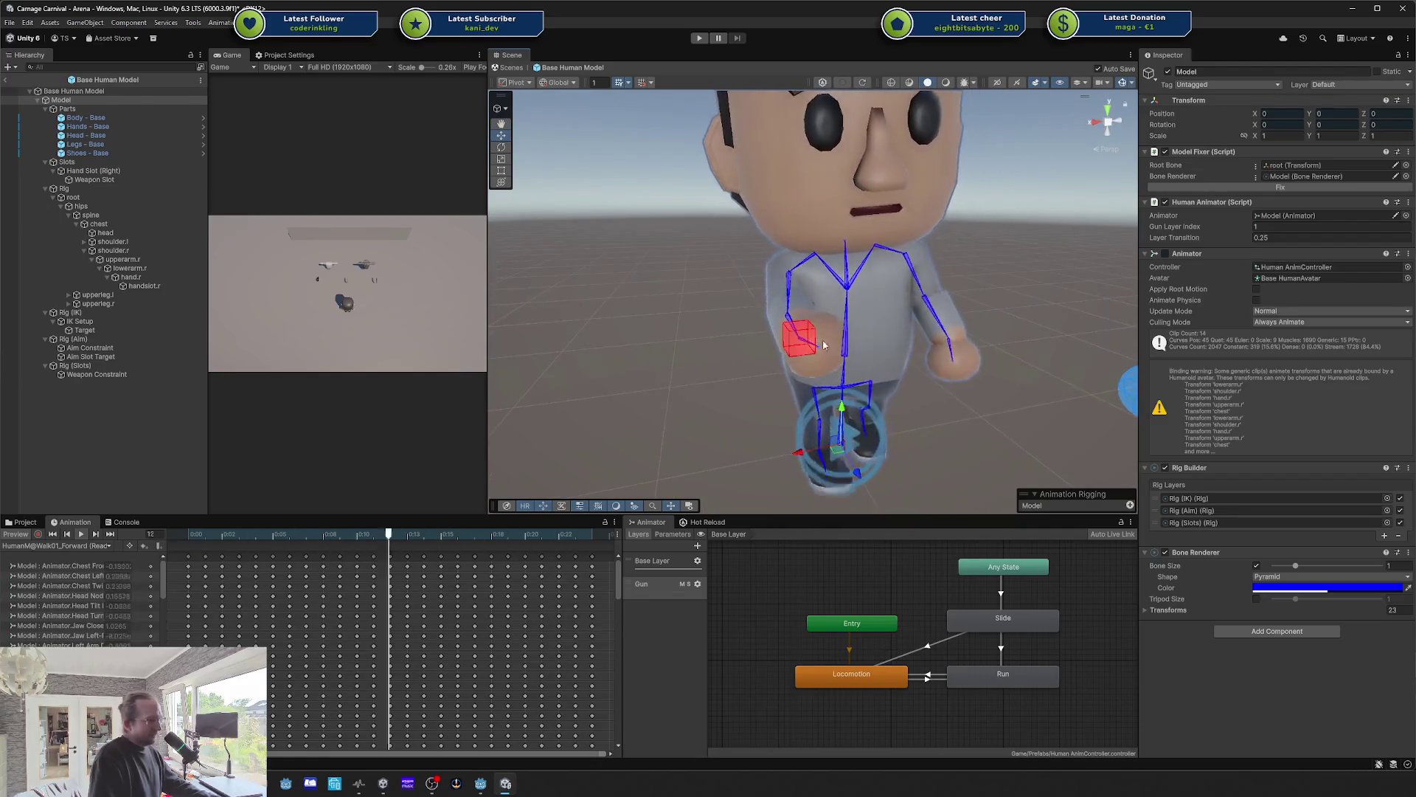
{"action": "mouse_move", "coordinate": [879, 333]}
{"action": "left_mouse_down"}
{"action": "mouse_move", "coordinate": [1006, 329]}
{"action": "mouse_move", "coordinate": [793, 329]}
{"action": "mouse_move", "coordinate": [869, 452]}
{"action": "mouse_move", "coordinate": [719, 440]}
{"action": "mouse_move", "coordinate": [666, 390]}
{"action": "mouse_move", "coordinate": [768, 462]}
{"action": "mouse_move", "coordinate": [916, 432]}
{"action": "mouse_move", "coordinate": [935, 413]}
{"action": "mouse_move", "coordinate": [885, 444]}
{"action": "mouse_move", "coordinate": [746, 442]}
{"action": "mouse_move", "coordinate": [733, 428]}
{"action": "mouse_move", "coordinate": [829, 426]}
{"action": "mouse_move", "coordinate": [915, 387]}
{"action": "left_mouse_up"}
{"action": "left_click", "coordinate": [872, 450]}
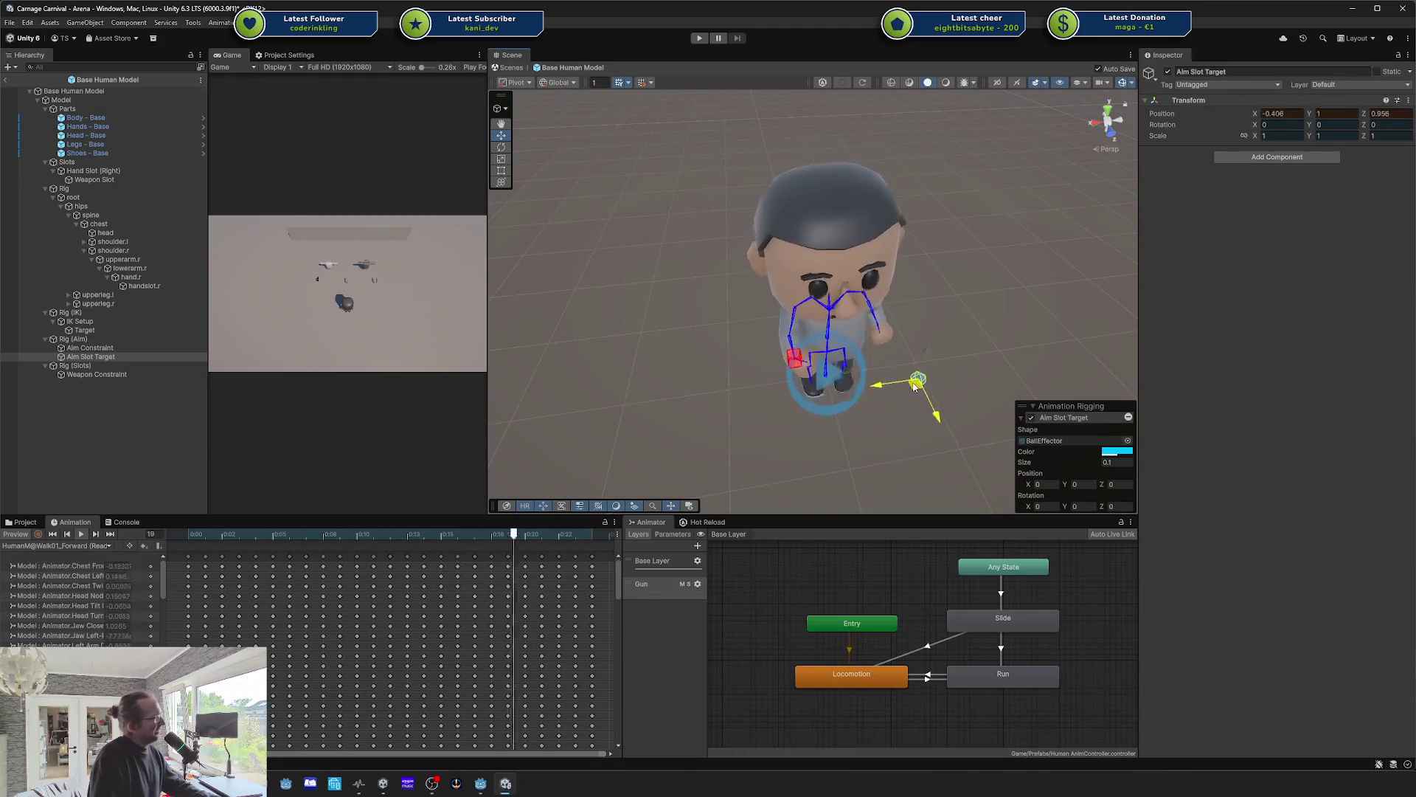
Move the Aim Slot Target toward the character, to 0.463, 1, 1.235, then start Play mode.
{"action": "mouse_move", "coordinate": [727, 436]}
{"action": "left_mouse_down"}
{"action": "mouse_move", "coordinate": [819, 470]}
{"action": "mouse_move", "coordinate": [808, 449]}
{"action": "mouse_move", "coordinate": [772, 449]}
{"action": "mouse_move", "coordinate": [793, 452]}
{"action": "left_mouse_up"}
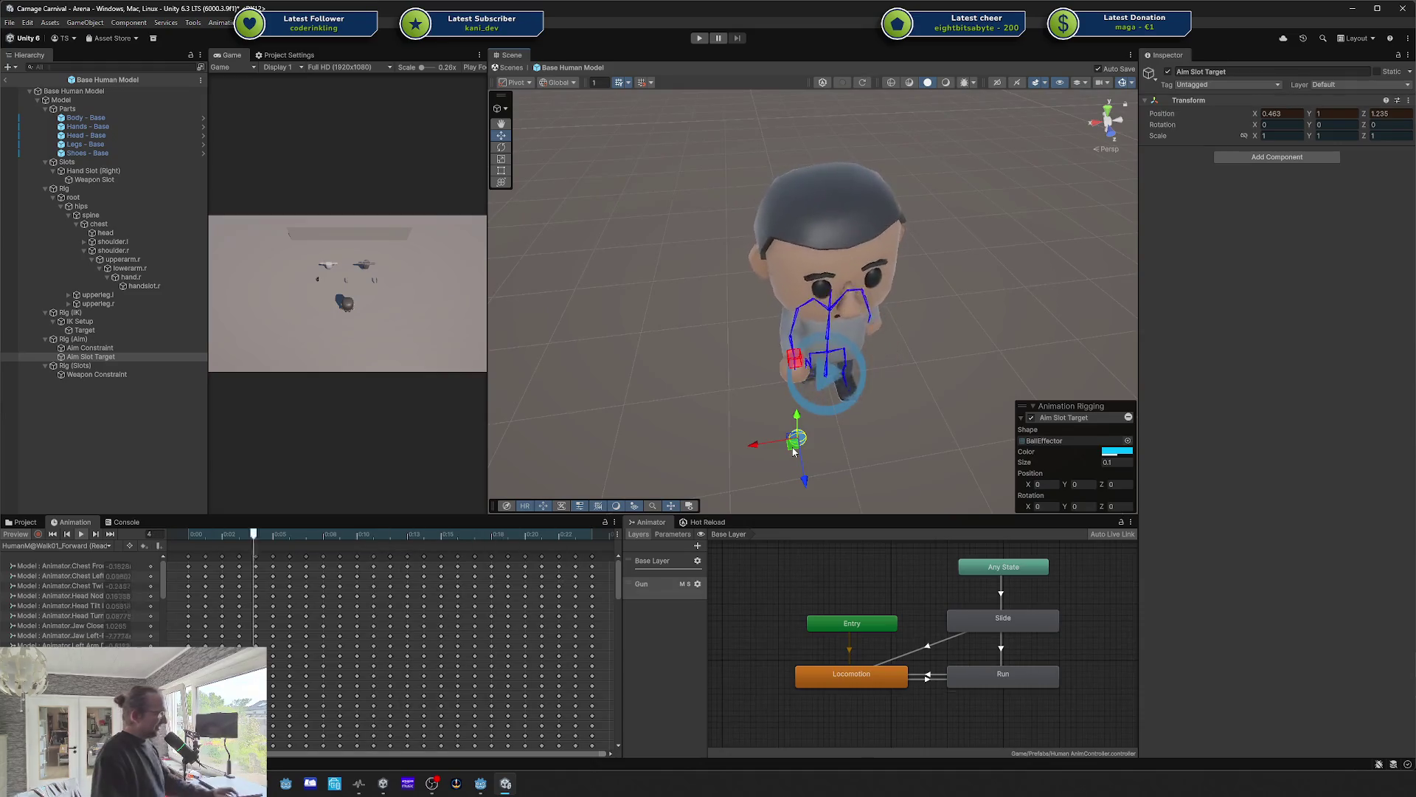
{"action": "left_click", "coordinate": [866, 416]}
{"action": "key", "text": "q"}
{"action": "mouse_move", "coordinate": [891, 400]}
{"action": "left_mouse_down"}
{"action": "mouse_move", "coordinate": [922, 354]}
{"action": "mouse_move", "coordinate": [885, 310]}
{"action": "left_mouse_up"}
{"action": "key", "text": "w"}
{"action": "left_click", "coordinate": [849, 284]}
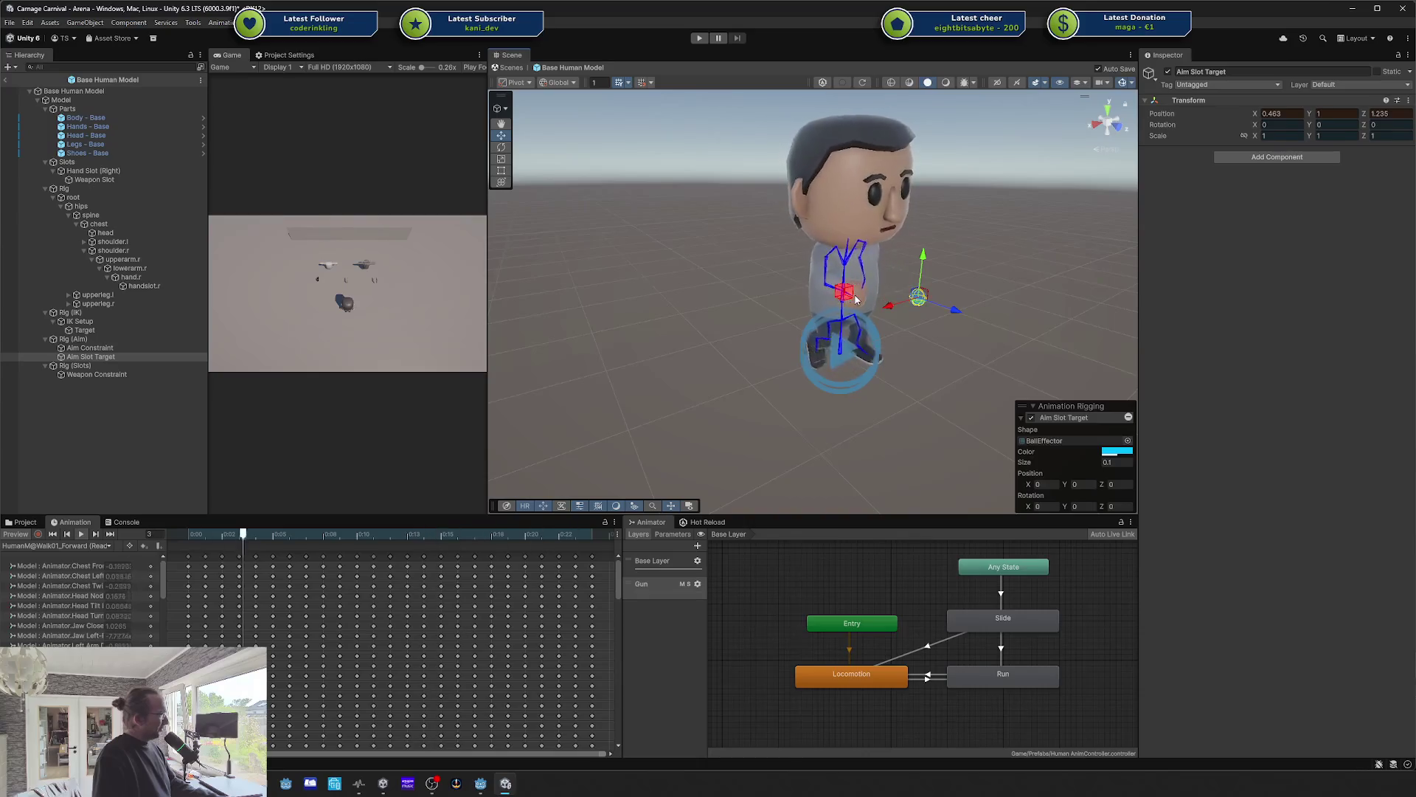
{"action": "left_click_drag", "start_coordinate": [860, 322], "coordinate": [873, 320]}
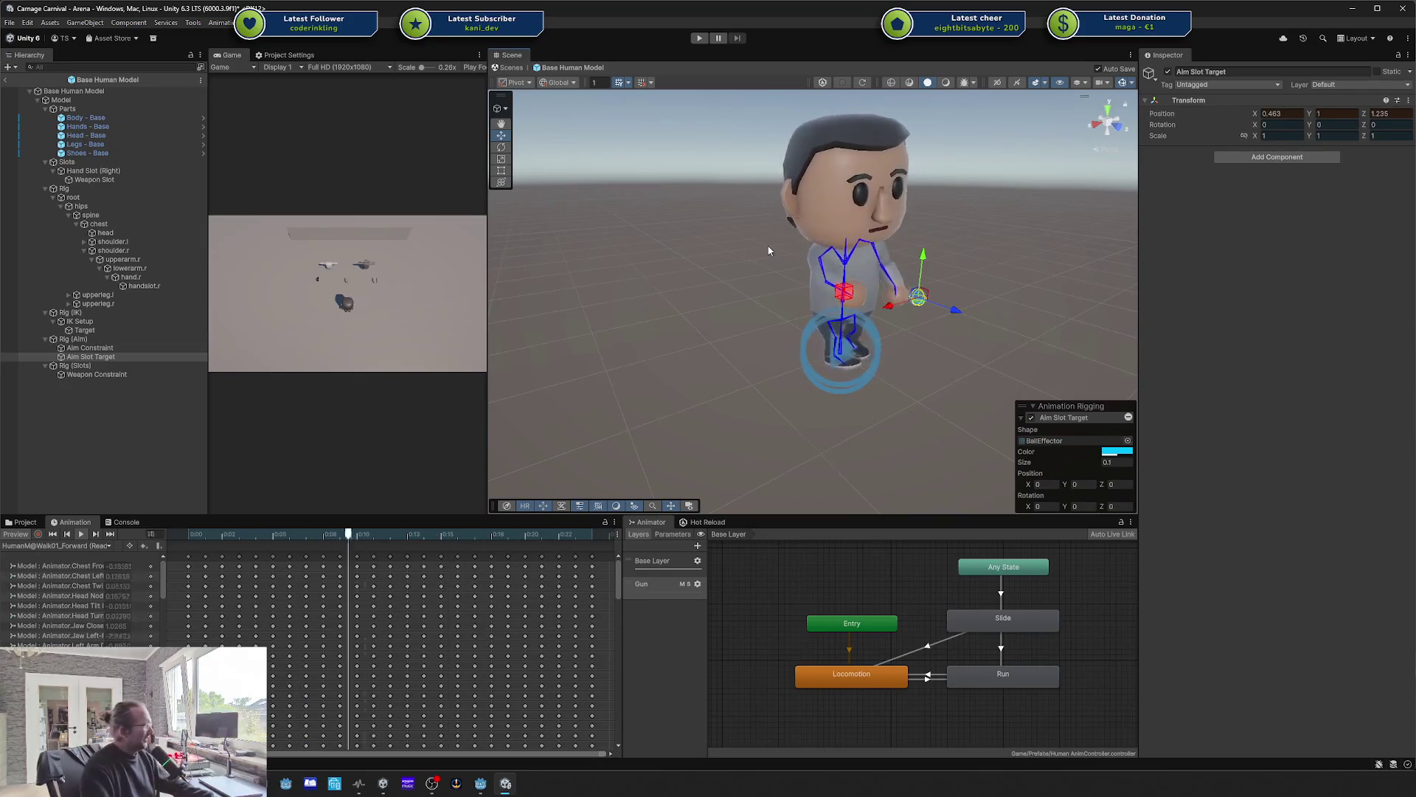
{"action": "left_click", "coordinate": [699, 37]}
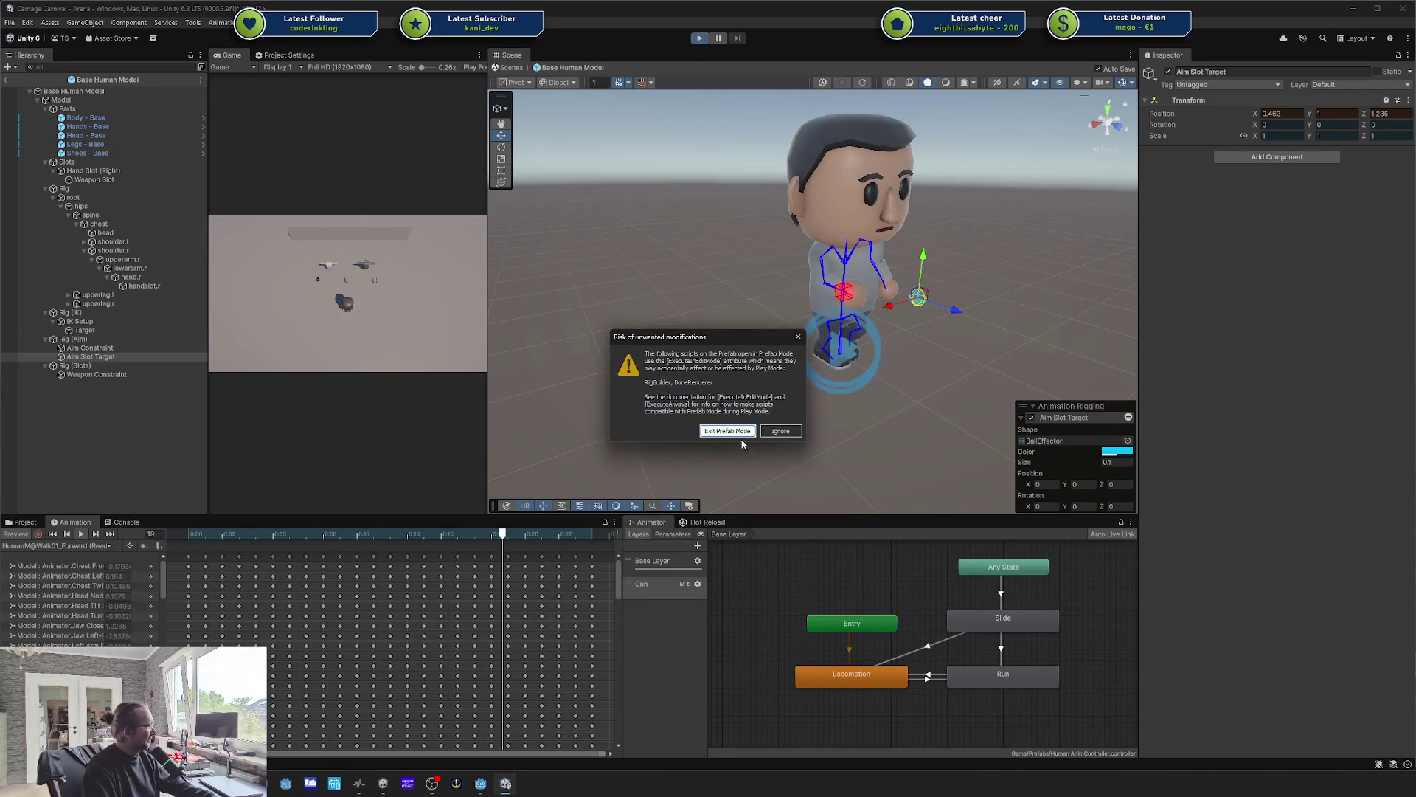
Exit Prefab Mode, start play, and widen the Game view for play-testing.
{"action": "left_click", "coordinate": [740, 431]}
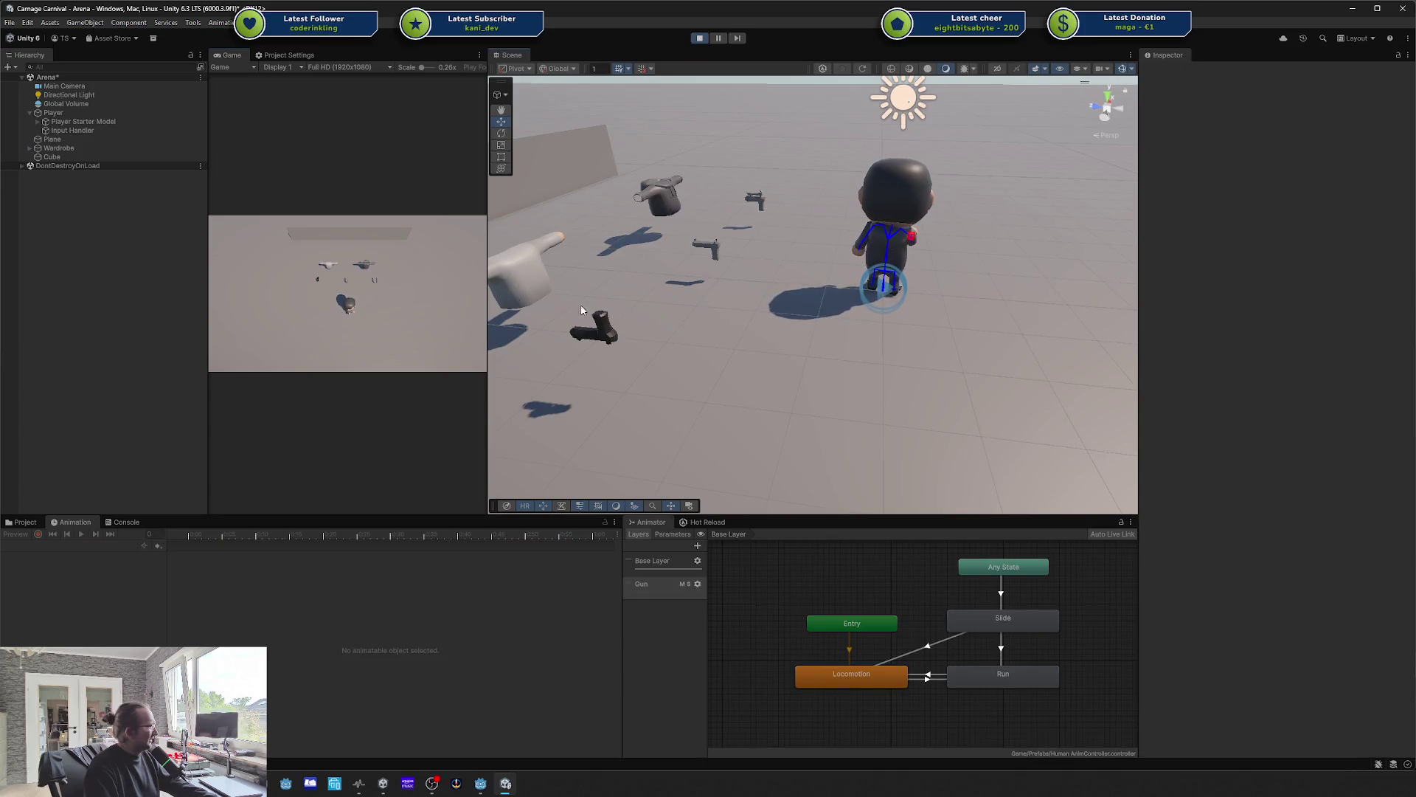
{"action": "left_click", "coordinate": [581, 310]}
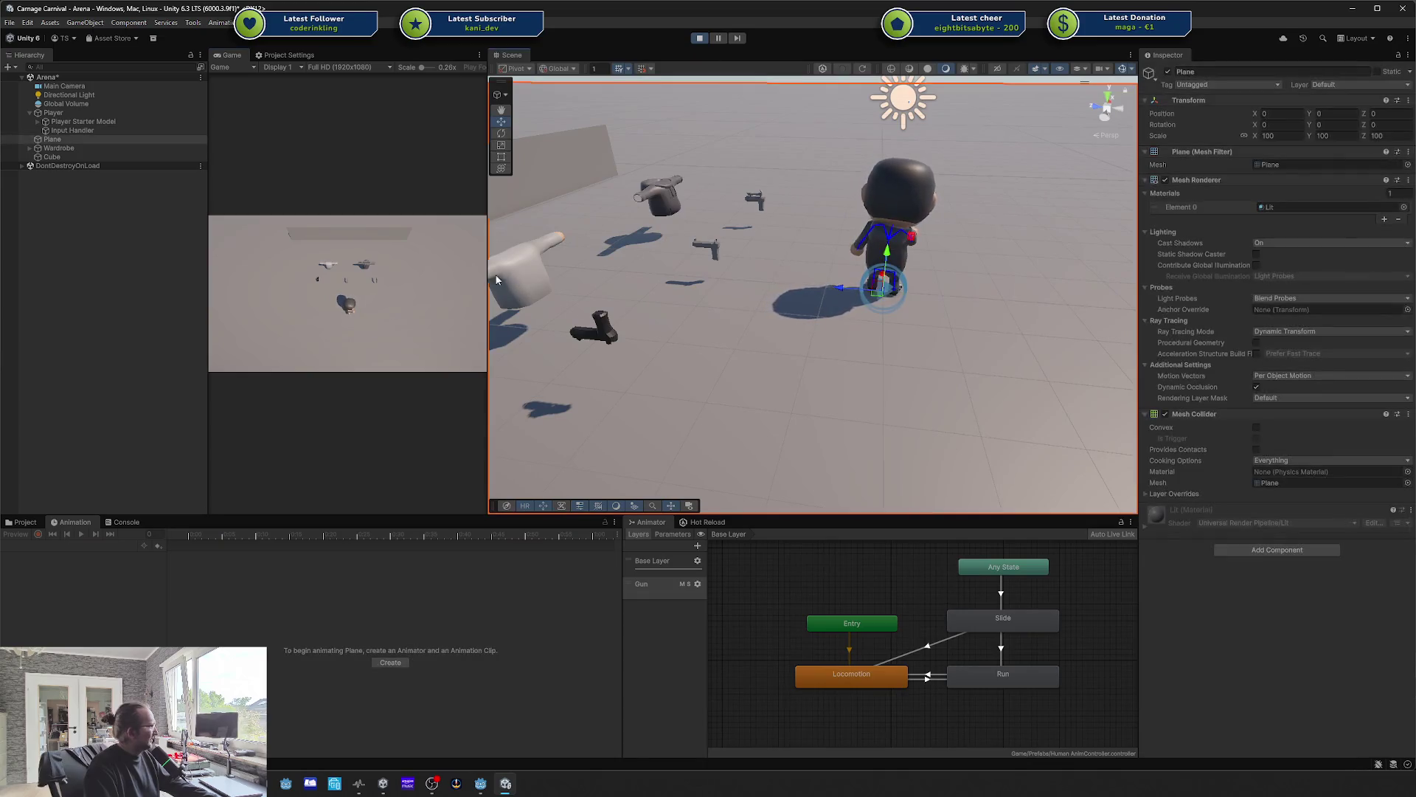
{"action": "left_click_drag", "start_coordinate": [488, 274], "coordinate": [1083, 280]}
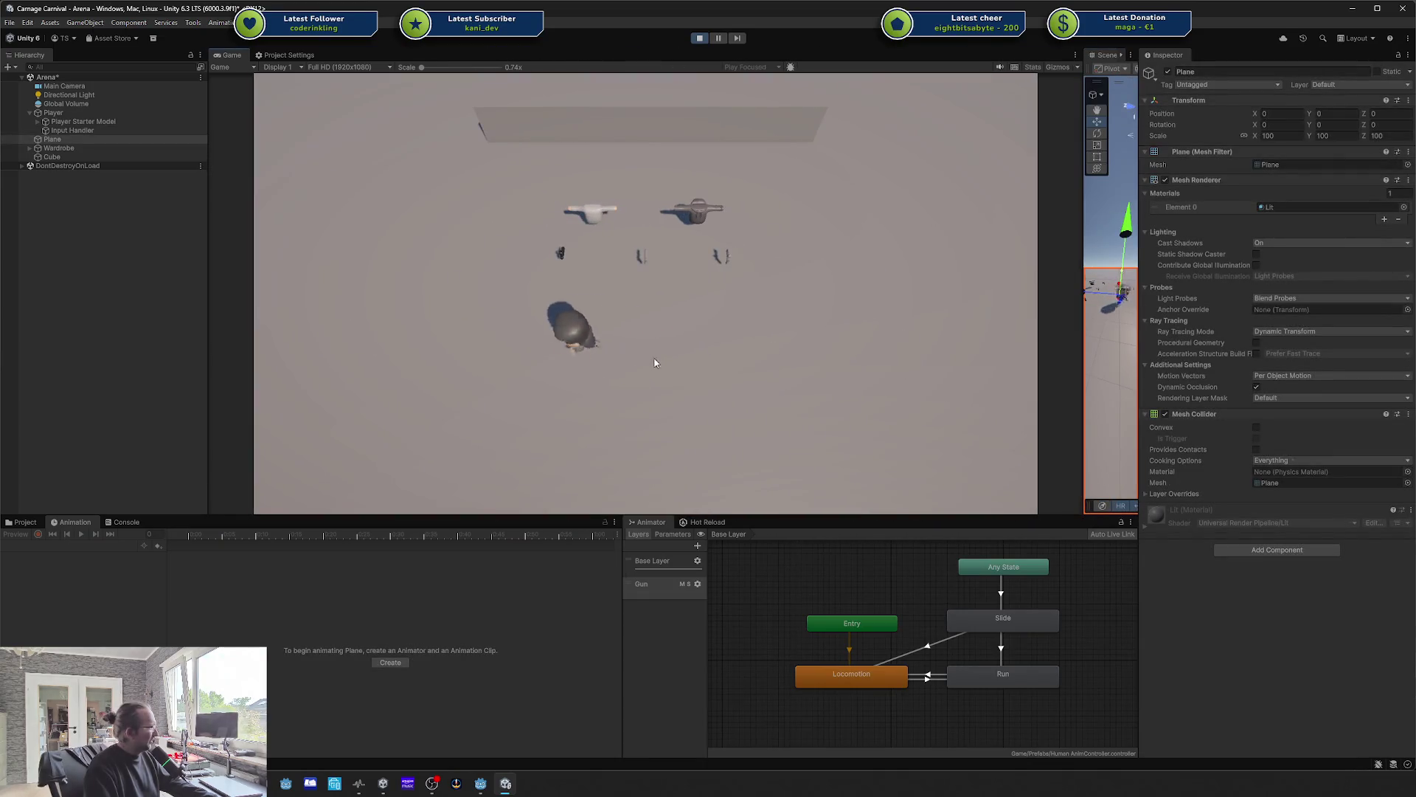
Move the player with W, D, S and A while firing bullets across the arena.
{"action": "key", "text": "w+d"}
{"action": "left_click", "coordinate": [806, 279]}
{"action": "key", "text": "s"}
{"action": "left_click", "coordinate": [815, 303]}
{"action": "left_click", "coordinate": [830, 339]}
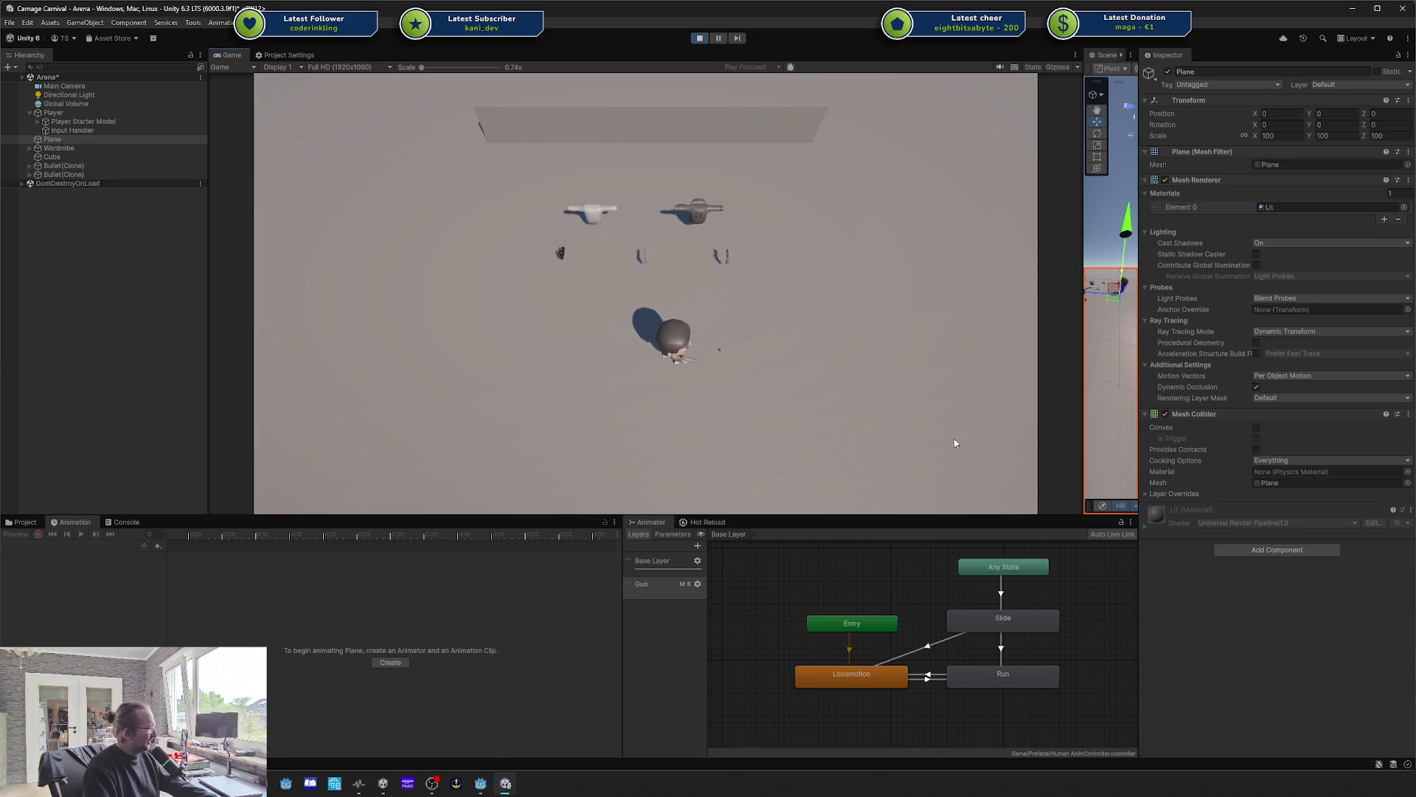
{"action": "key", "text": "a"}
{"action": "left_click", "coordinate": [734, 392]}
{"action": "left_click", "coordinate": [741, 382]}
{"action": "left_click", "coordinate": [664, 295]}
Steer the player around the arena, then stop play mode and enlarge the Scene view again.
{"action": "key", "text": "d"}
{"action": "key", "text": "w"}
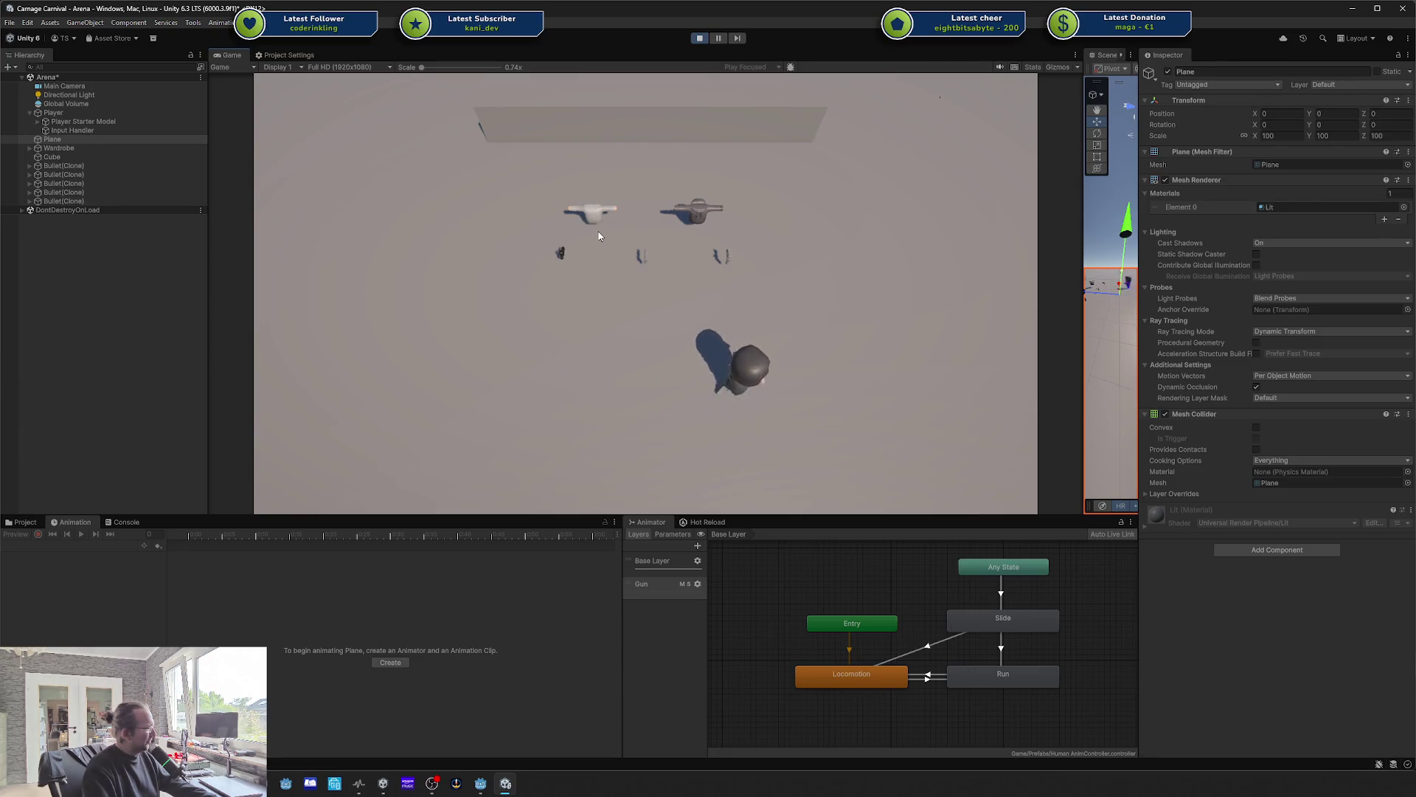
{"action": "key", "text": "w"}
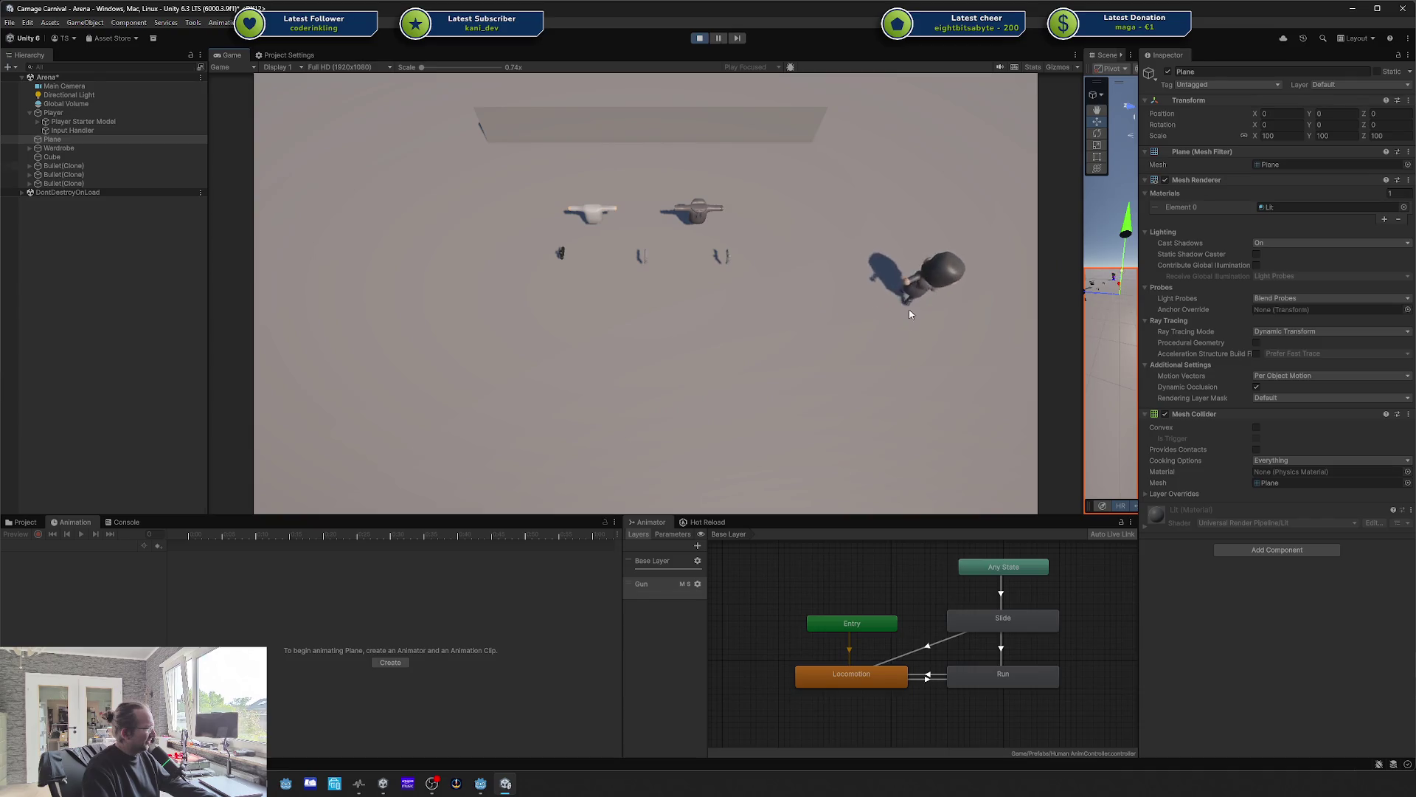
{"action": "key", "text": "a"}
{"action": "key", "text": "s"}
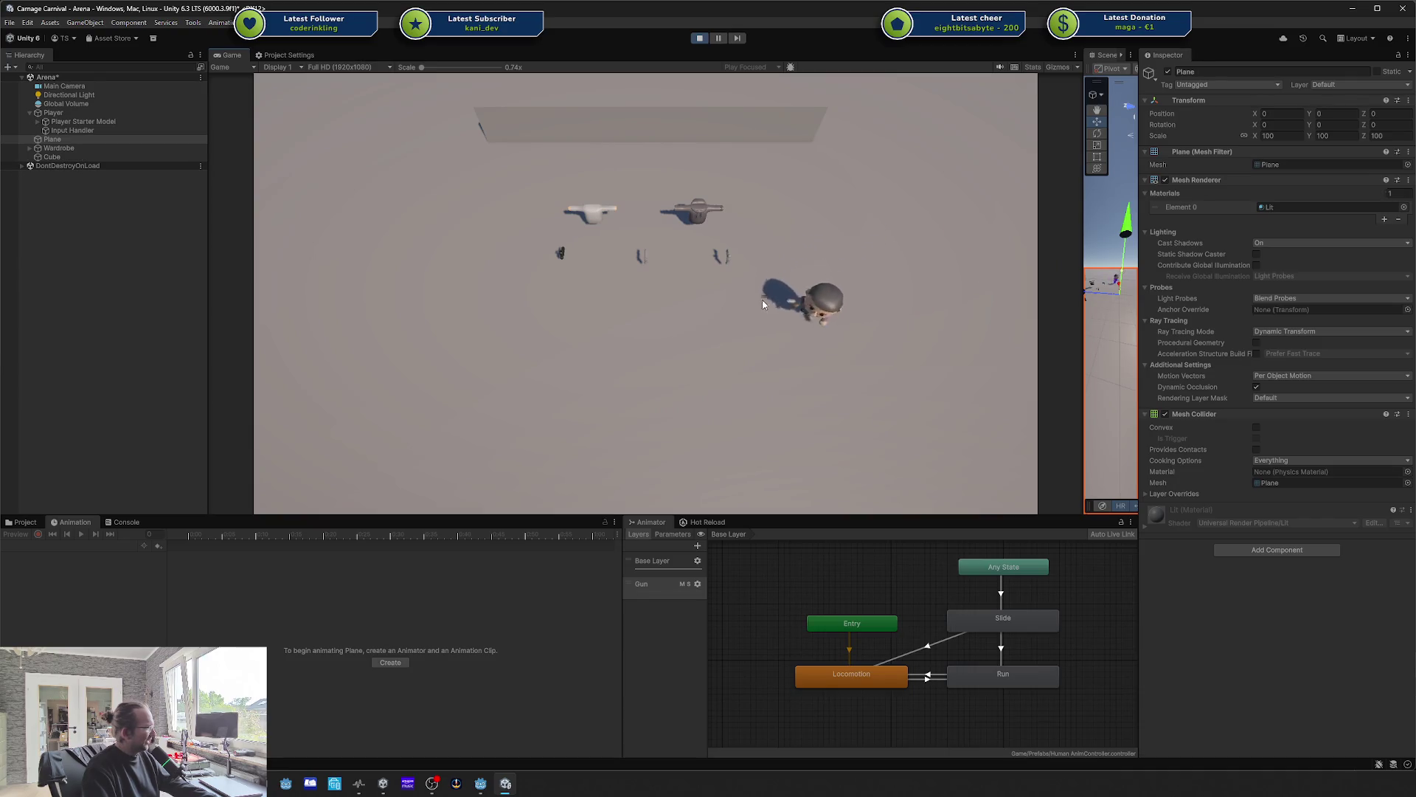
{"action": "key", "text": "a"}
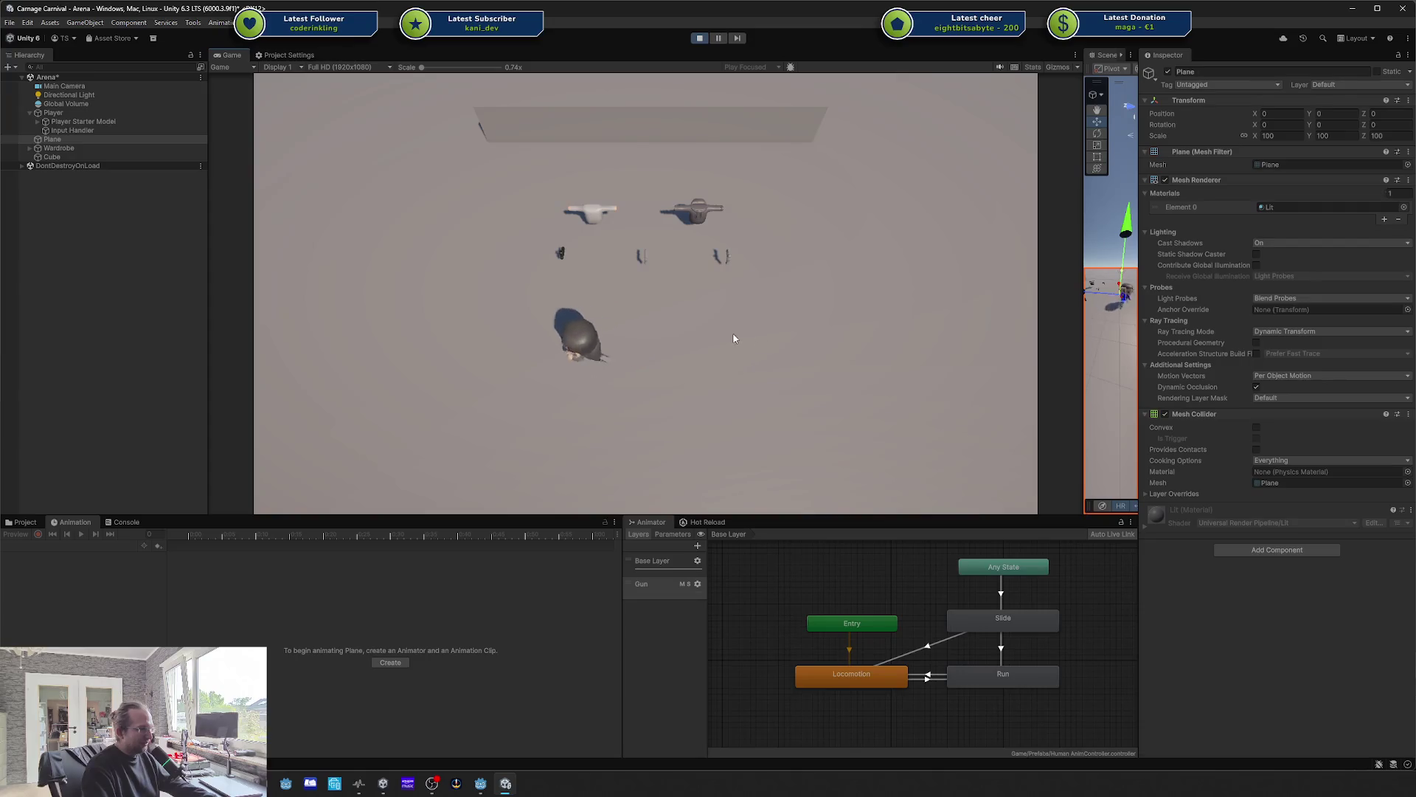
{"action": "key", "text": "w"}
{"action": "key", "text": "d"}
{"action": "key", "text": "s"}
{"action": "key", "text": "d"}
{"action": "key", "text": "w"}
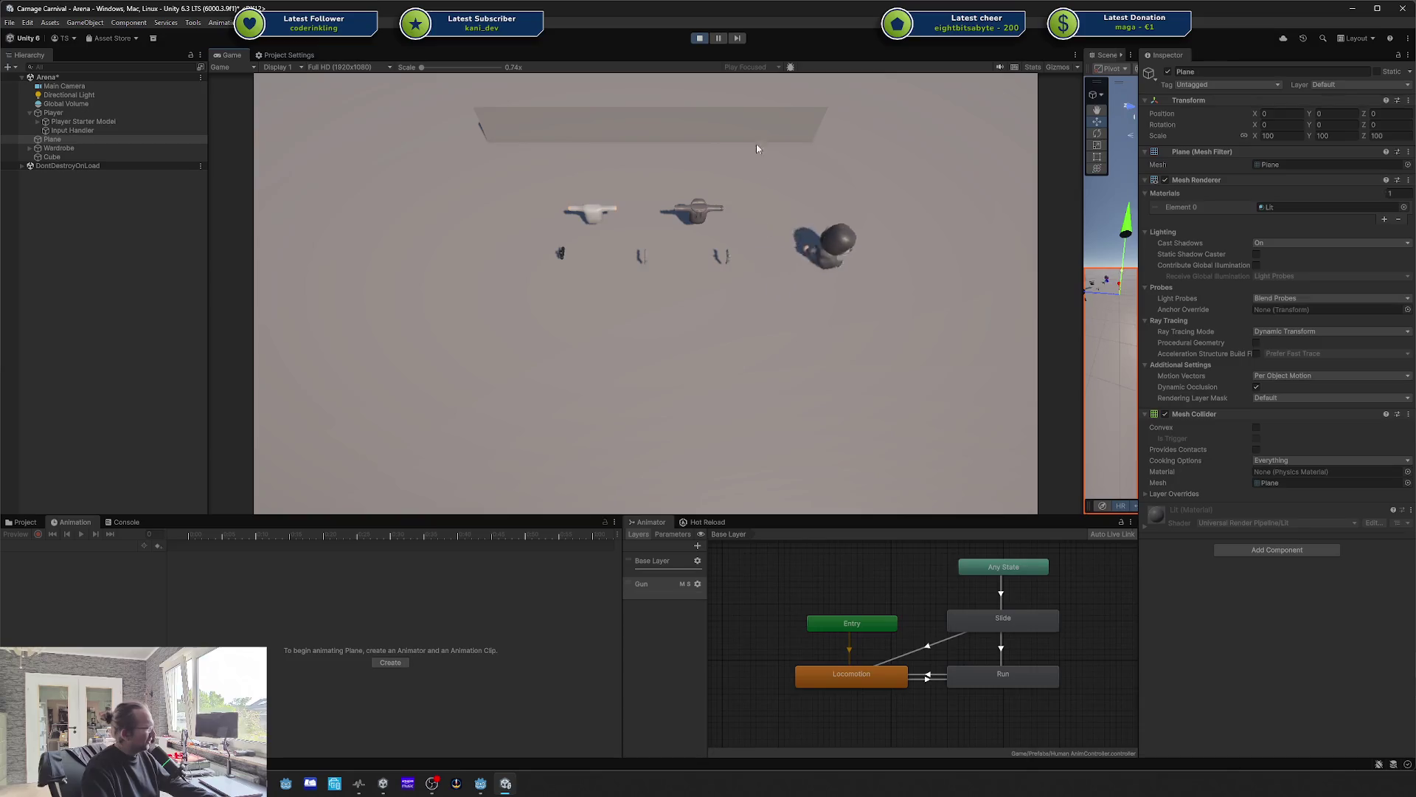
{"action": "key", "text": "a"}
{"action": "key", "text": "w"}
{"action": "key", "text": "s"}
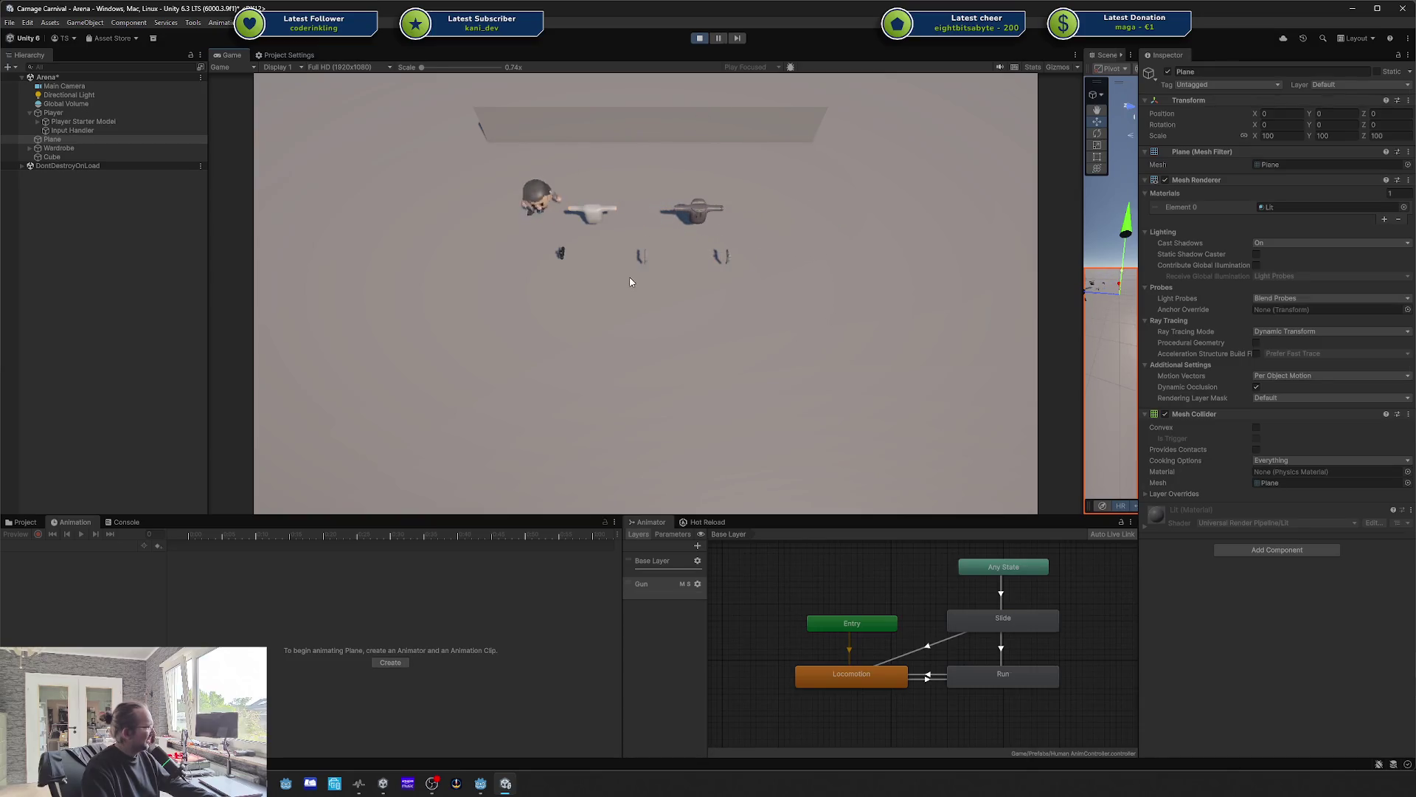
{"action": "key", "text": "ctrl+p"}
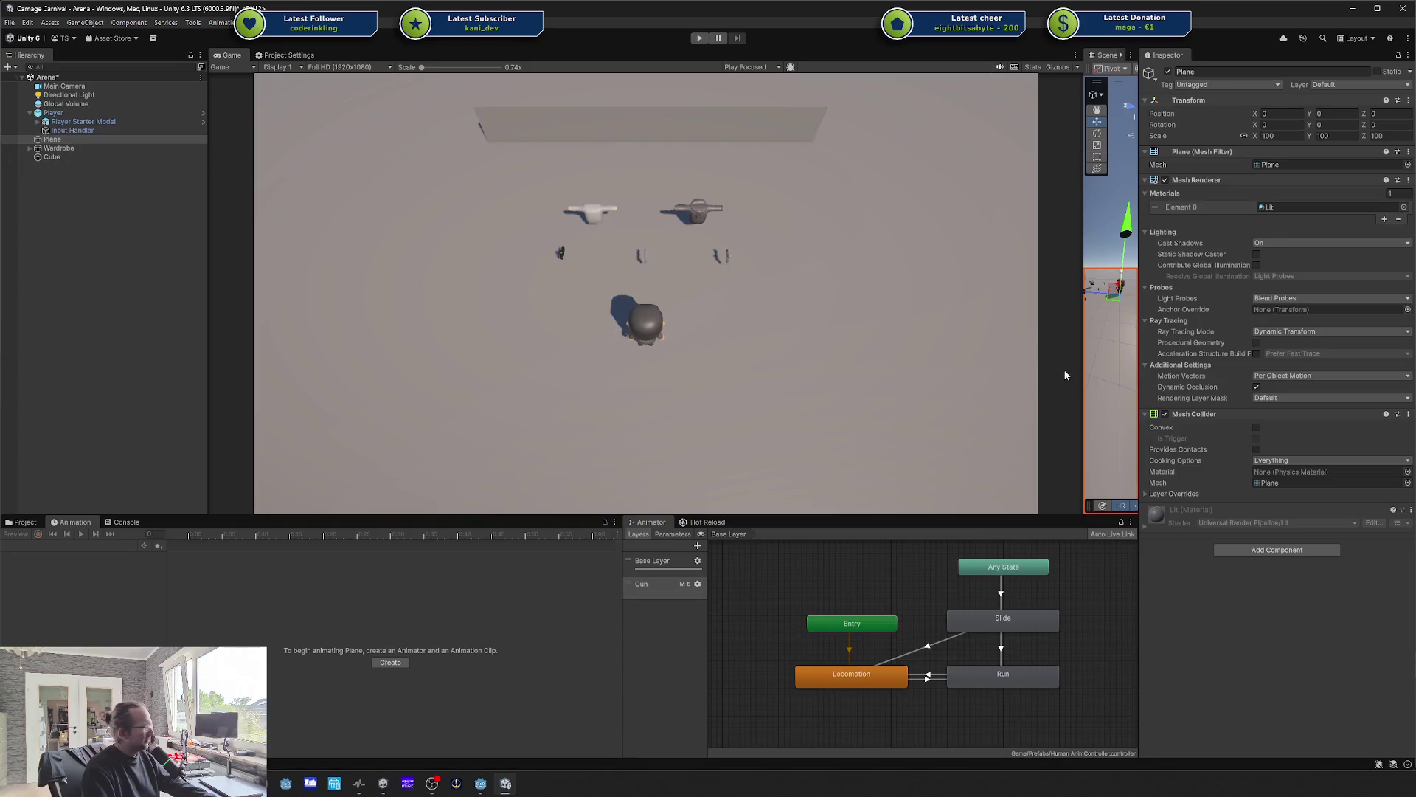
{"action": "left_click_drag", "start_coordinate": [1083, 299], "coordinate": [716, 284]}
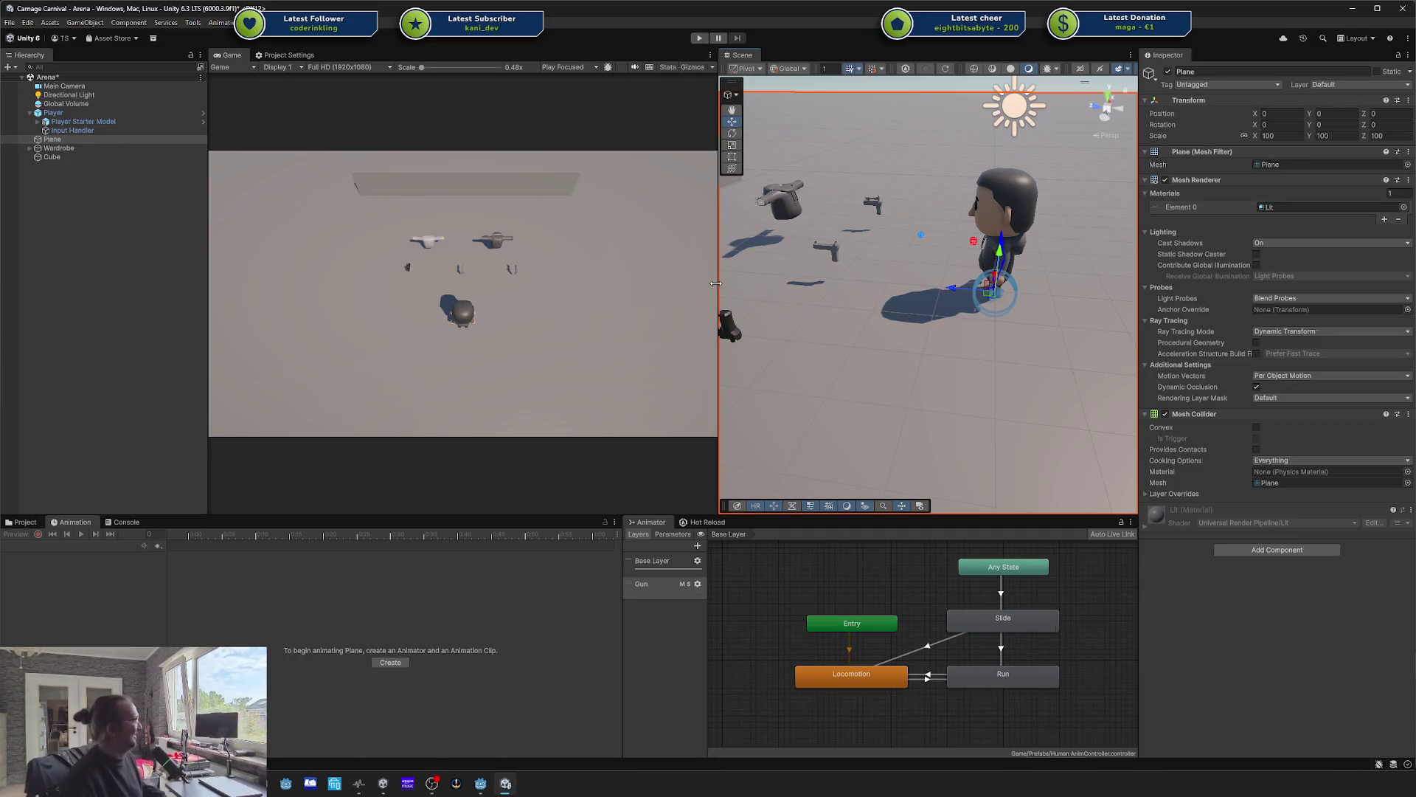
Minimize Unity so the Godot editor with character_animator.gd is in front.
{"action": "left_click", "coordinate": [1347, 15]}
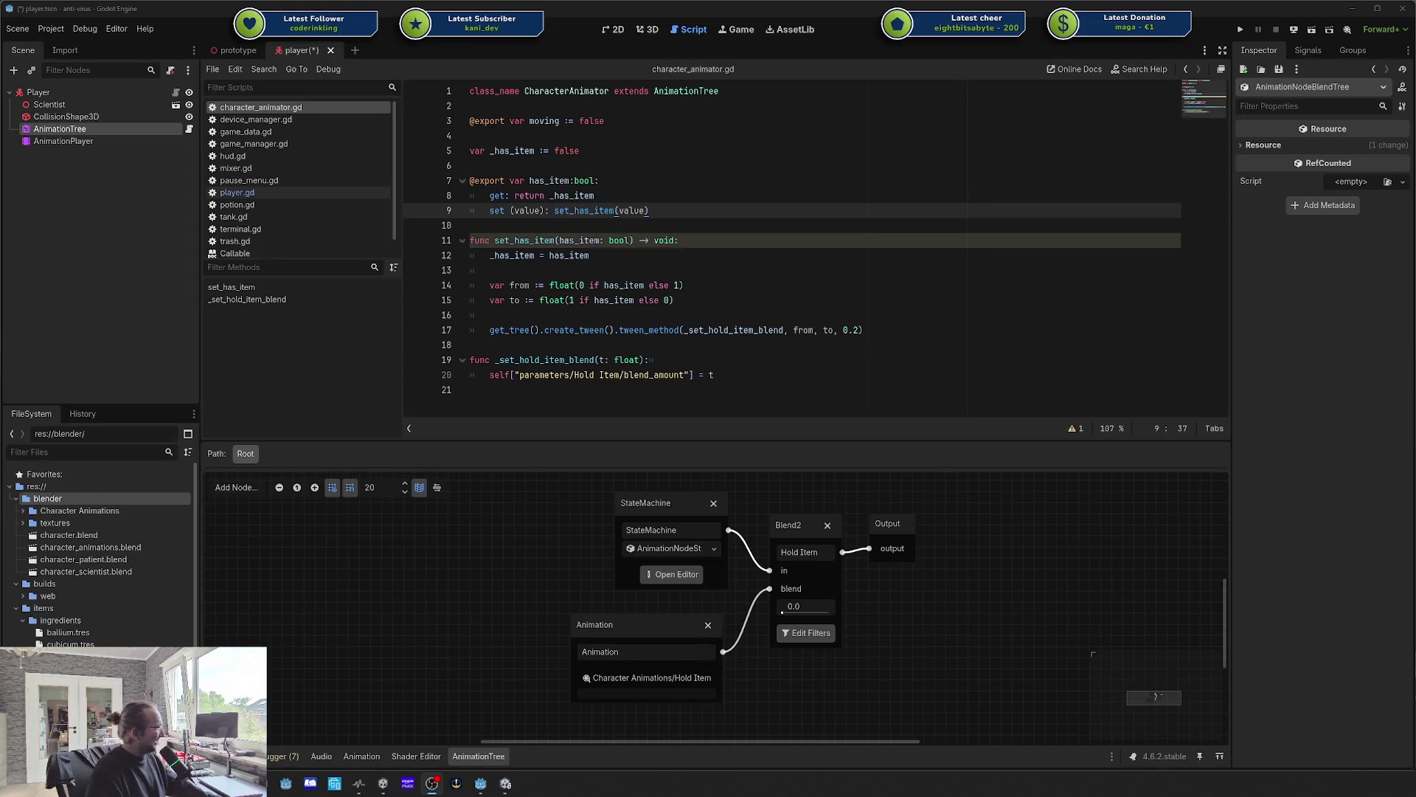
Preview character_patient.blend's import settings, turning and zooming the Patient model to its front, then close it.
{"action": "left_click", "coordinate": [1060, 280]}
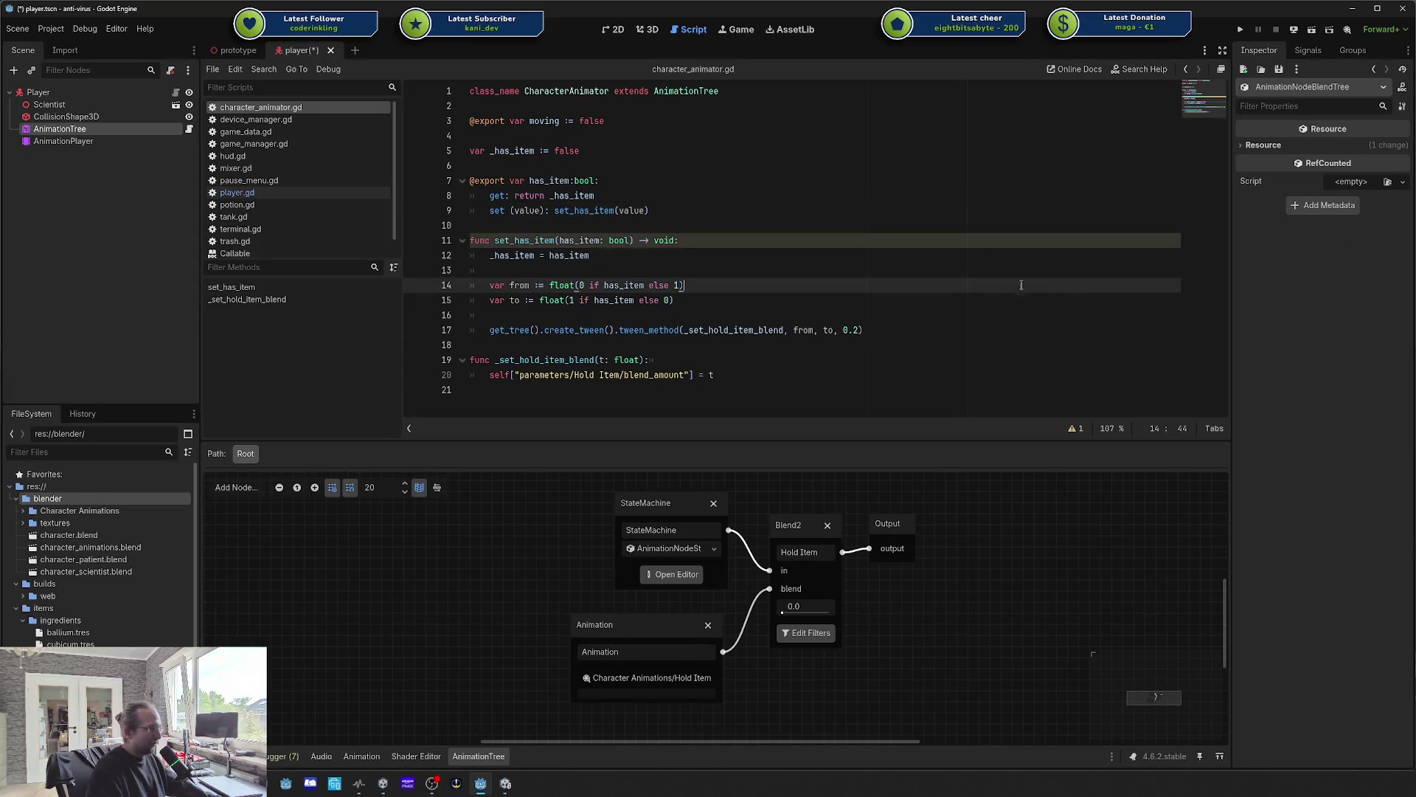
{"action": "left_click", "coordinate": [1021, 255]}
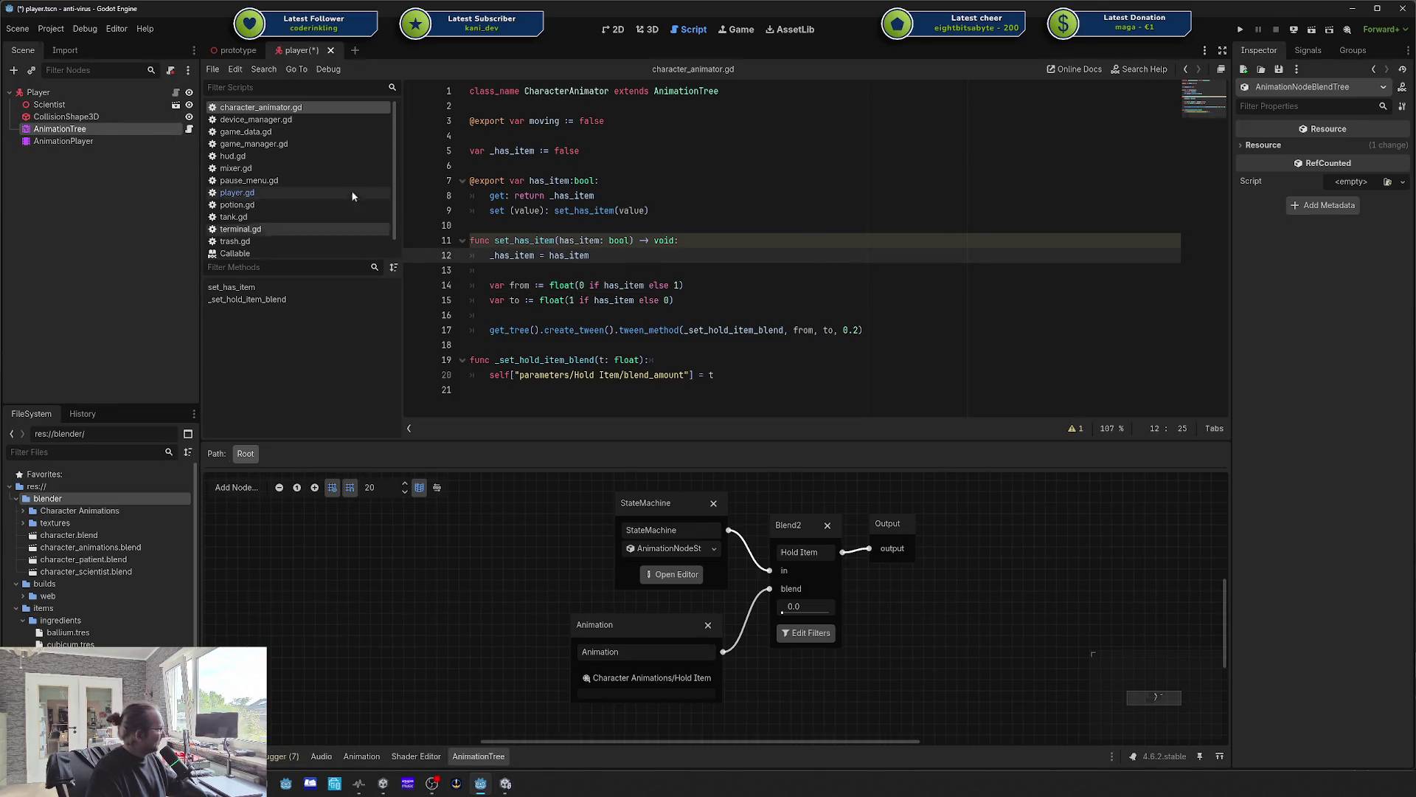
{"action": "double_click", "coordinate": [106, 564]}
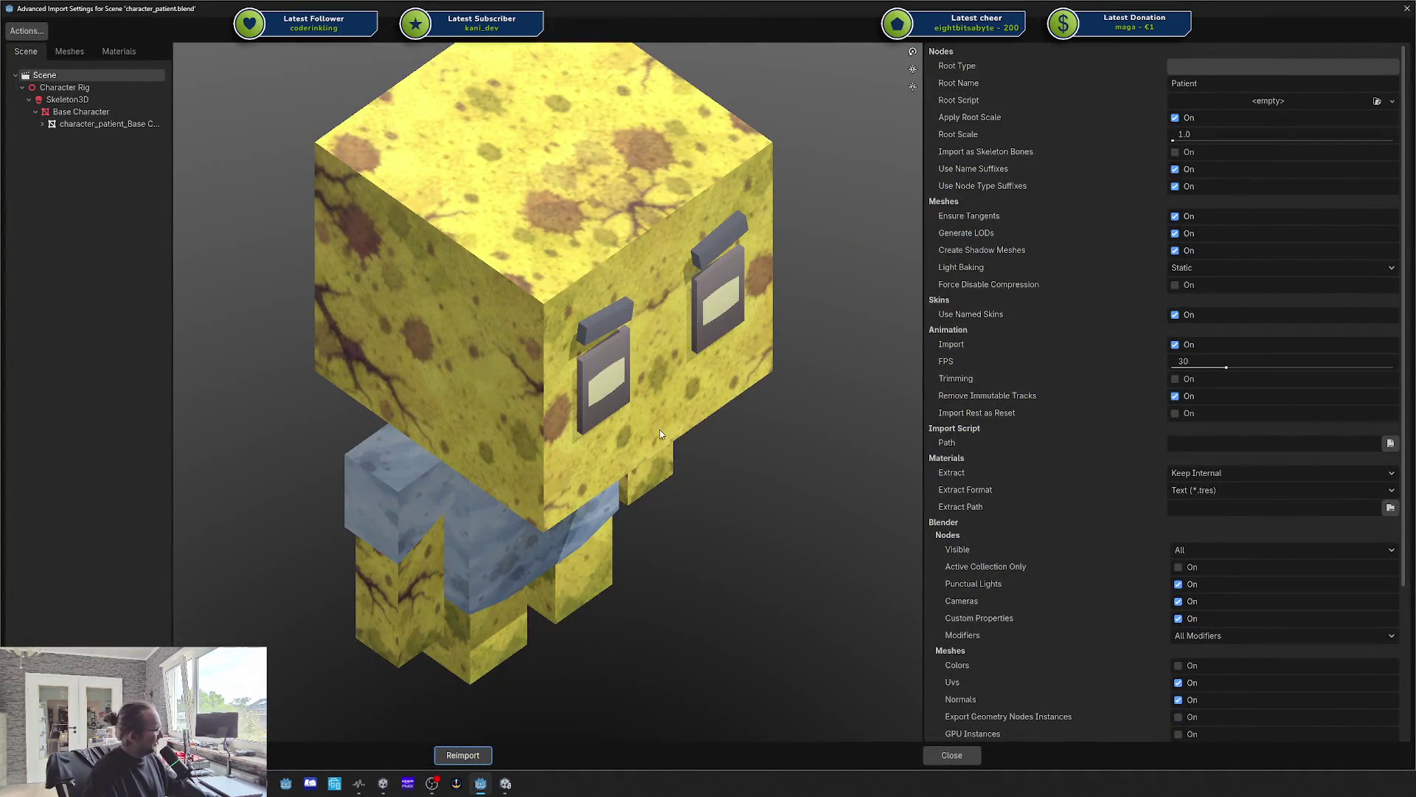
{"action": "mouse_move", "coordinate": [606, 506]}
{"action": "left_mouse_down"}
{"action": "mouse_move", "coordinate": [611, 466]}
{"action": "mouse_move", "coordinate": [579, 494]}
{"action": "left_mouse_up"}
{"action": "scroll", "coordinate": [618, 470], "scroll_direction": "up", "scroll_amount": 3}
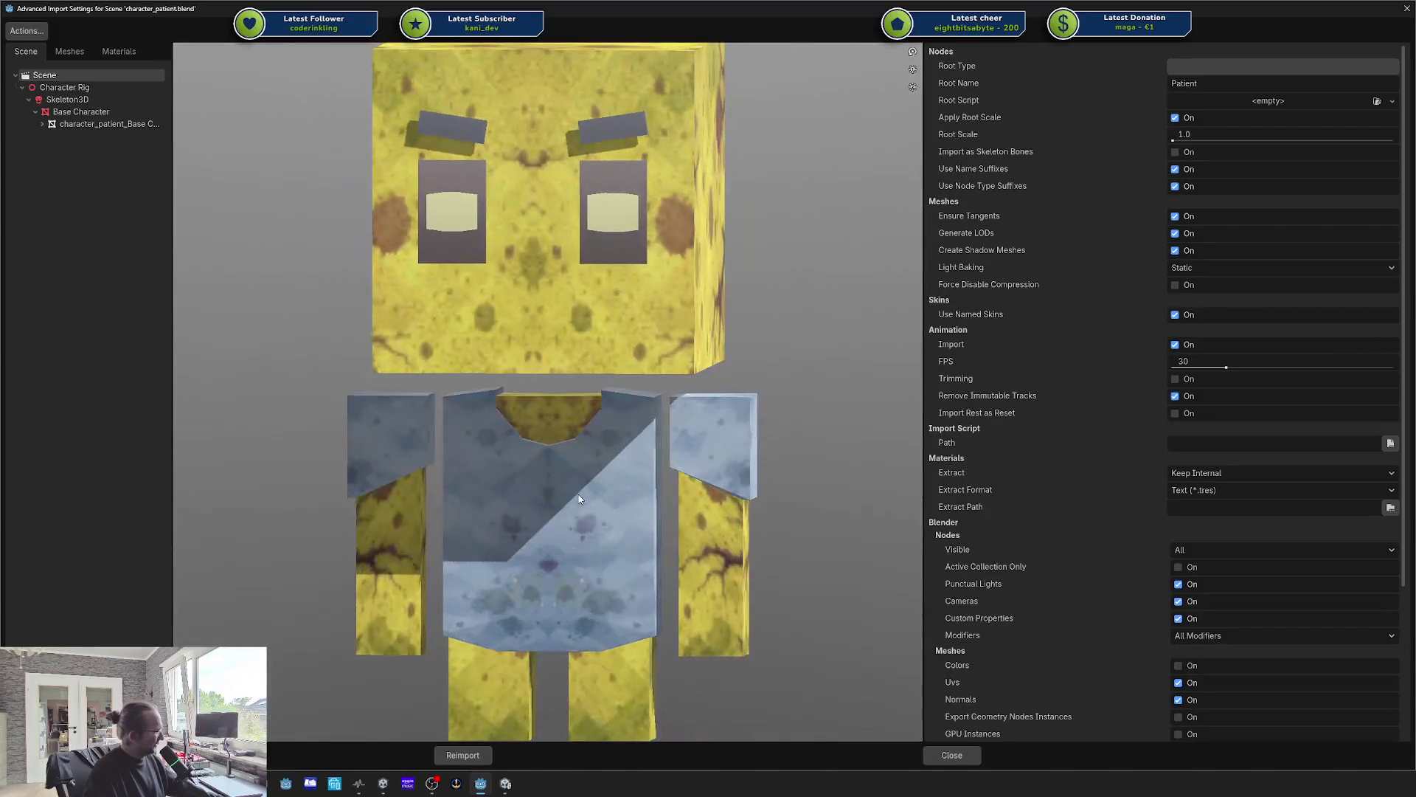
{"action": "left_click", "coordinate": [1407, 10]}
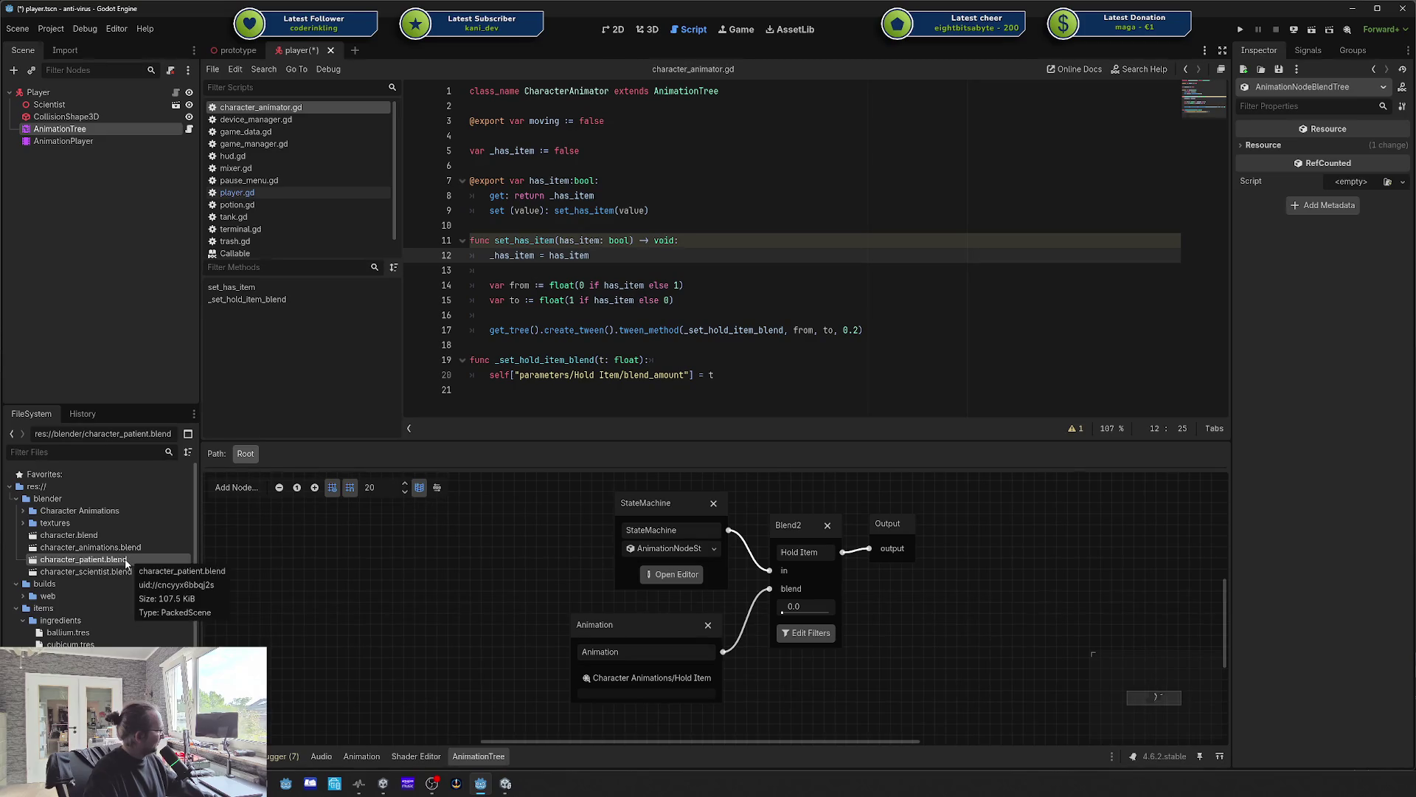
Duplicate character_patient.blend as character_patient_healed.blend with Ctrl+D.
{"action": "key", "text": "ctrl+d"}
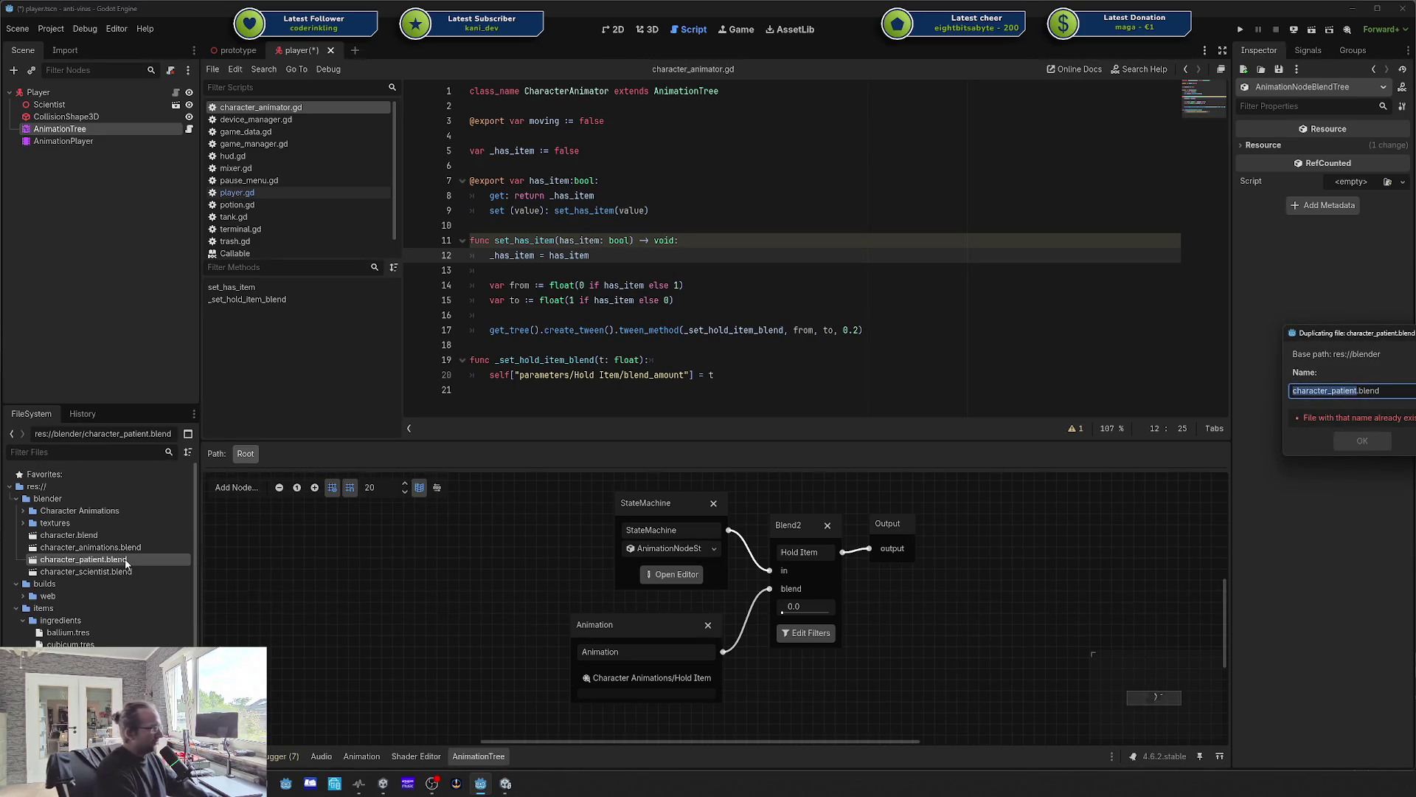
{"action": "type", "text": "_healed"}
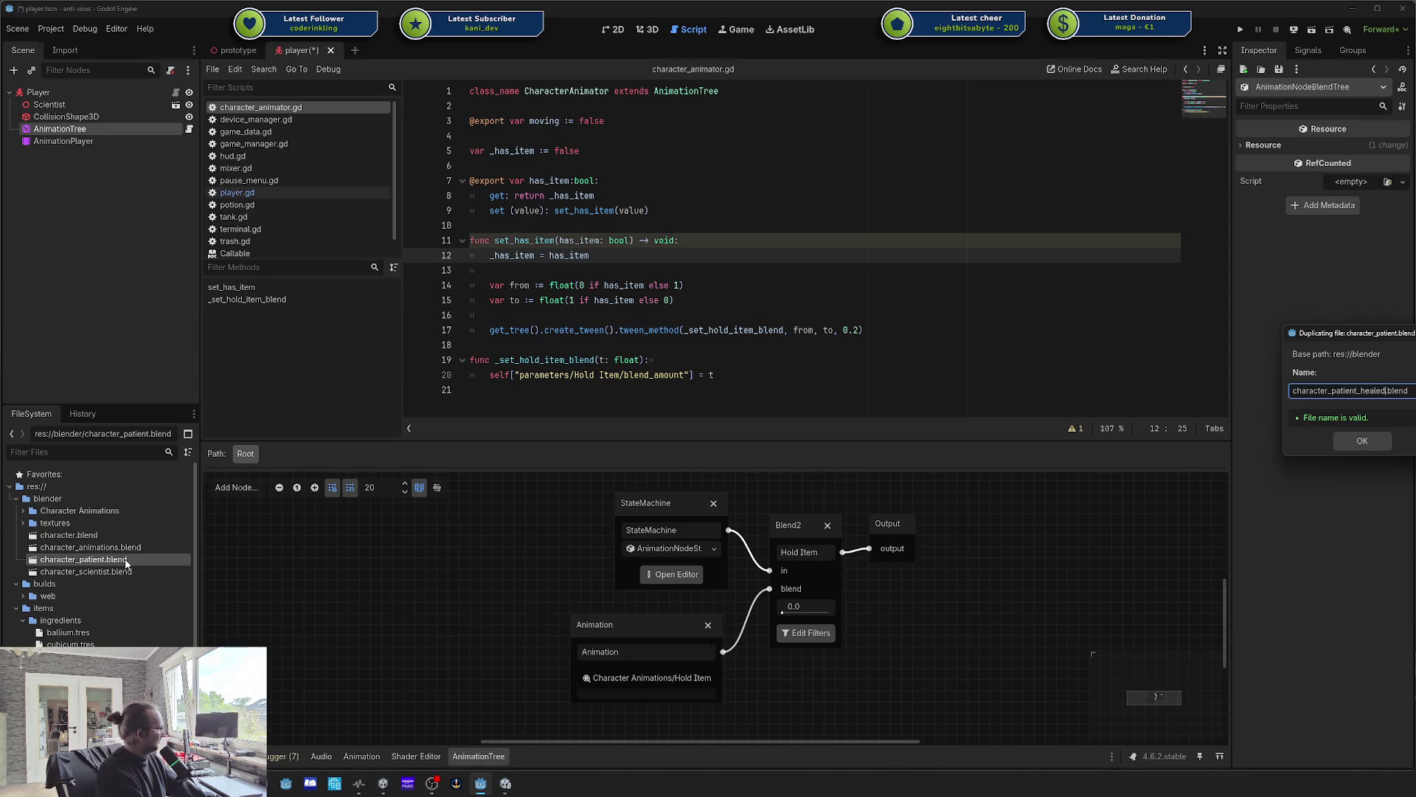
{"action": "key", "text": "Return"}
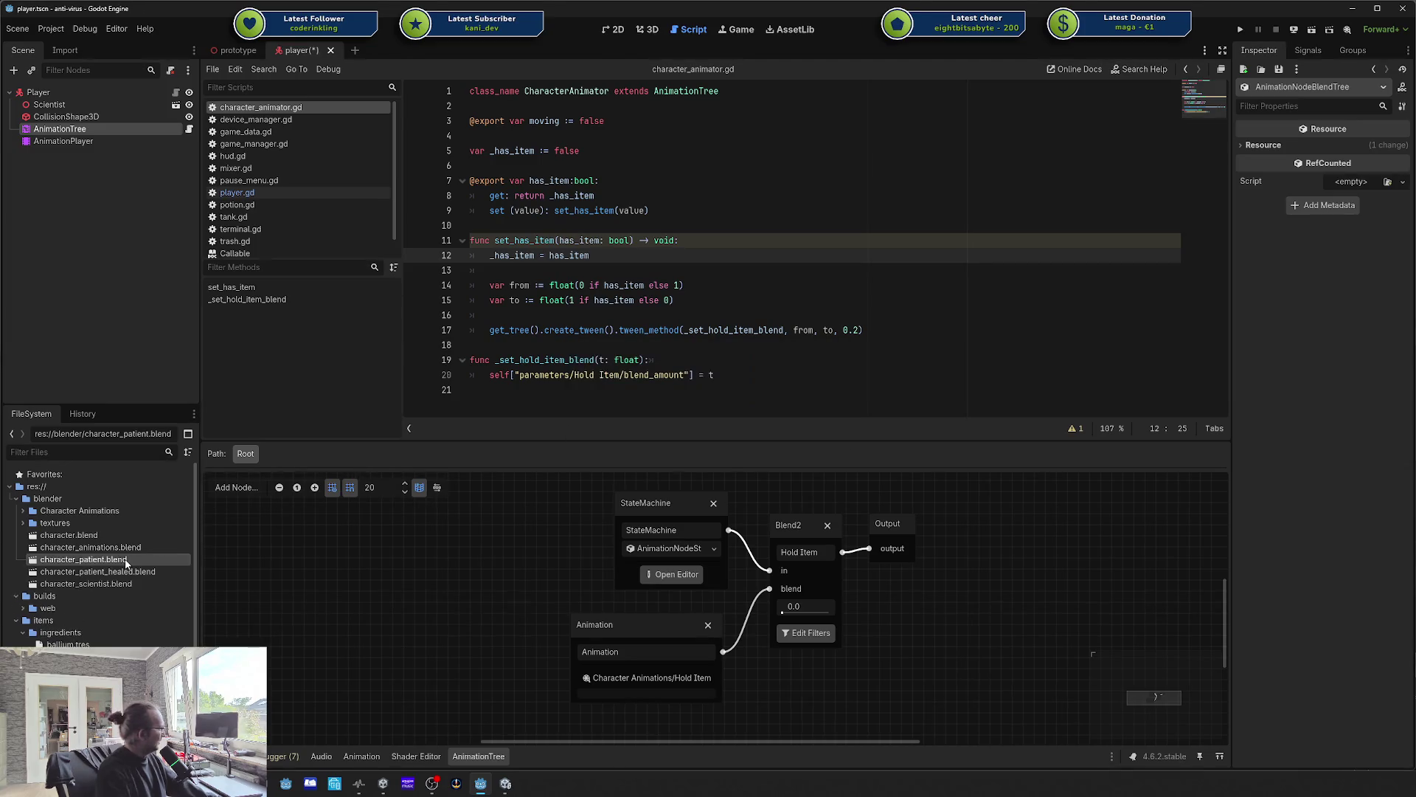
Open character_patient_healed.blend in Blender and enter Edit Mode on the Base Character mesh.
{"action": "double_click", "coordinate": [126, 572]}
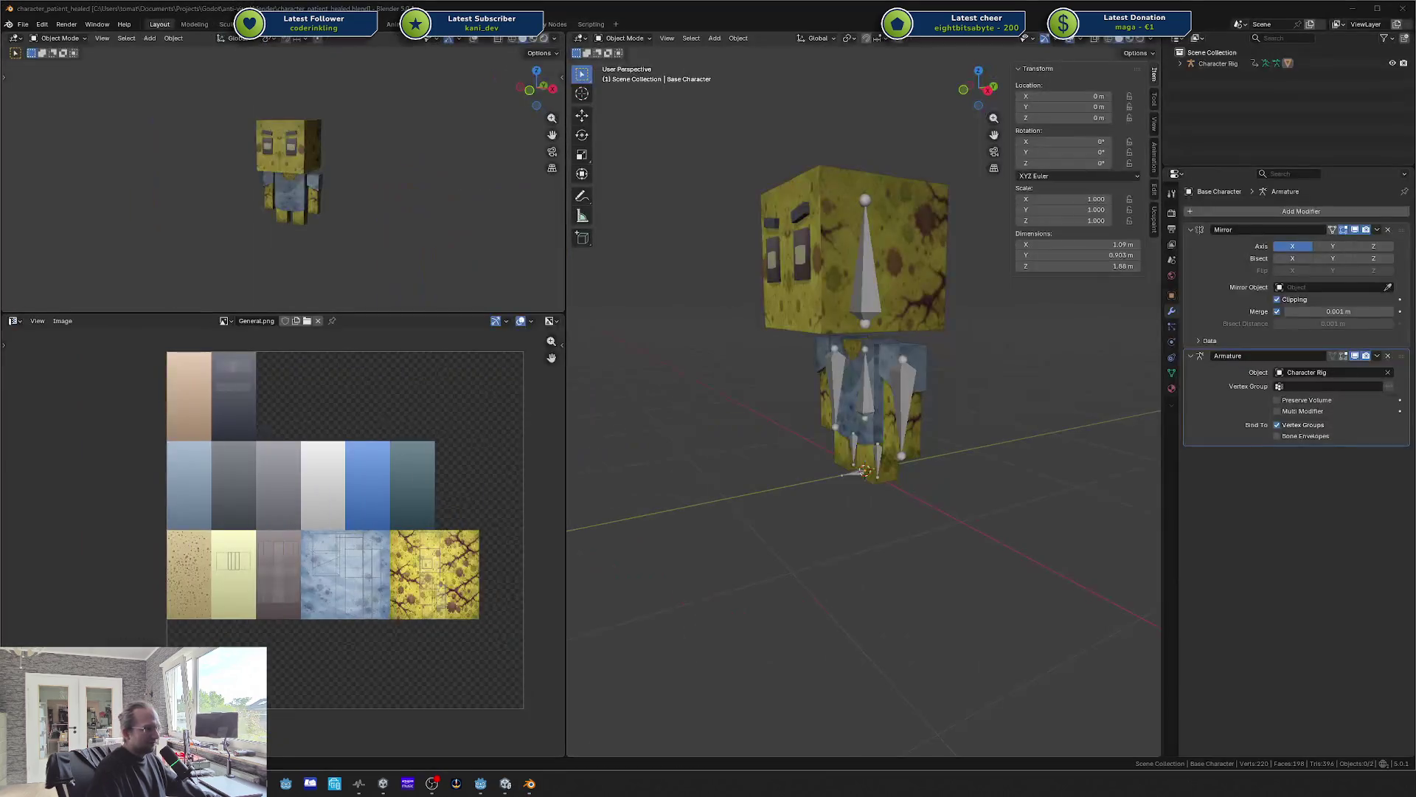
{"action": "left_click_drag", "start_coordinate": [946, 368], "coordinate": [998, 370]}
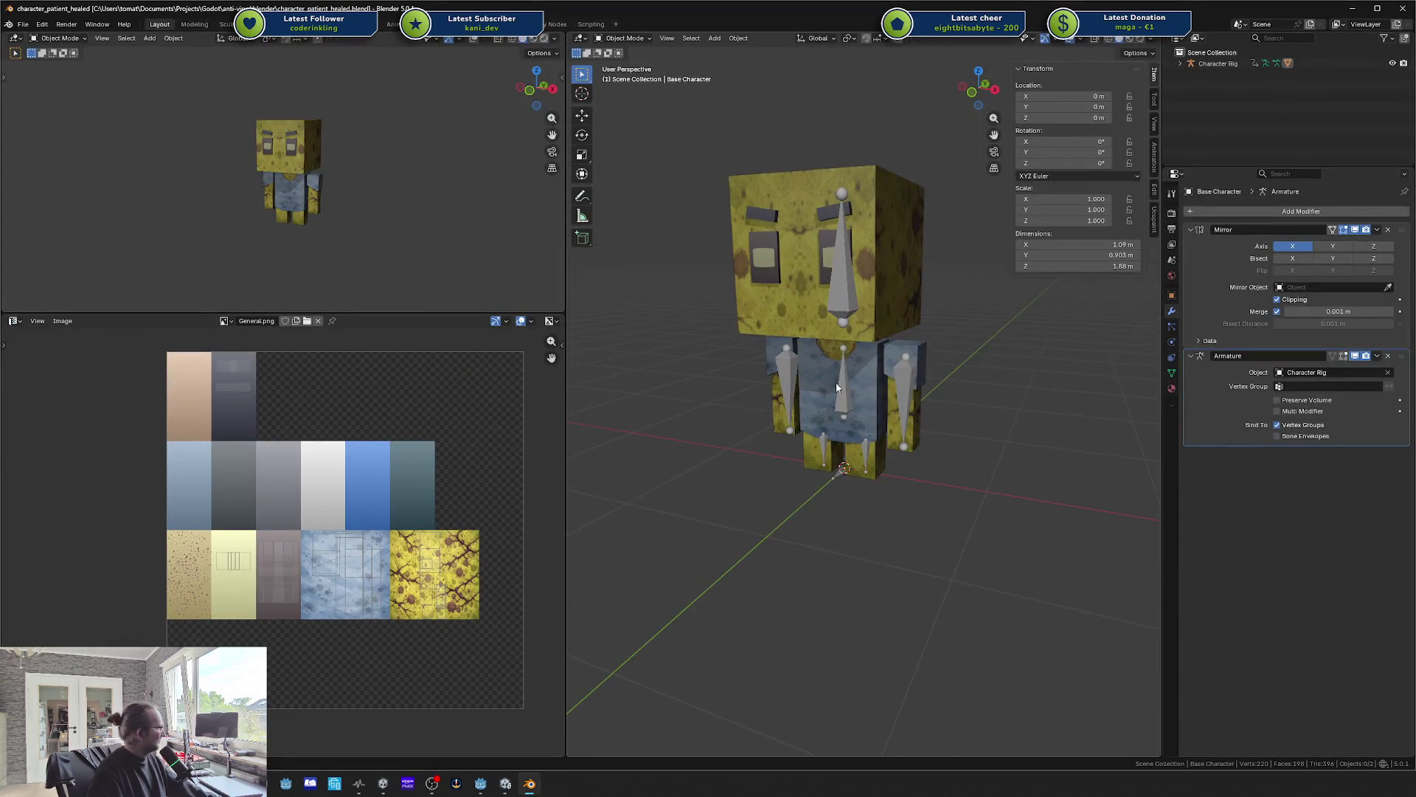
{"action": "scroll", "coordinate": [906, 222], "scroll_direction": "up", "scroll_amount": 4}
{"action": "left_click", "coordinate": [905, 222]}
{"action": "key", "text": "Tab"}
{"action": "key", "text": "a"}
{"action": "key", "text": "alt+a"}
Move the head's UV islands from the yellow tile onto the skin-coloured tile.
{"action": "left_click_drag", "start_coordinate": [406, 525], "coordinate": [485, 655]}
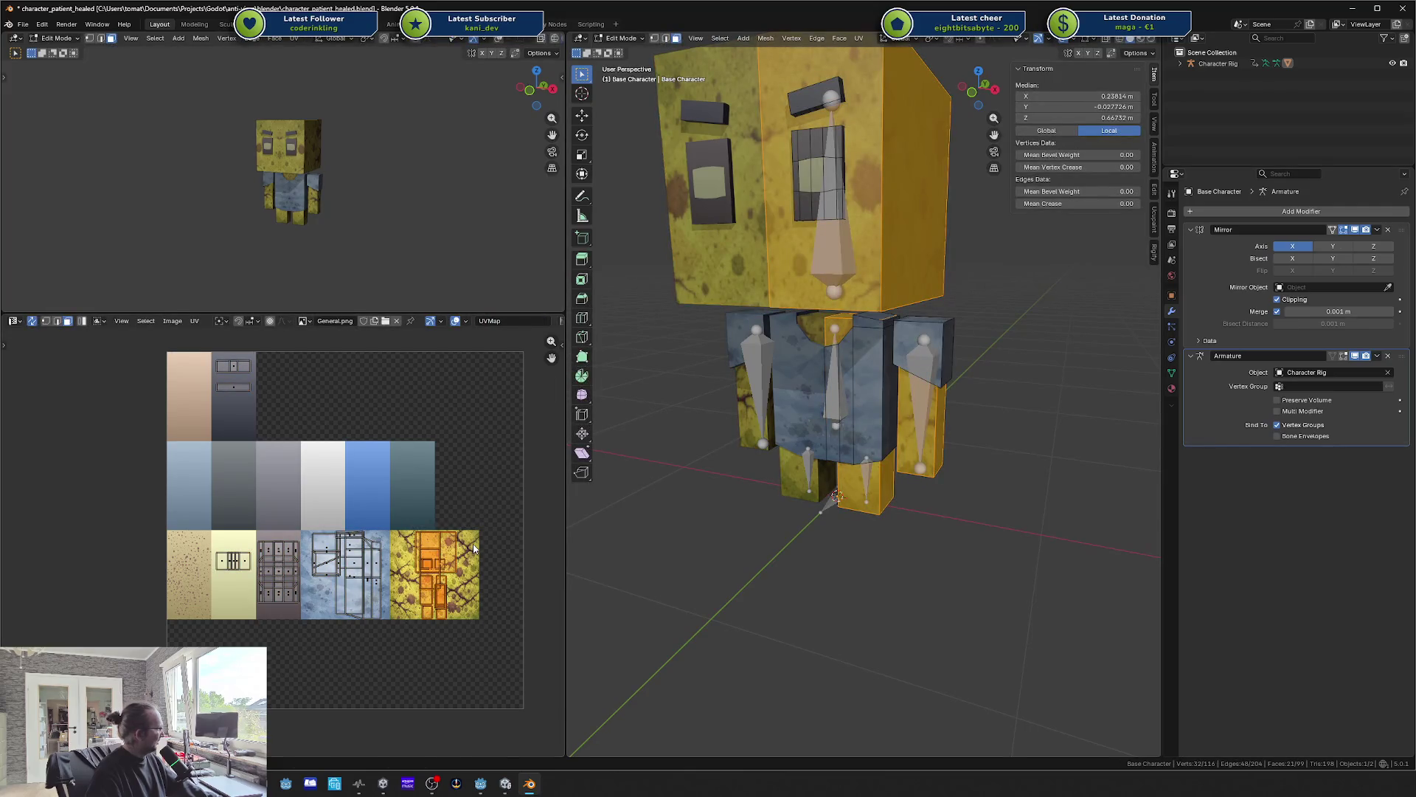
{"action": "key", "text": "g"}
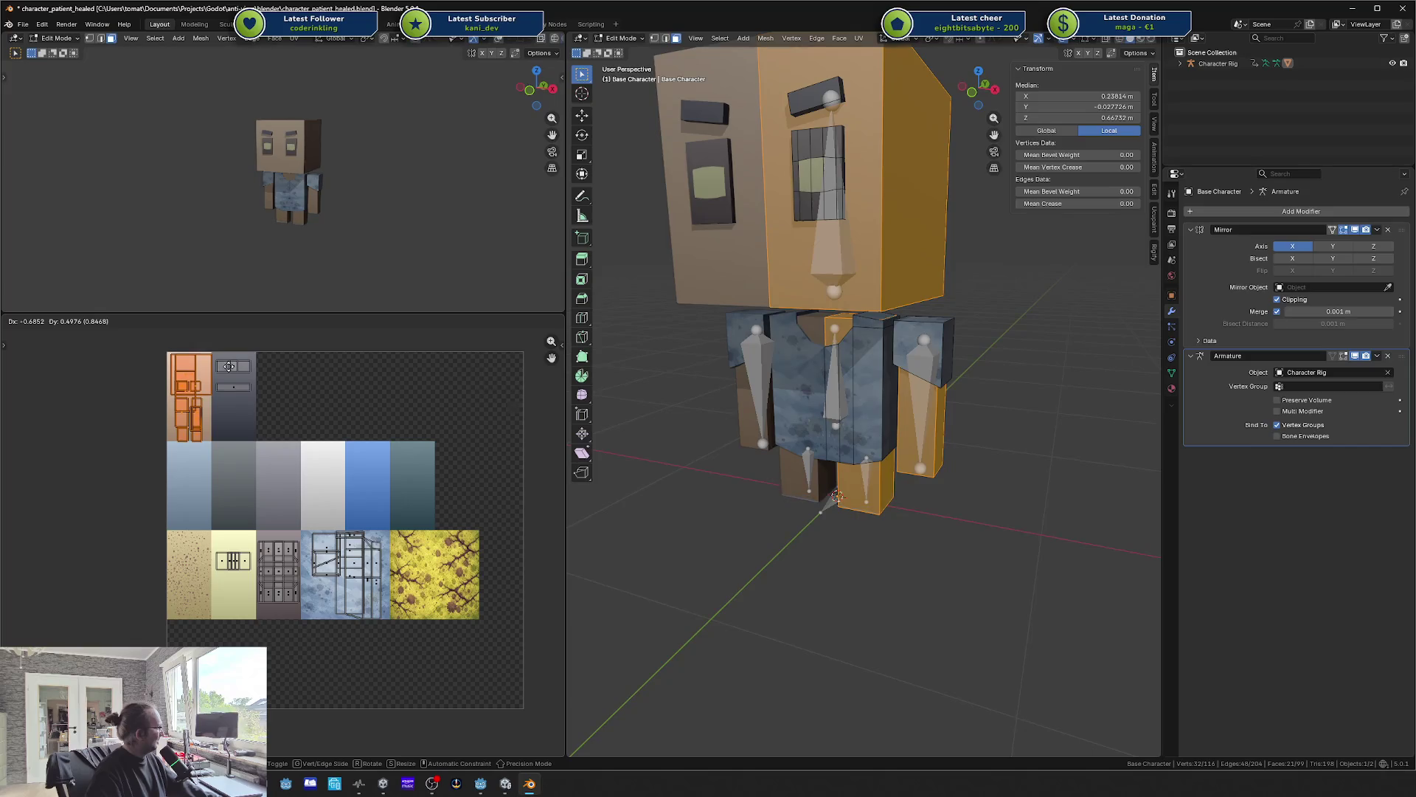
{"action": "left_click", "coordinate": [251, 366]}
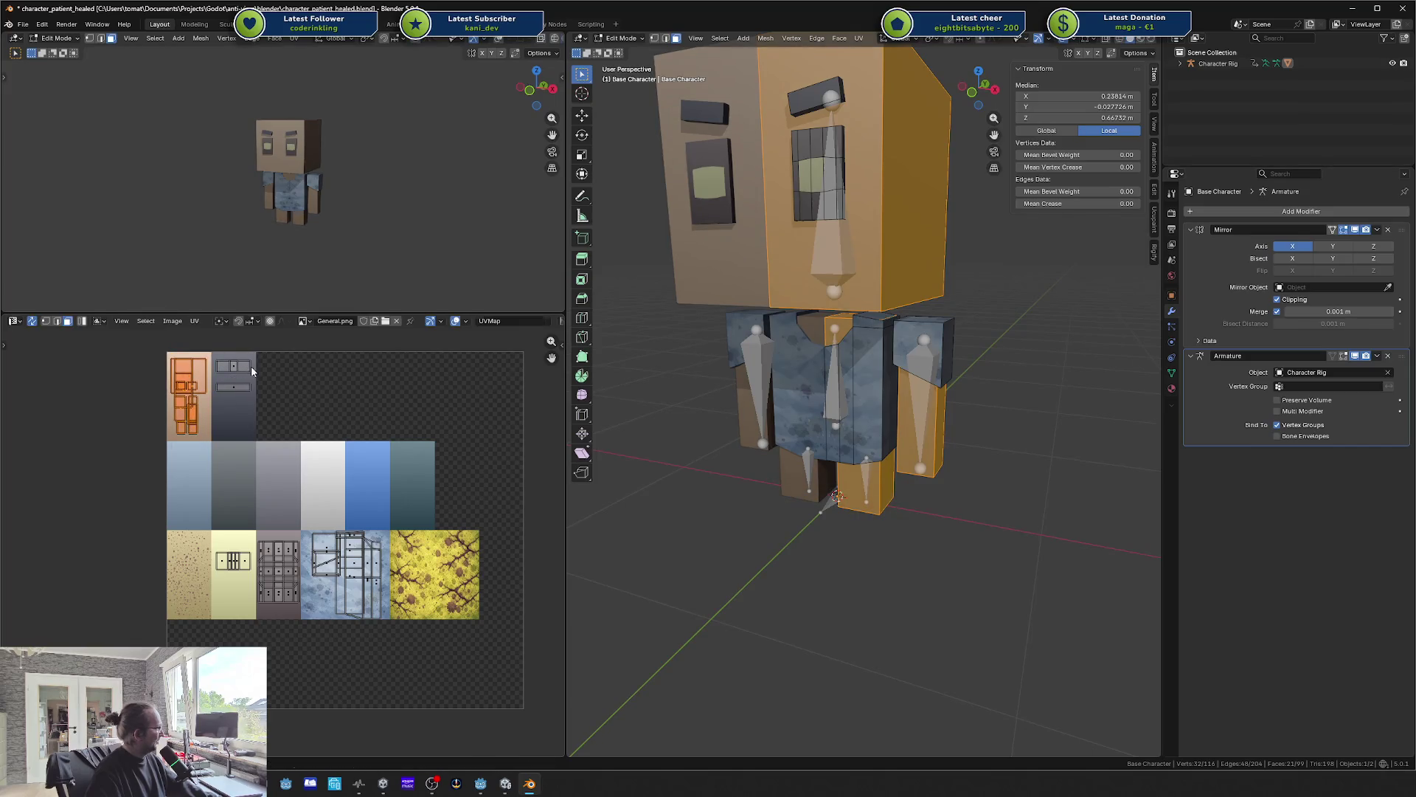
Select the linked eyebrow blocks and rotate them.
{"action": "left_click", "coordinate": [870, 96]}
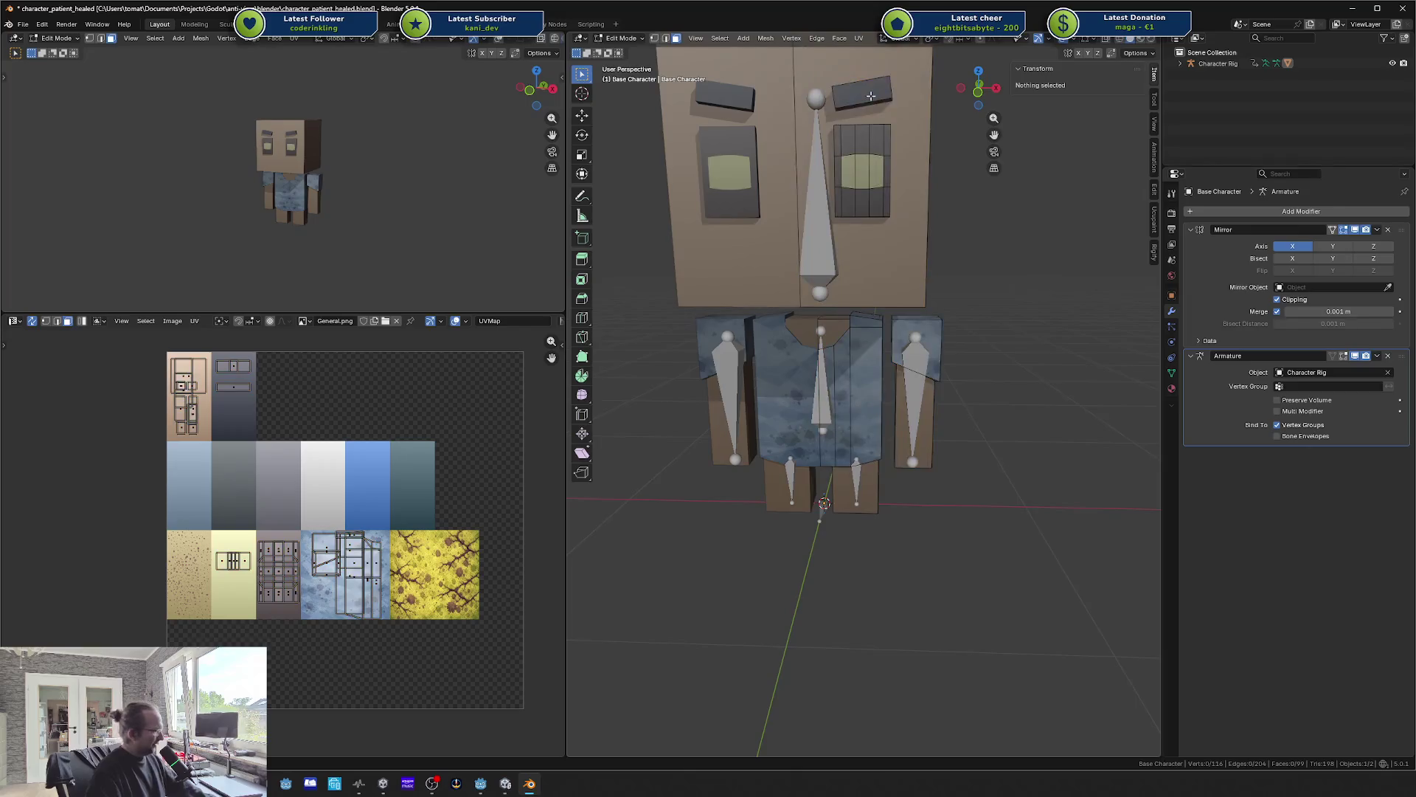
{"action": "left_click", "coordinate": [870, 95]}
{"action": "key", "text": "ctrl+l"}
{"action": "key", "text": "r"}
{"action": "left_click", "coordinate": [877, 132]}
{"action": "scroll", "coordinate": [841, 170], "scroll_direction": "up", "scroll_amount": 2}
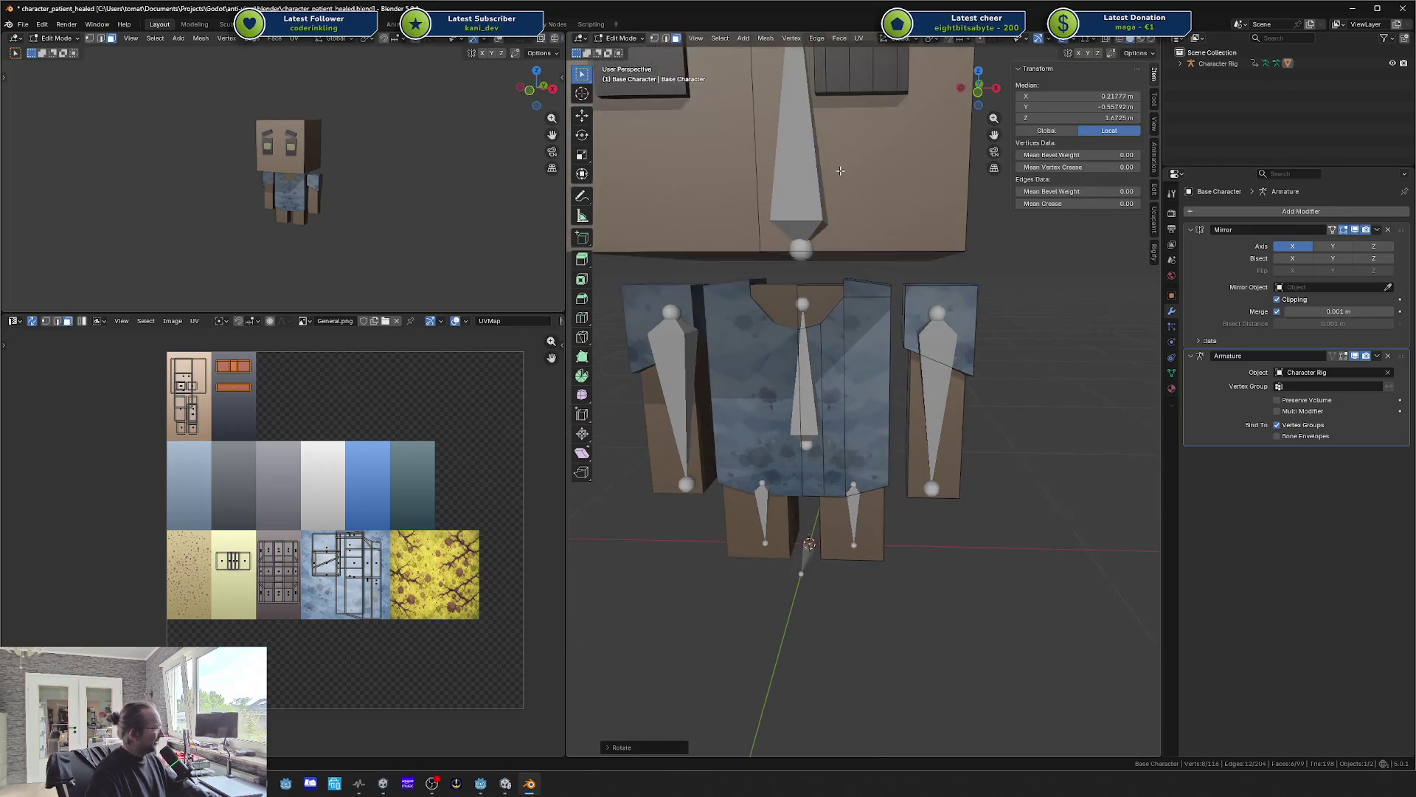
{"action": "scroll", "coordinate": [840, 170], "scroll_direction": "down", "scroll_amount": 3}
Select the edge loops around one eye and delete them as Edge Loops.
{"action": "key", "text": "a"}
{"action": "scroll", "coordinate": [909, 321], "scroll_direction": "up", "scroll_amount": 5}
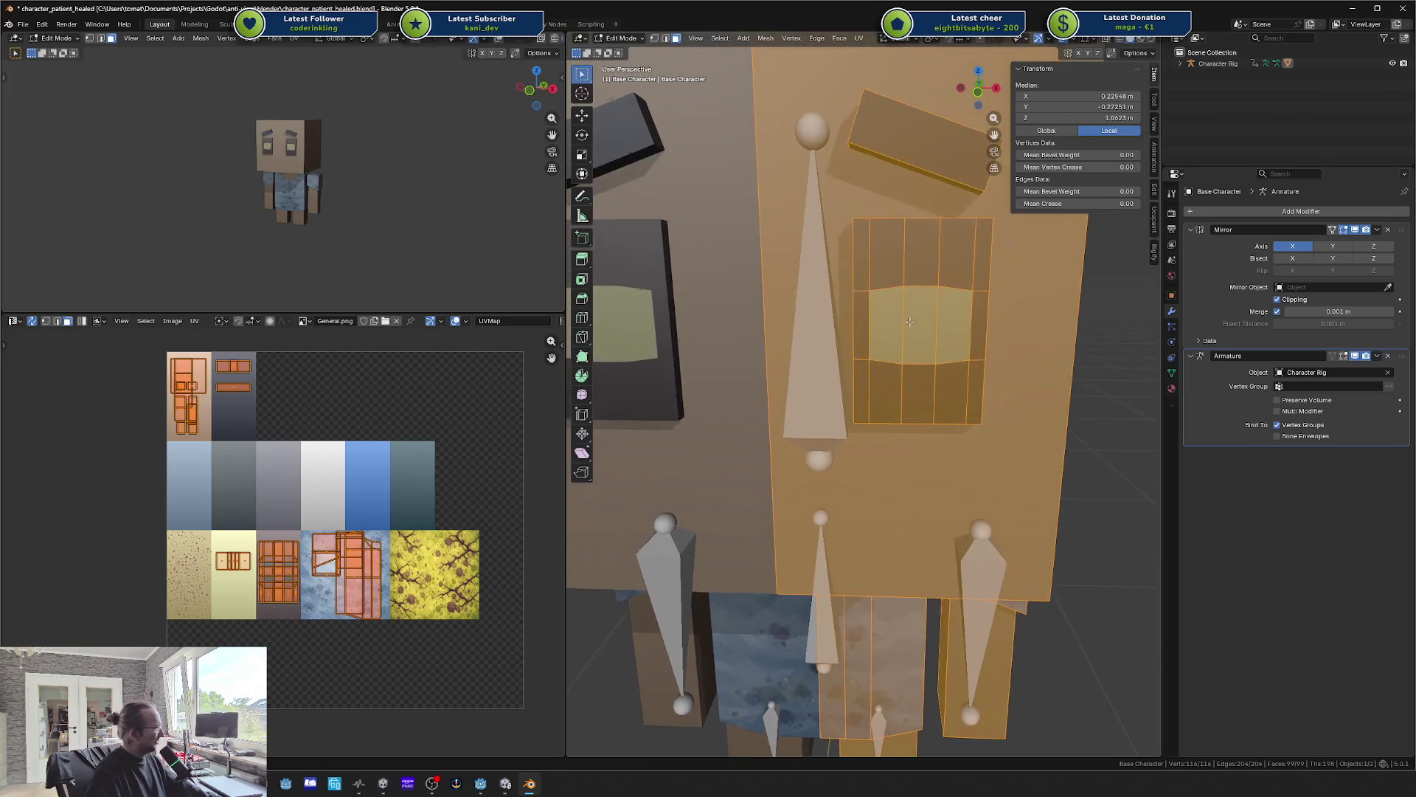
{"action": "key", "text": "alt+a"}
{"action": "key", "text": "2"}
{"action": "left_click", "coordinate": [918, 293], "text": "alt"}
{"action": "left_click", "coordinate": [921, 361], "text": "alt+shift"}
{"action": "left_click", "coordinate": [904, 332], "text": "alt+shift"}
{"action": "left_click", "coordinate": [941, 313], "text": "alt+shift"}
{"action": "left_click", "coordinate": [973, 288], "text": "alt+shift"}
{"action": "left_click", "coordinate": [866, 268], "text": "alt+shift"}
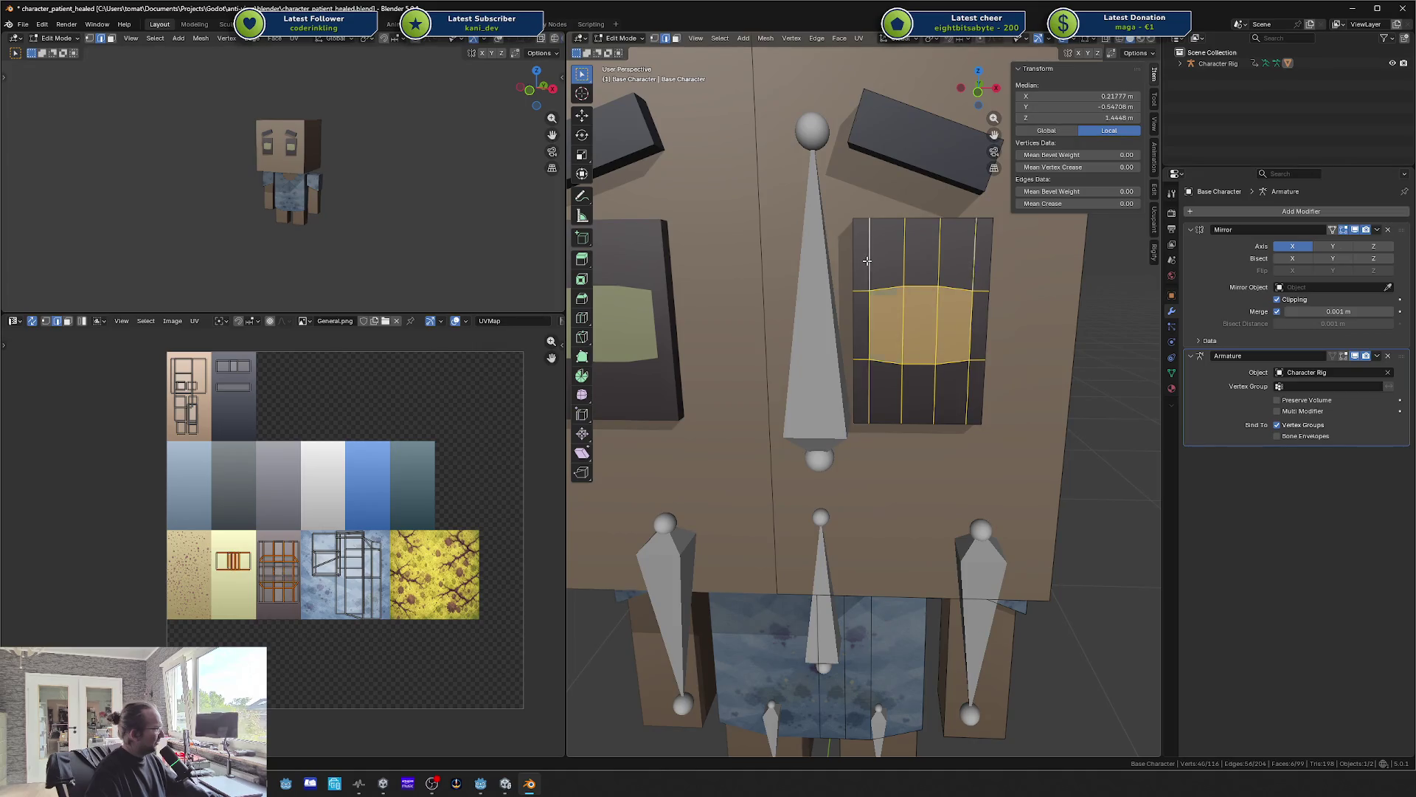
{"action": "key", "text": "x"}
{"action": "left_click", "coordinate": [834, 385]}
Deselect, return to Object Mode, and switch back to Godot.
{"action": "key", "text": "alt+a"}
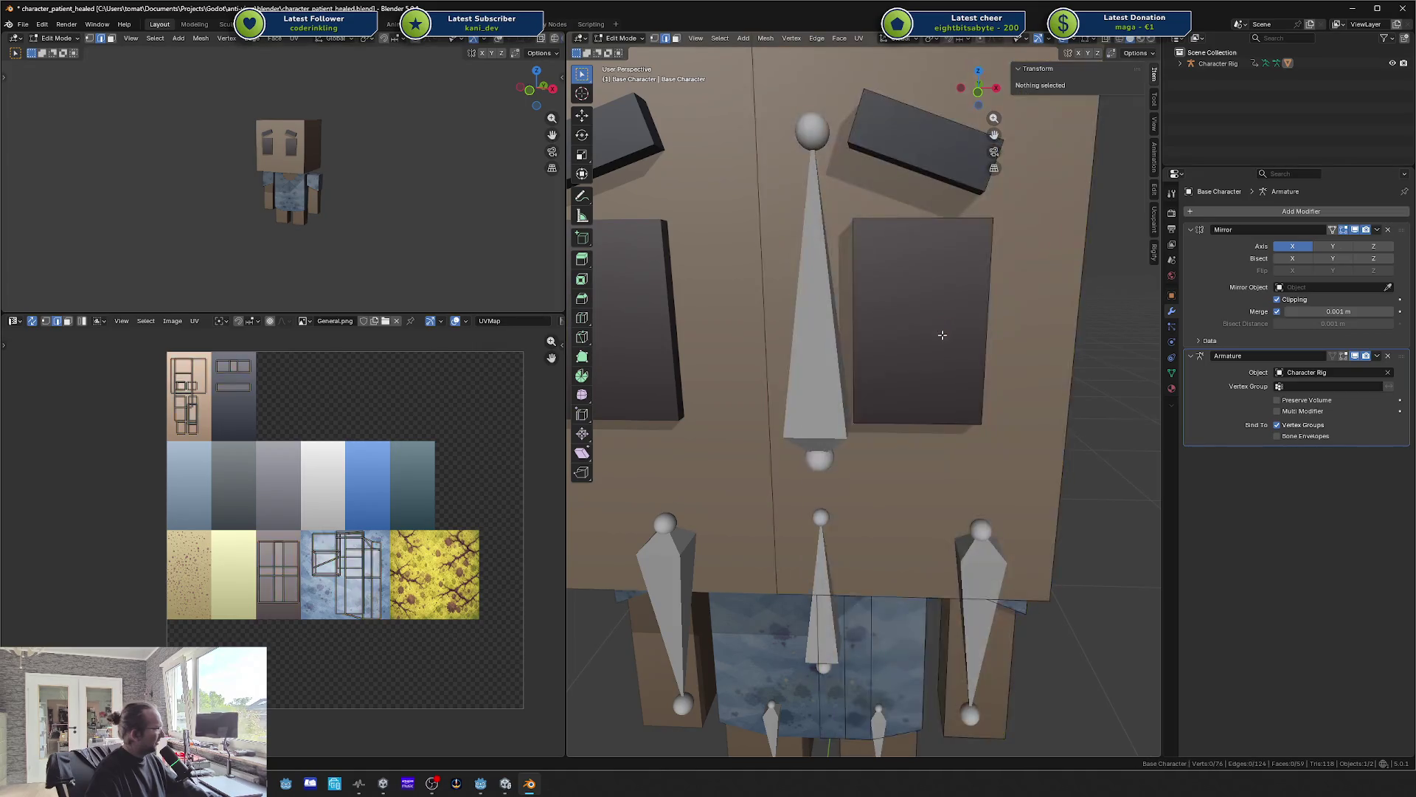
{"action": "key", "text": "Tab"}
{"action": "scroll", "coordinate": [959, 354], "scroll_direction": "down", "scroll_amount": 5}
{"action": "key", "text": "alt+Tab"}
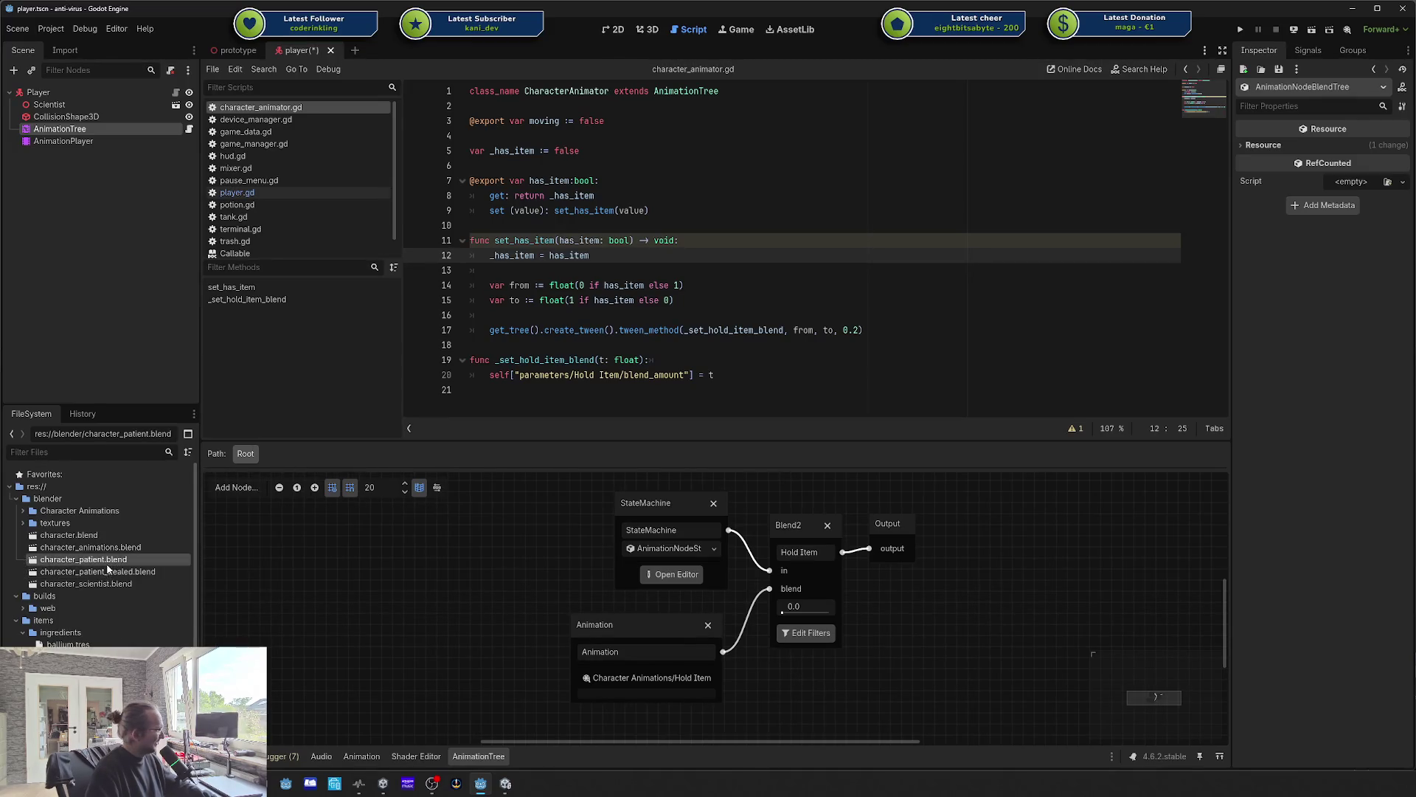
{"action": "double_click", "coordinate": [103, 572]}
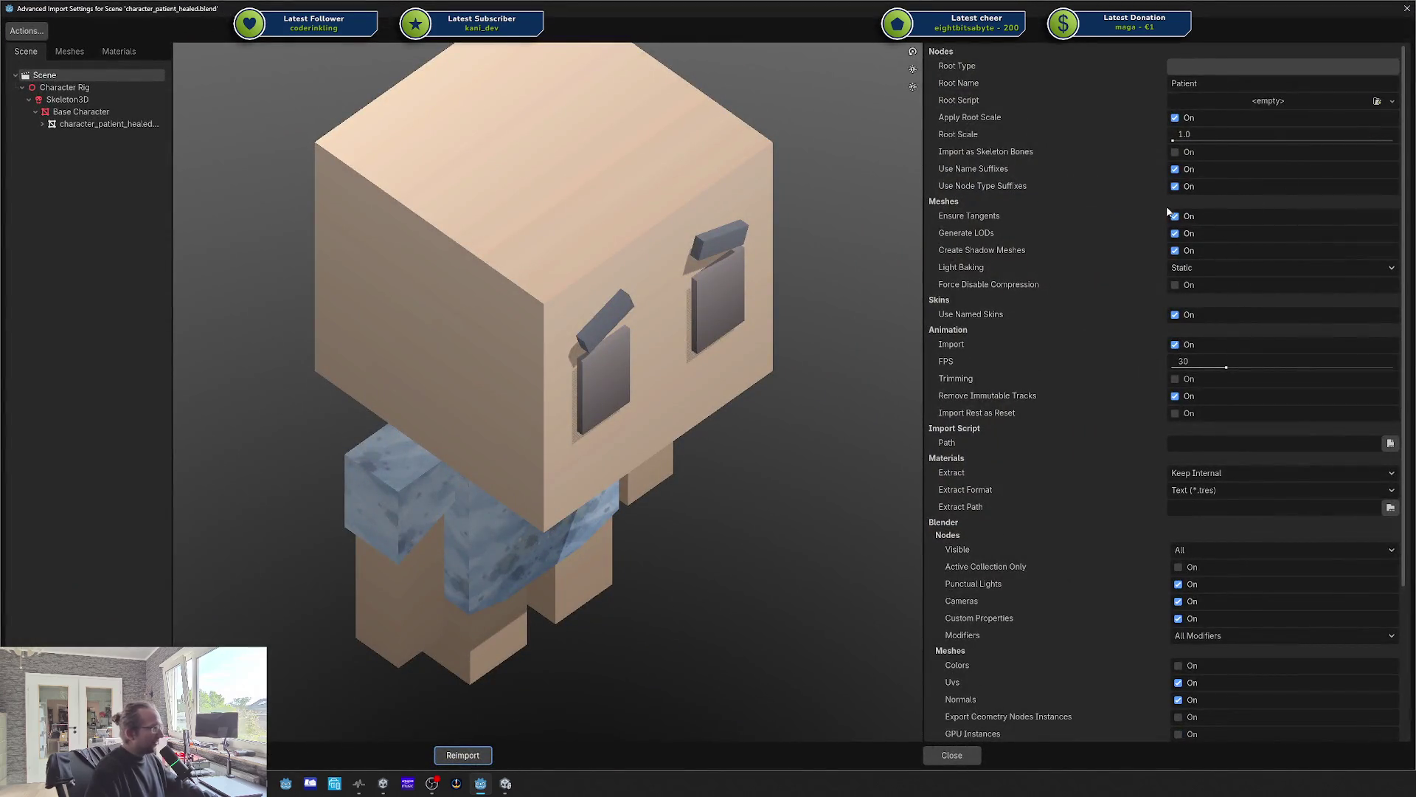
{"action": "left_click", "coordinate": [1239, 84]}
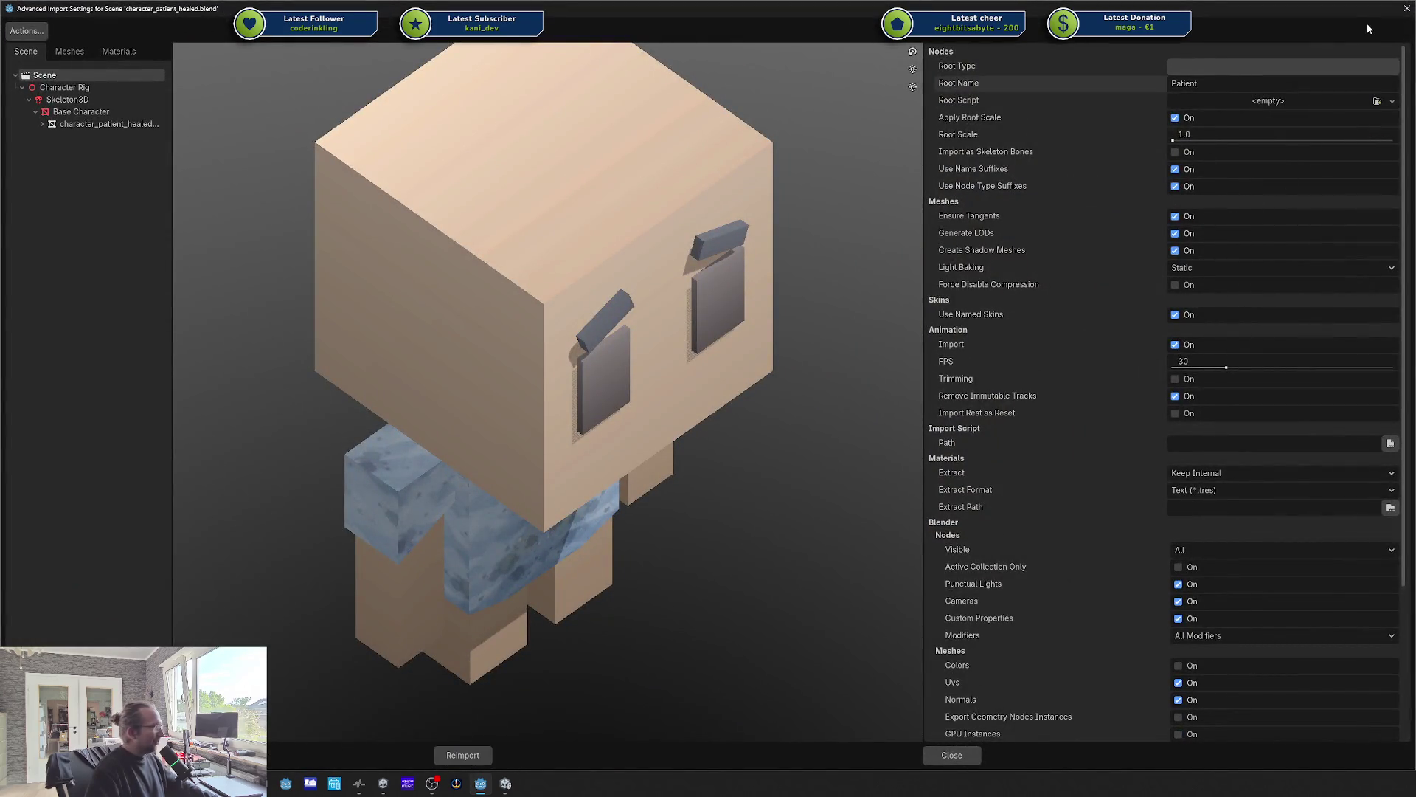
{"action": "left_click", "coordinate": [1407, 8]}
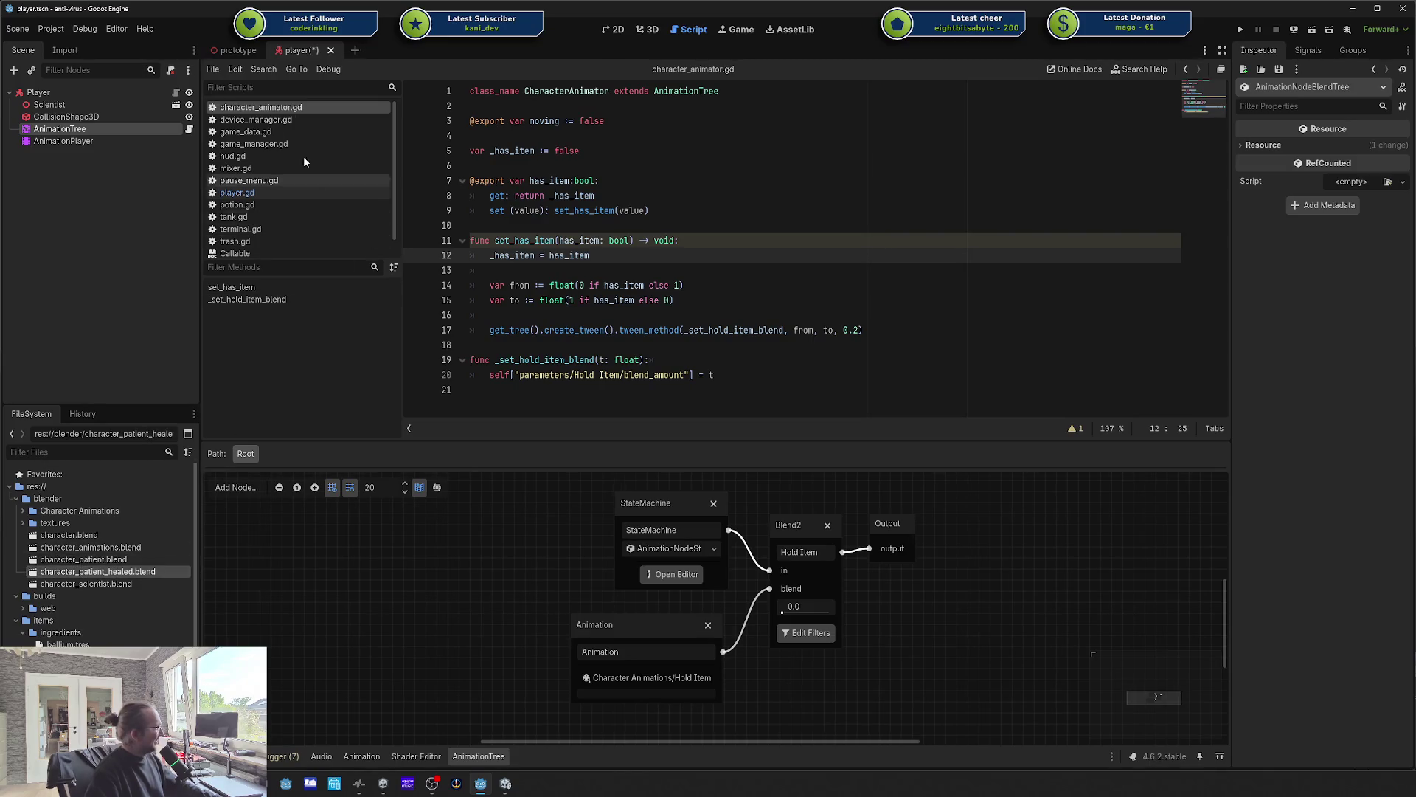
{"action": "left_click", "coordinate": [116, 28]}
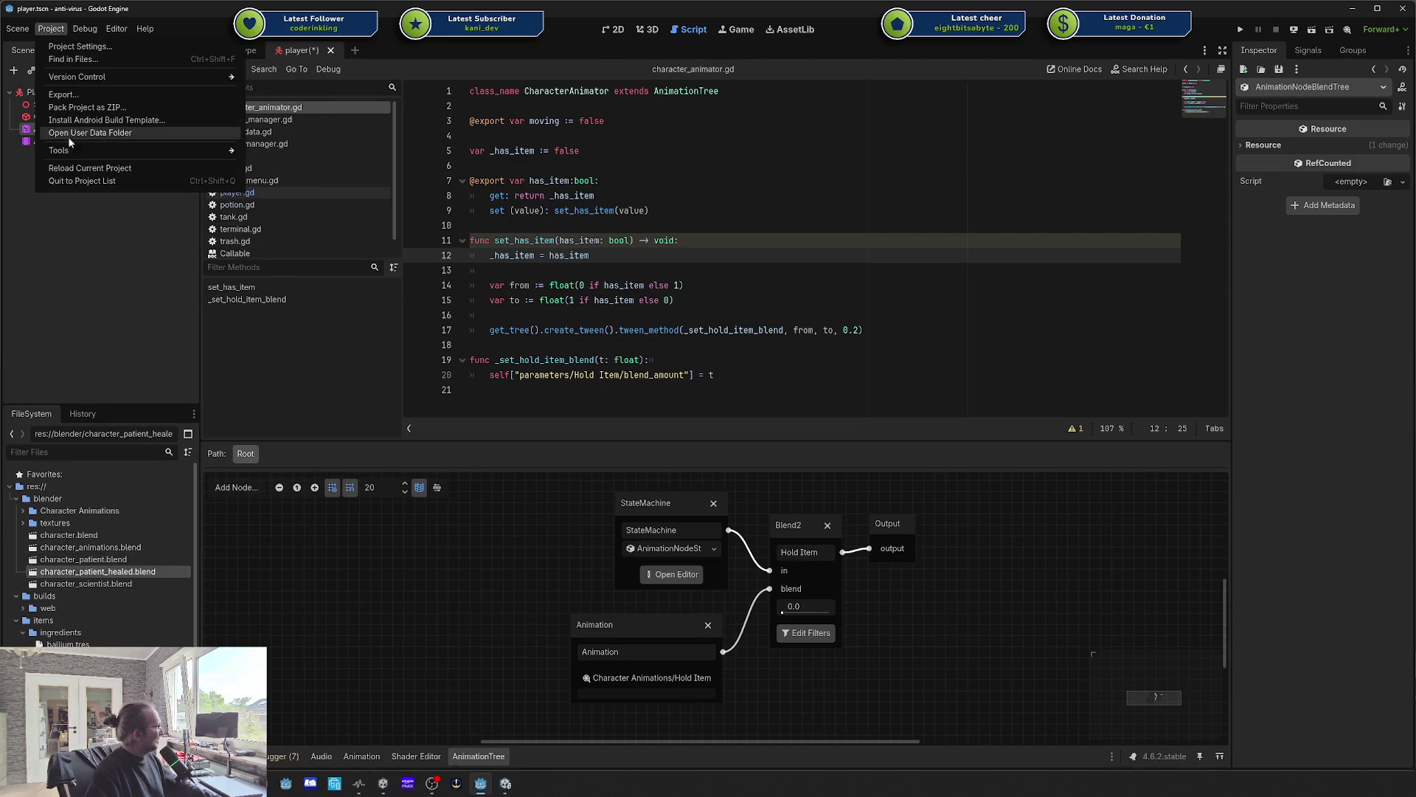
{"action": "left_click", "coordinate": [490, 115]}
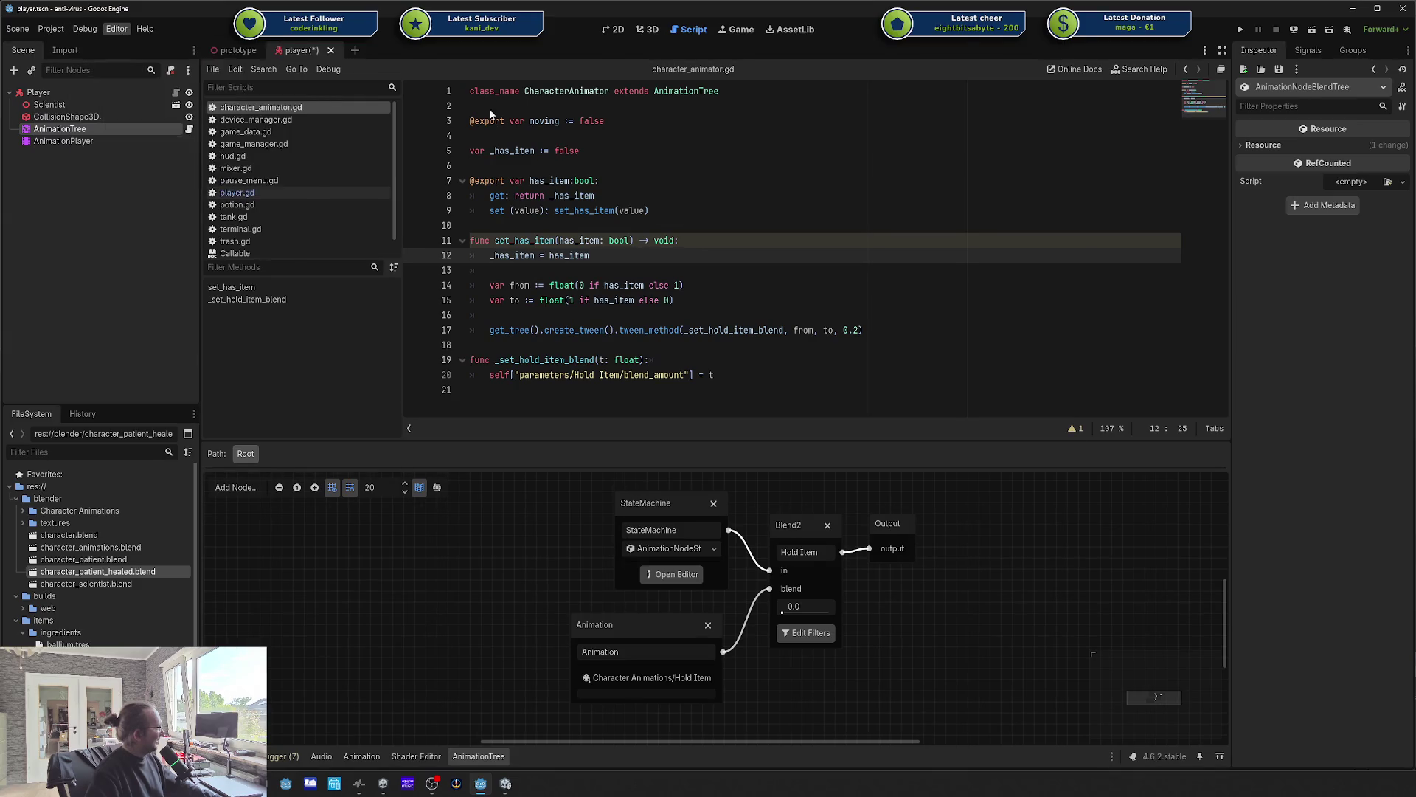
{"action": "type", "text": "blender"}
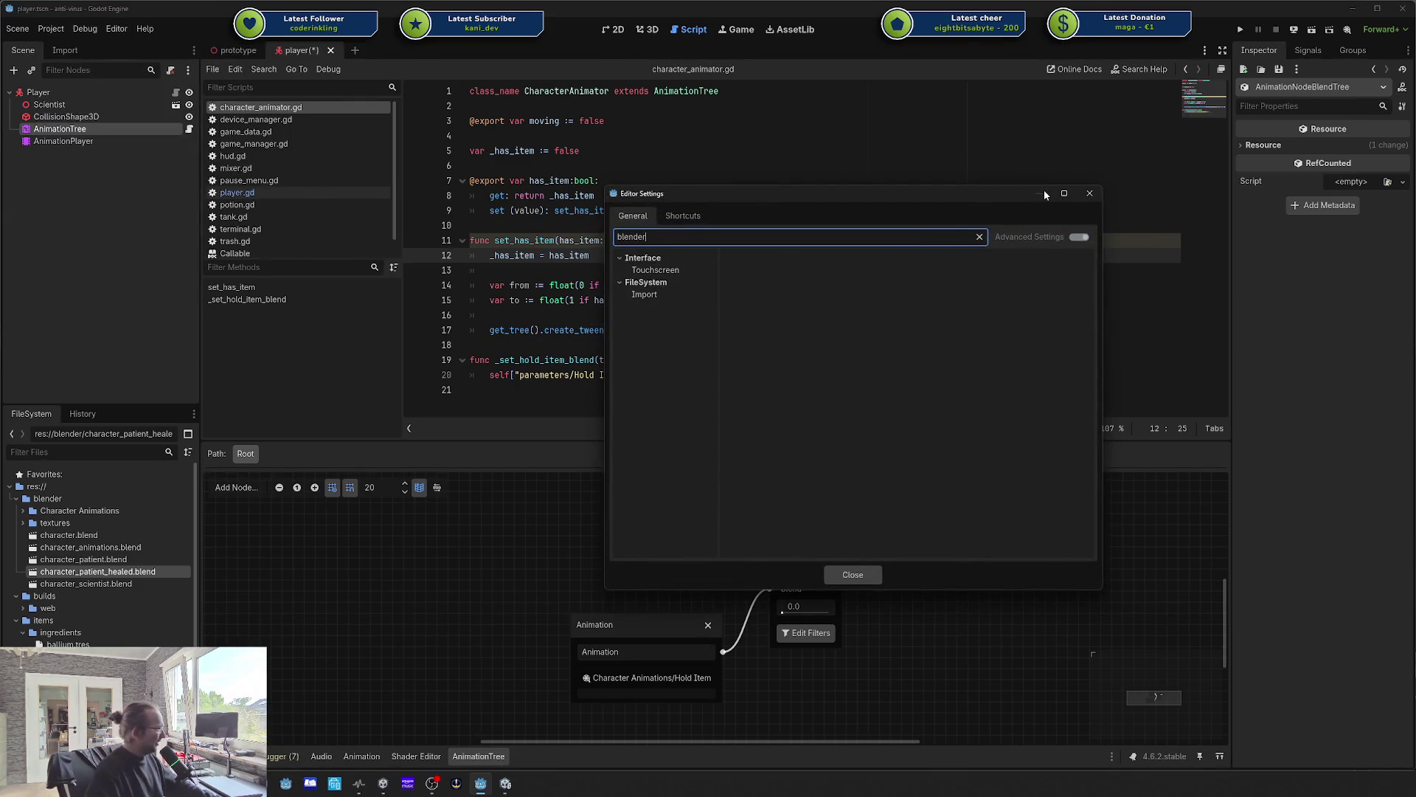
{"action": "left_click", "coordinate": [668, 294]}
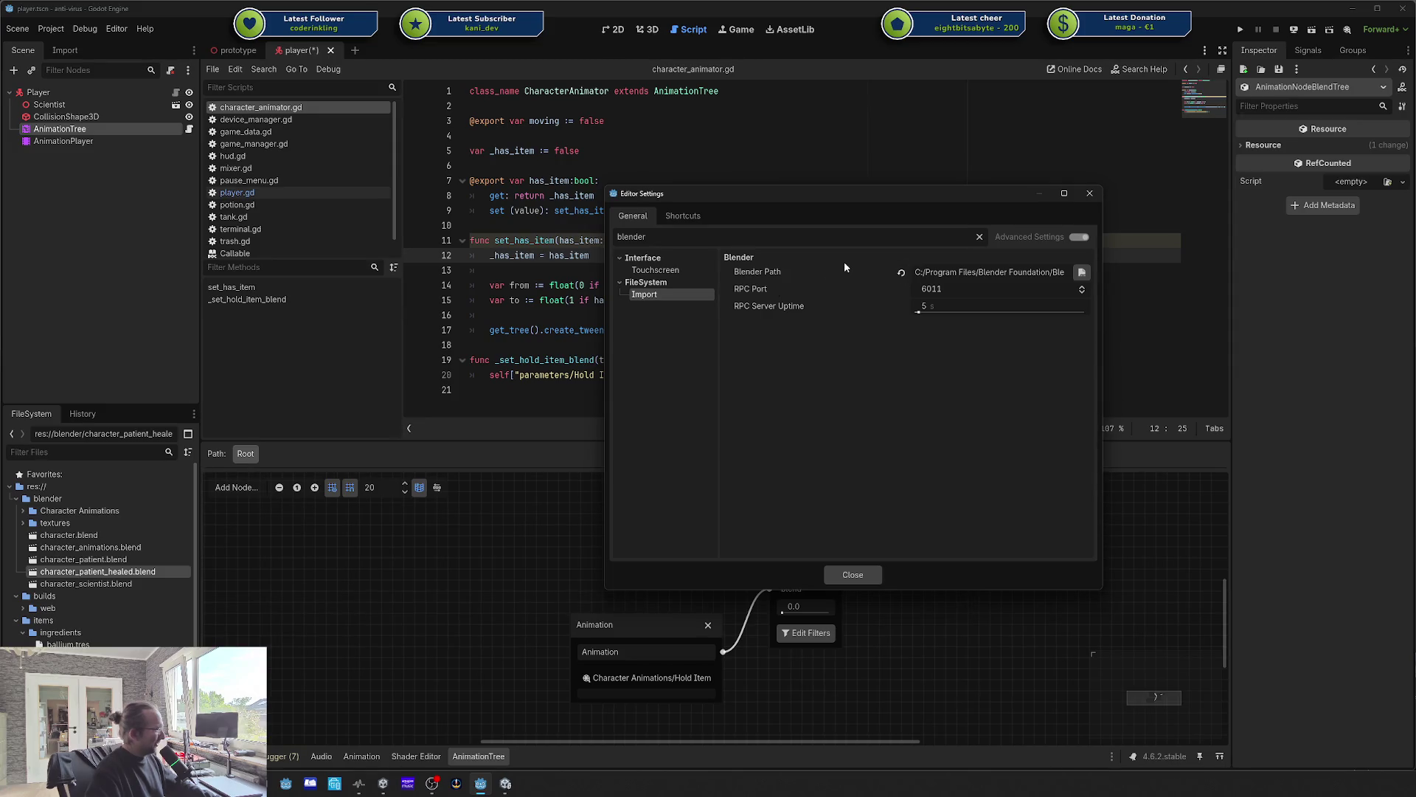
{"action": "left_click", "coordinate": [1089, 193]}
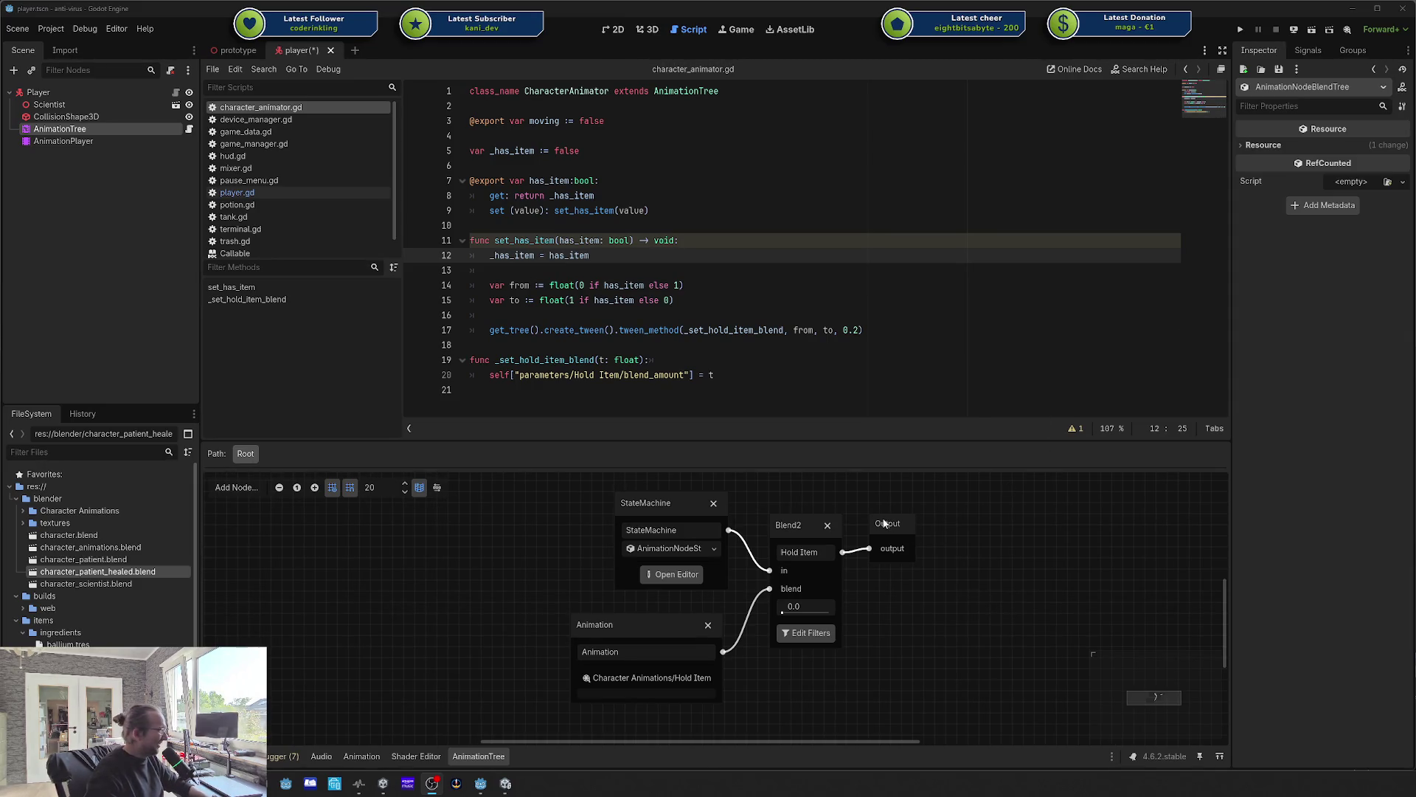
Box-select the StateMachine and Animation nodes and drag them further left in the blend tree.
{"action": "left_click_drag", "start_coordinate": [582, 544], "coordinate": [634, 618]}
{"action": "mouse_move", "coordinate": [662, 503]}
{"action": "left_mouse_down"}
{"action": "mouse_move", "coordinate": [653, 540]}
{"action": "mouse_move", "coordinate": [624, 500]}
{"action": "left_mouse_up"}
{"action": "left_click", "coordinate": [1040, 613]}
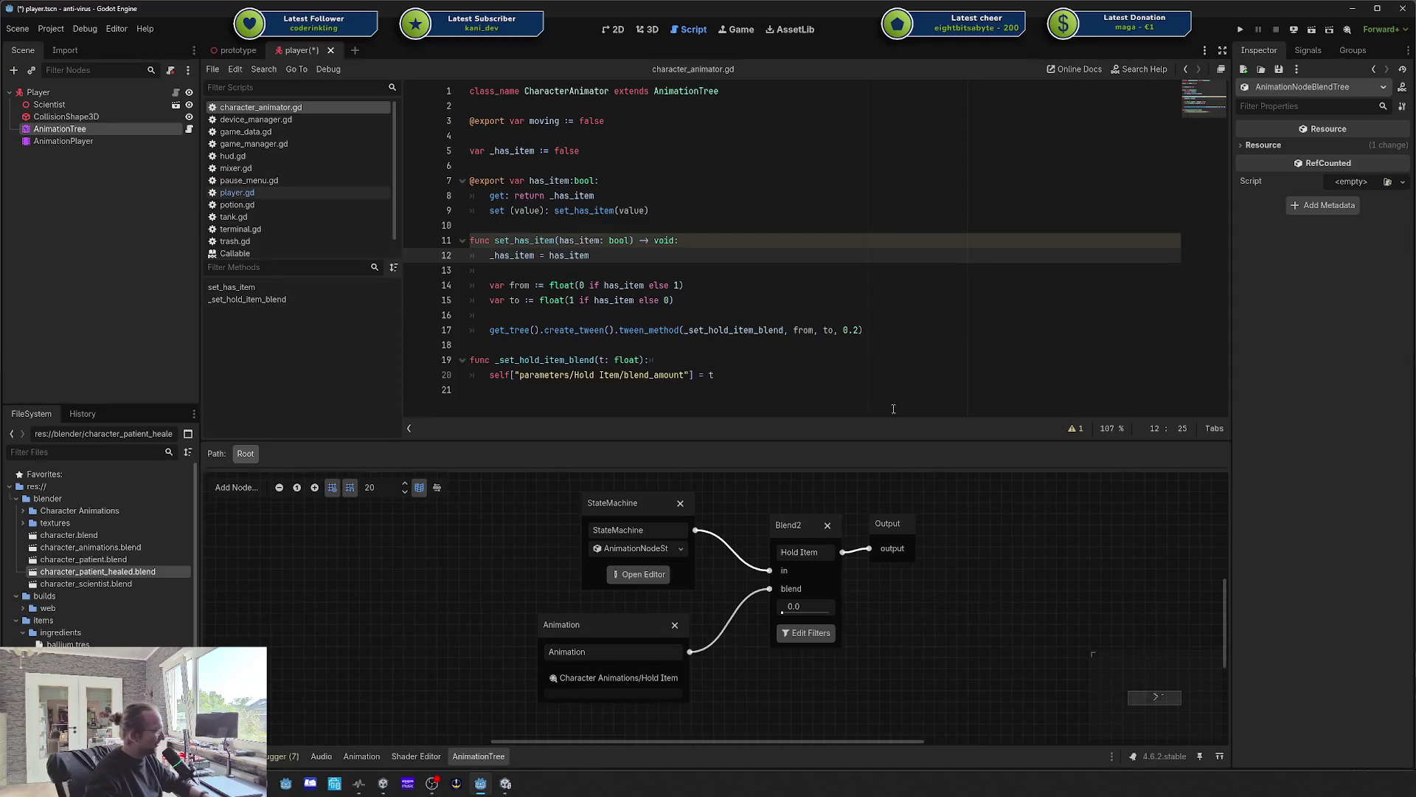
{"action": "left_click", "coordinate": [860, 348]}
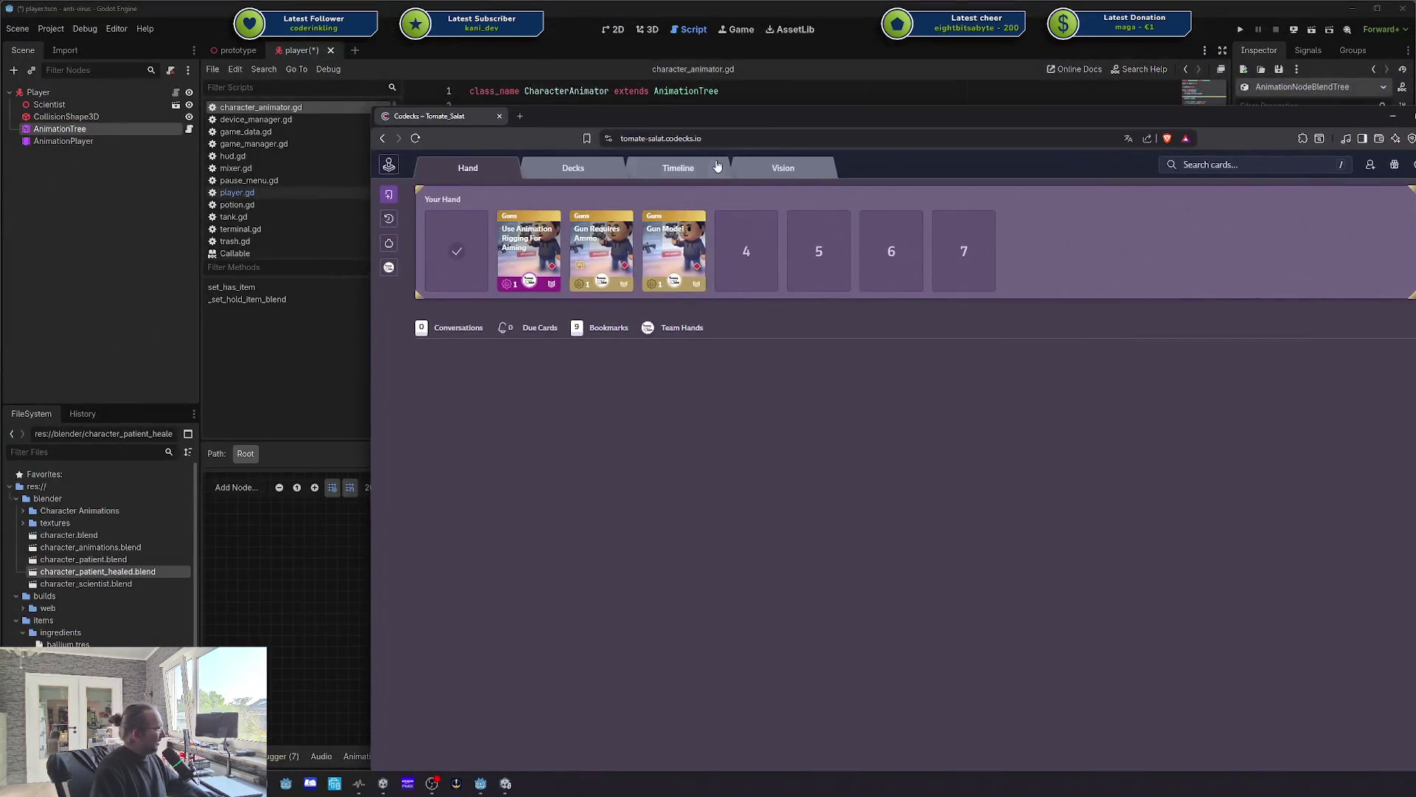
Browse Rookie Kitchen Map and Kitchen Level Mock Up's sub cards on the timeline, then open Core Mechanics.
{"action": "left_click", "coordinate": [678, 167]}
{"action": "left_click_drag", "start_coordinate": [766, 129], "coordinate": [694, 76]}
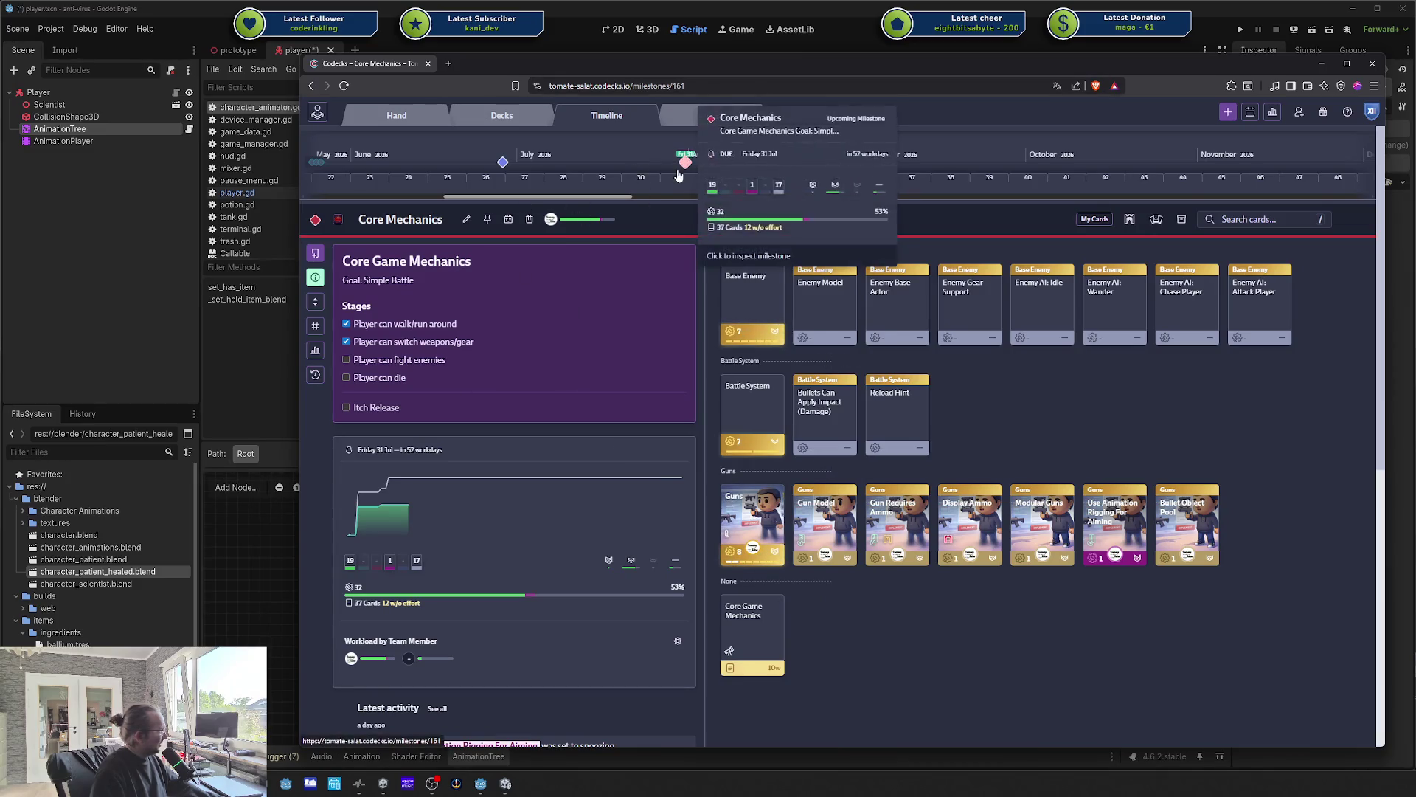
{"action": "left_click", "coordinate": [502, 161]}
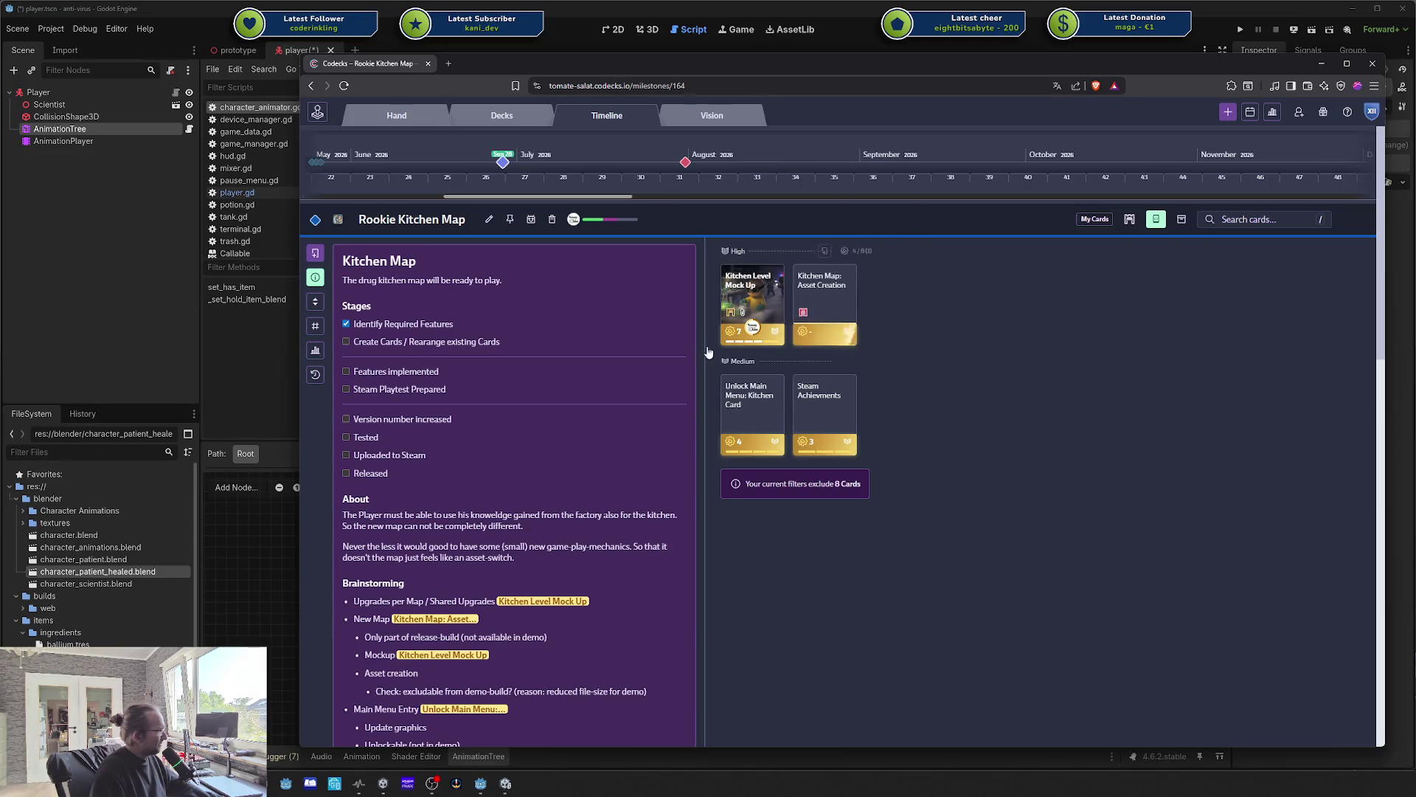
{"action": "left_click", "coordinate": [752, 298]}
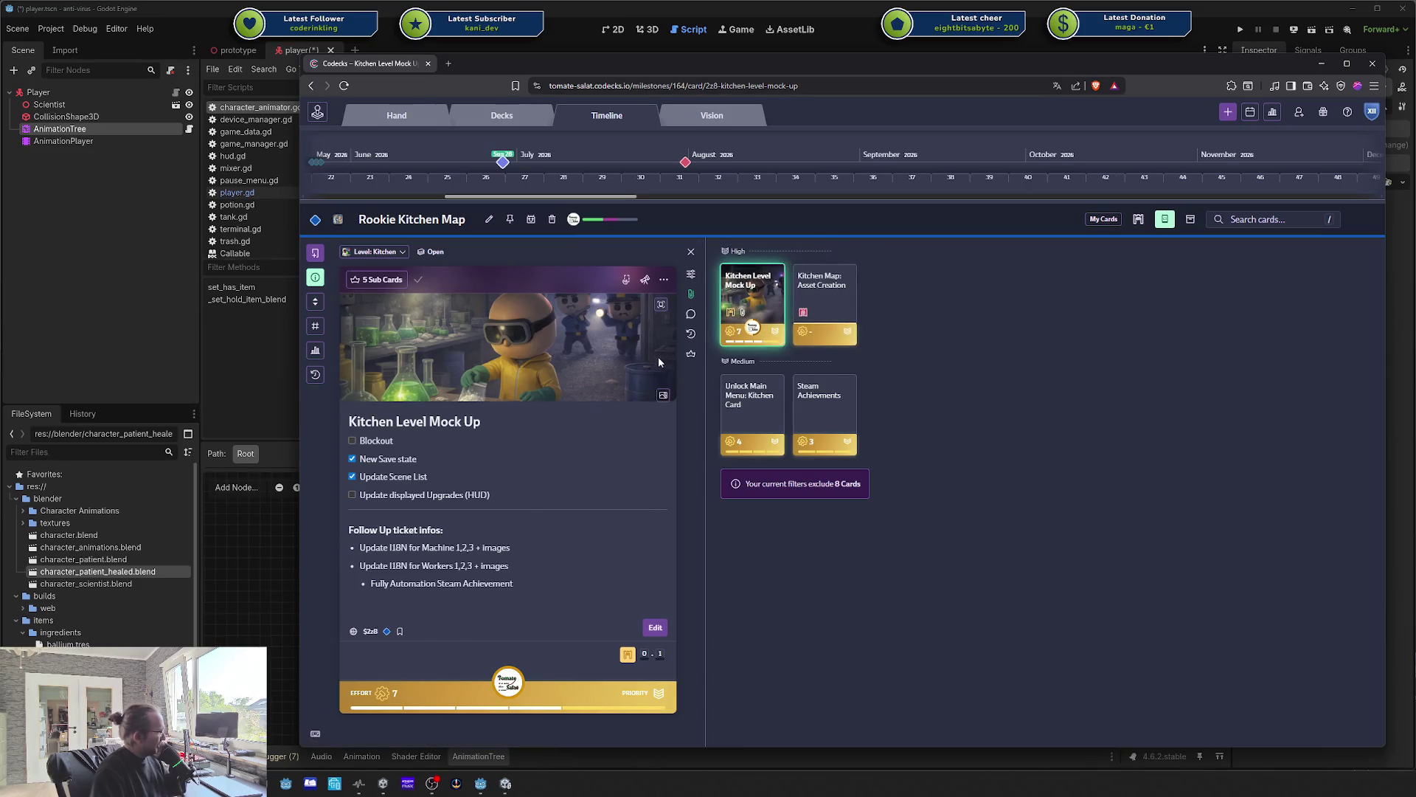
{"action": "left_click", "coordinate": [688, 357]}
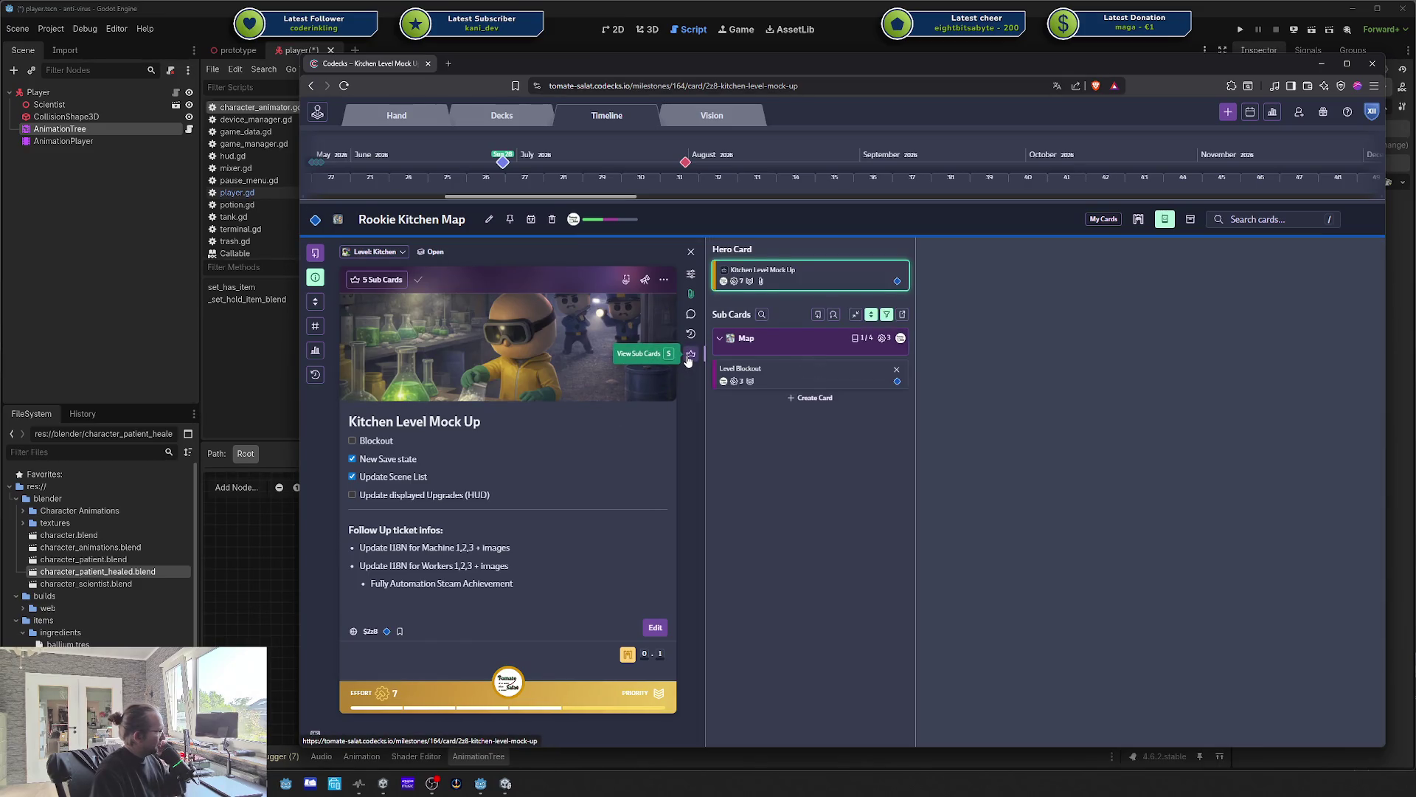
{"action": "left_click", "coordinate": [688, 357]}
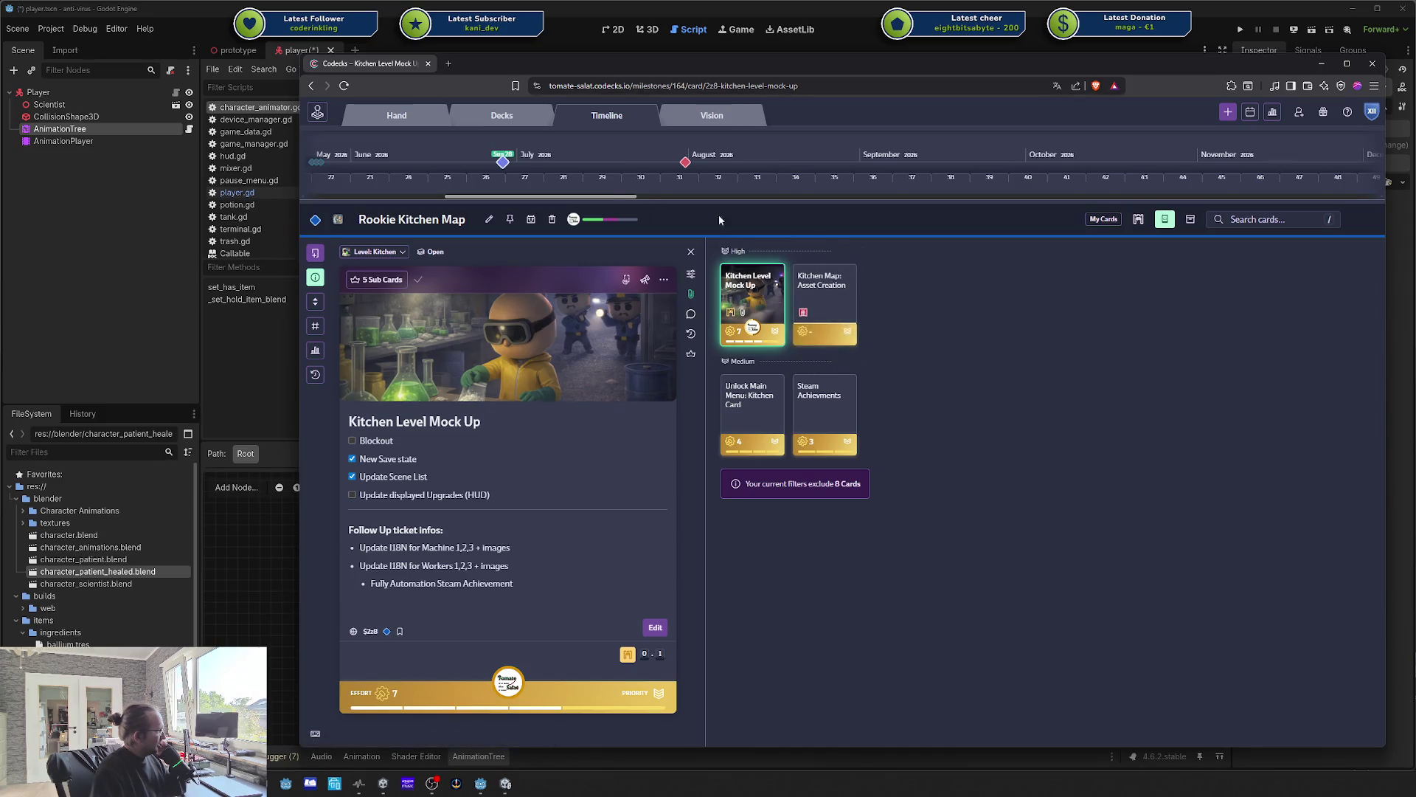
{"action": "left_click", "coordinate": [685, 161]}
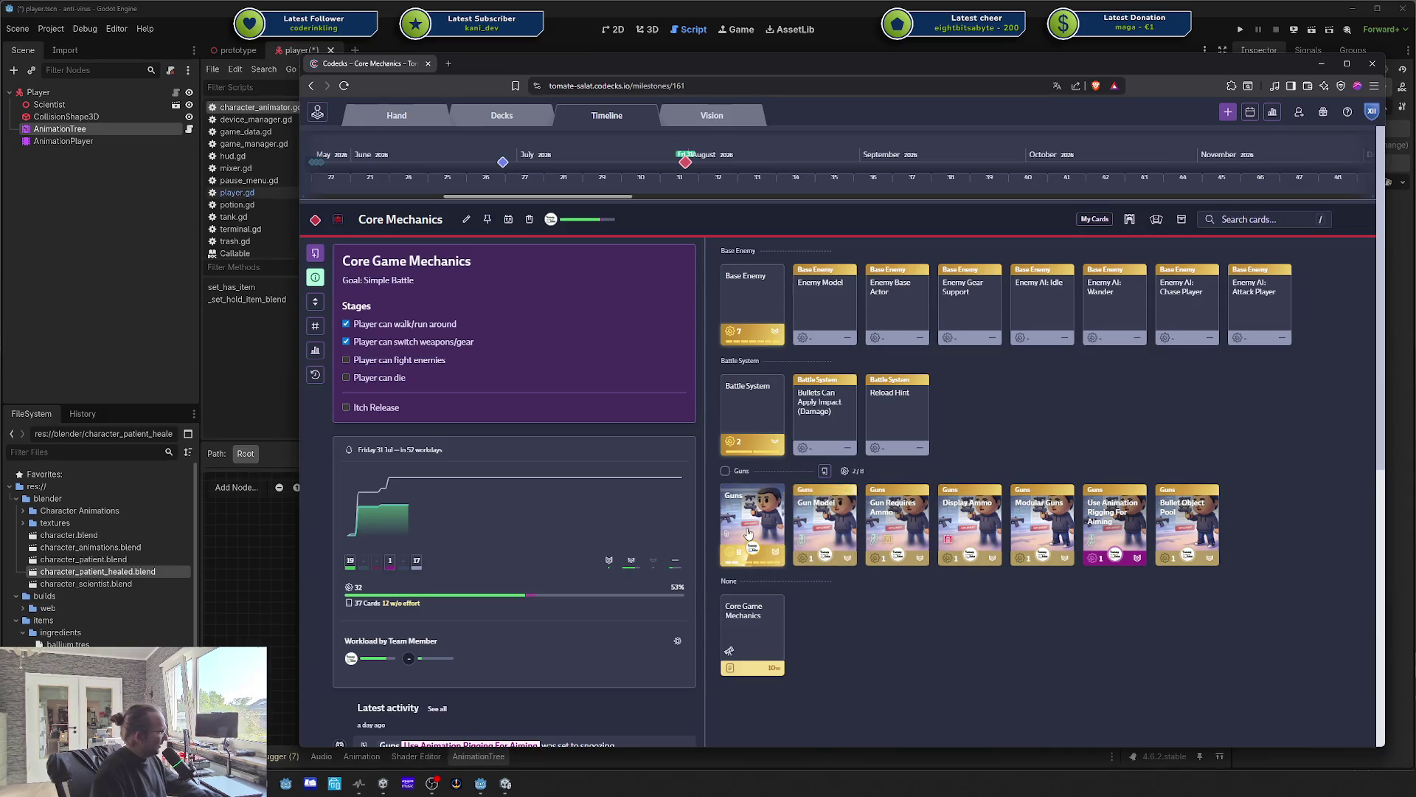
Open the Base Enemy card and look through its sub cards.
{"action": "left_click", "coordinate": [748, 305]}
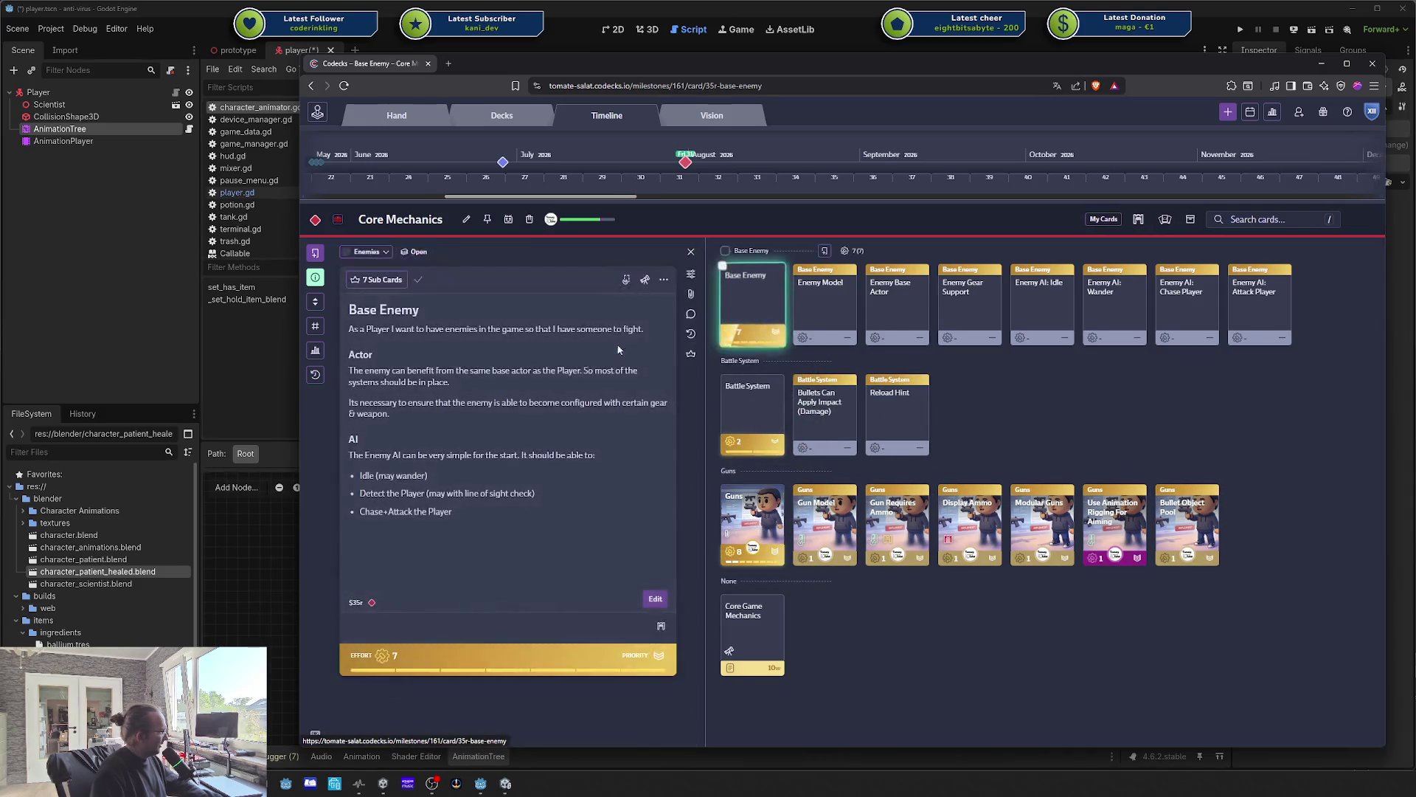
{"action": "left_click", "coordinate": [690, 353]}
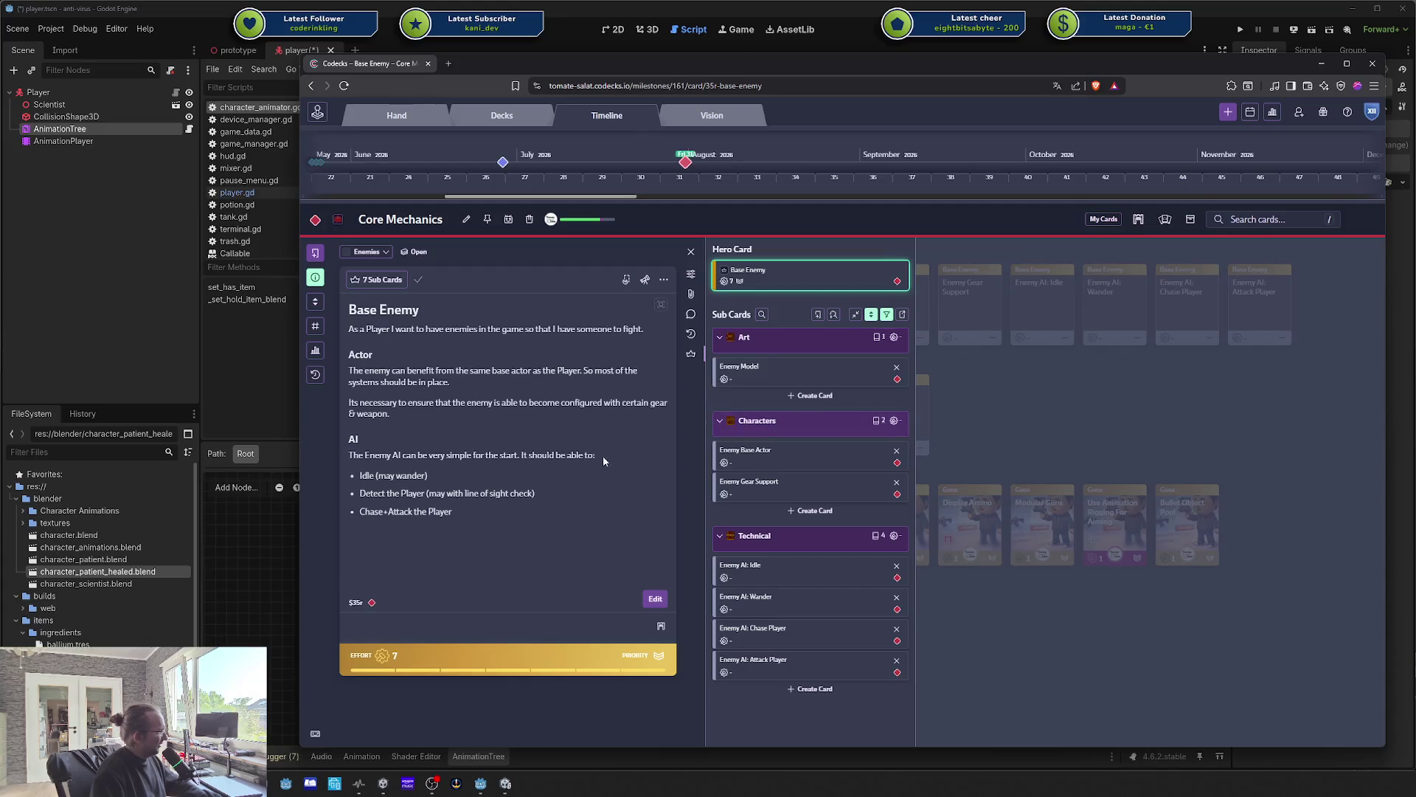
{"action": "key", "text": "Escape"}
Review Battle System's sub cards and deck choices, including Bullets Can Apply Impact (Damage), then begin a new card.
{"action": "left_click", "coordinate": [760, 406]}
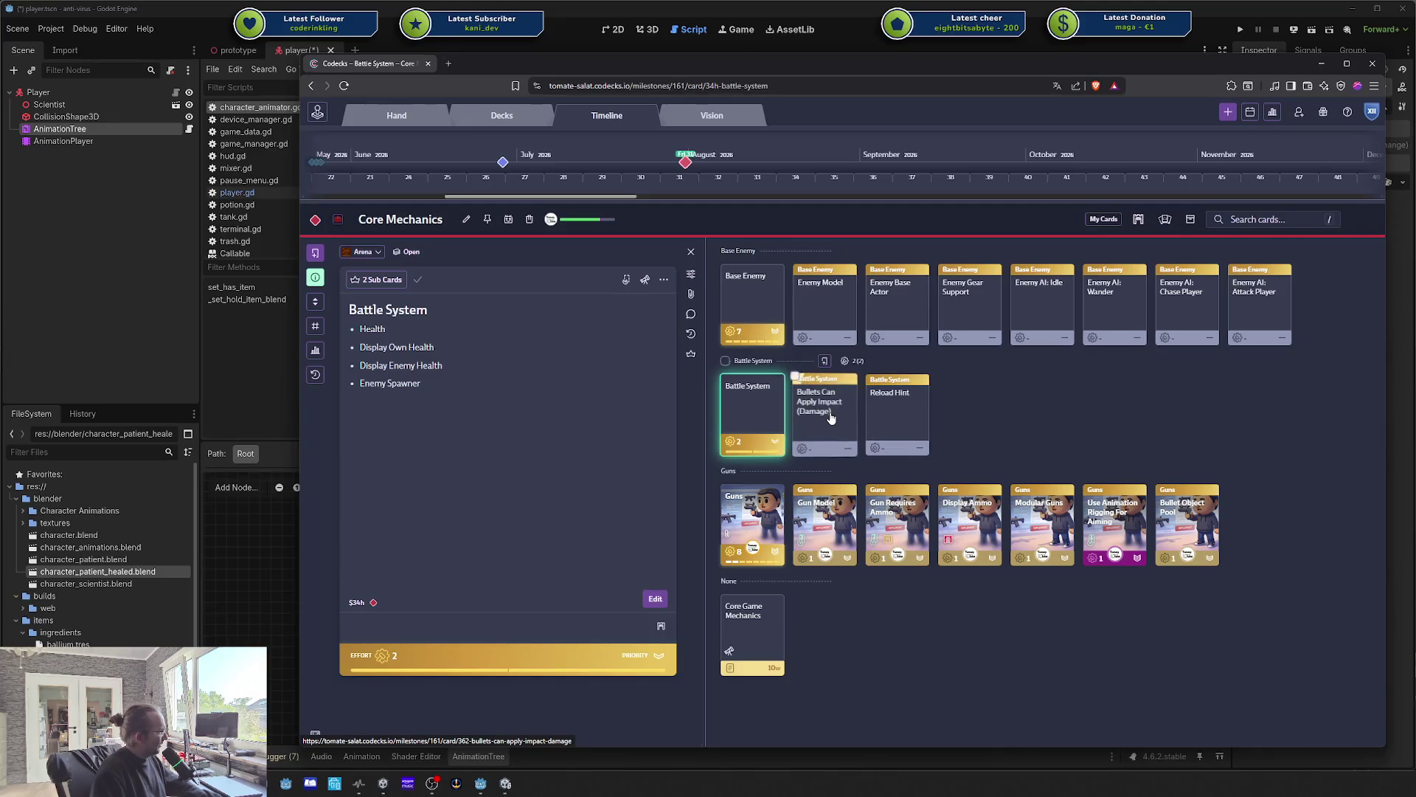
{"action": "left_click", "coordinate": [824, 360]}
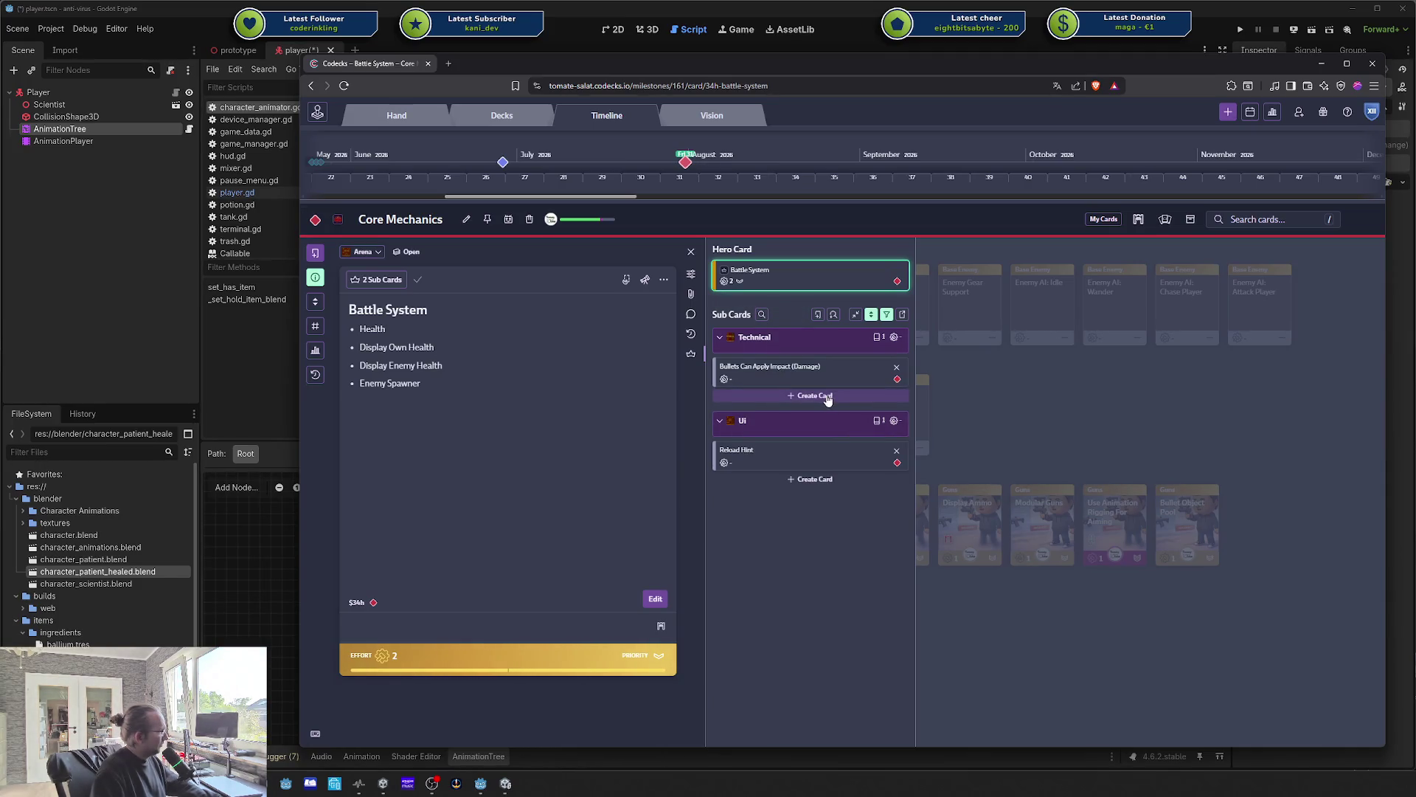
{"action": "left_click", "coordinate": [362, 252]}
{"action": "scroll", "coordinate": [411, 369], "scroll_direction": "down", "scroll_amount": 3}
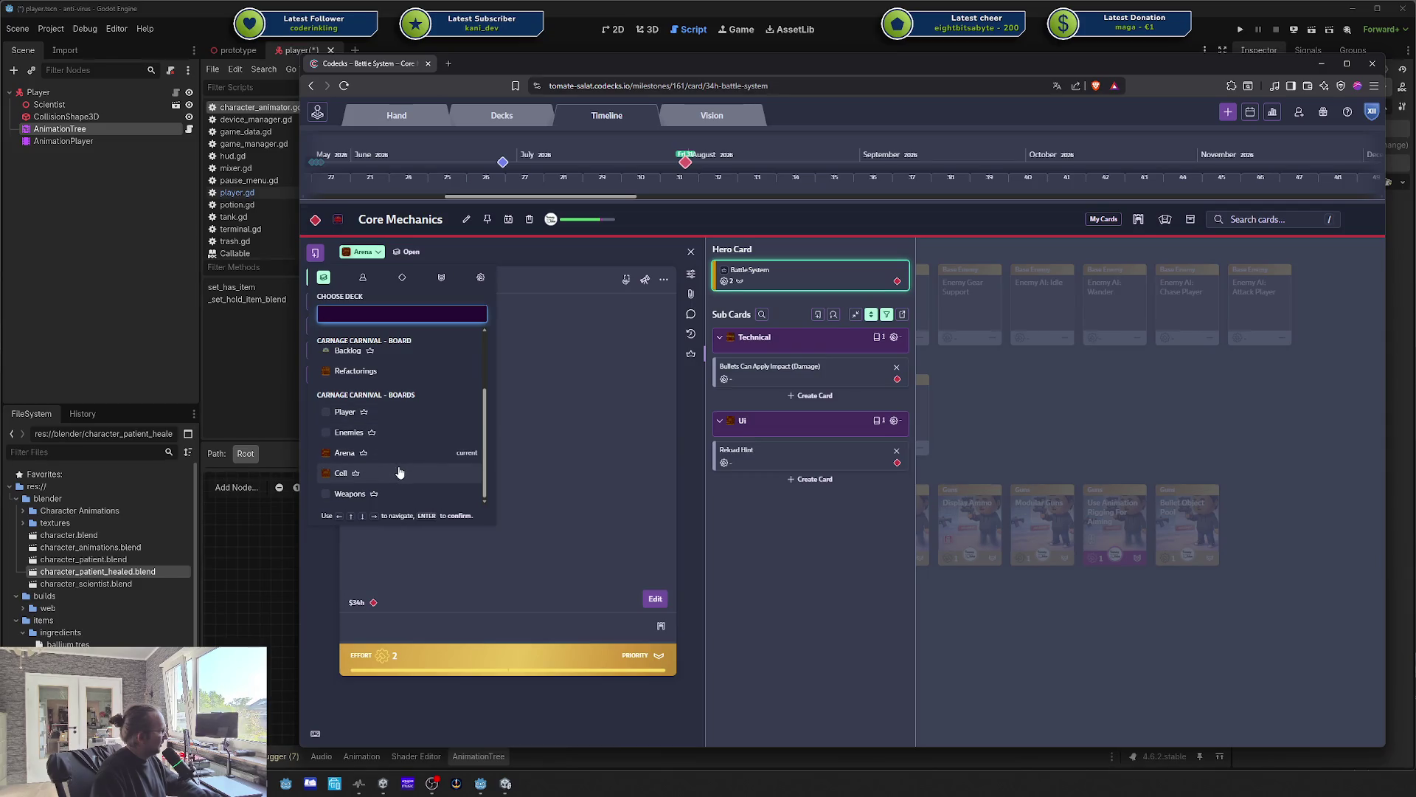
{"action": "scroll", "coordinate": [400, 472], "scroll_direction": "up", "scroll_amount": 3}
{"action": "scroll", "coordinate": [407, 419], "scroll_direction": "down", "scroll_amount": 3}
{"action": "left_click", "coordinate": [782, 368]}
{"action": "left_click", "coordinate": [356, 255]}
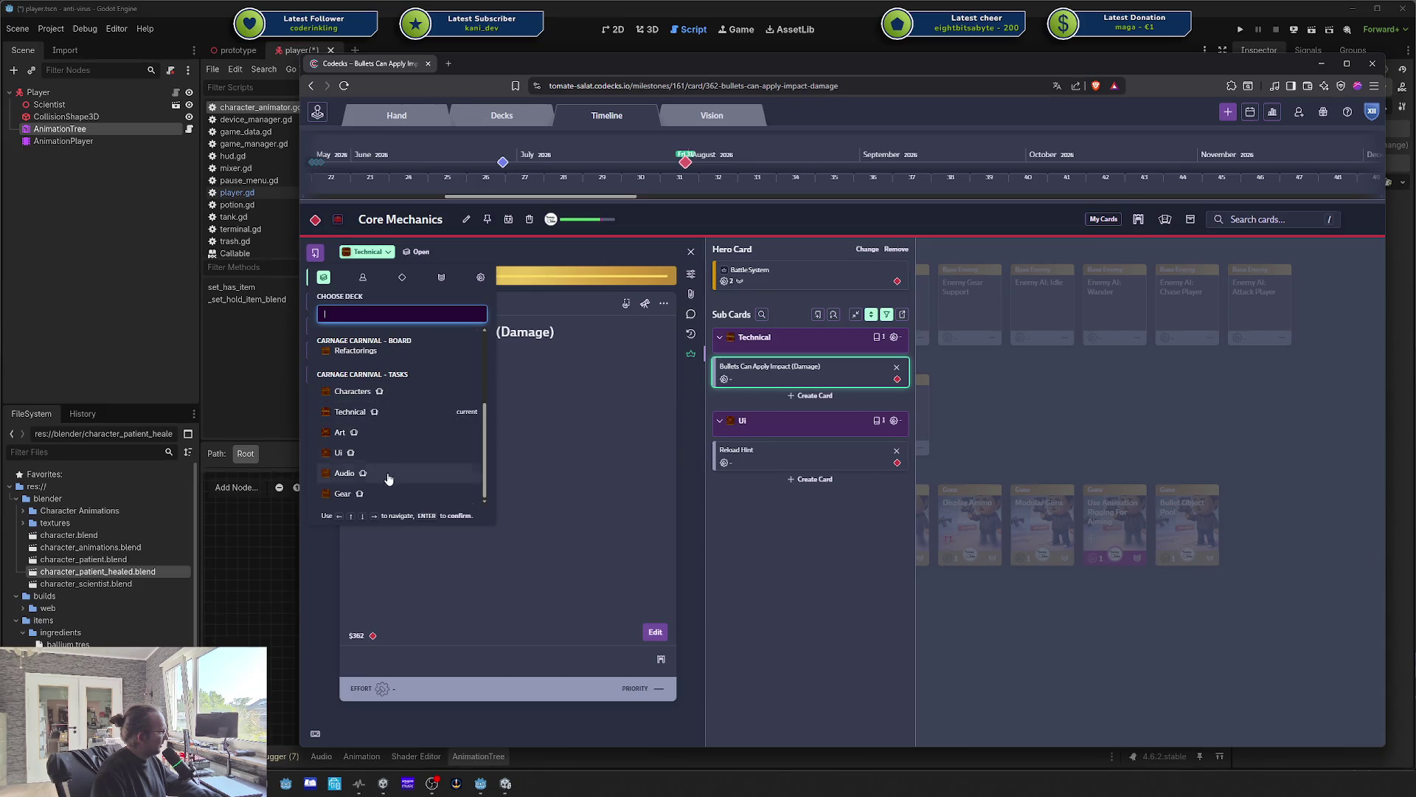
{"action": "left_click", "coordinate": [821, 604]}
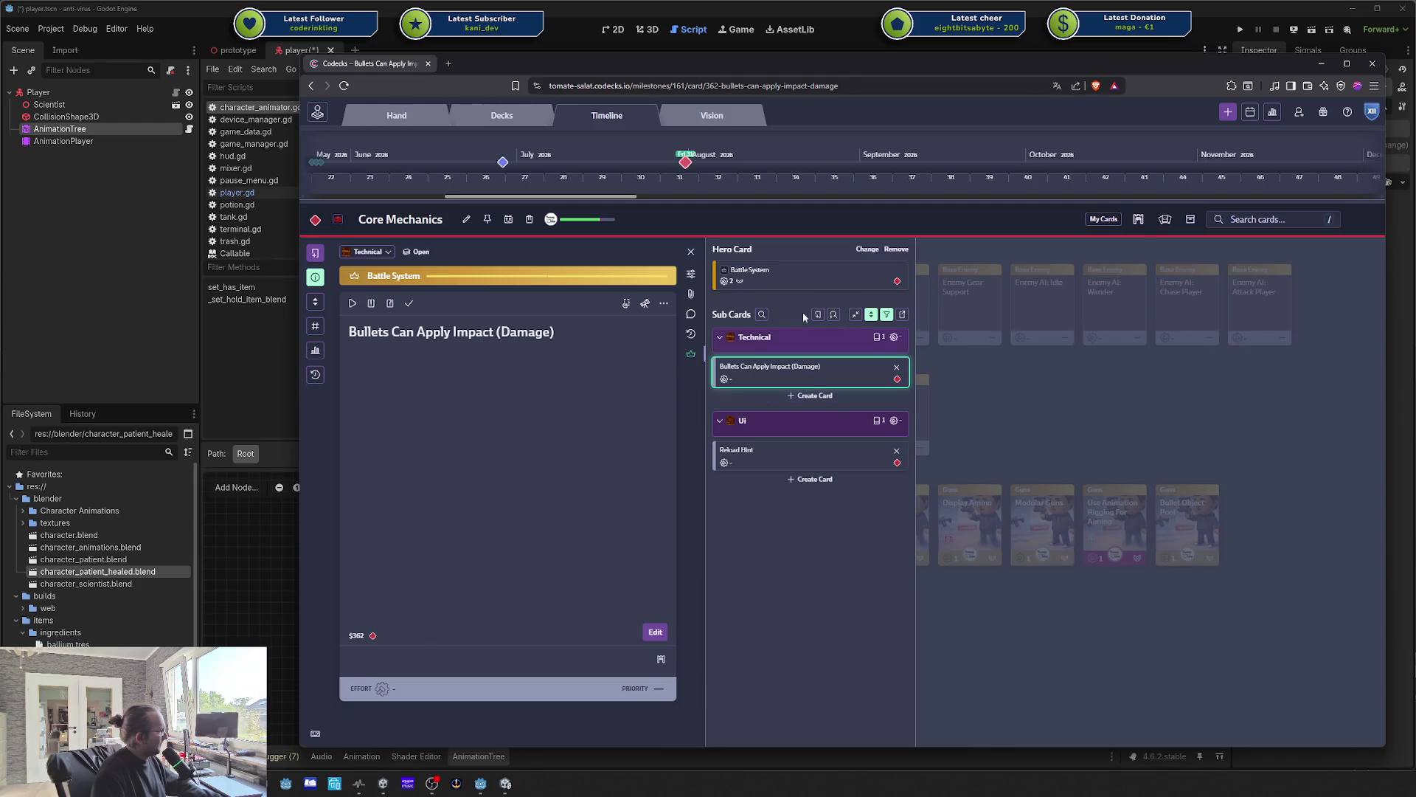
{"action": "left_click", "coordinate": [781, 278]}
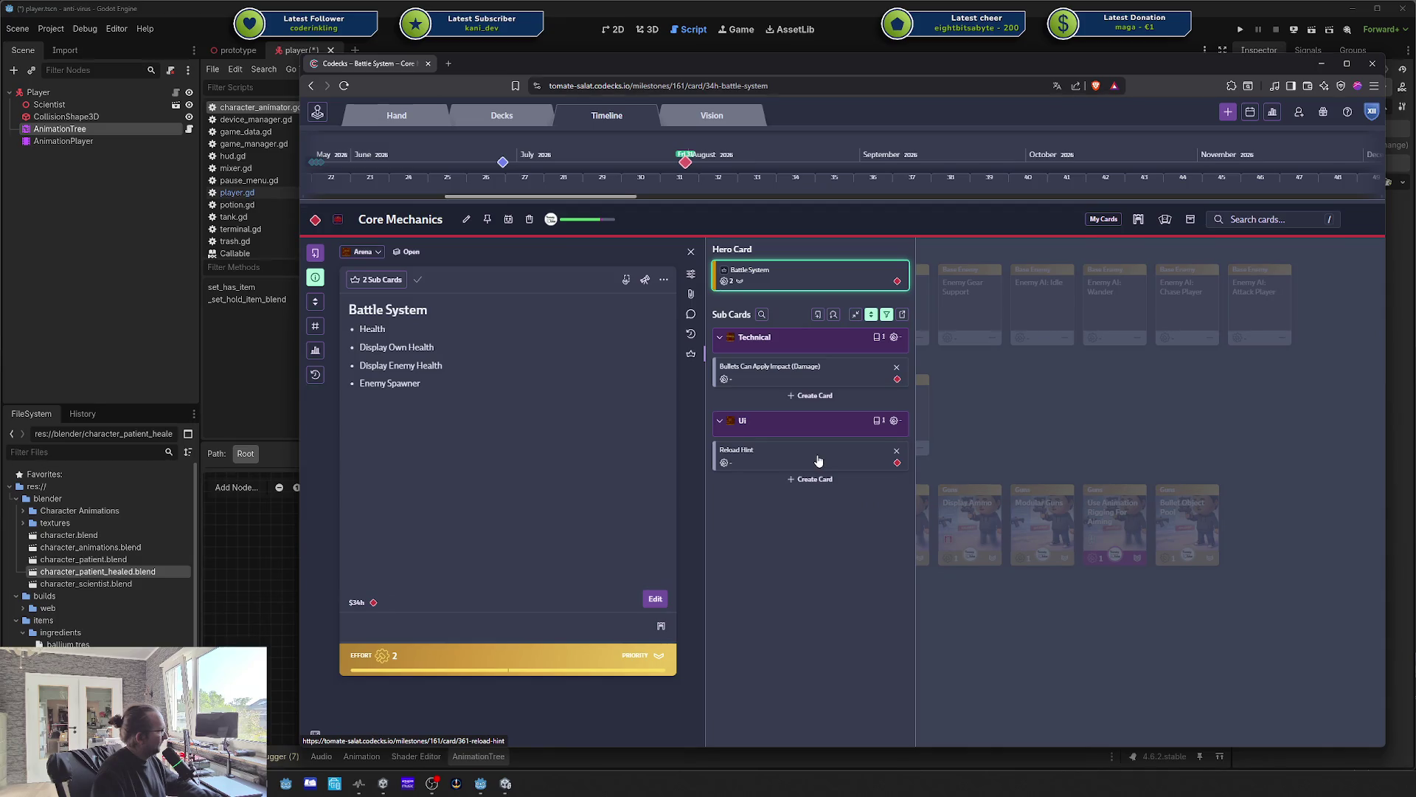
{"action": "left_click", "coordinate": [974, 393]}
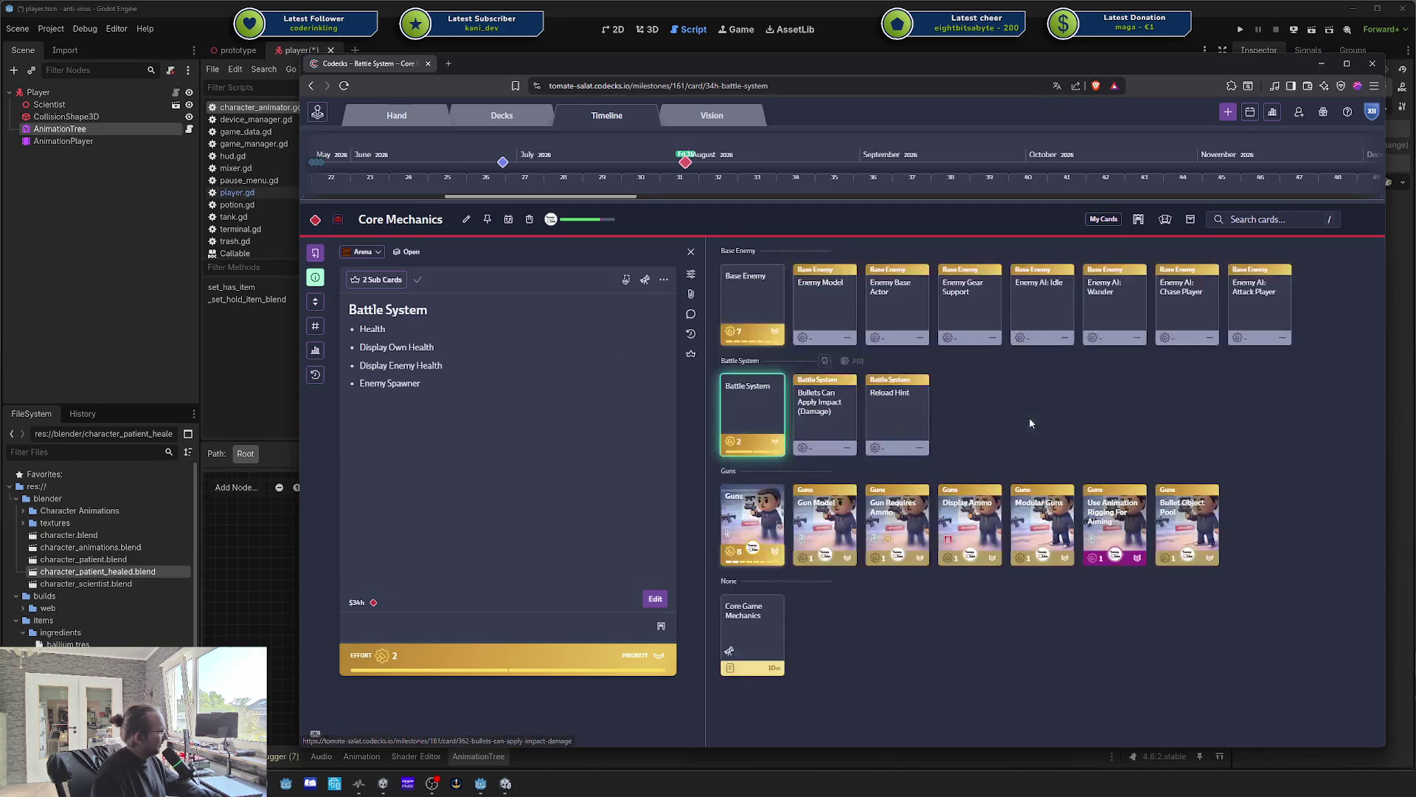
{"action": "left_click", "coordinate": [824, 360]}
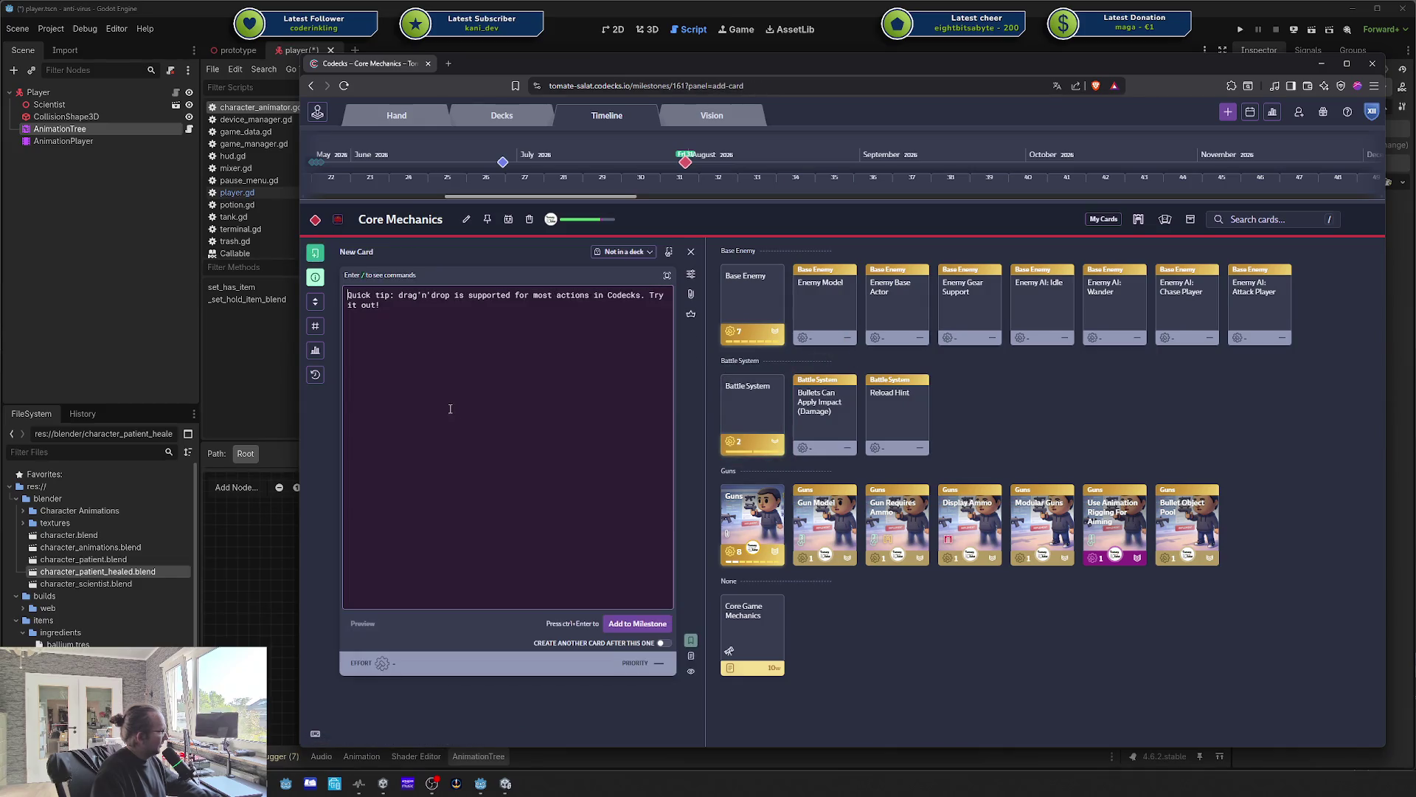
Write the Health card: title, user story, and checklist items like 'Applied to Player' and Base Enemy.
{"action": "type", "text": "Health"}
{"action": "key", "text": "Return"}
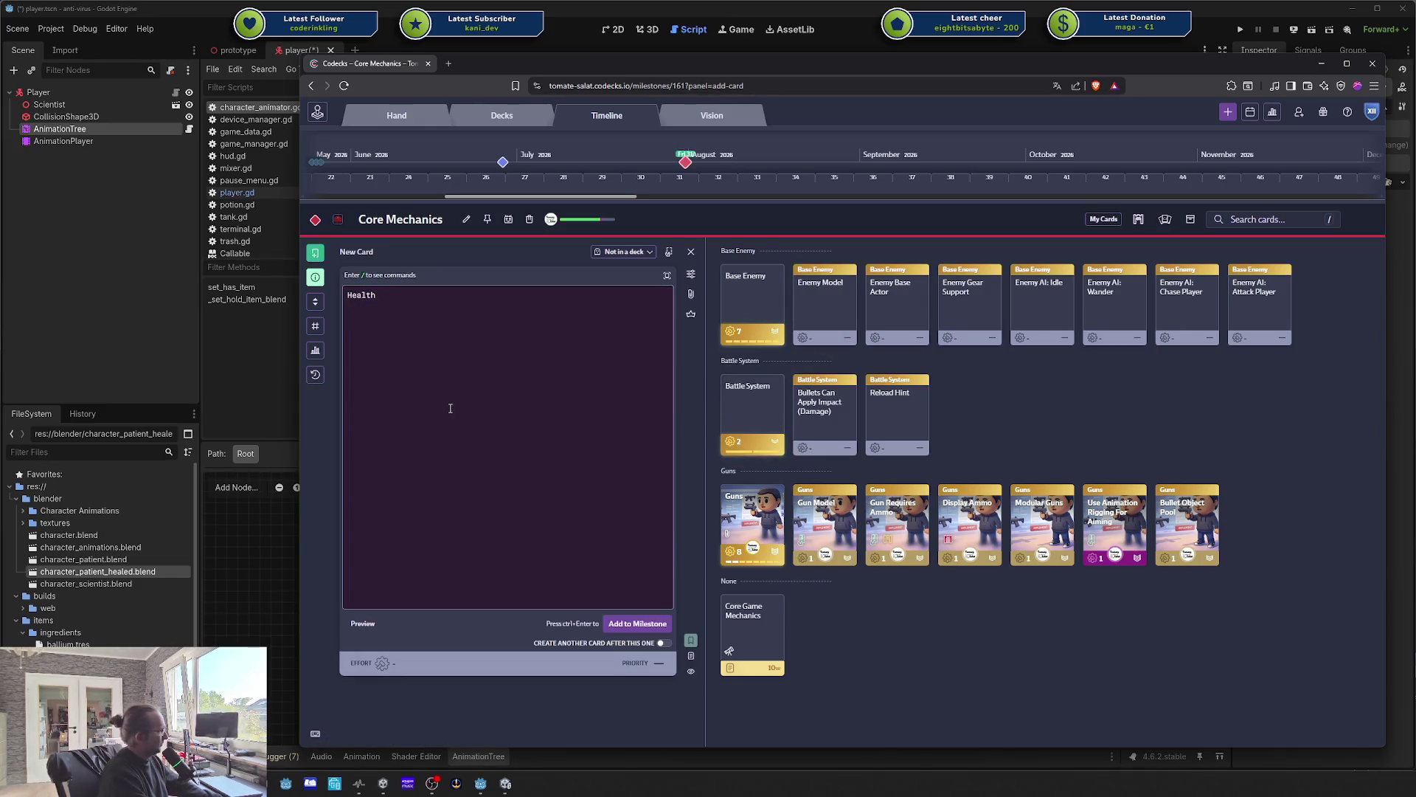
{"action": "type", "text": "As a dev I want"}
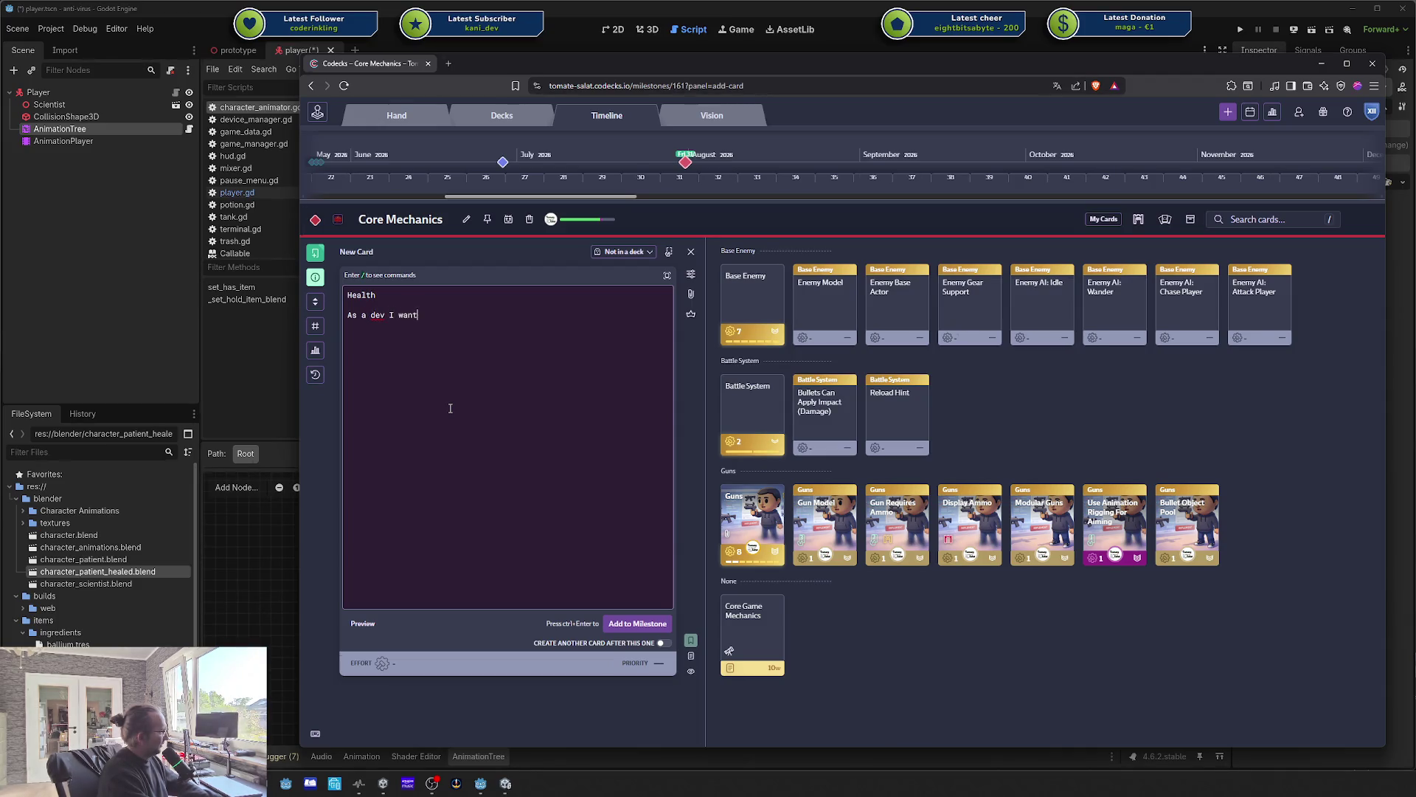
{"action": "type", "text": "o have health so that the"}
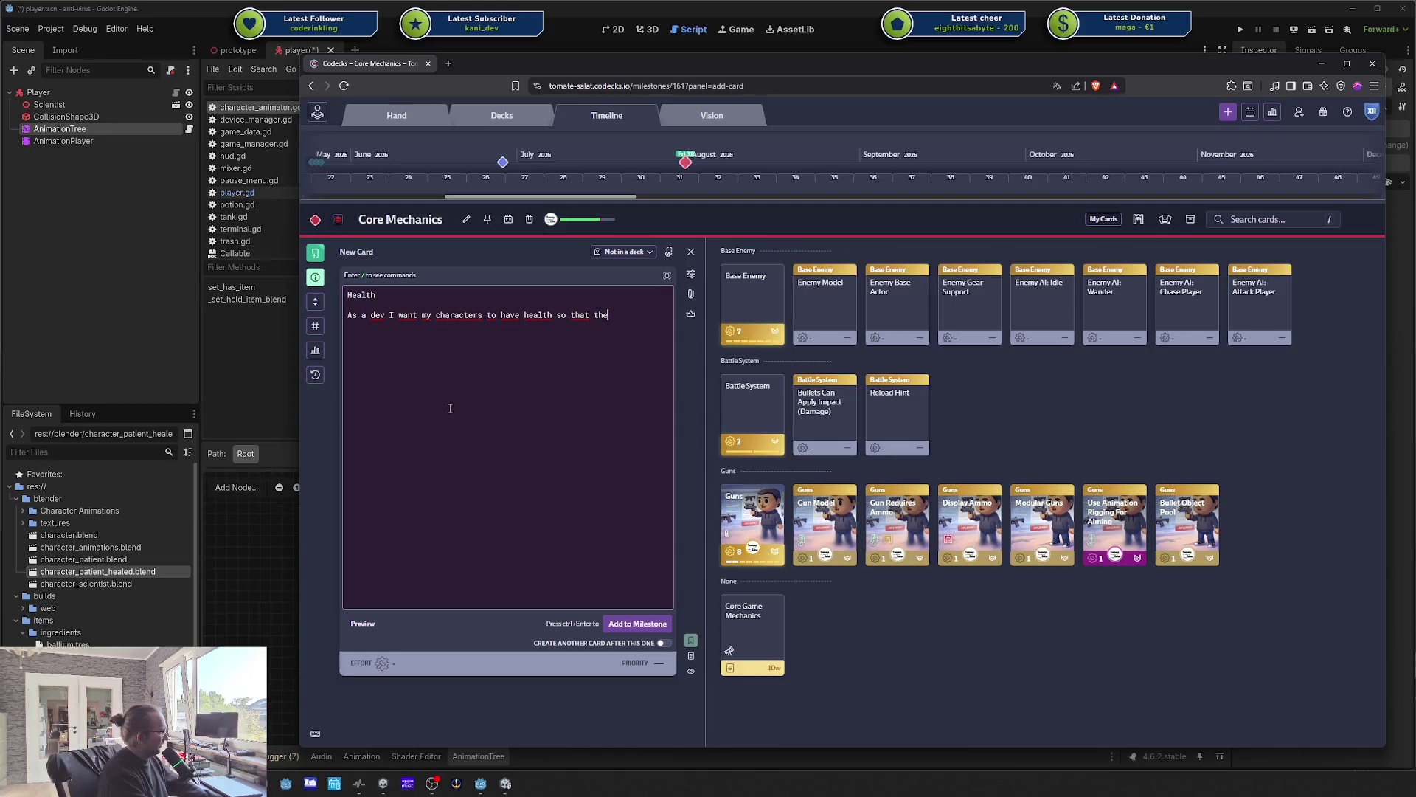
{"action": "type", "text": "- [ ] App"}
{"action": "type", "text": "lied to Player"}
{"action": "key", "text": "Return"}
{"action": "type", "text": "Ap"}
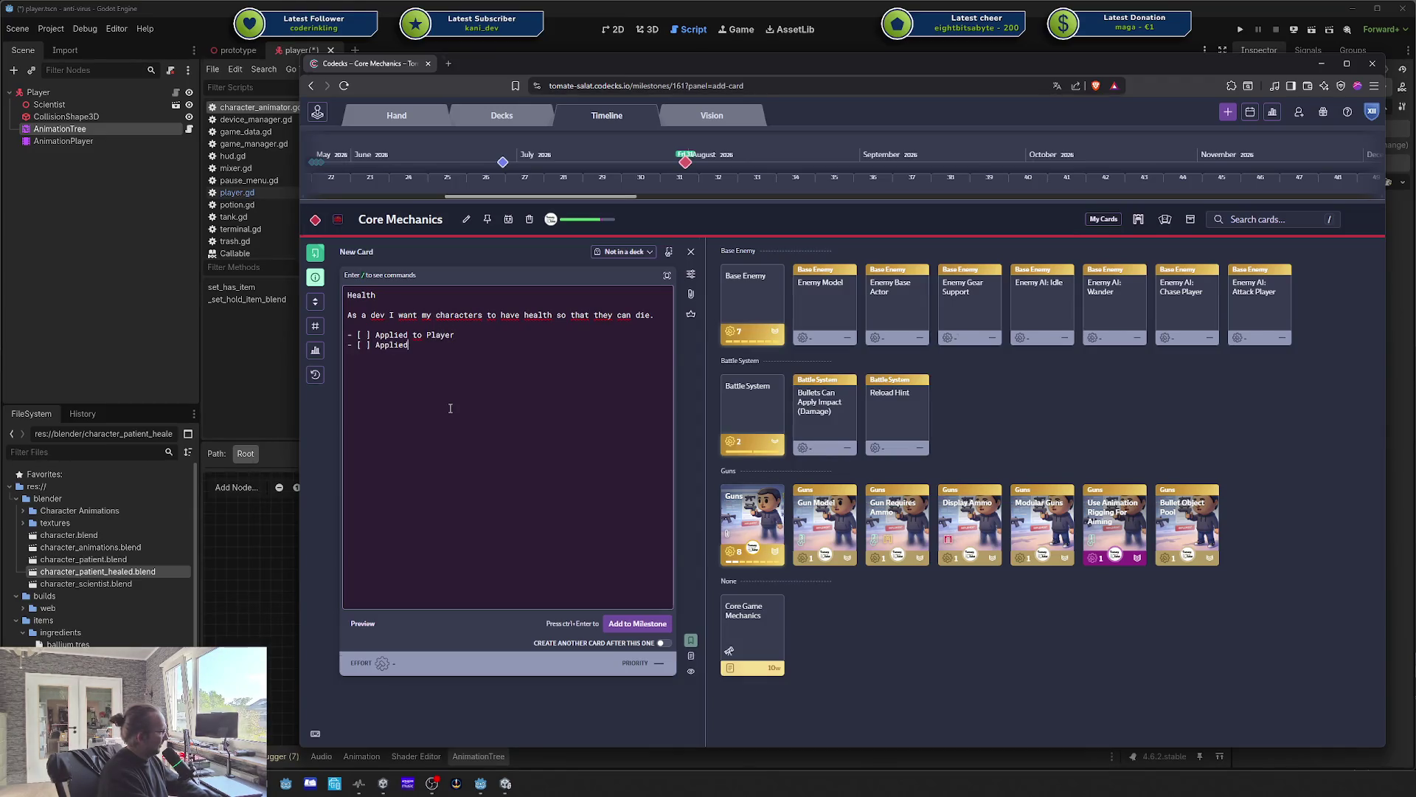
{"action": "key", "text": "BackSpace"}
{"action": "key", "text": "BackSpace"}
{"action": "key", "text": "BackSpace"}
{"action": "type", "text": "Ba"}
{"action": "type", "text": "lso work on "}
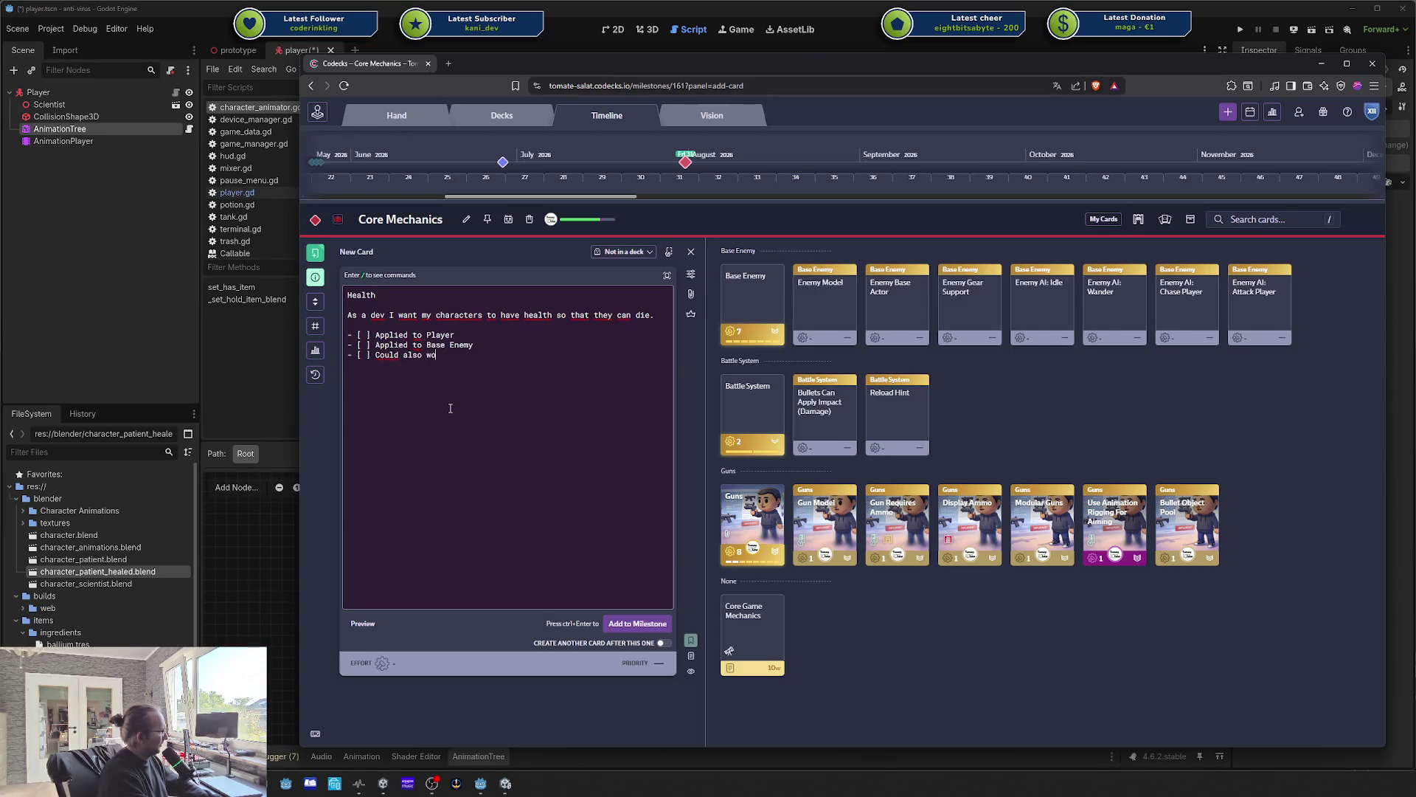
{"action": "type", "text": "non-living entit"}
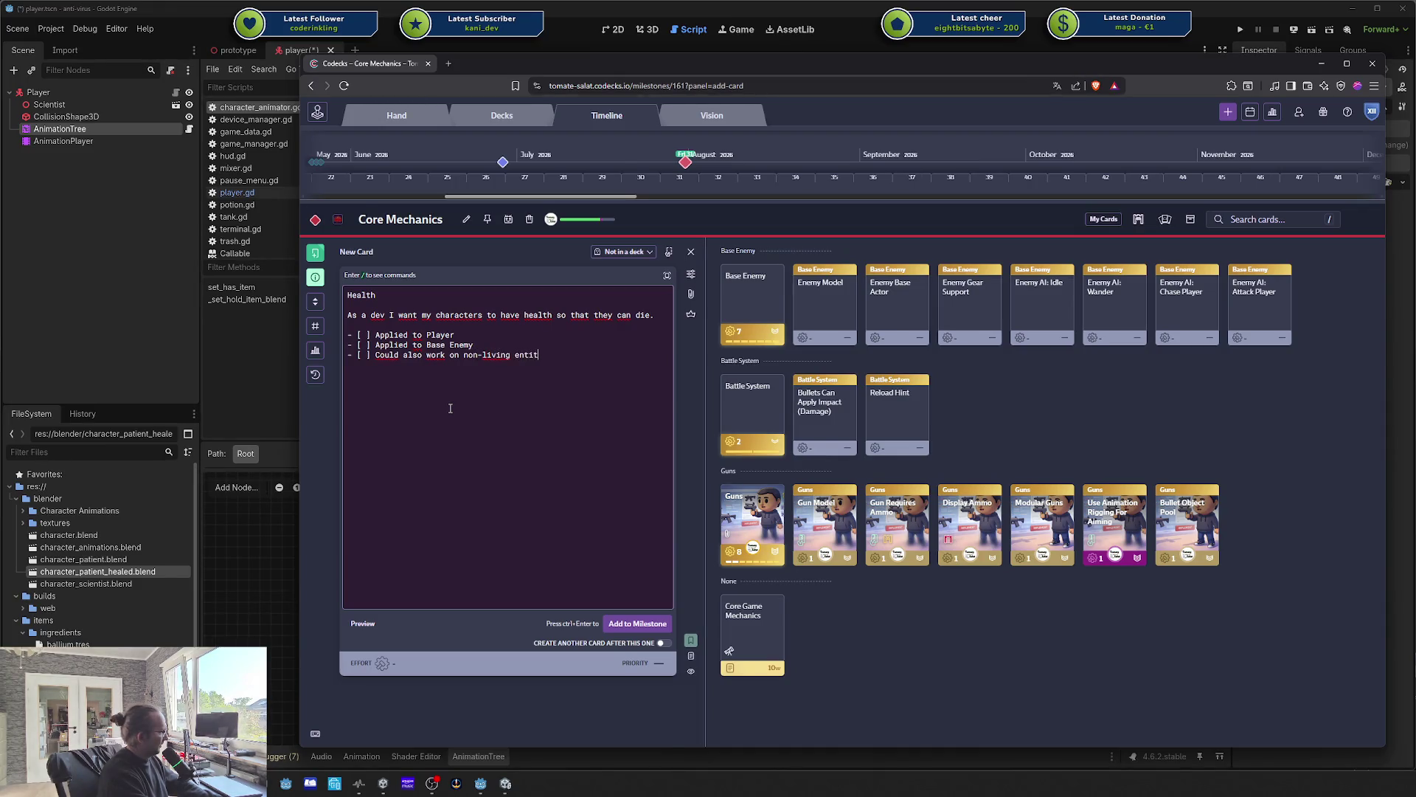
{"action": "type", "text": "/"}
Create the card in the Characters deck, unassigned, with Medium priority and effort 1.
{"action": "key", "text": "Return"}
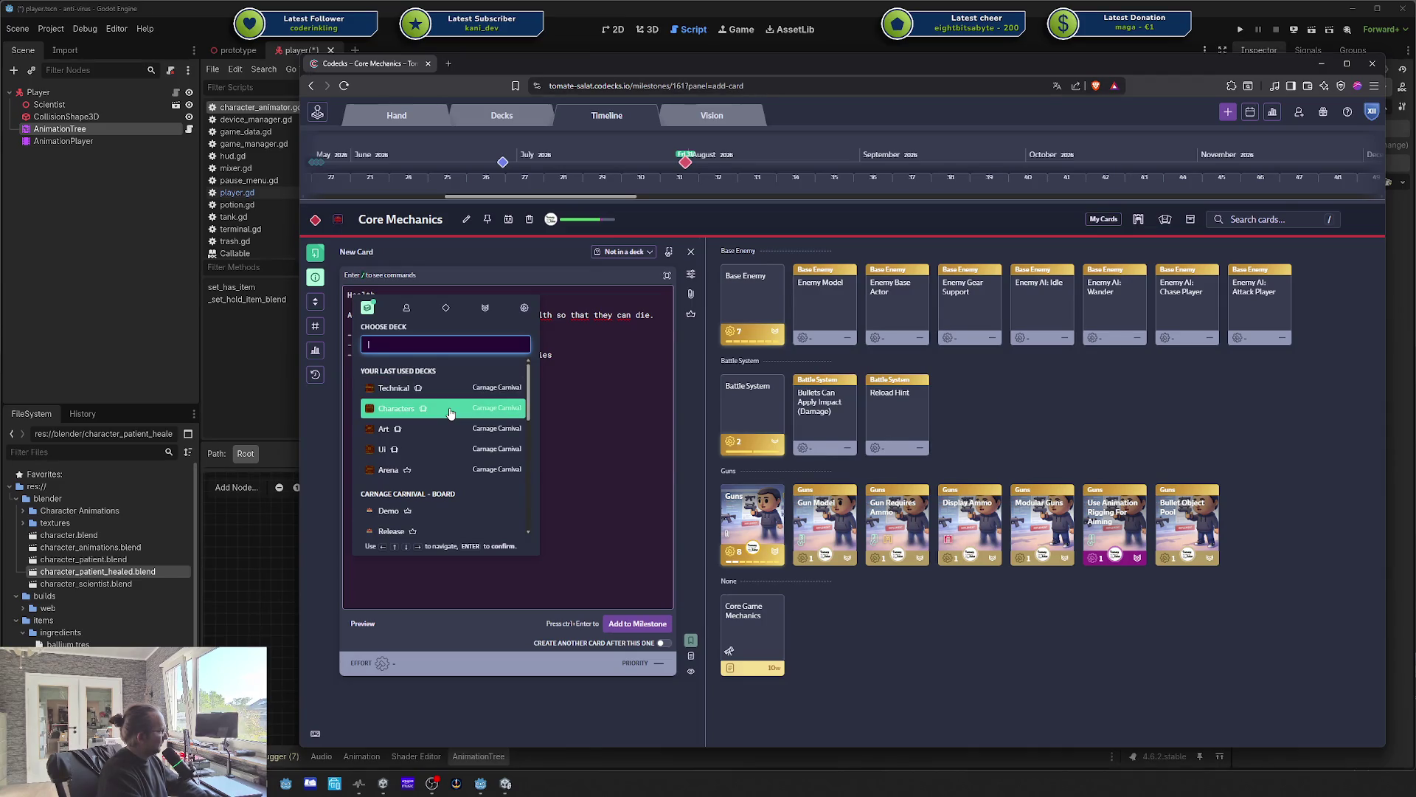
{"action": "left_click", "coordinate": [450, 412]}
{"action": "left_click", "coordinate": [450, 411]}
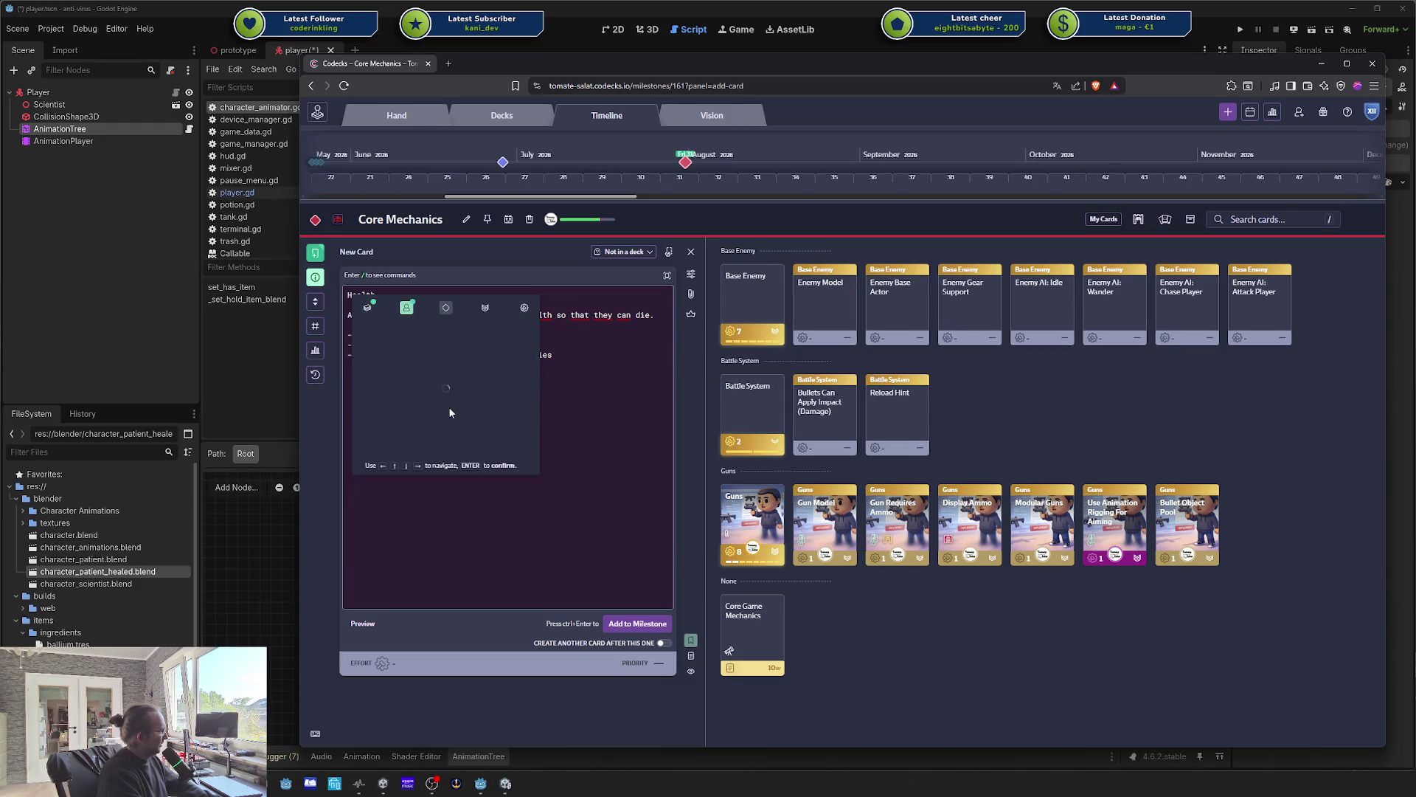
{"action": "left_click", "coordinate": [450, 412]}
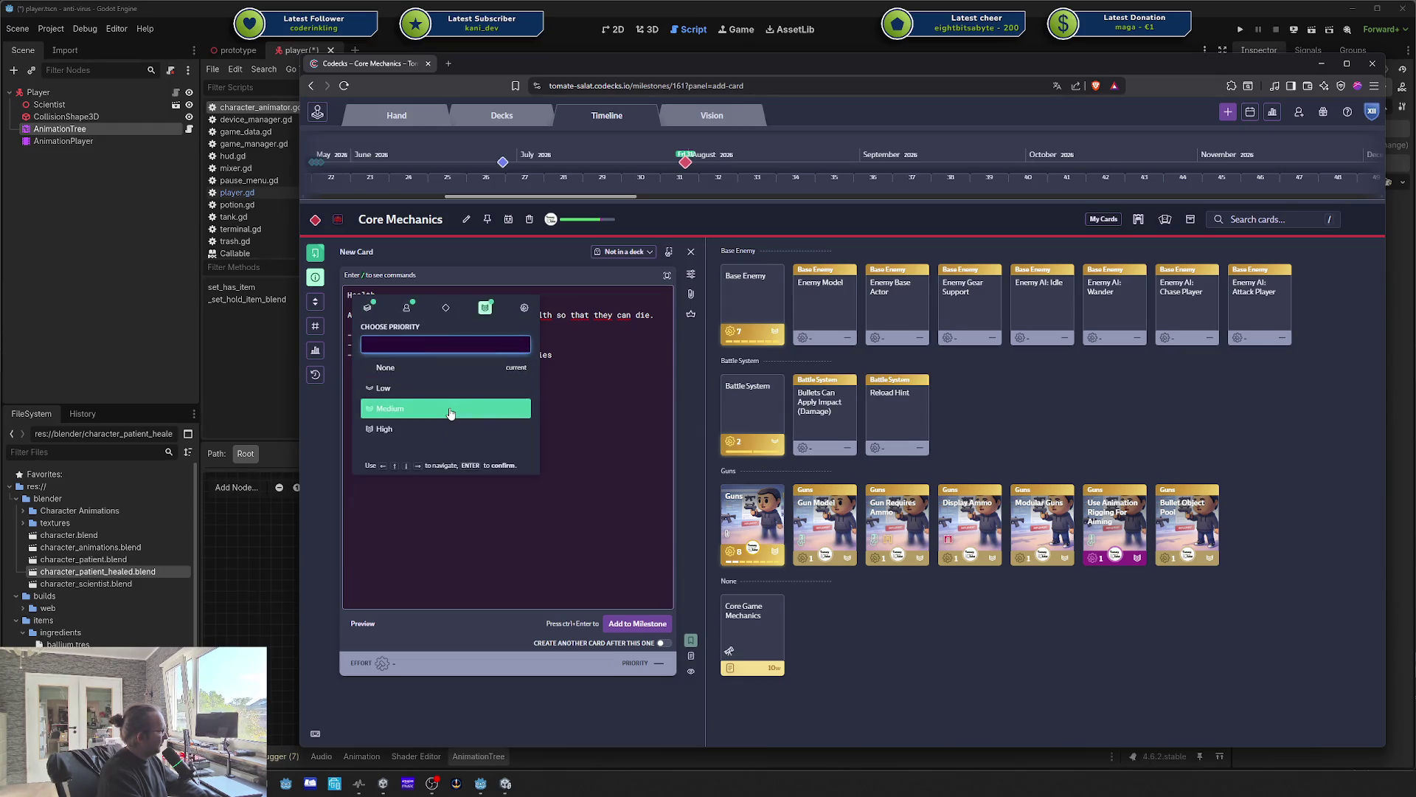
{"action": "left_click", "coordinate": [450, 410]}
{"action": "left_click", "coordinate": [450, 410]}
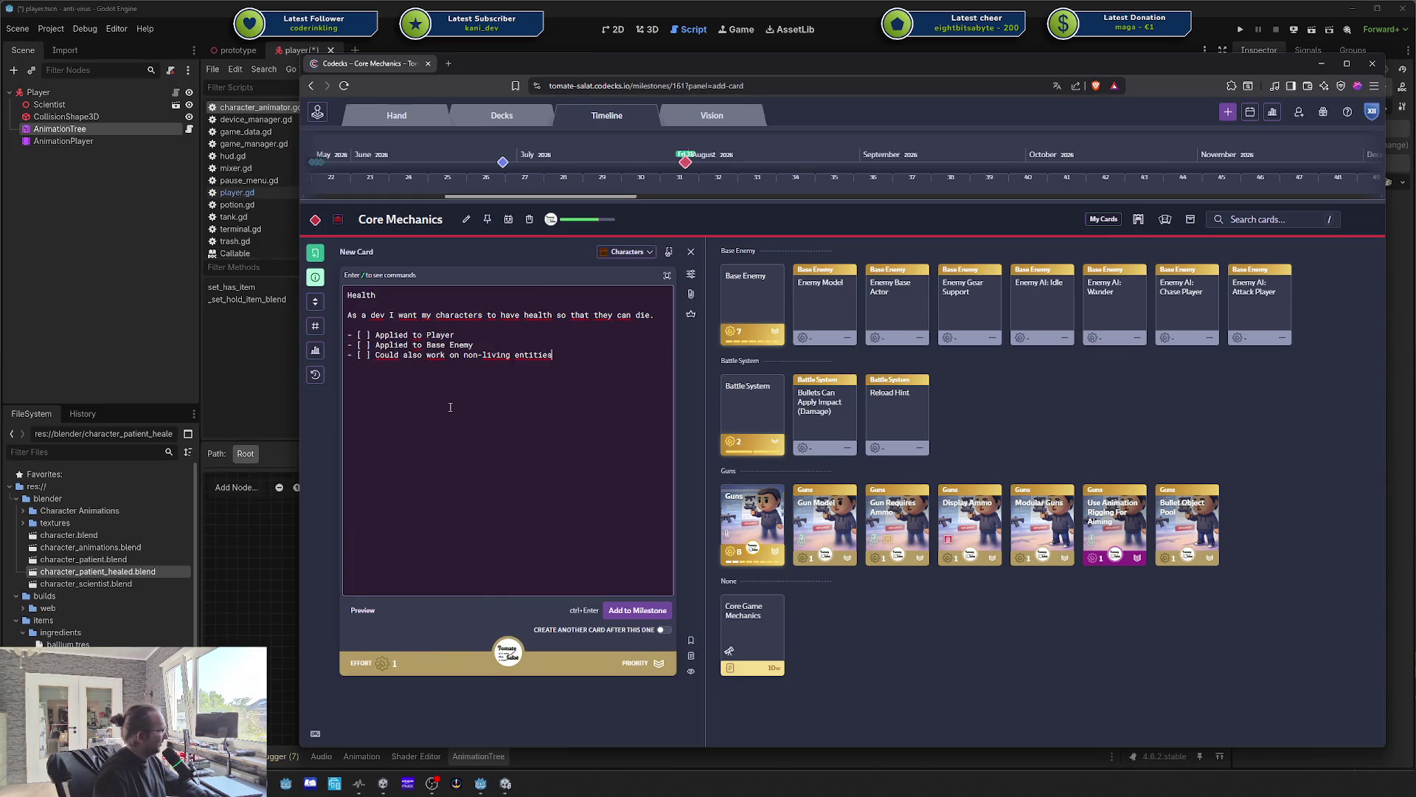
{"action": "key", "text": "ctrl+Return"}
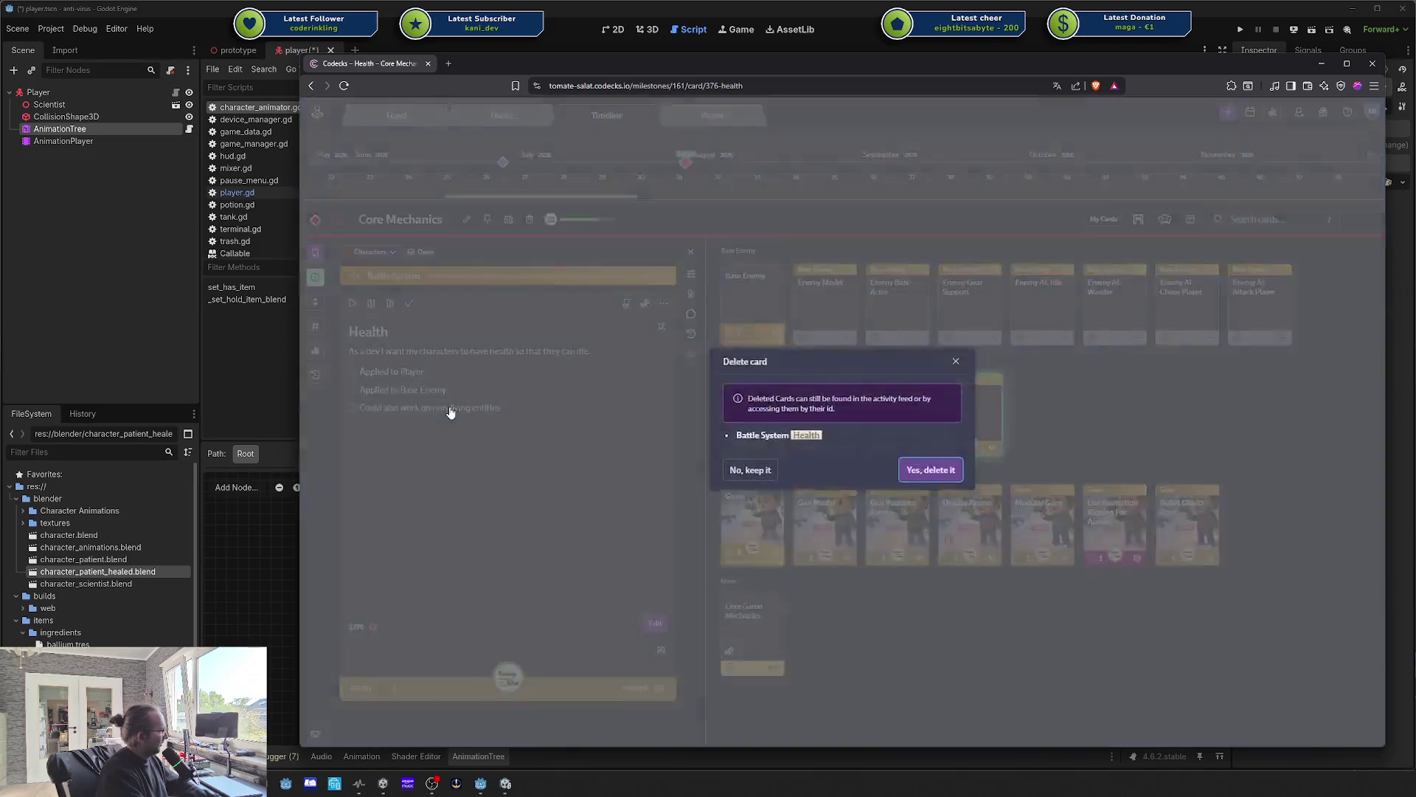
{"action": "key", "text": "Return"}
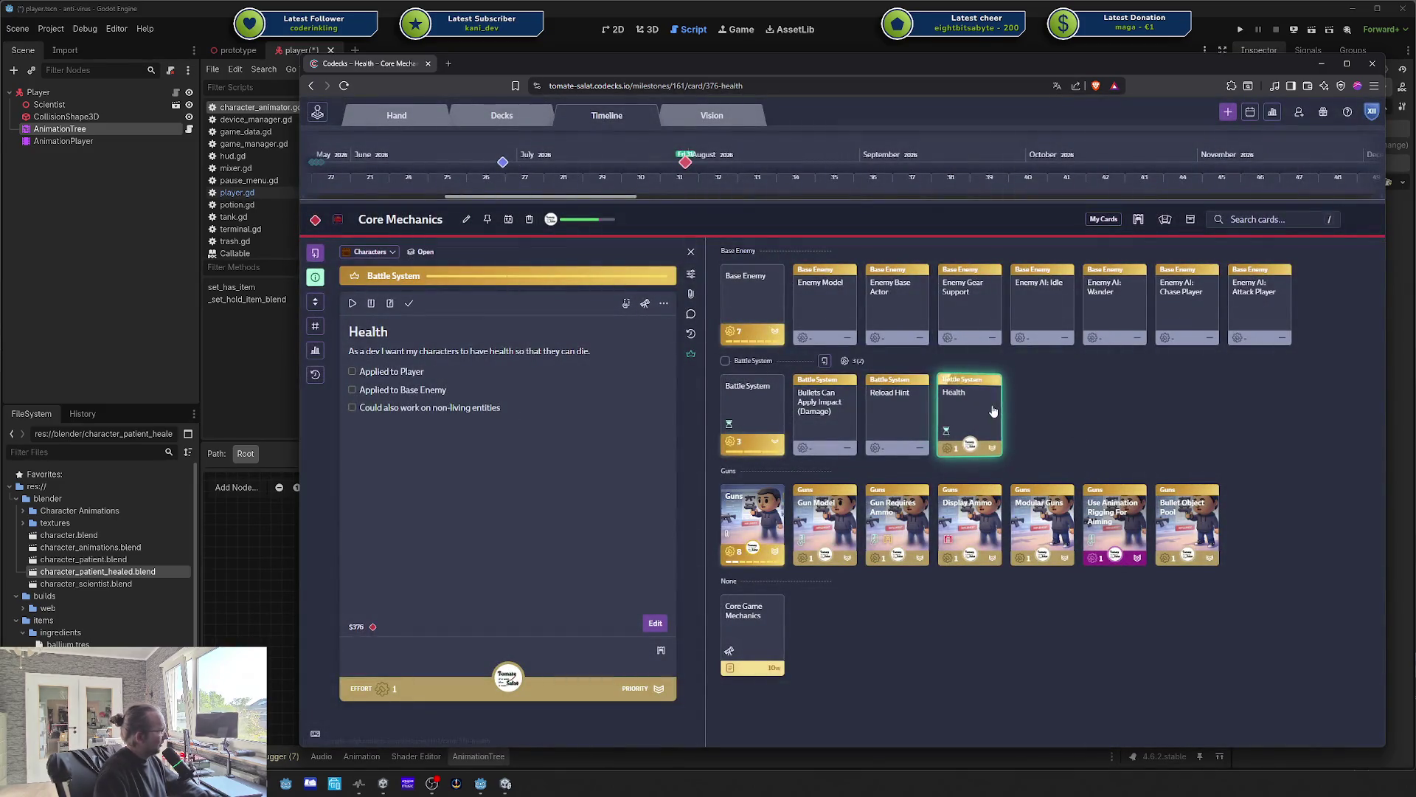
Check the Health card's description and Characters deck, then open the Battle System card.
{"action": "left_click", "coordinate": [461, 471]}
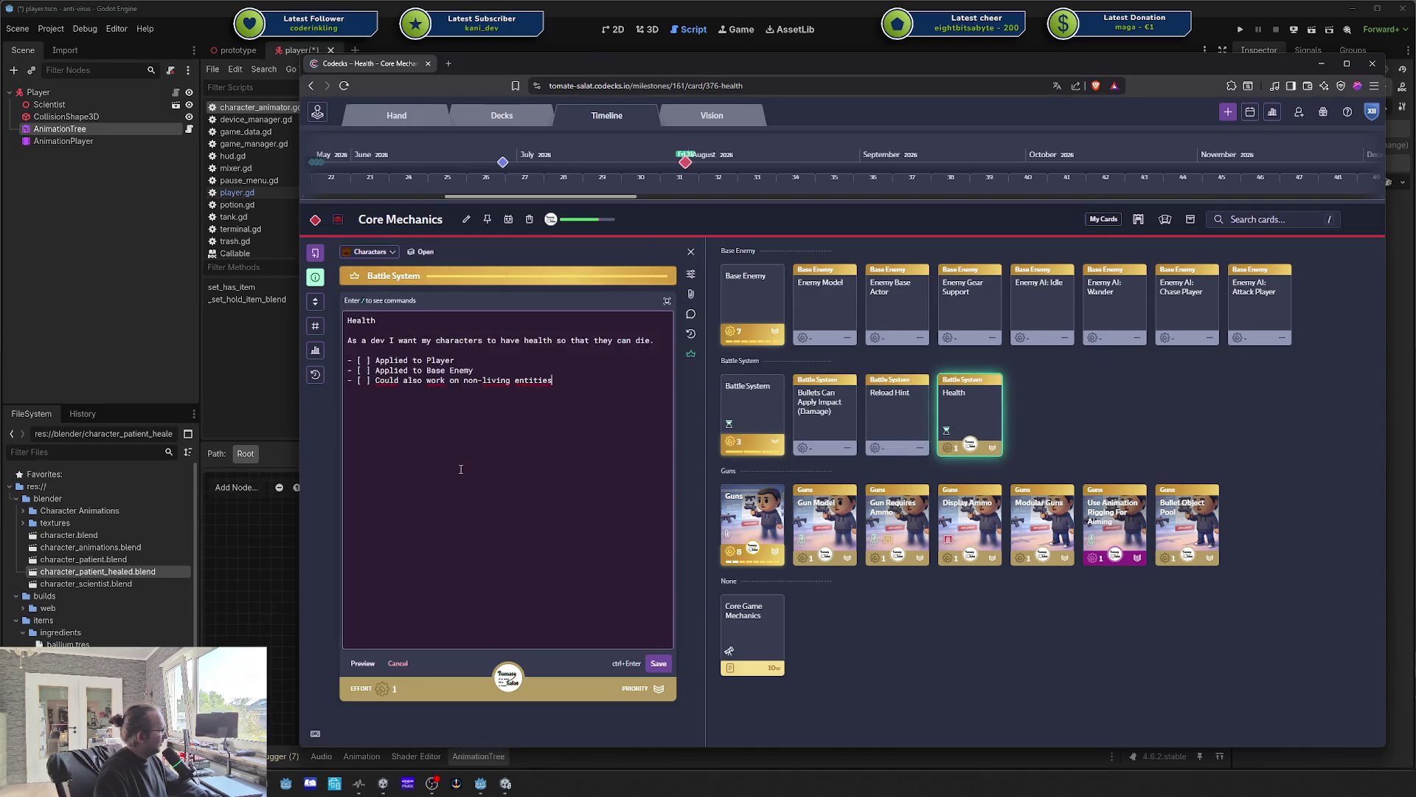
{"action": "key", "text": "Escape"}
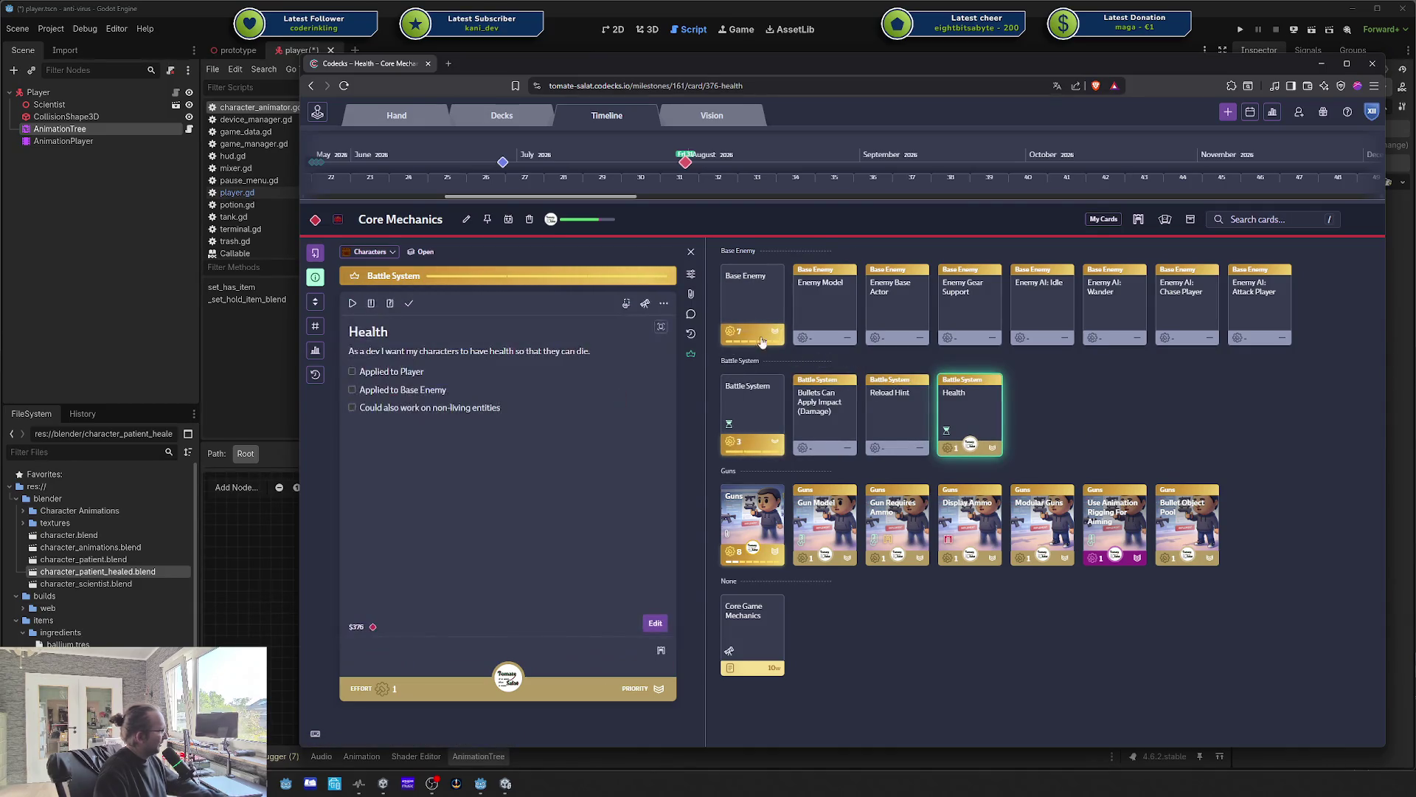
{"action": "left_click", "coordinate": [691, 274]}
{"action": "left_click", "coordinate": [691, 275]}
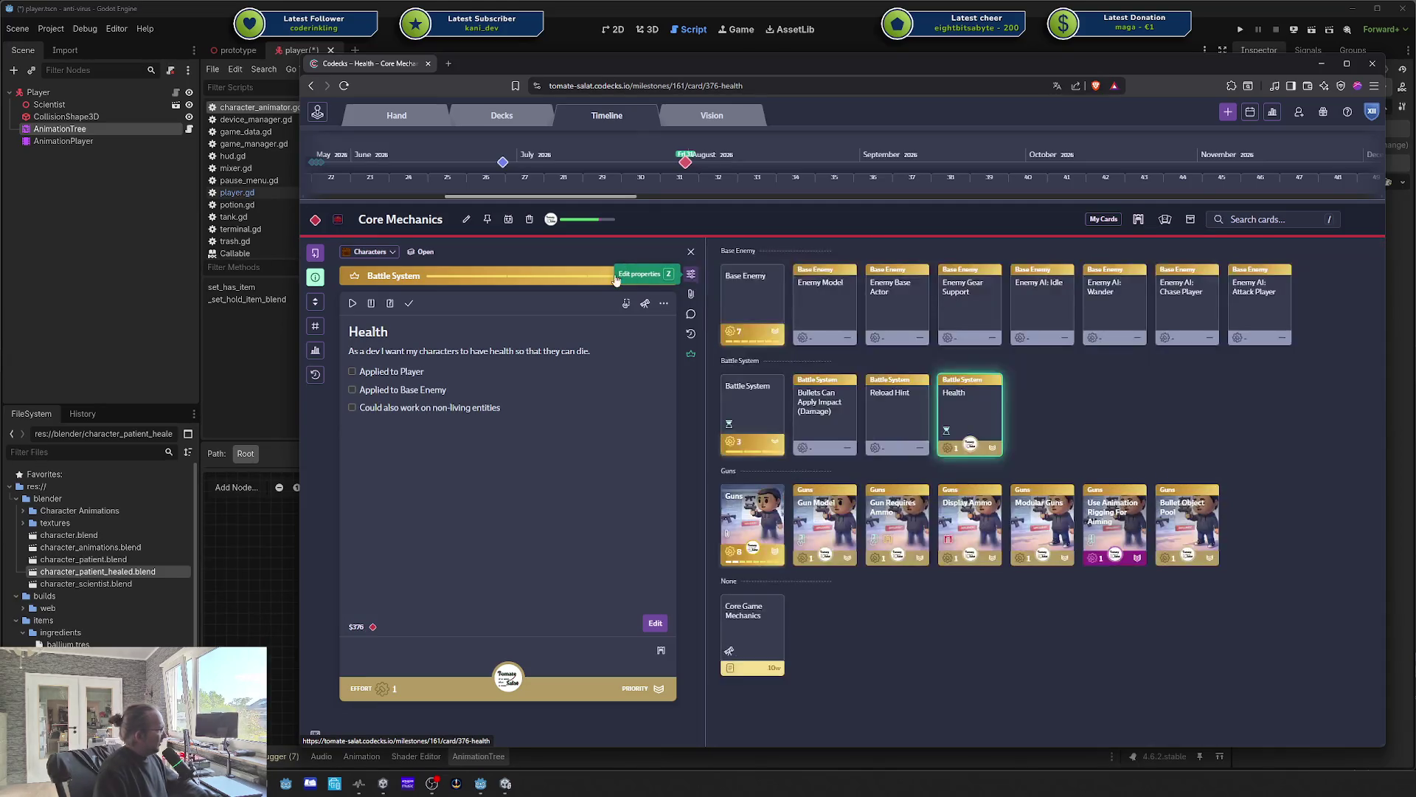
{"action": "left_click", "coordinate": [370, 252]}
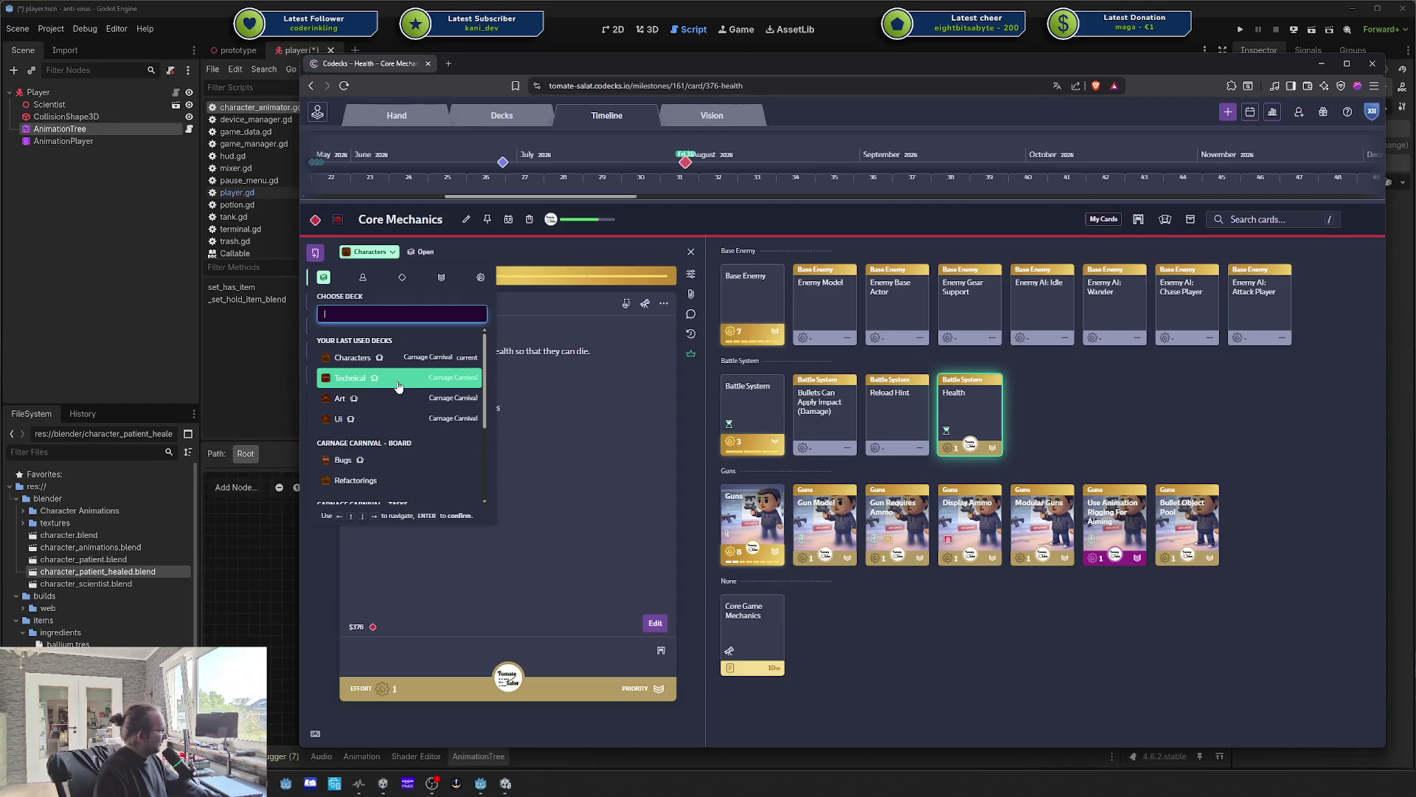
{"action": "scroll", "coordinate": [398, 386], "scroll_direction": "down", "scroll_amount": 3}
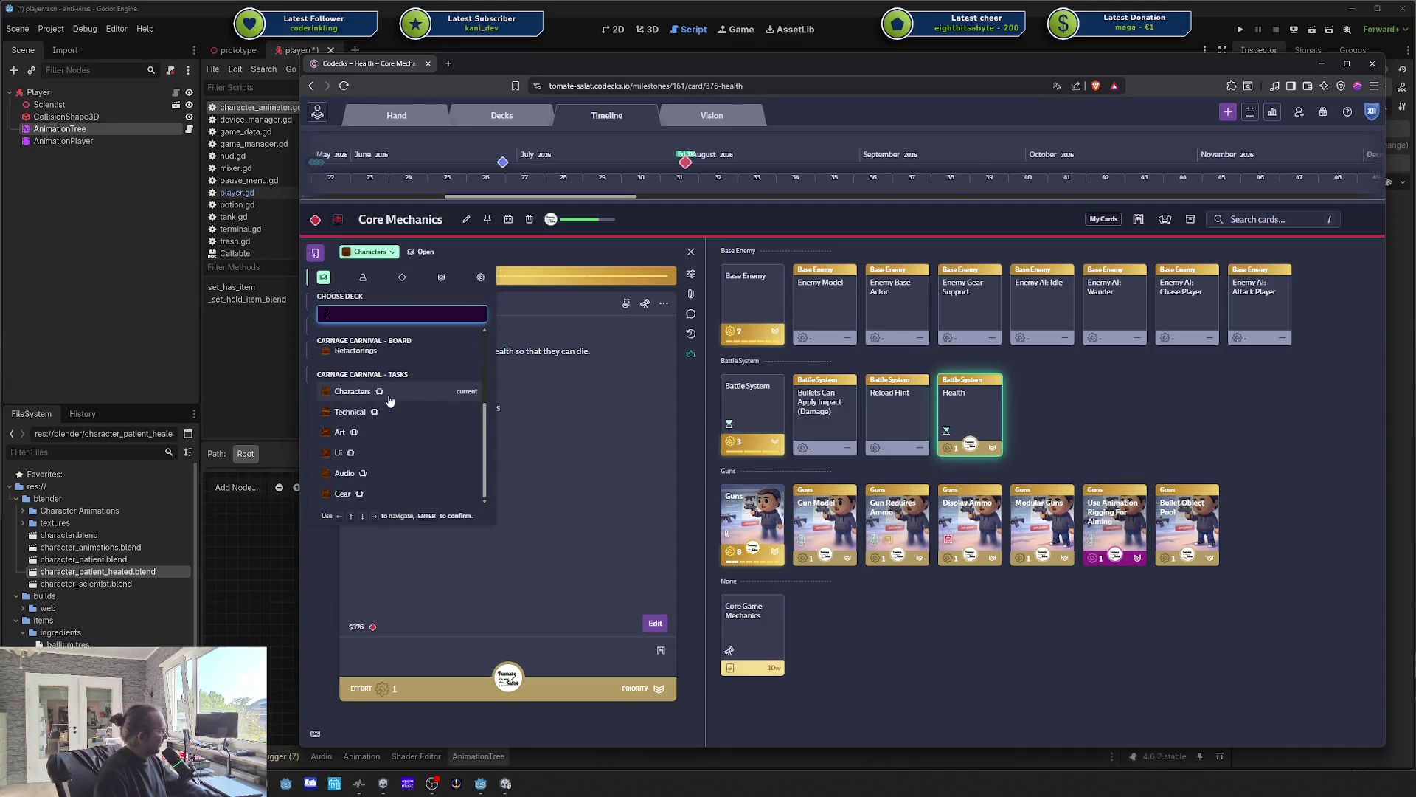
{"action": "left_click", "coordinate": [391, 390]}
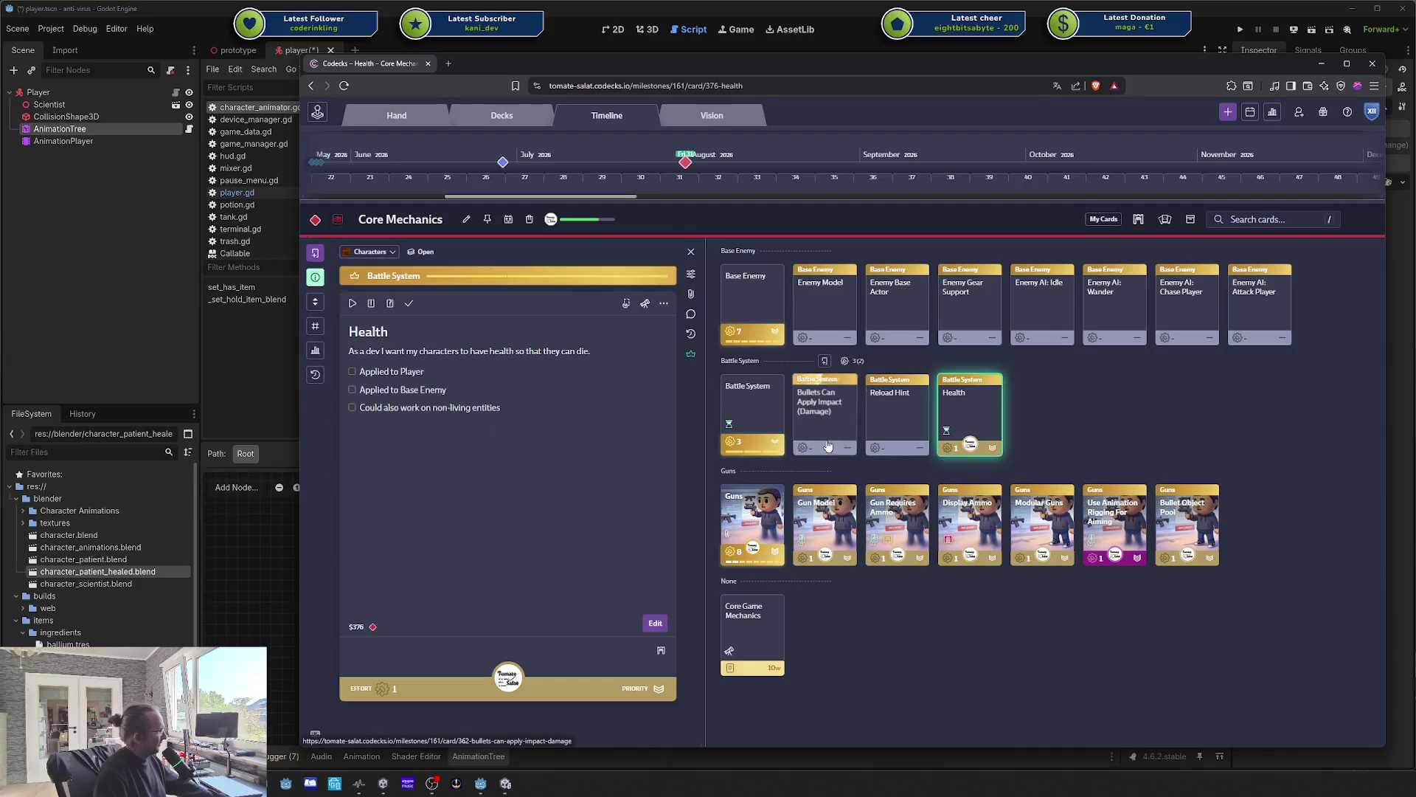
{"action": "left_click", "coordinate": [749, 409]}
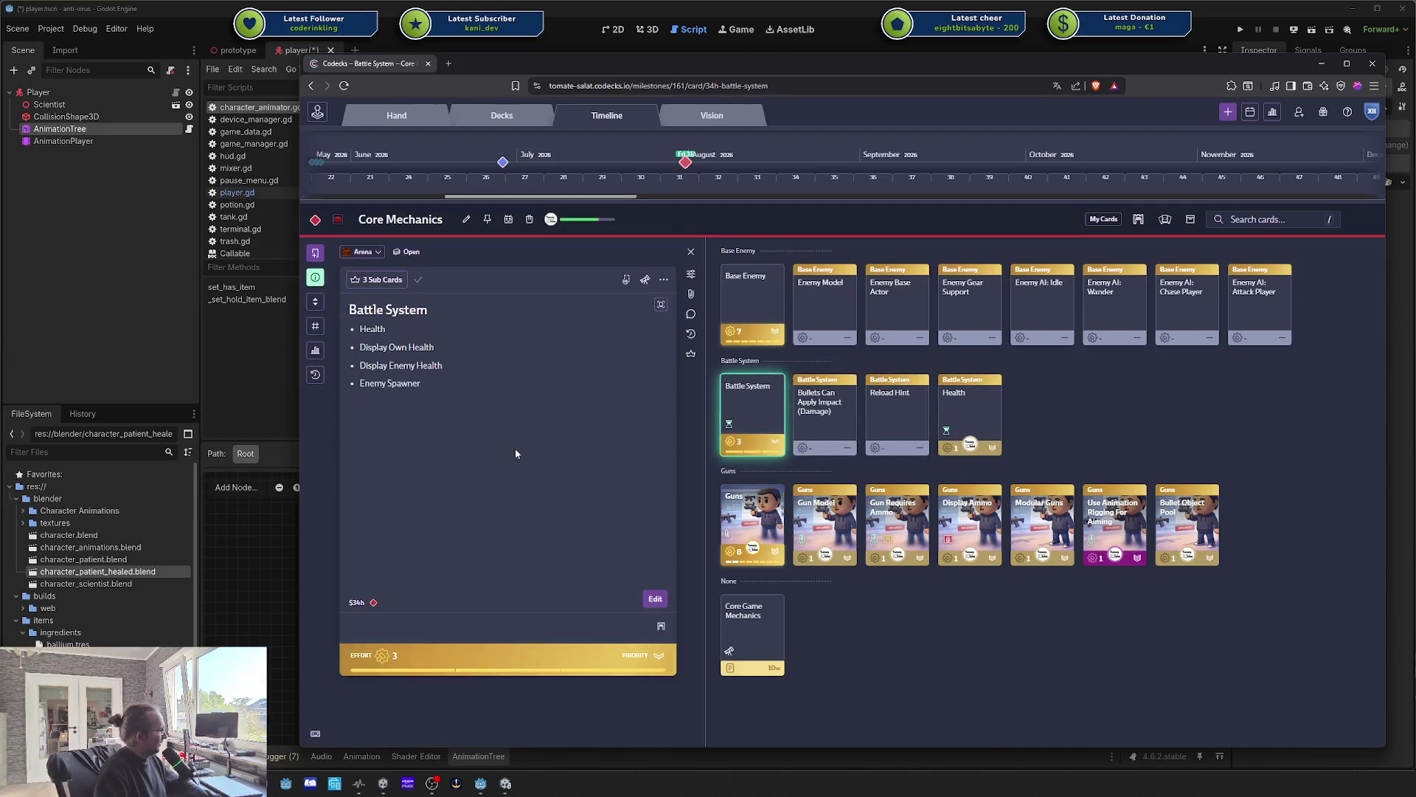
Add and save an 'As a Player…' arena-fight user story on Battle System, then return to Godot.
{"action": "left_click", "coordinate": [515, 452]}
{"action": "key", "text": "ctrl+x"}
{"action": "key", "text": "Return"}
{"action": "key", "text": "Return"}
{"action": "key", "text": "Up"}
{"action": "key", "text": "Up"}
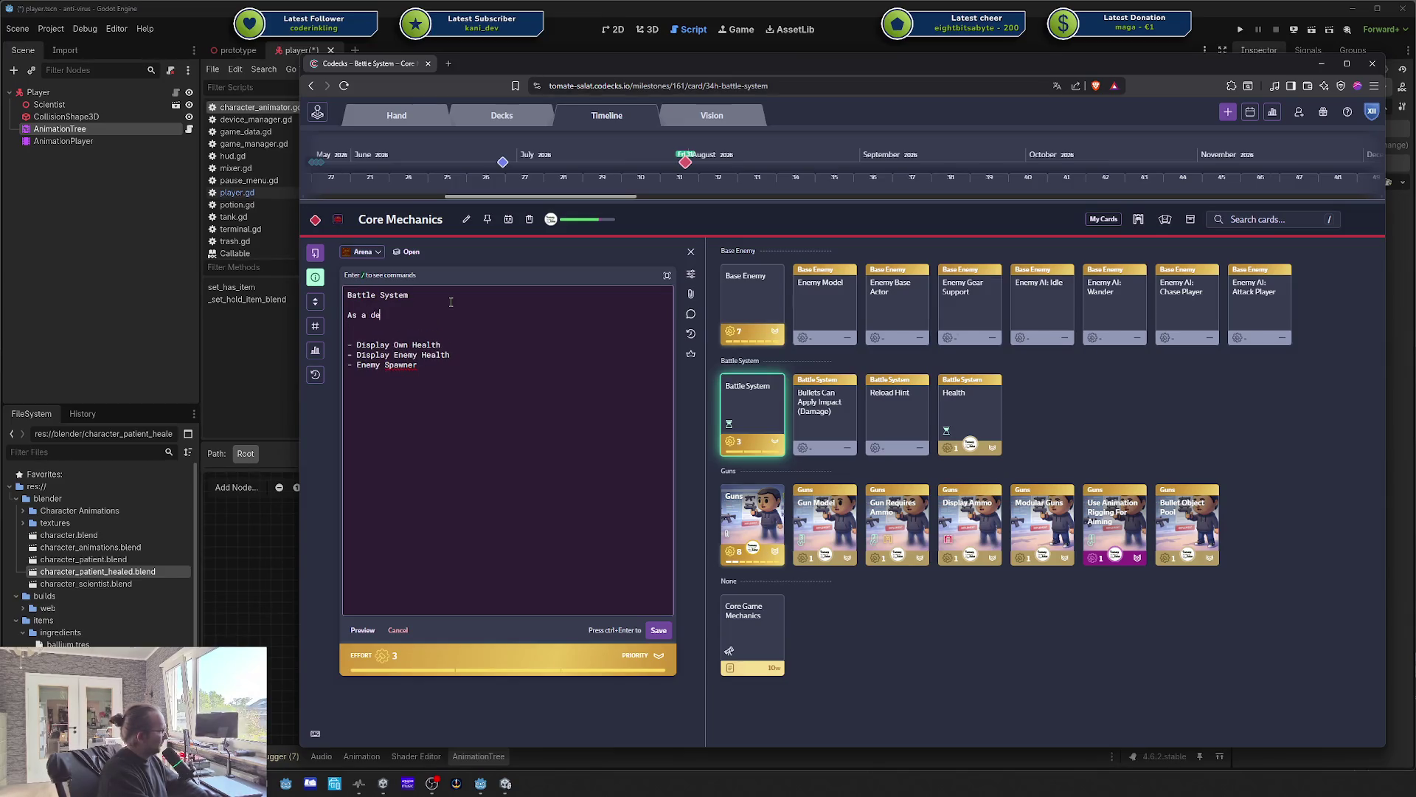
{"action": "type", "text": "I want to have a battle system in place"}
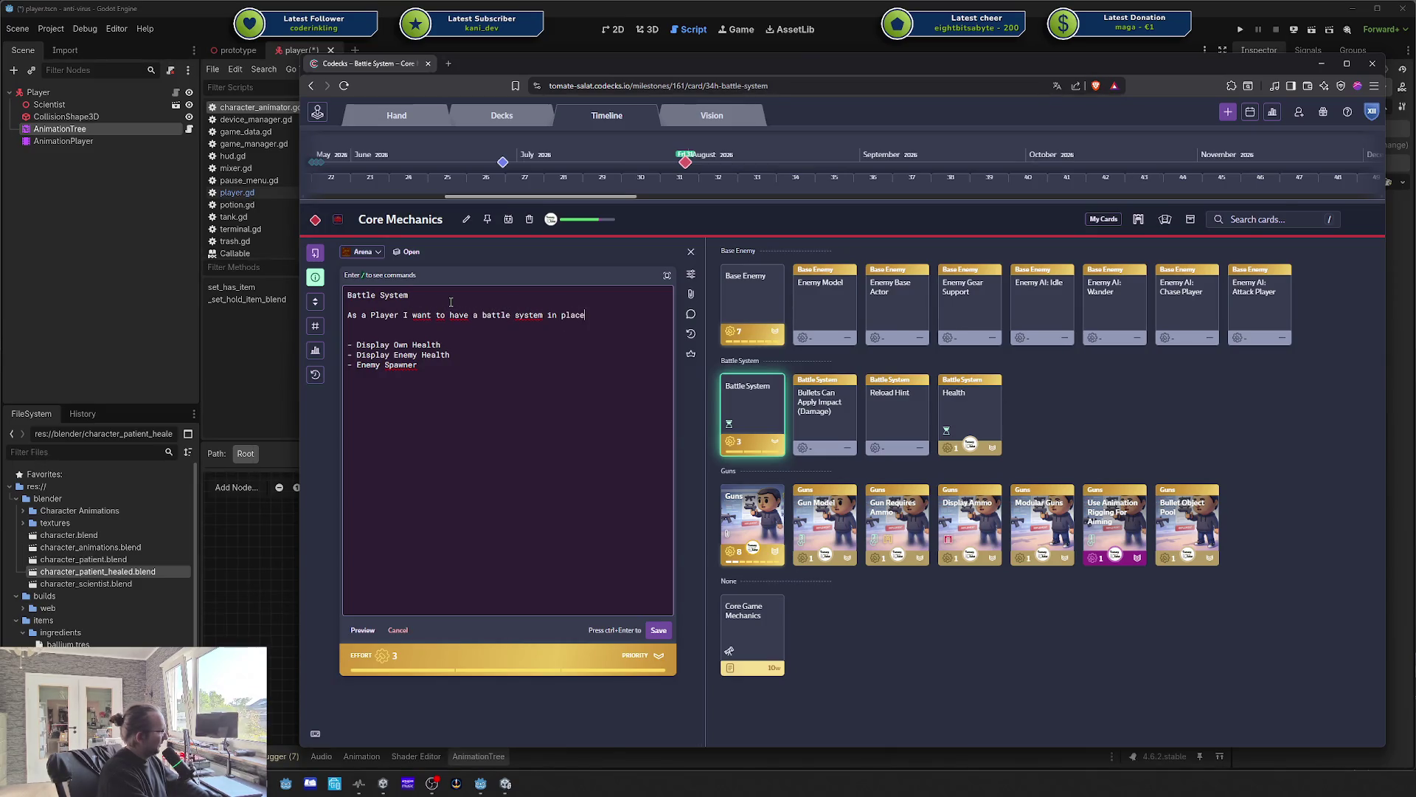
{"action": "type", "text": "ight"}
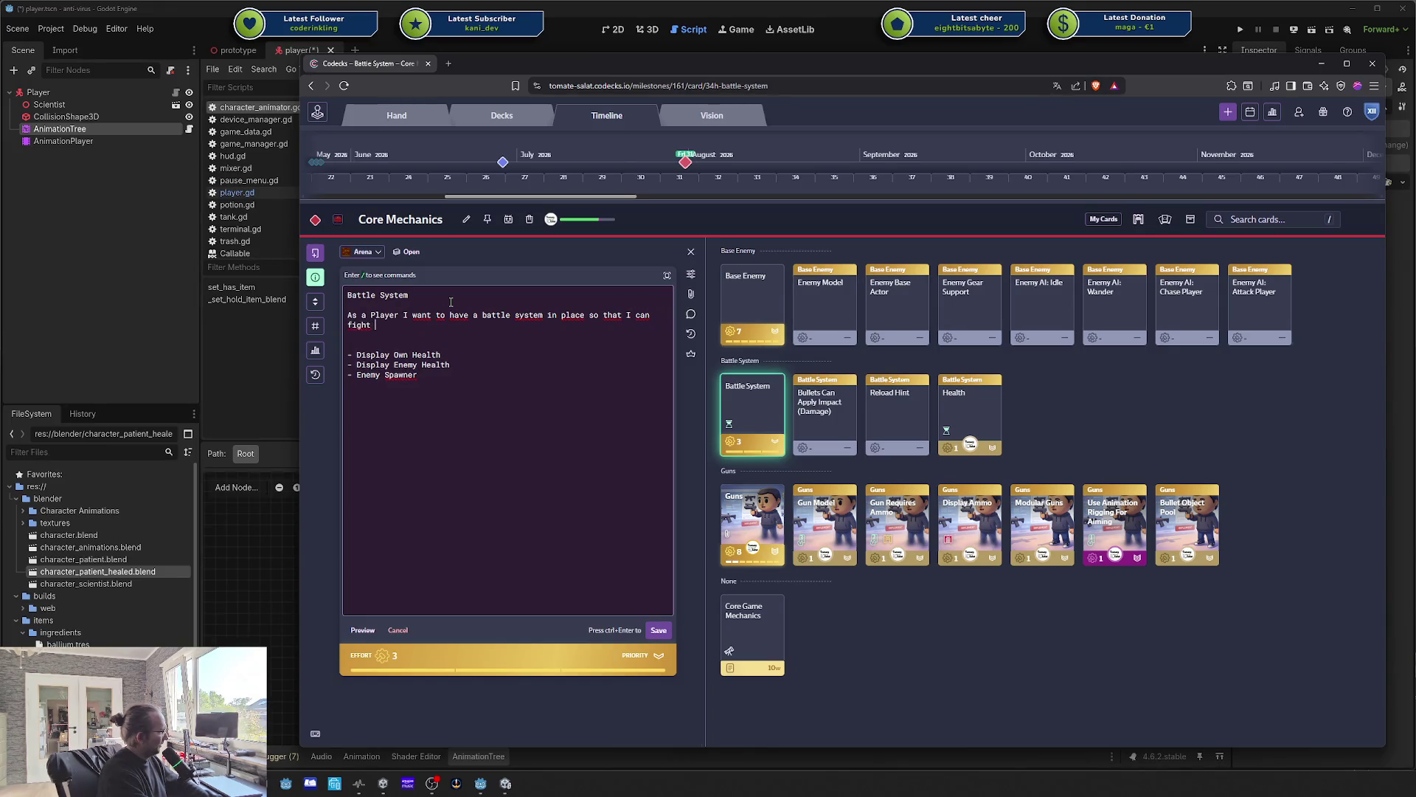
{"action": "key", "text": "ctrl+BackSpace"}
{"action": "type", "text": "do are"}
{"action": "key", "text": "Delete"}
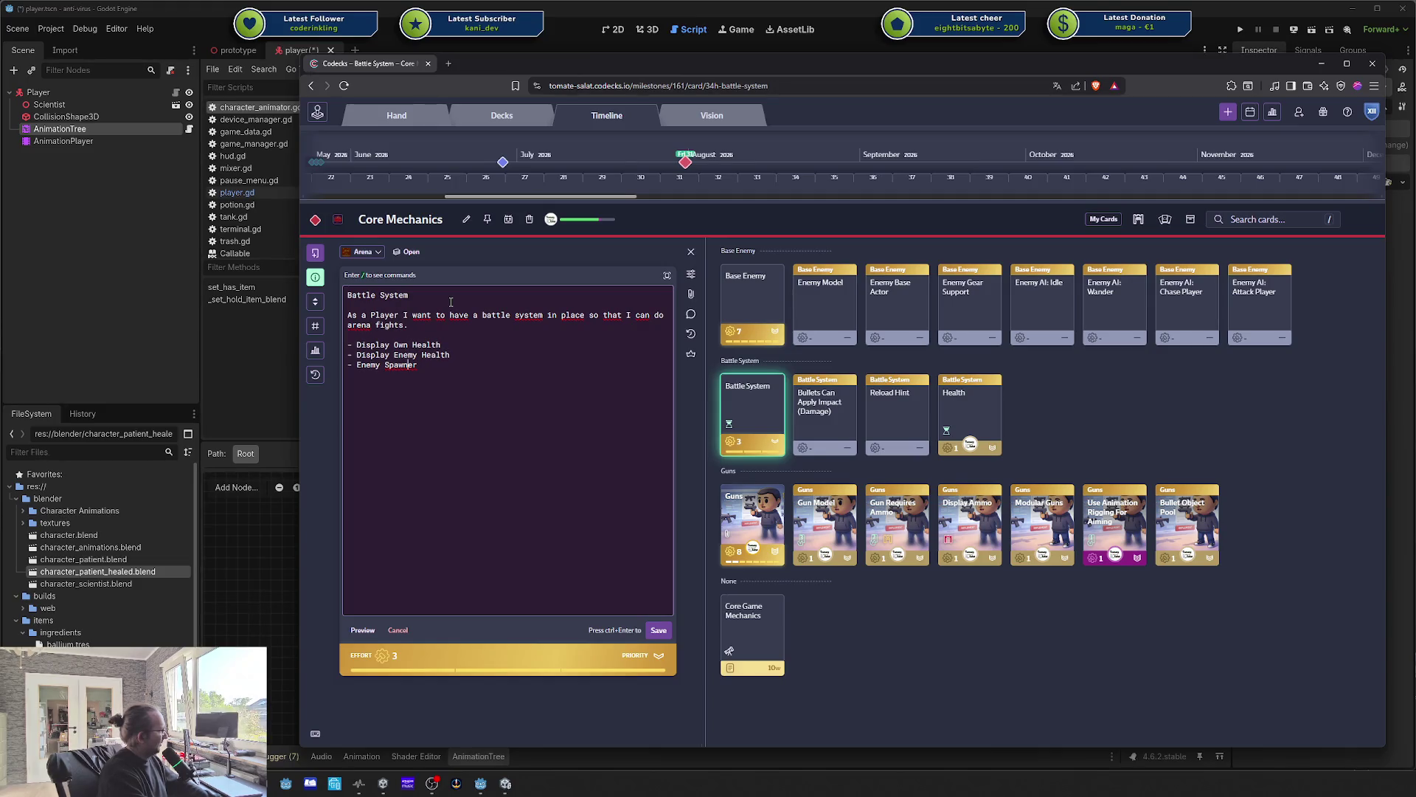
{"action": "key", "text": "ctrl+Return"}
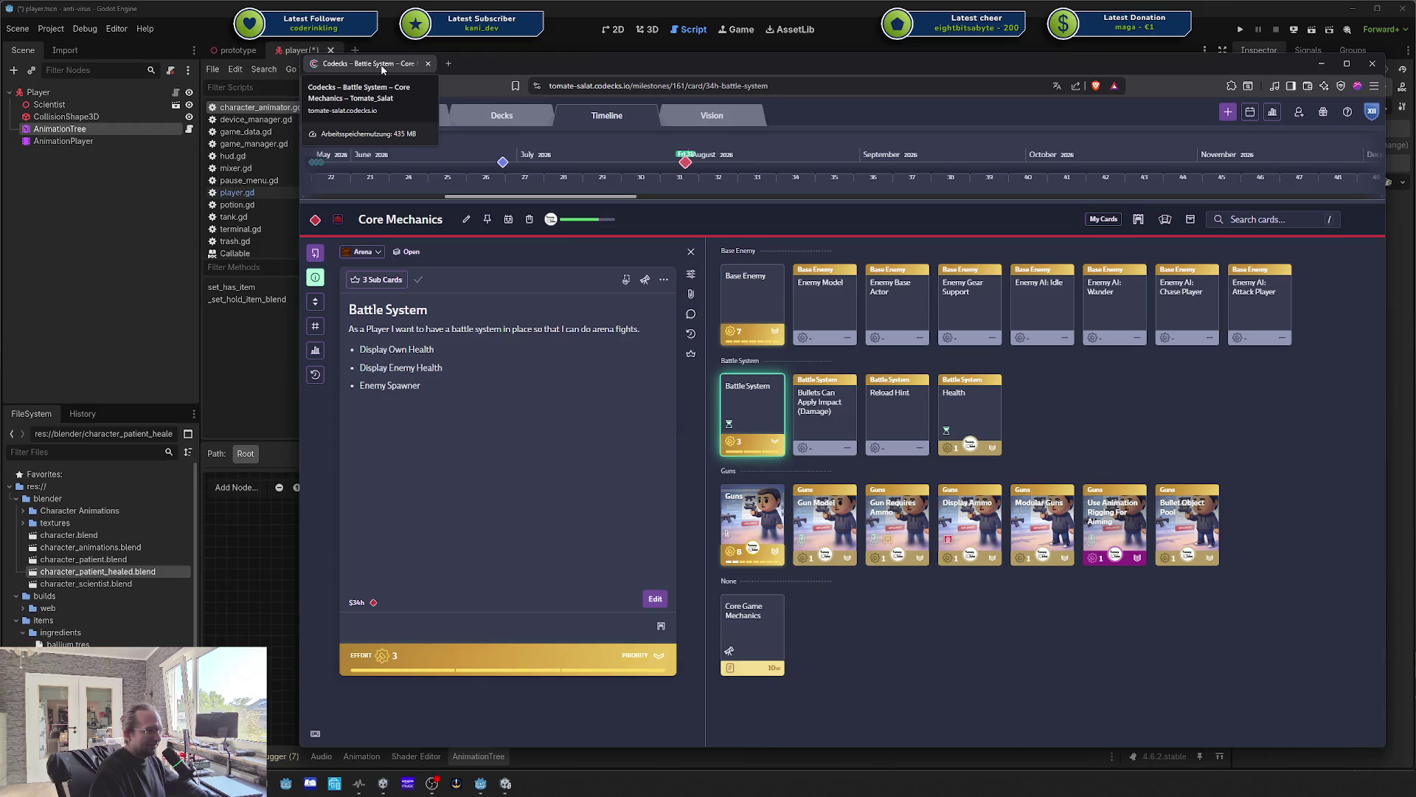
{"action": "key", "text": "alt+Tab"}
{"action": "left_click", "coordinate": [724, 300]}
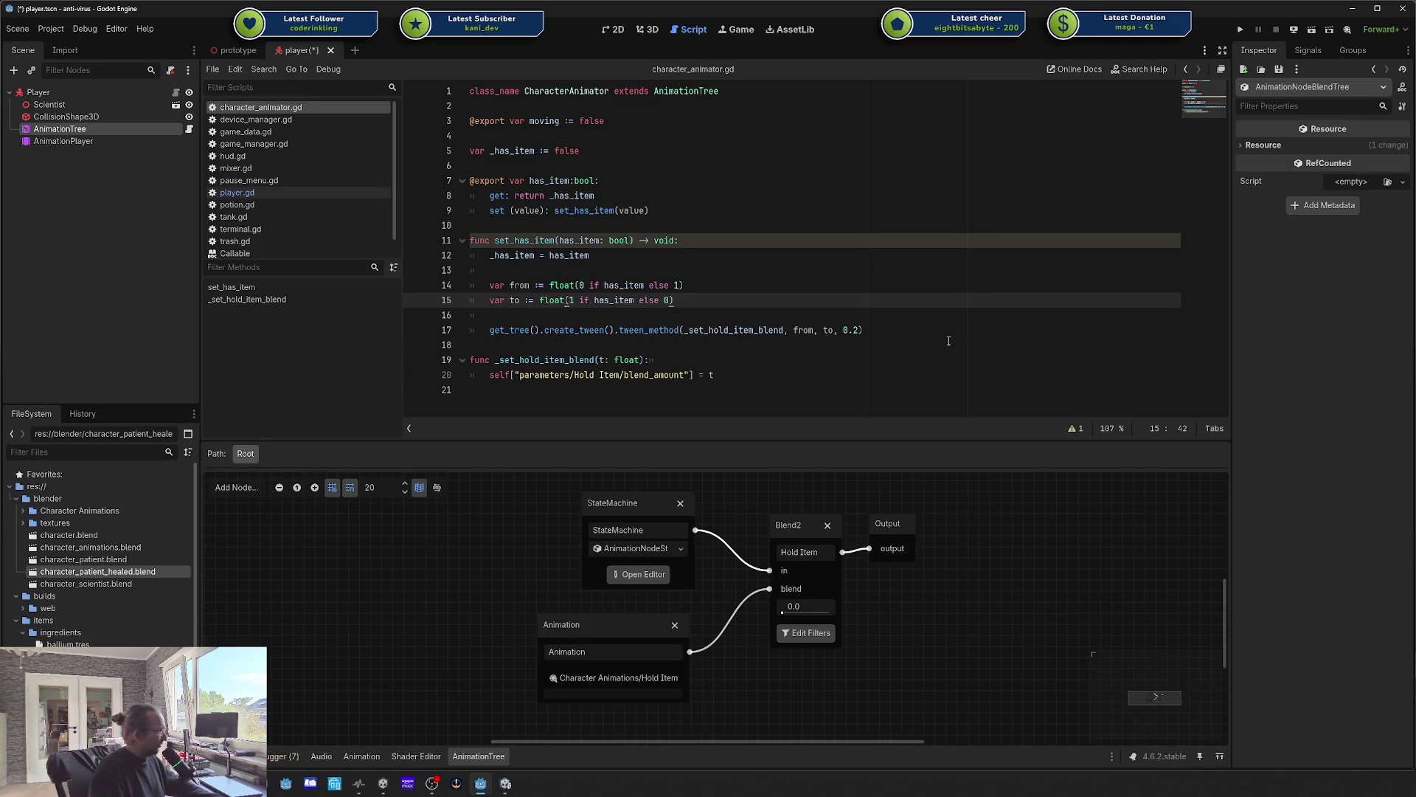
Save the player scene.
{"action": "key", "text": "Down"}
{"action": "key", "text": "Down"}
{"action": "key", "text": "Down"}
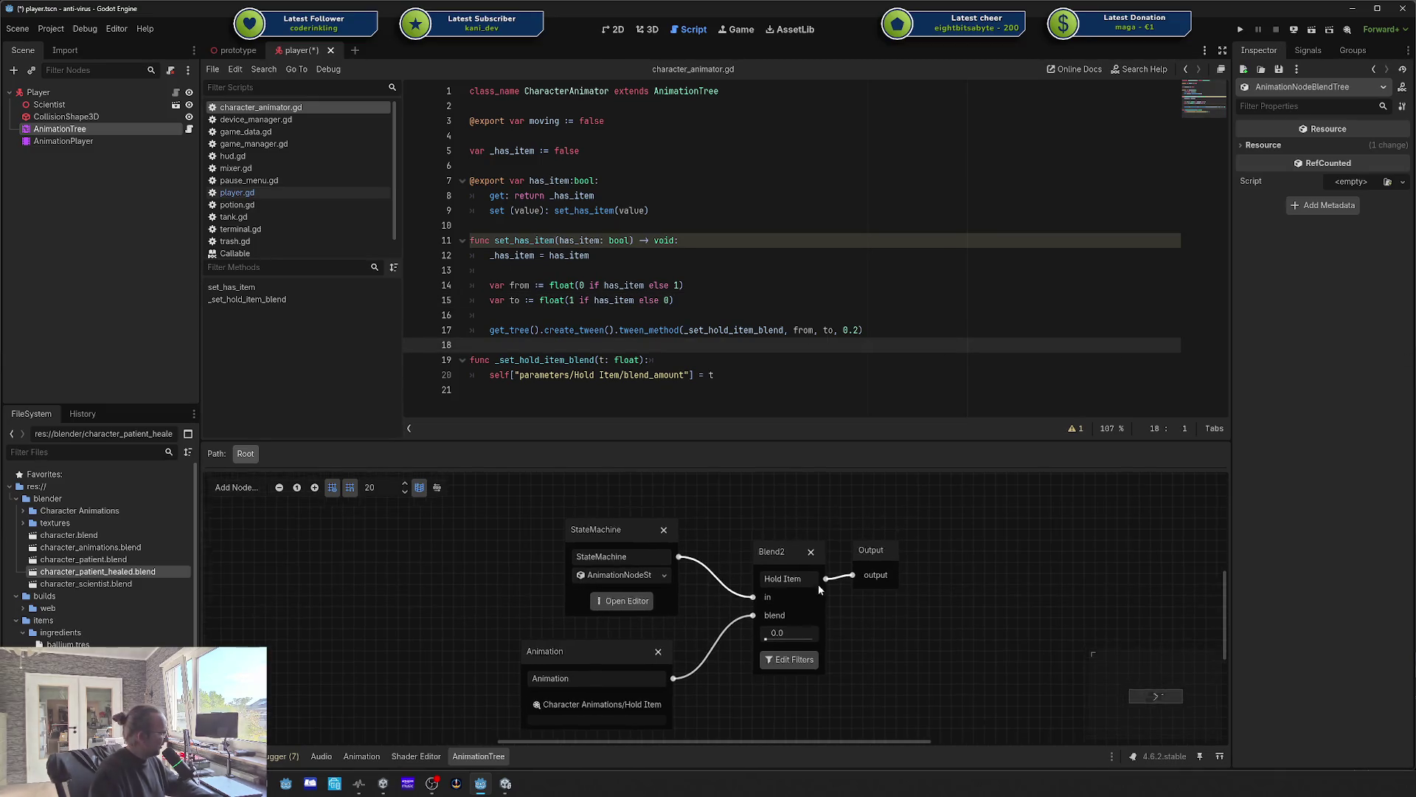
{"action": "left_click", "coordinate": [764, 249]}
{"action": "key", "text": "ctrl+s"}
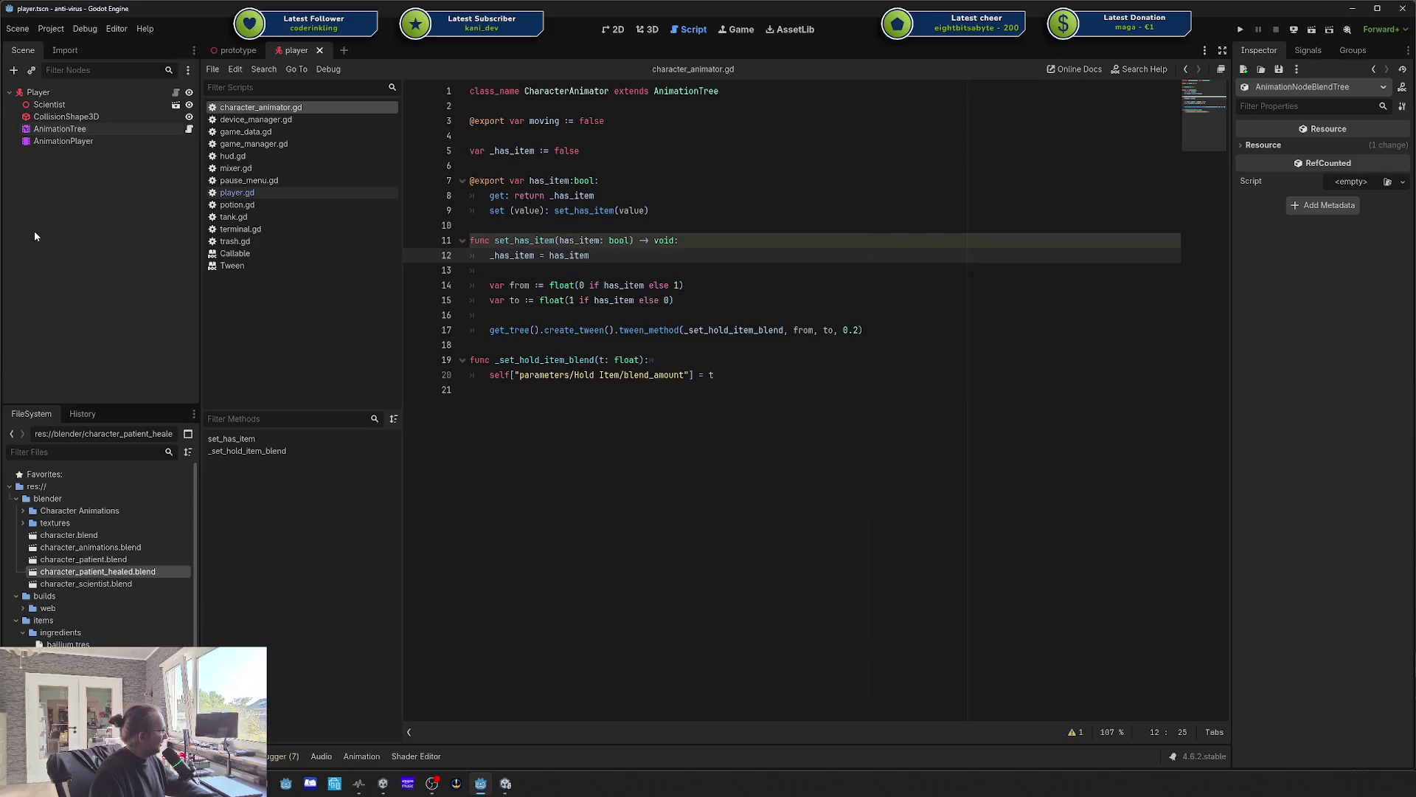
Focus on the Patient in the prototype scene's 3D view and open its own scene.
{"action": "left_click", "coordinate": [224, 50]}
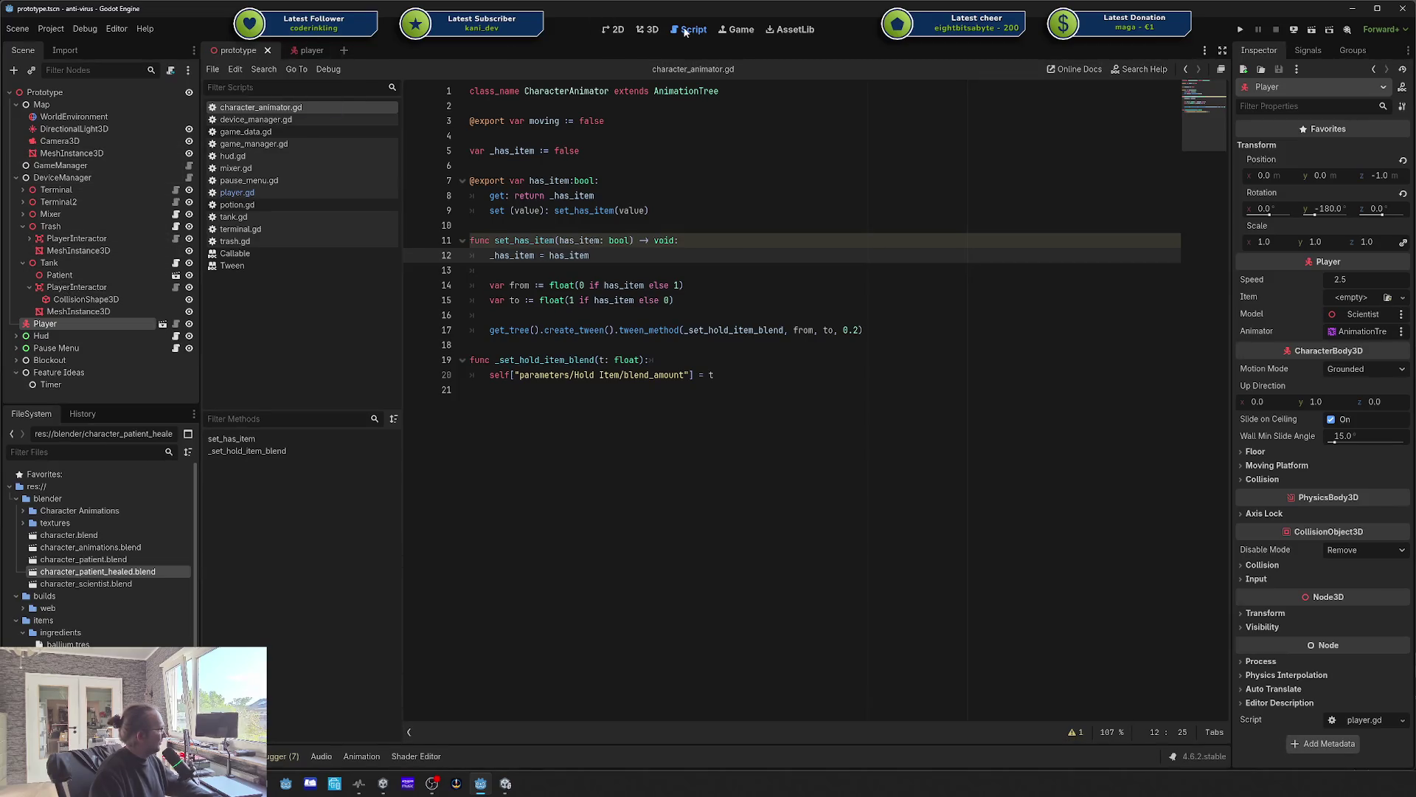
{"action": "left_click", "coordinate": [647, 30]}
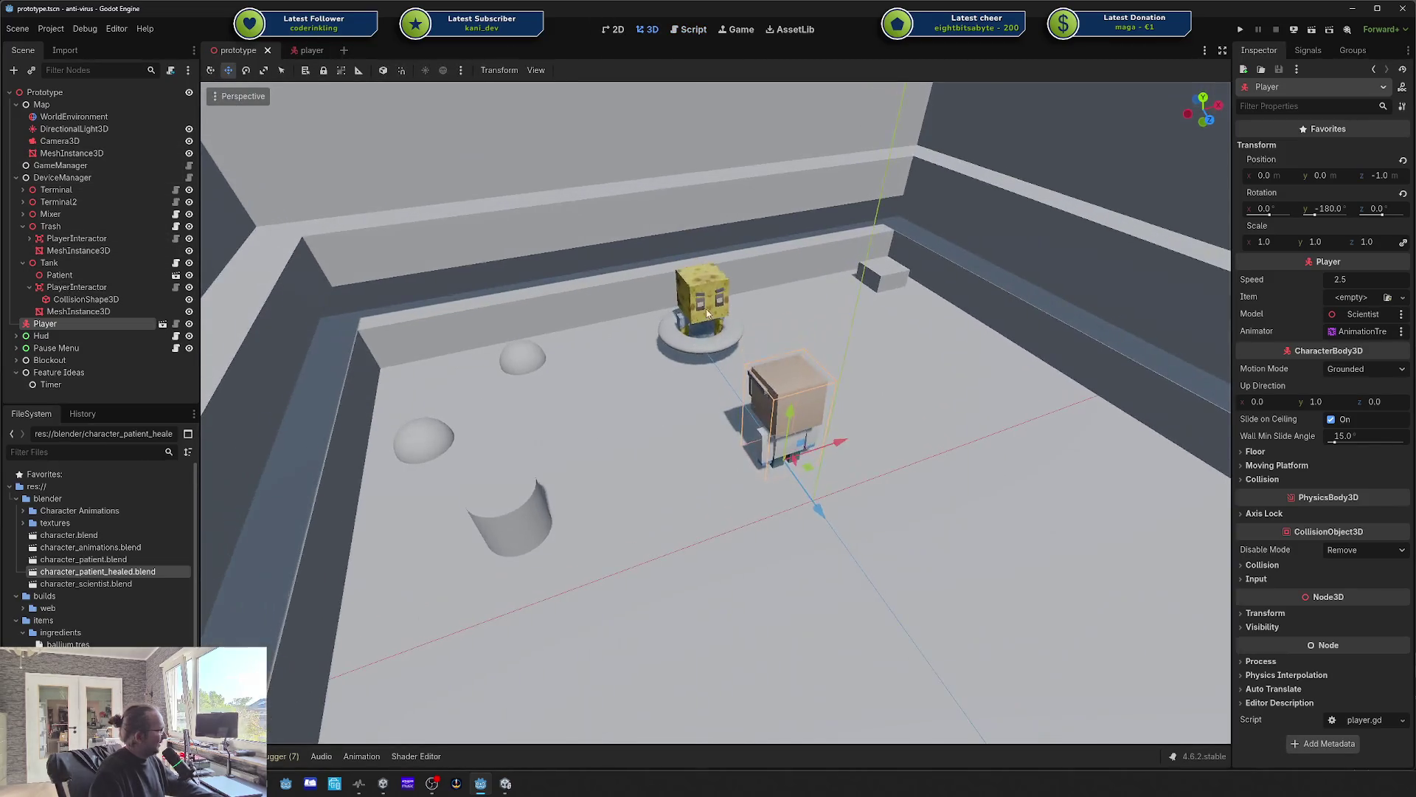
{"action": "left_click", "coordinate": [706, 313]}
{"action": "key", "text": "f"}
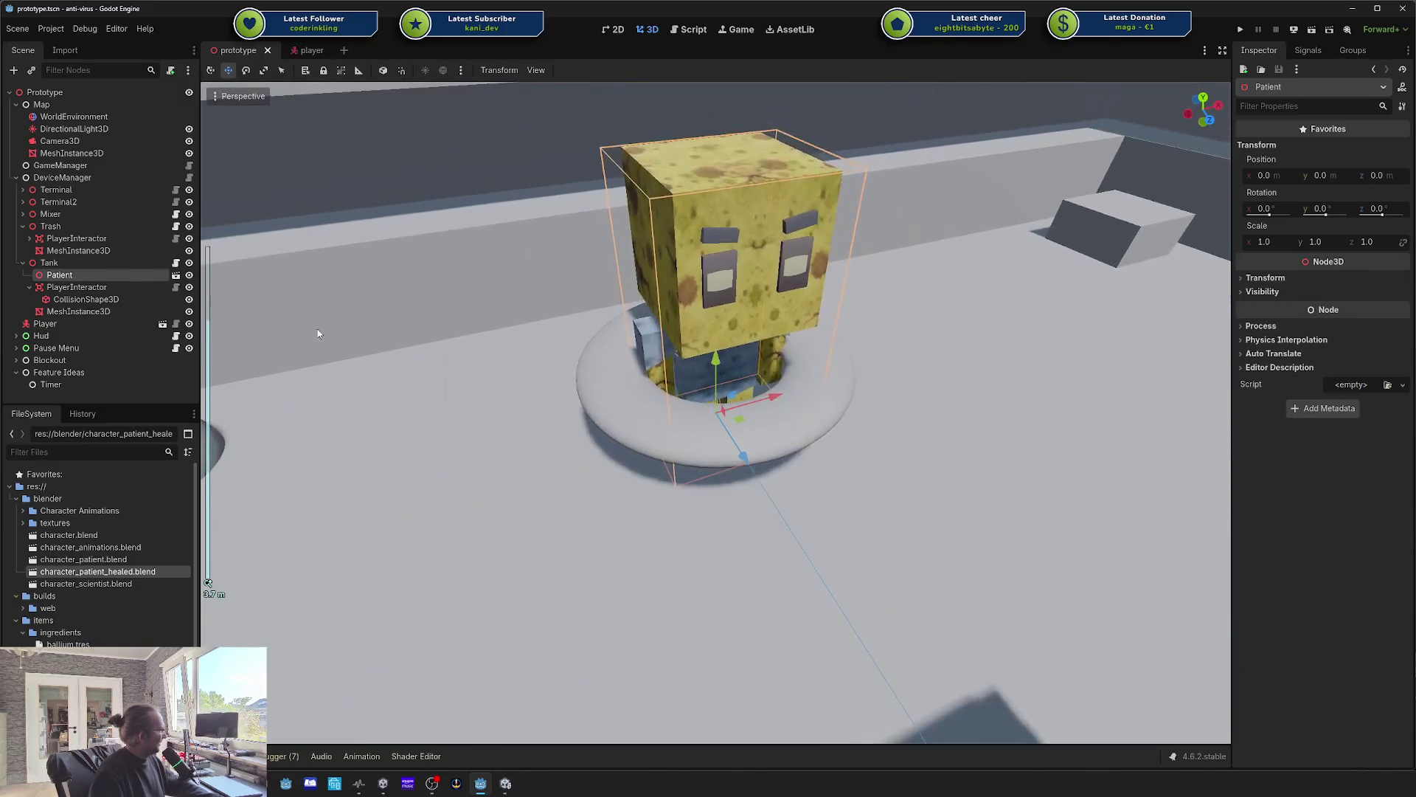
{"action": "left_click", "coordinate": [40, 288]}
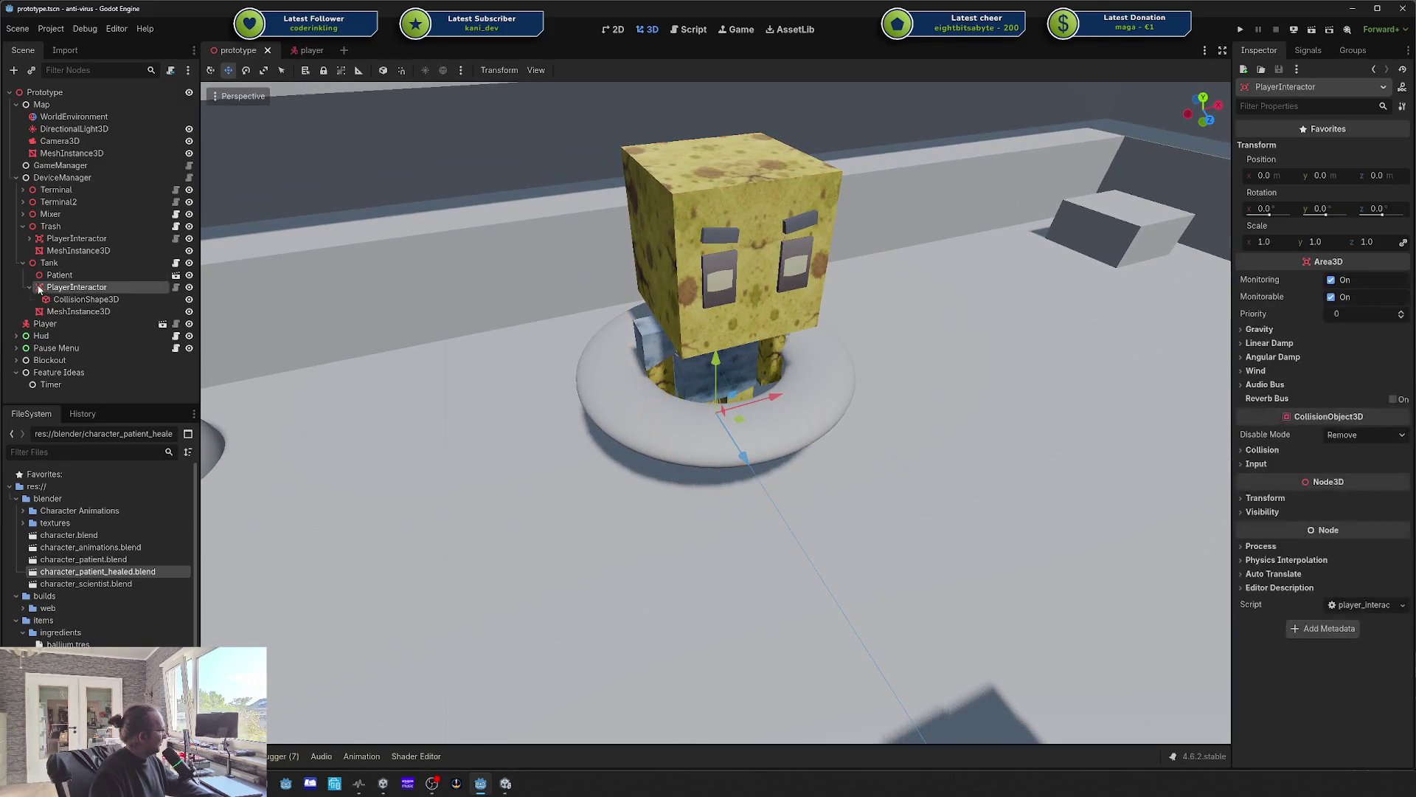
{"action": "left_click", "coordinate": [30, 287]}
{"action": "left_click", "coordinate": [63, 275]}
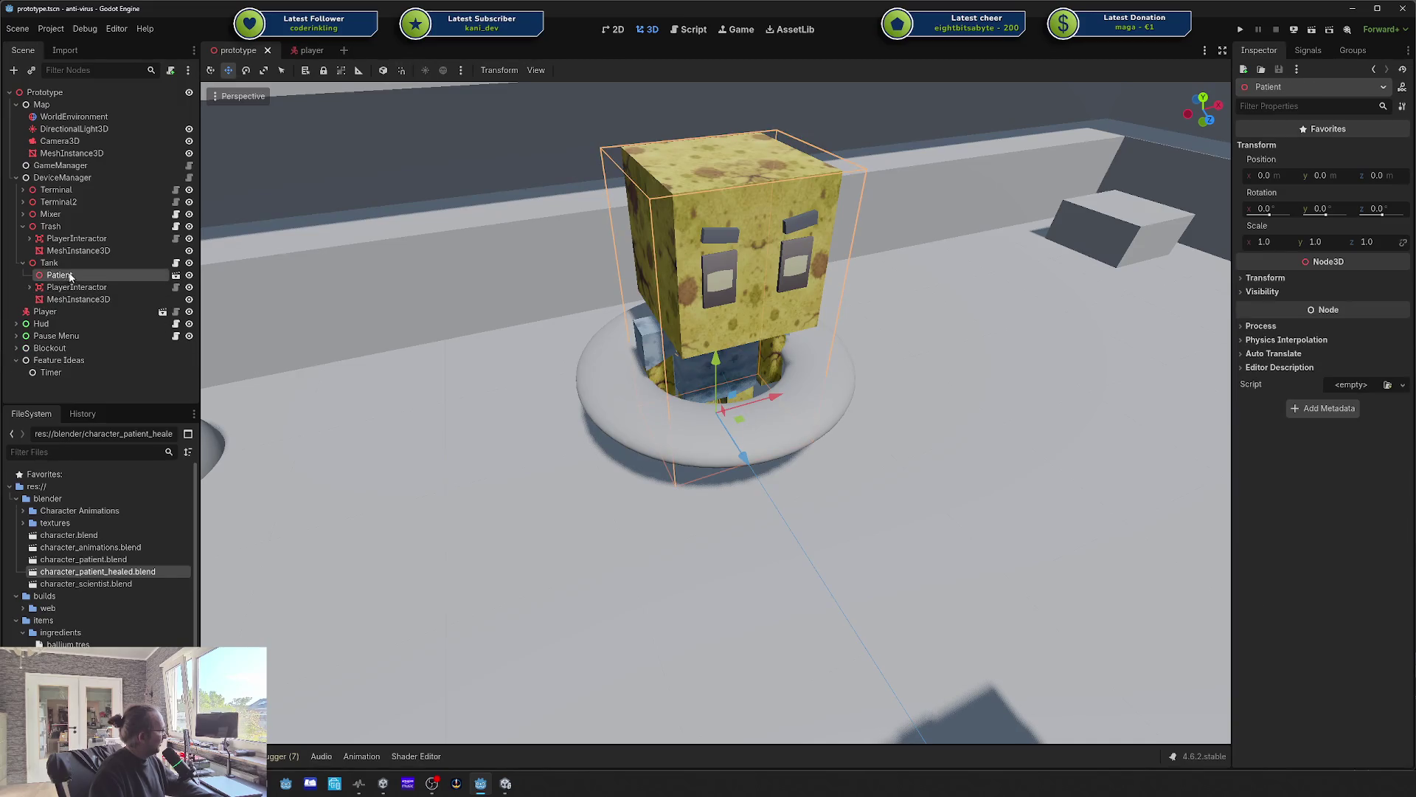
{"action": "left_click", "coordinate": [174, 274]}
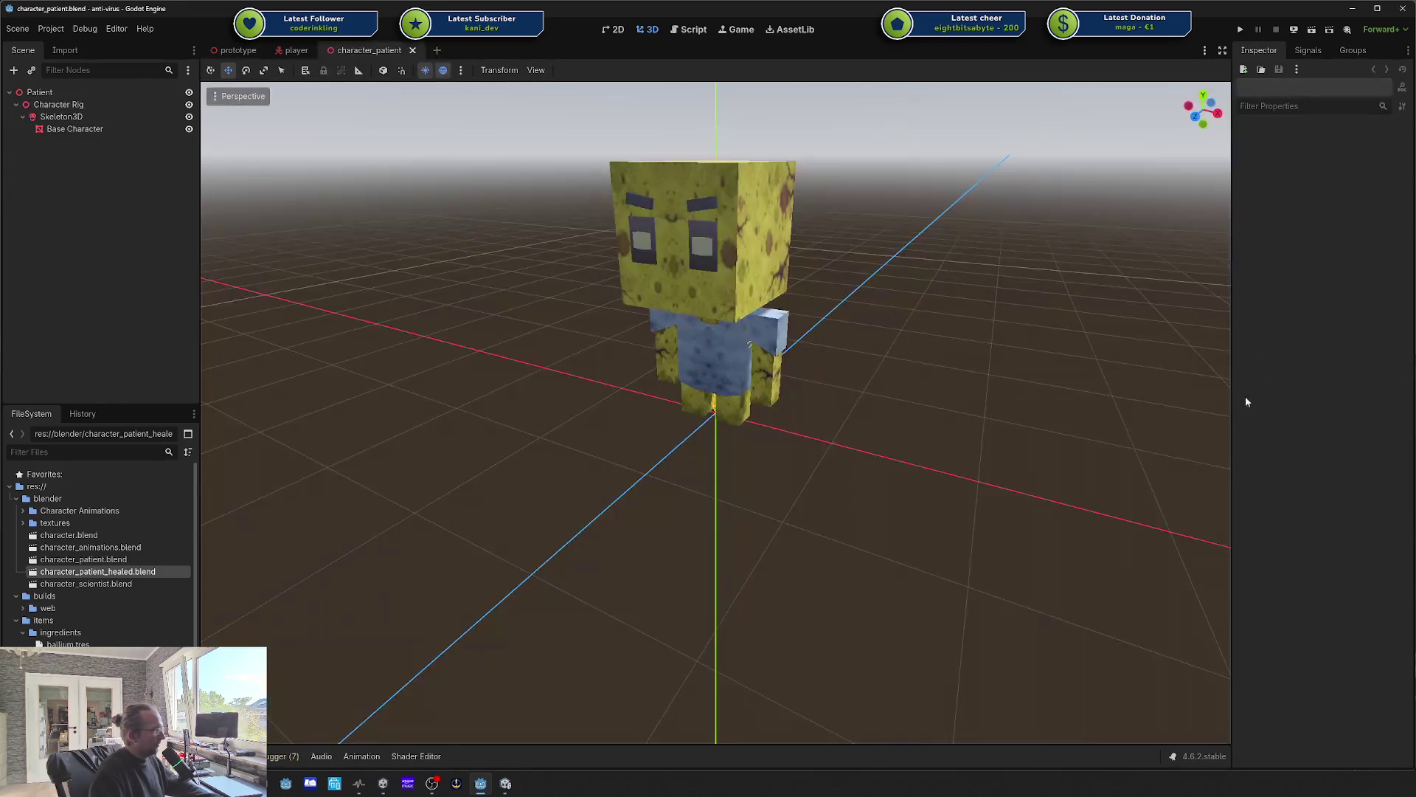
Switch to front view and select Base Character to show its skin and skeleton properties.
{"action": "key", "text": "KP_1"}
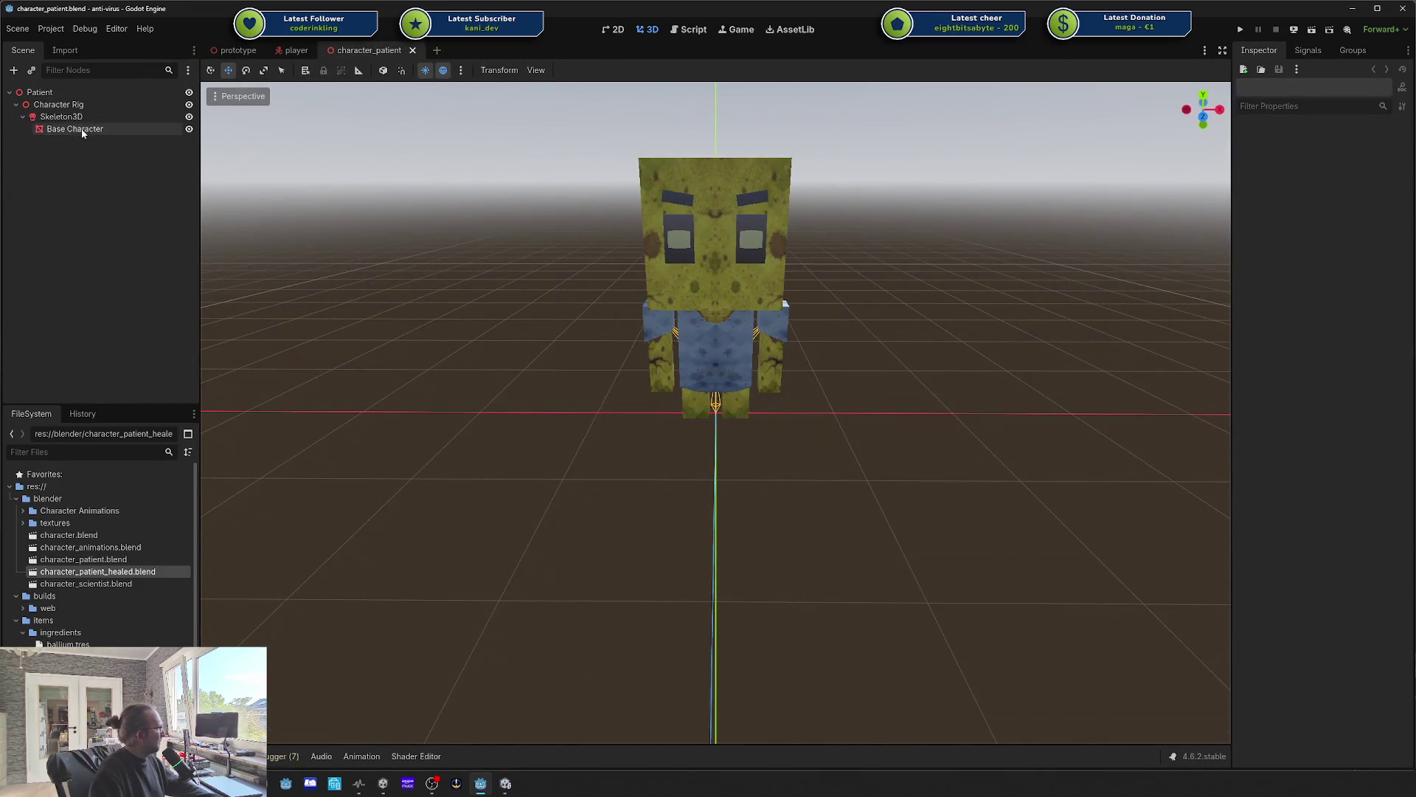
{"action": "left_click", "coordinate": [82, 128]}
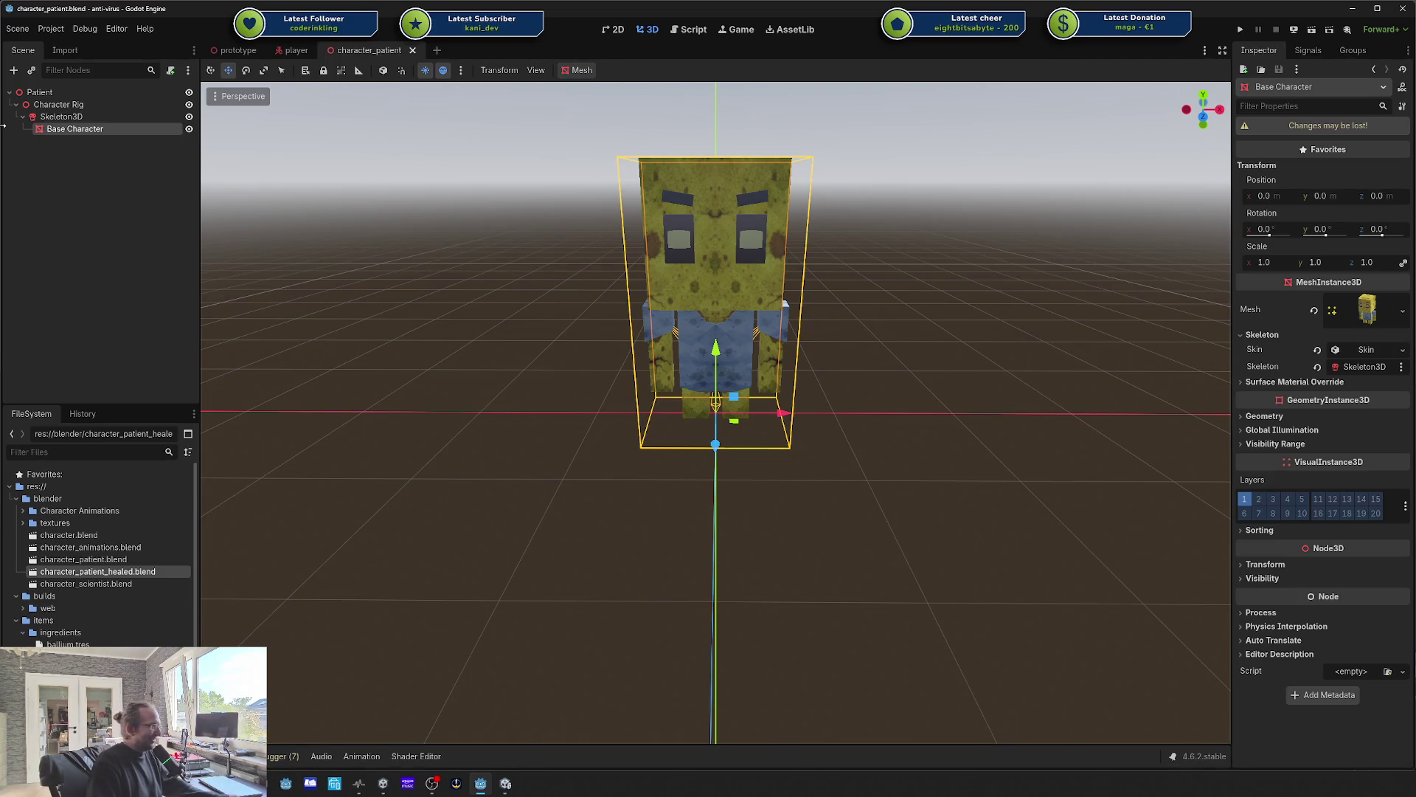
{"action": "scroll", "coordinate": [847, 287], "scroll_direction": "down", "scroll_amount": 2}
{"action": "left_click_drag", "start_coordinate": [846, 288], "coordinate": [897, 306]}
{"action": "left_click", "coordinate": [924, 303]}
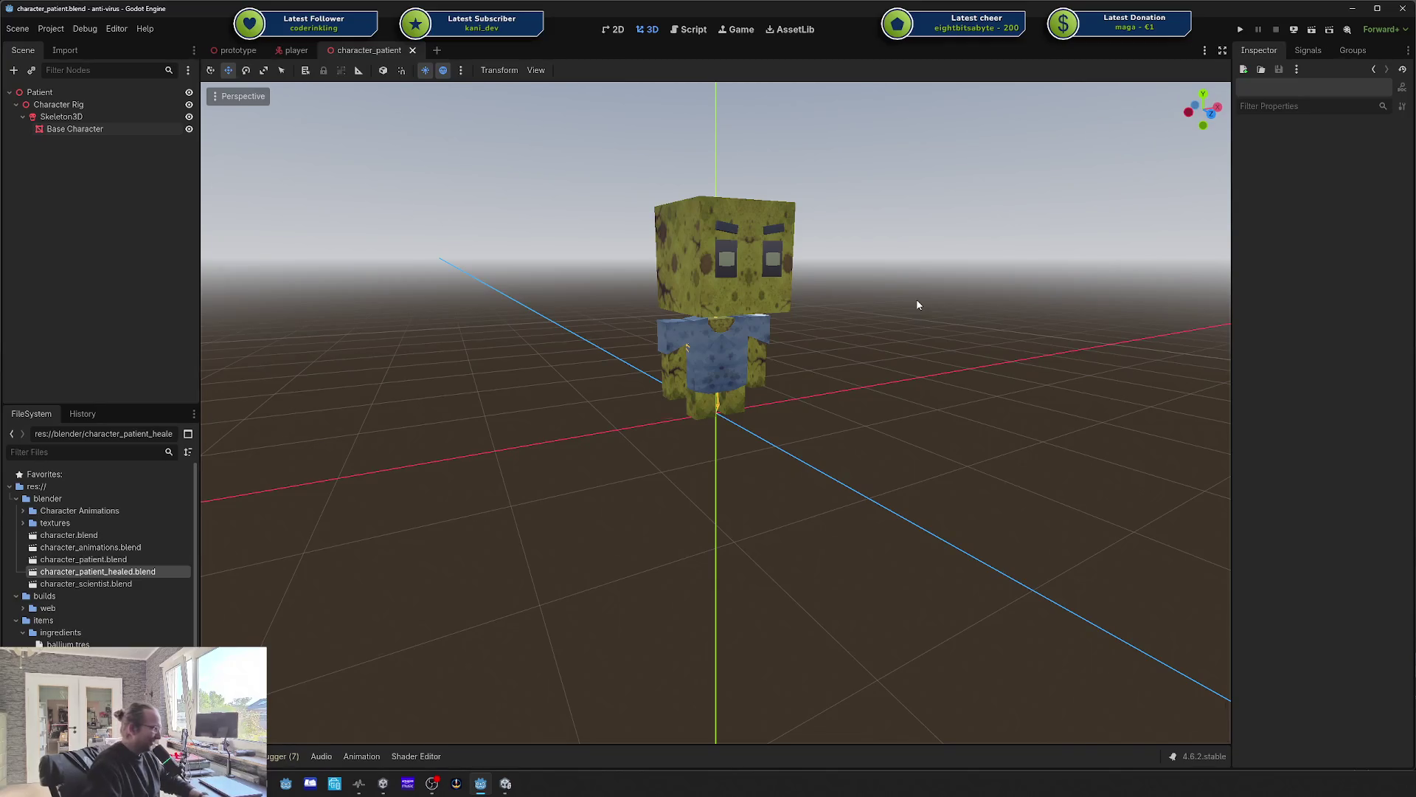
{"action": "scroll", "coordinate": [684, 282], "scroll_direction": "up", "scroll_amount": 4}
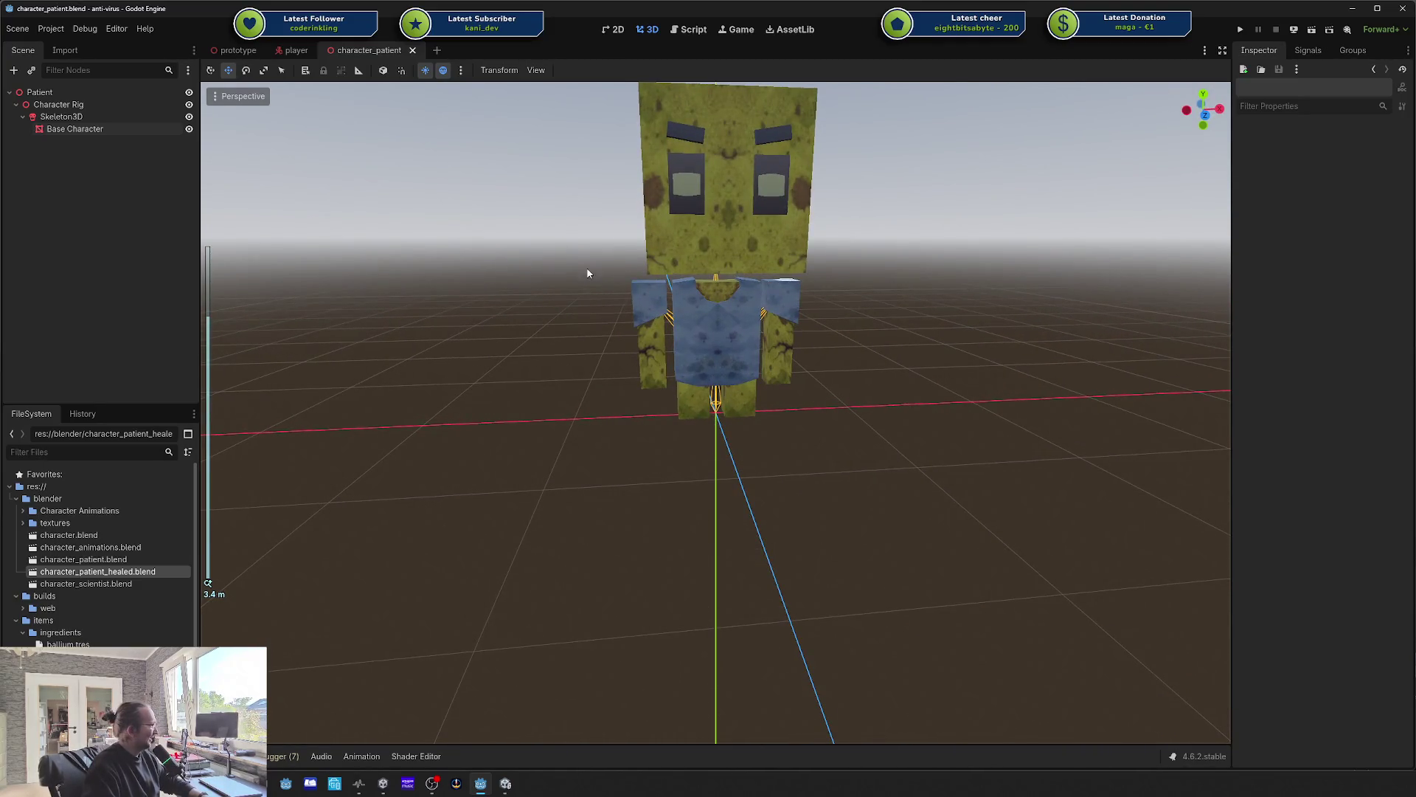
{"action": "left_click_drag", "start_coordinate": [599, 276], "coordinate": [564, 272]}
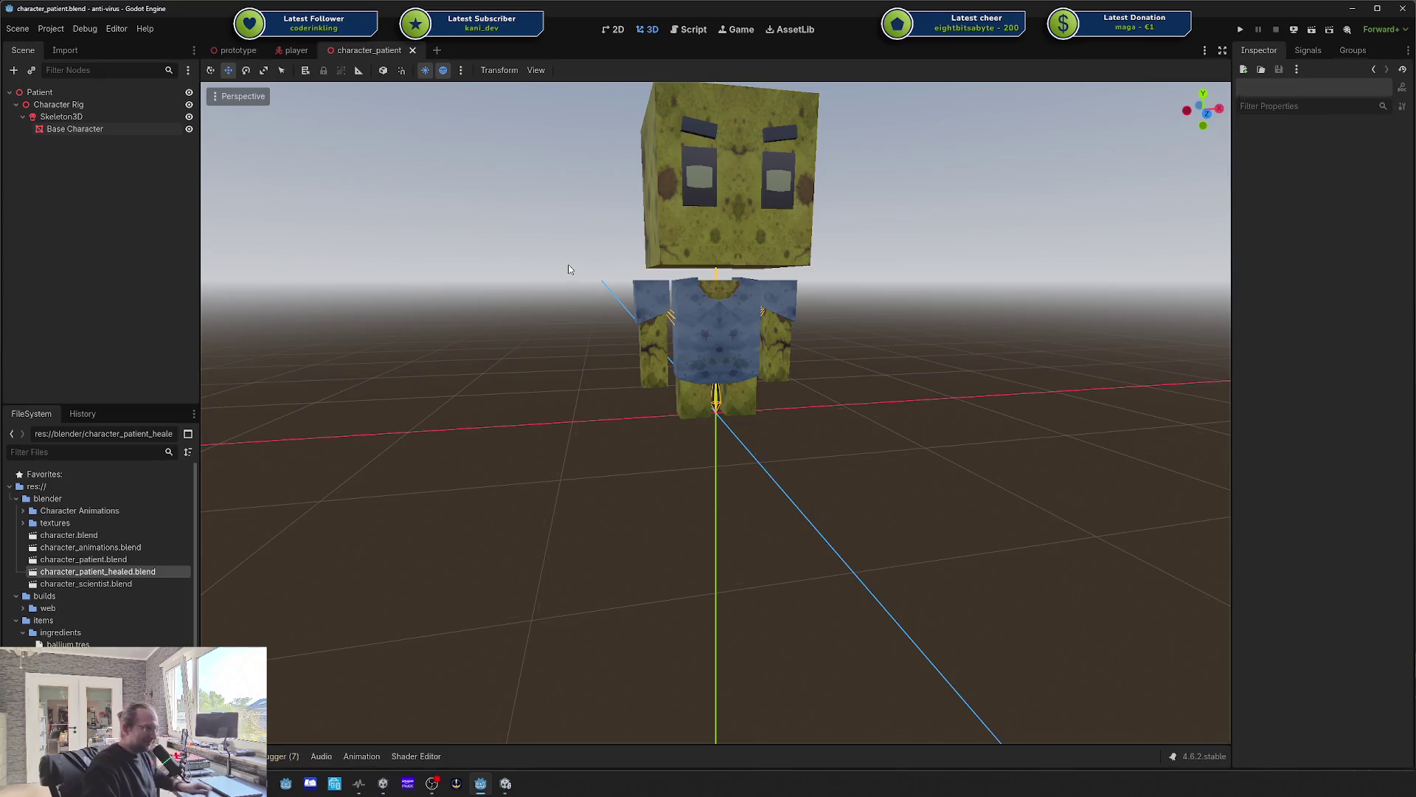
{"action": "left_click_drag", "start_coordinate": [590, 332], "coordinate": [590, 349]}
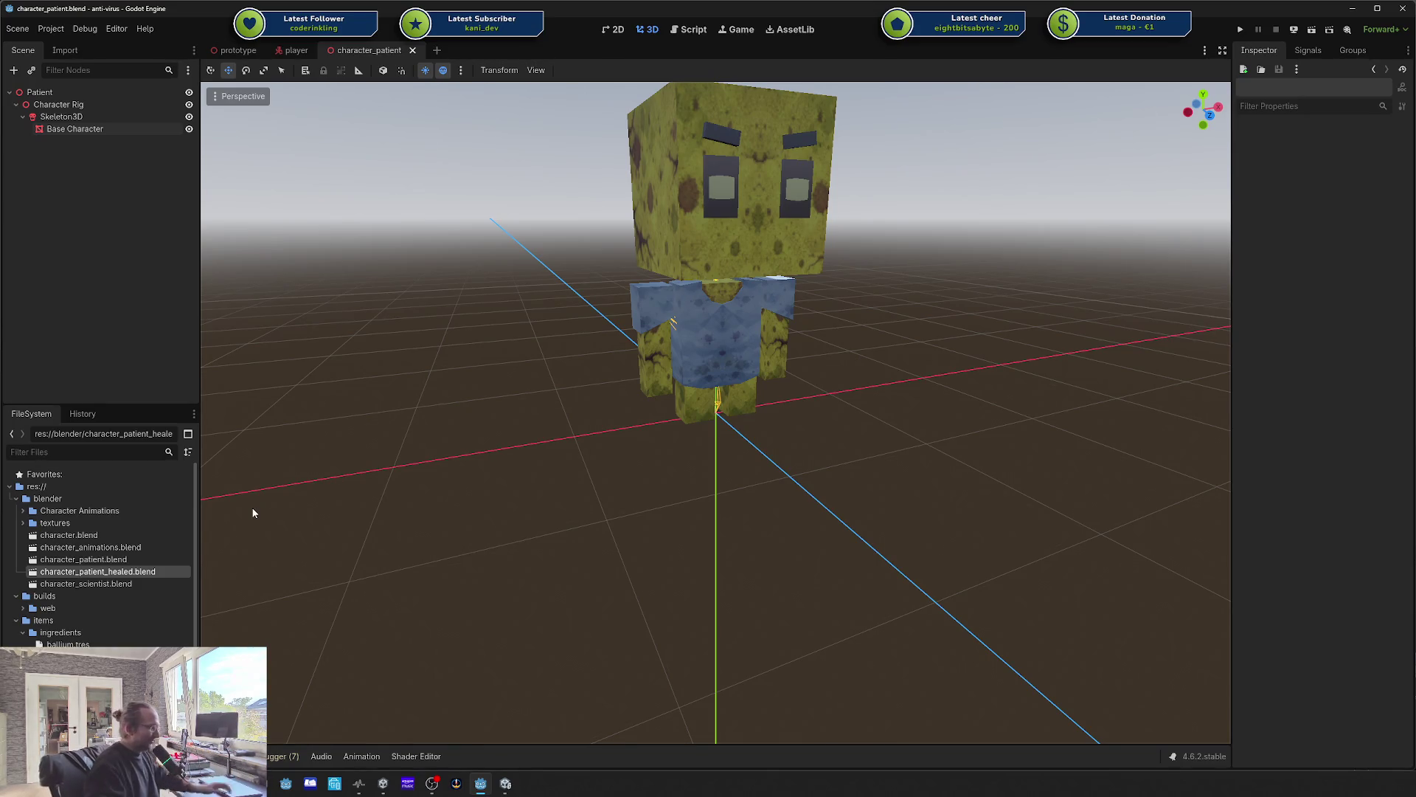
{"action": "mouse_move", "coordinate": [822, 356]}
{"action": "left_mouse_down"}
{"action": "mouse_move", "coordinate": [807, 373]}
{"action": "mouse_move", "coordinate": [815, 347]}
{"action": "left_mouse_up"}
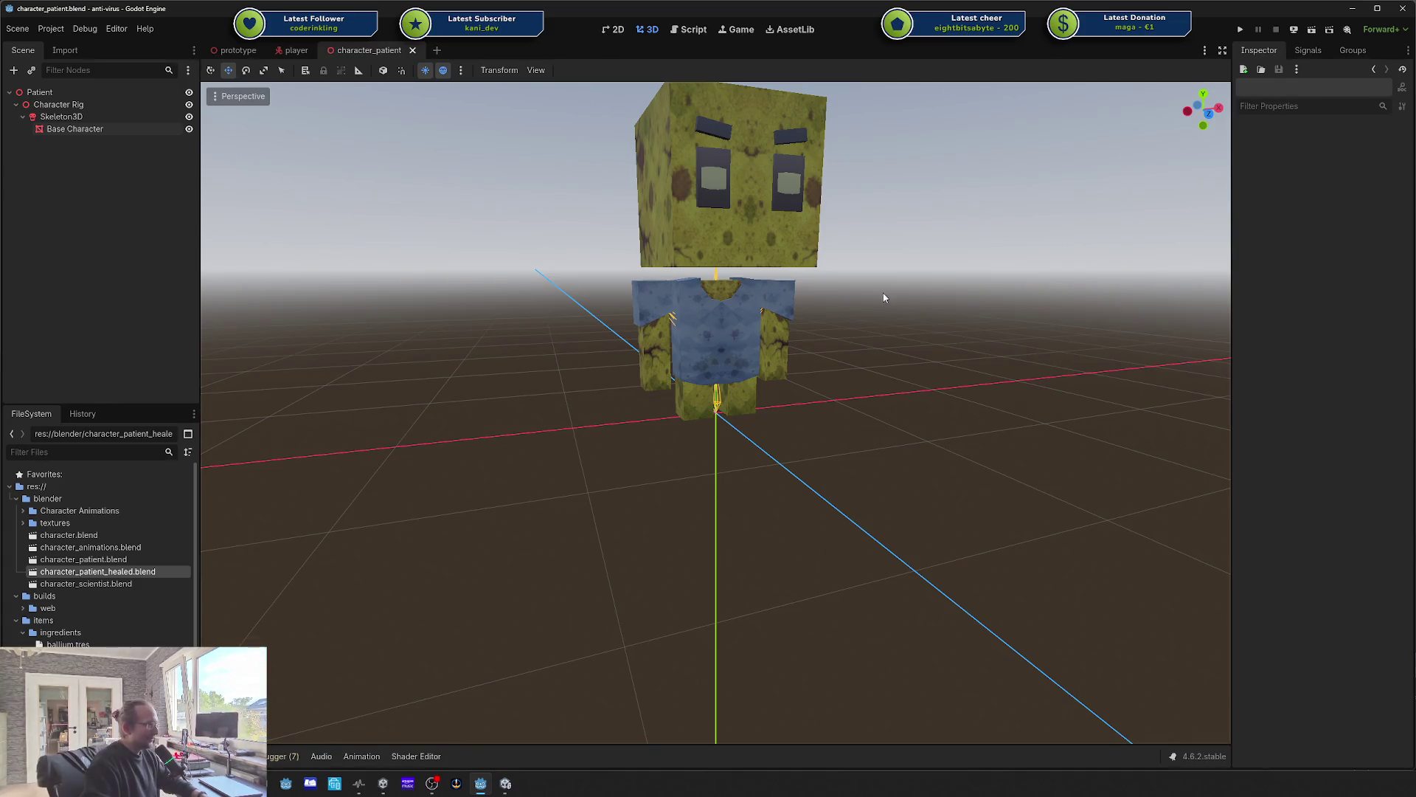
{"action": "left_click_drag", "start_coordinate": [798, 377], "coordinate": [796, 383]}
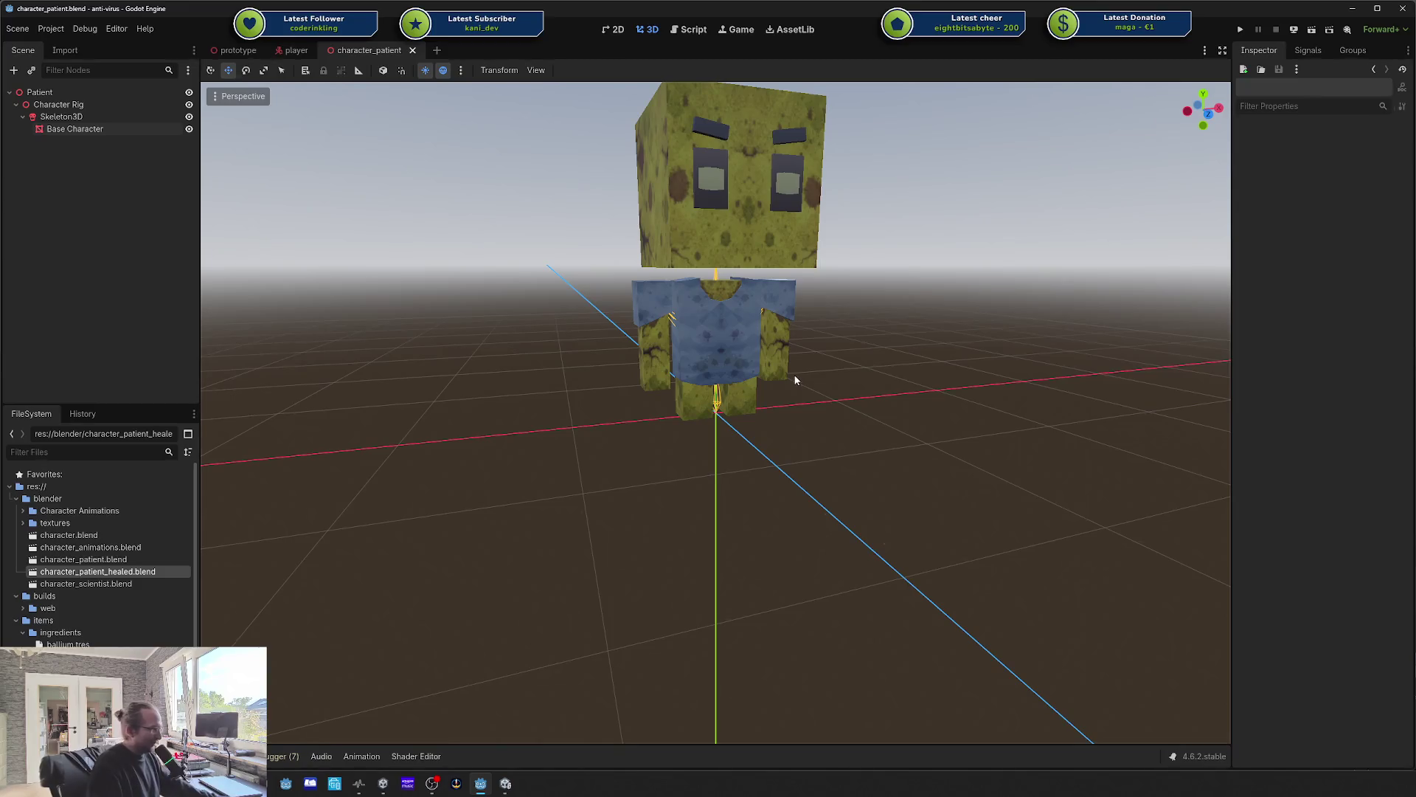
{"action": "mouse_move", "coordinate": [864, 381]}
{"action": "left_mouse_down"}
{"action": "mouse_move", "coordinate": [829, 375]}
{"action": "mouse_move", "coordinate": [829, 494]}
{"action": "mouse_move", "coordinate": [852, 447]}
{"action": "left_mouse_up"}
{"action": "scroll", "coordinate": [829, 454], "scroll_direction": "down", "scroll_amount": 2}
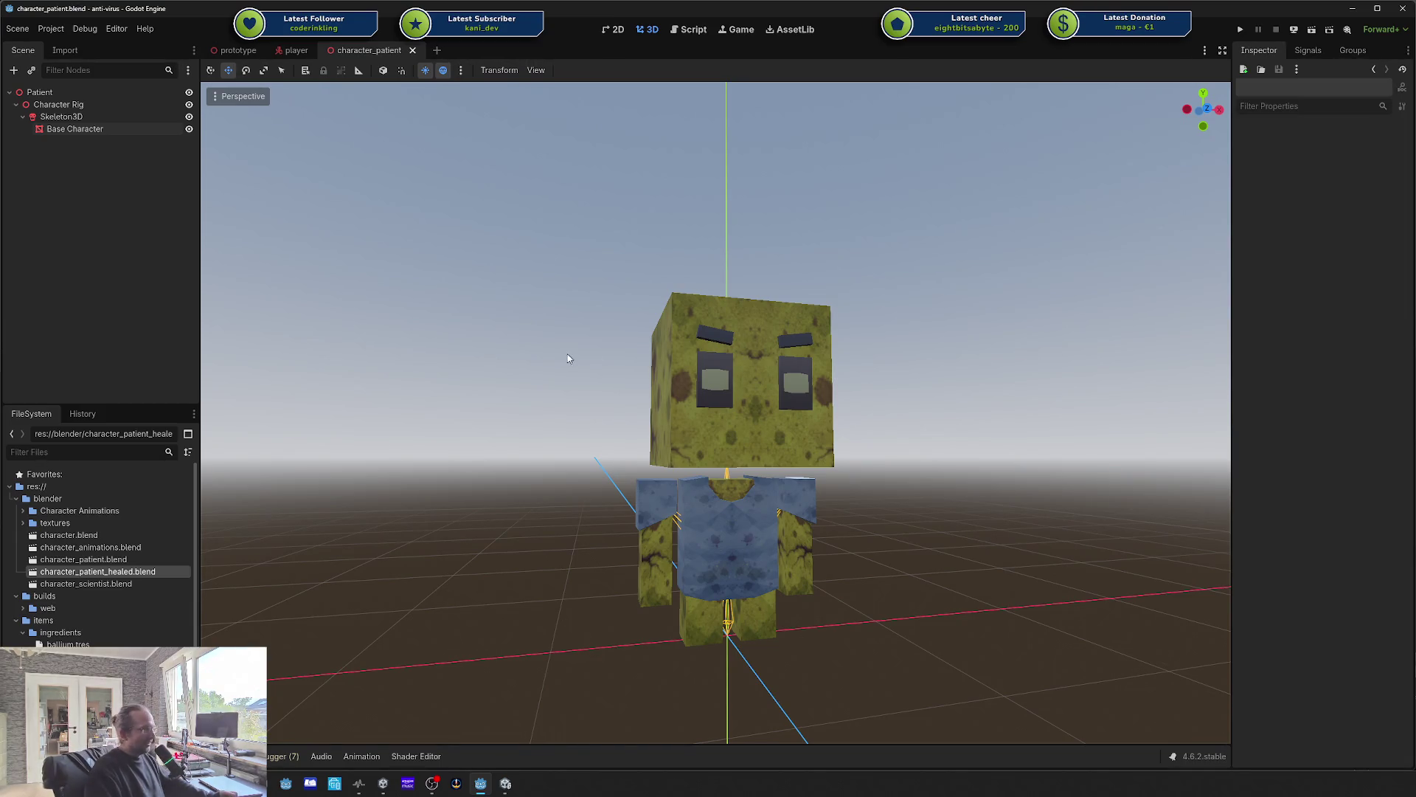
Inspect the patient's head and torso close up, then return to the player scene.
{"action": "mouse_move", "coordinate": [863, 417]}
{"action": "left_mouse_down"}
{"action": "mouse_move", "coordinate": [759, 413]}
{"action": "mouse_move", "coordinate": [801, 380]}
{"action": "left_mouse_up"}
{"action": "scroll", "coordinate": [800, 381], "scroll_direction": "up", "scroll_amount": 5}
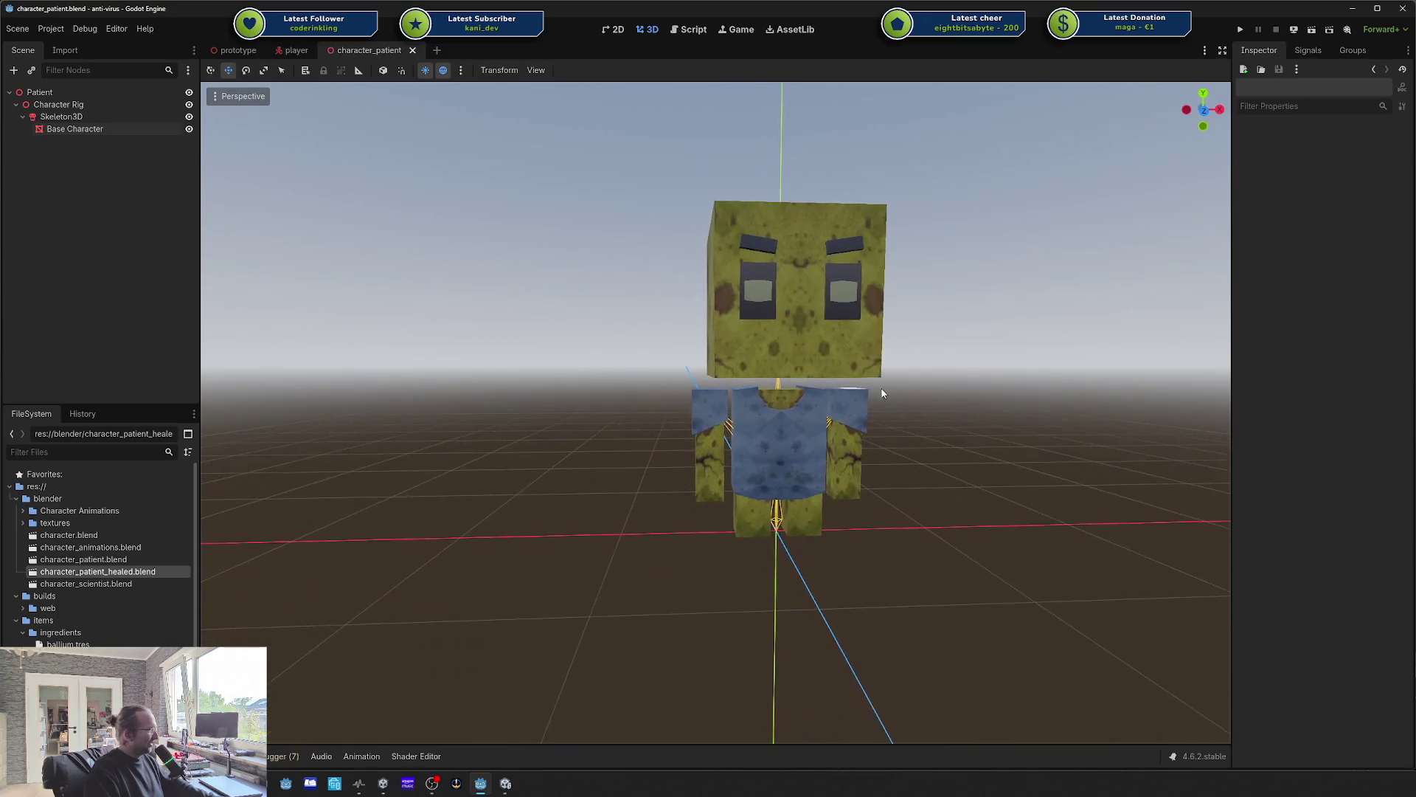
{"action": "left_click_drag", "start_coordinate": [966, 397], "coordinate": [979, 388]}
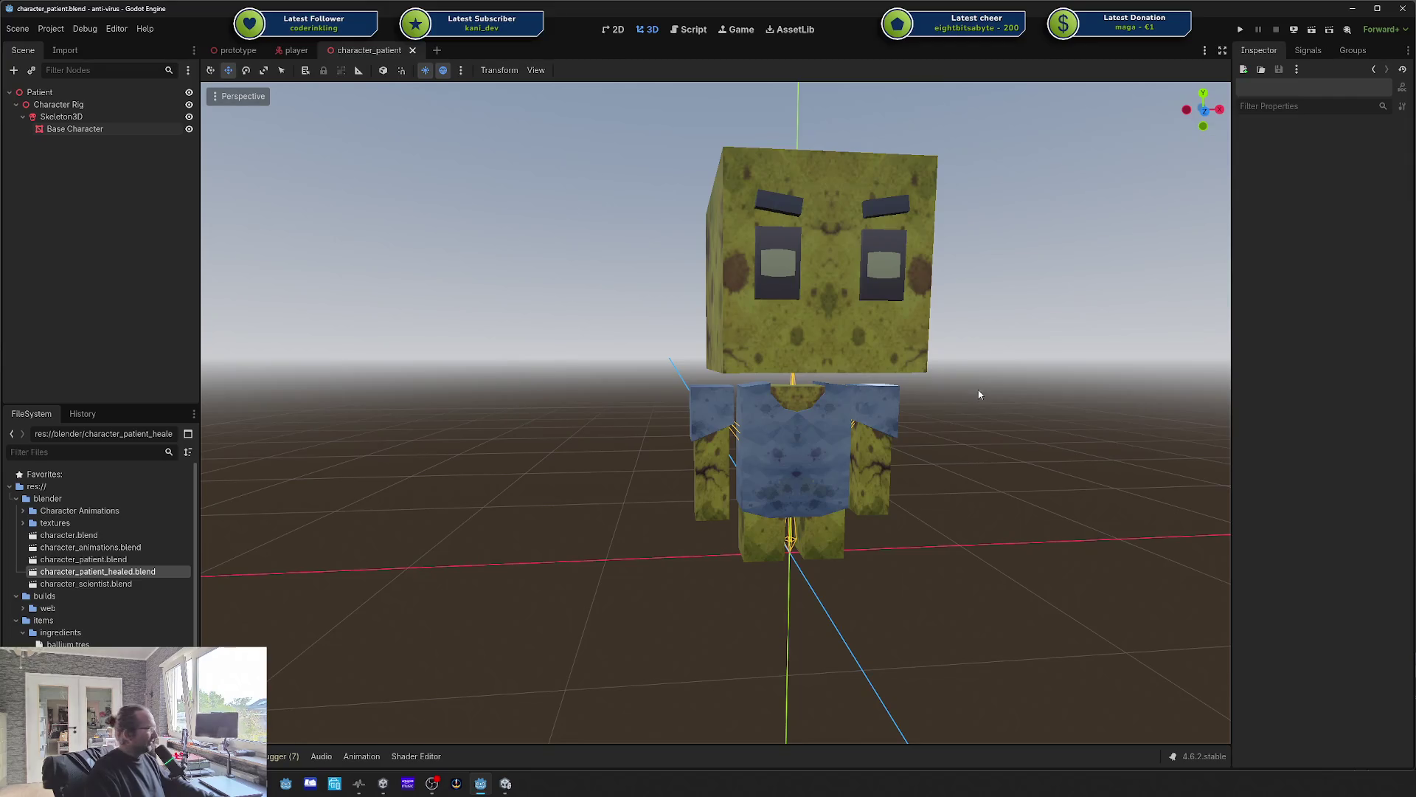
{"action": "scroll", "coordinate": [977, 398], "scroll_direction": "up", "scroll_amount": 4}
{"action": "mouse_move", "coordinate": [1031, 433]}
{"action": "left_mouse_down"}
{"action": "mouse_move", "coordinate": [967, 427]}
{"action": "mouse_move", "coordinate": [649, 481]}
{"action": "left_mouse_up"}
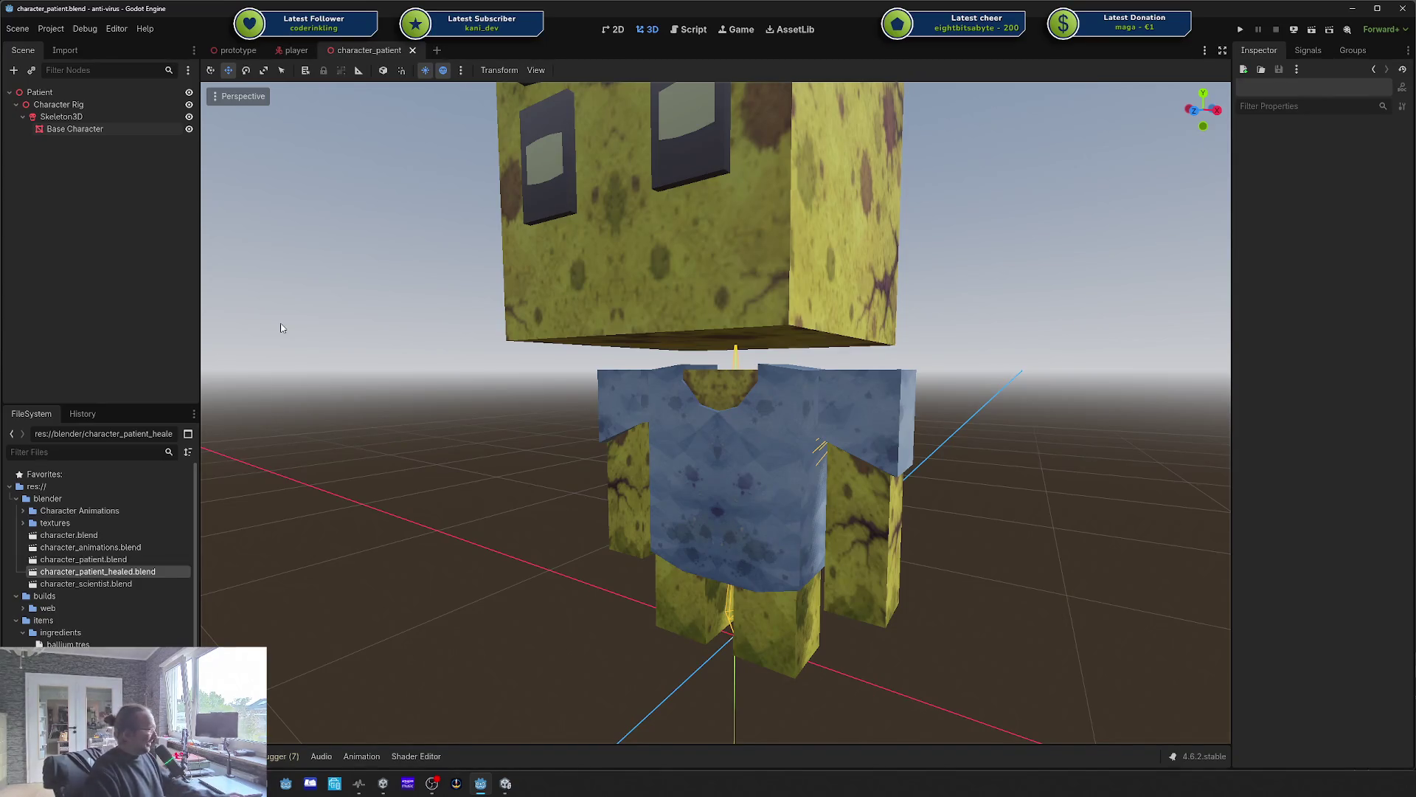
{"action": "scroll", "coordinate": [800, 339], "scroll_direction": "up", "scroll_amount": 5}
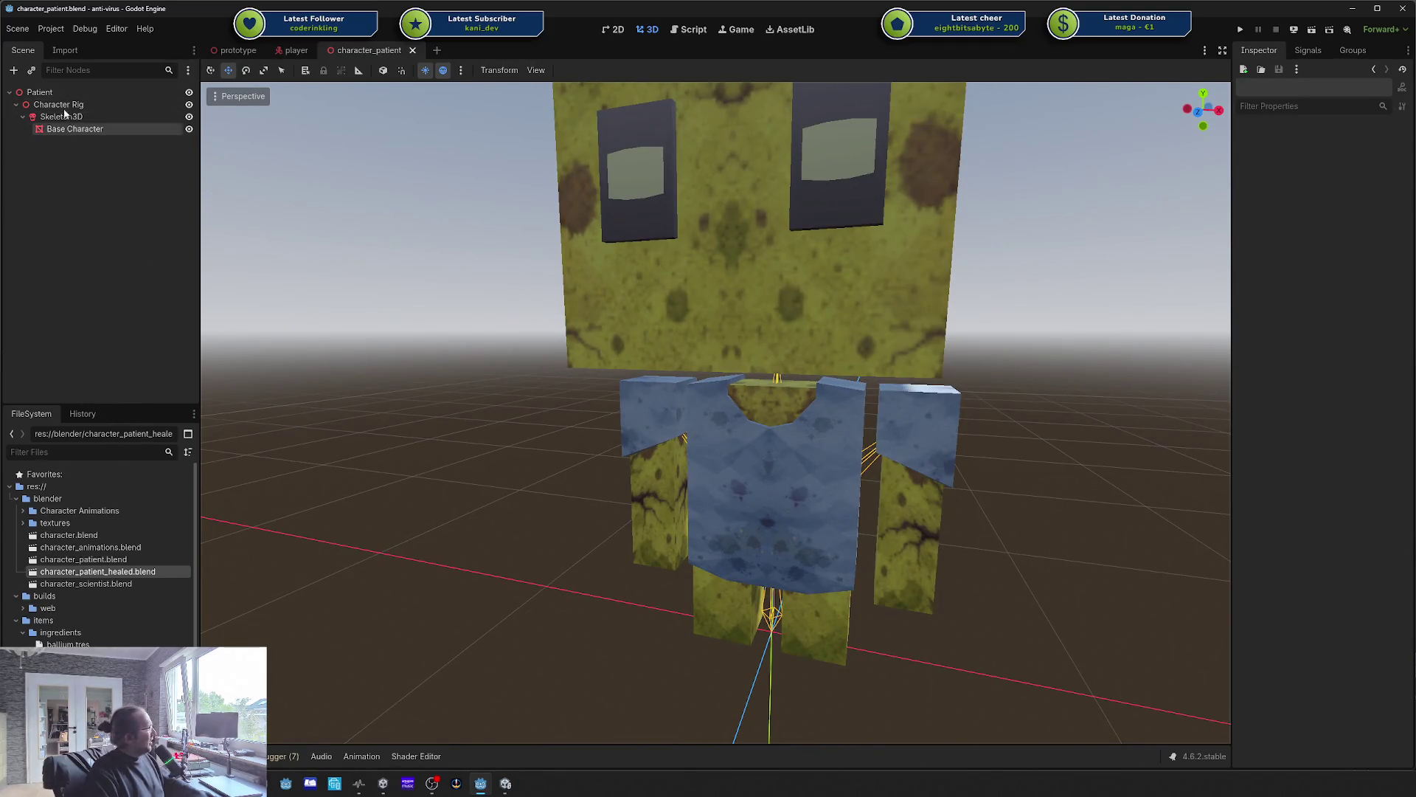
{"action": "left_click", "coordinate": [288, 51]}
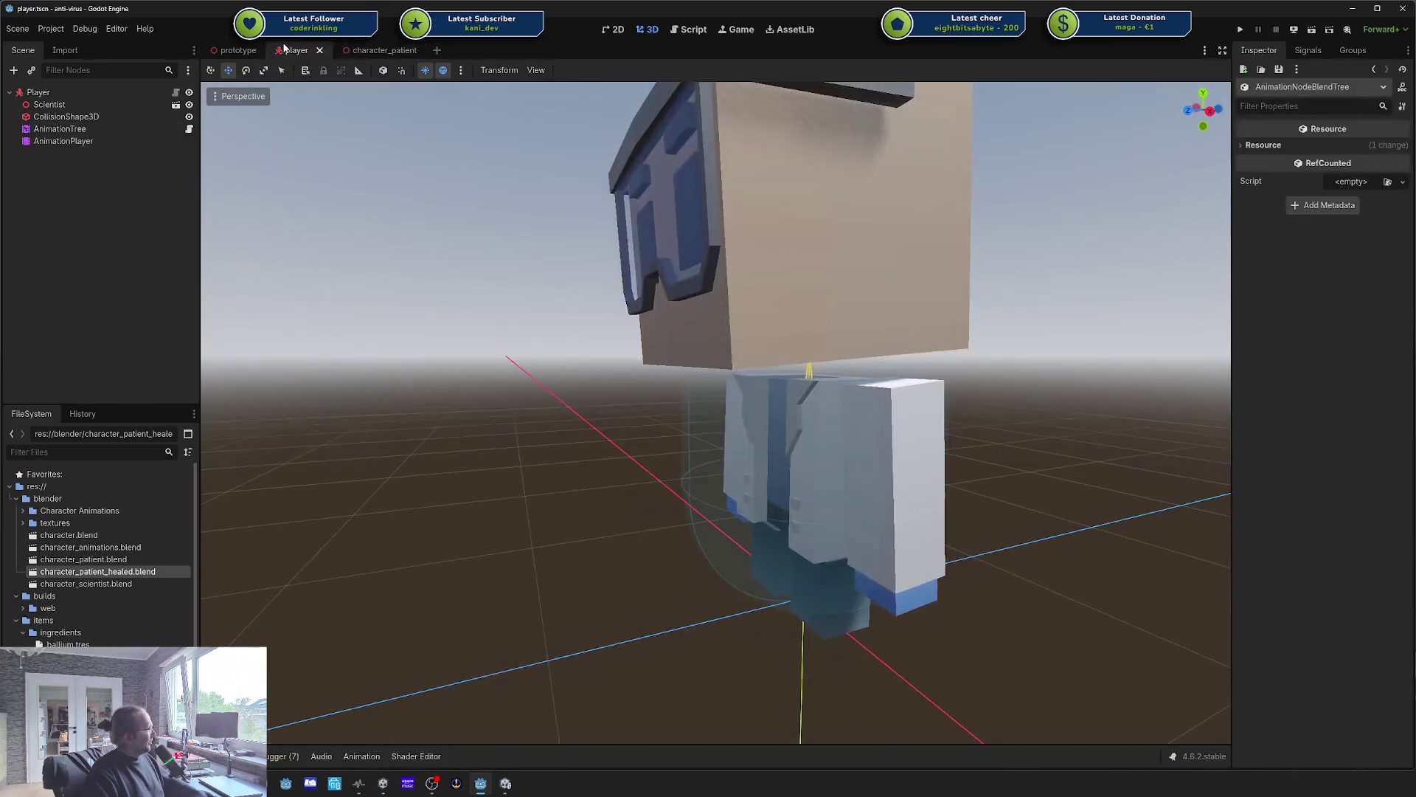
View the Patient closer in the prototype level, then select Unity's Gear object.
{"action": "left_click", "coordinate": [236, 50]}
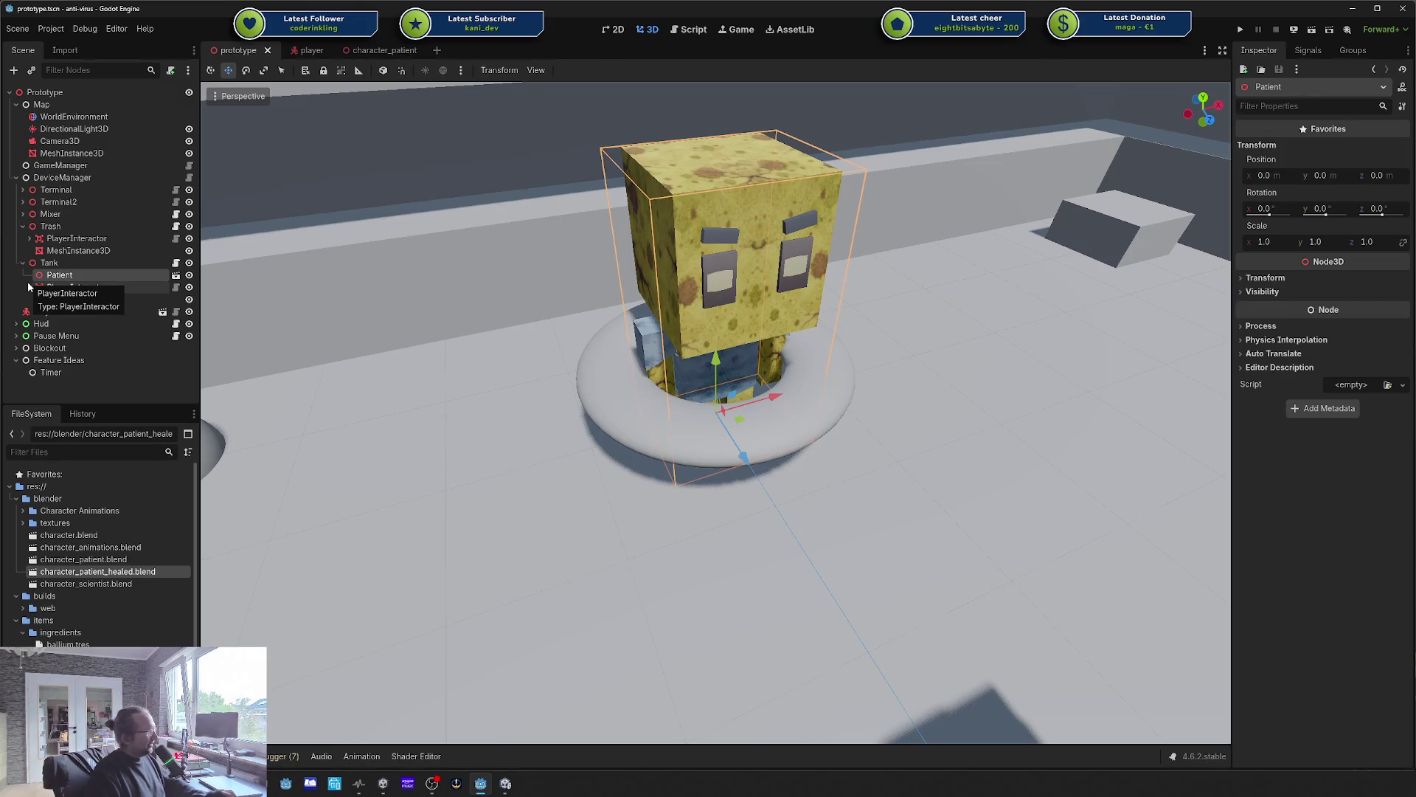
{"action": "mouse_move", "coordinate": [507, 358]}
{"action": "left_mouse_down"}
{"action": "mouse_move", "coordinate": [586, 373]}
{"action": "mouse_move", "coordinate": [565, 326]}
{"action": "mouse_move", "coordinate": [533, 334]}
{"action": "mouse_move", "coordinate": [560, 391]}
{"action": "left_mouse_up"}
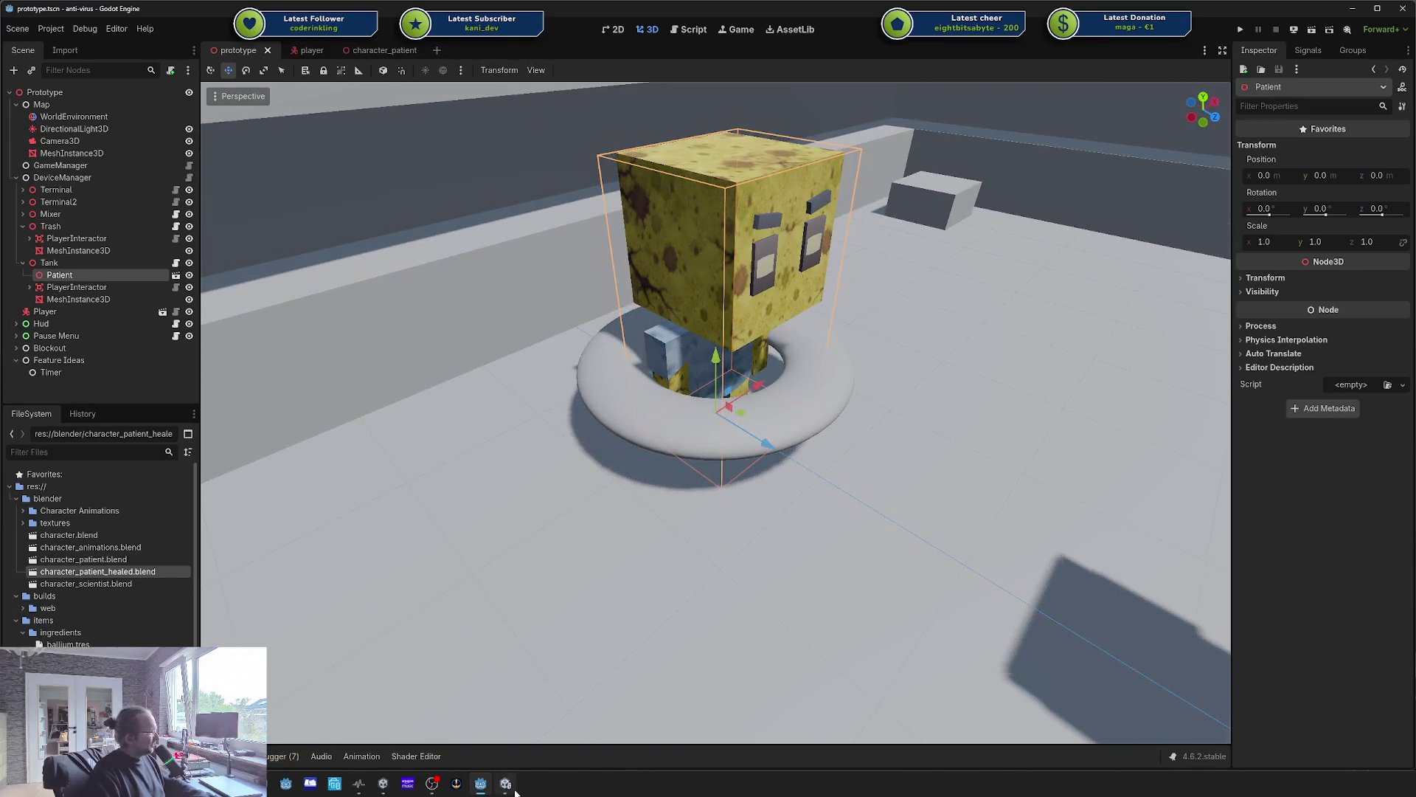
{"action": "left_click", "coordinate": [506, 783]}
{"action": "left_click", "coordinate": [784, 198]}
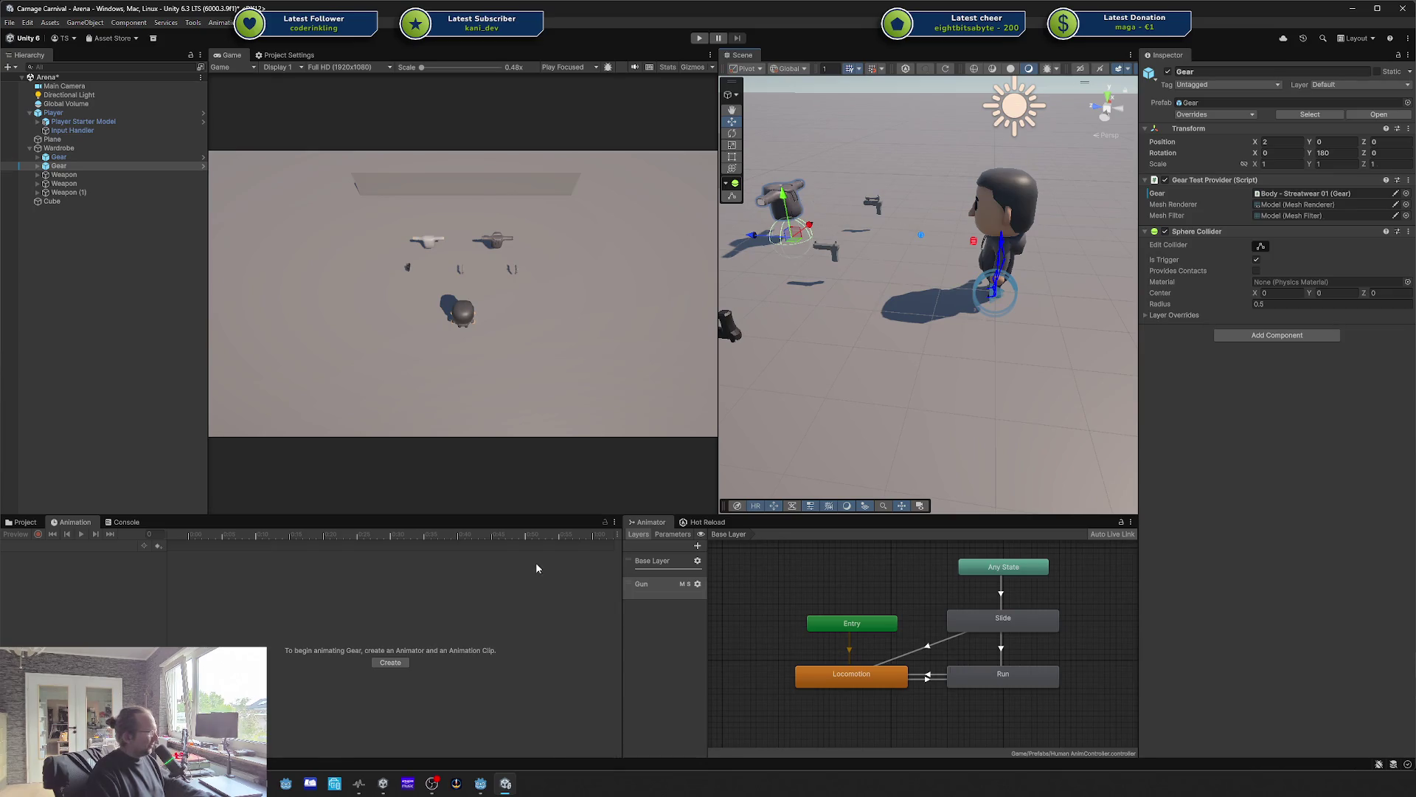
Return to the Godot editor after reviewing the Gear Test Provider in Unity.
{"action": "left_click", "coordinate": [480, 784]}
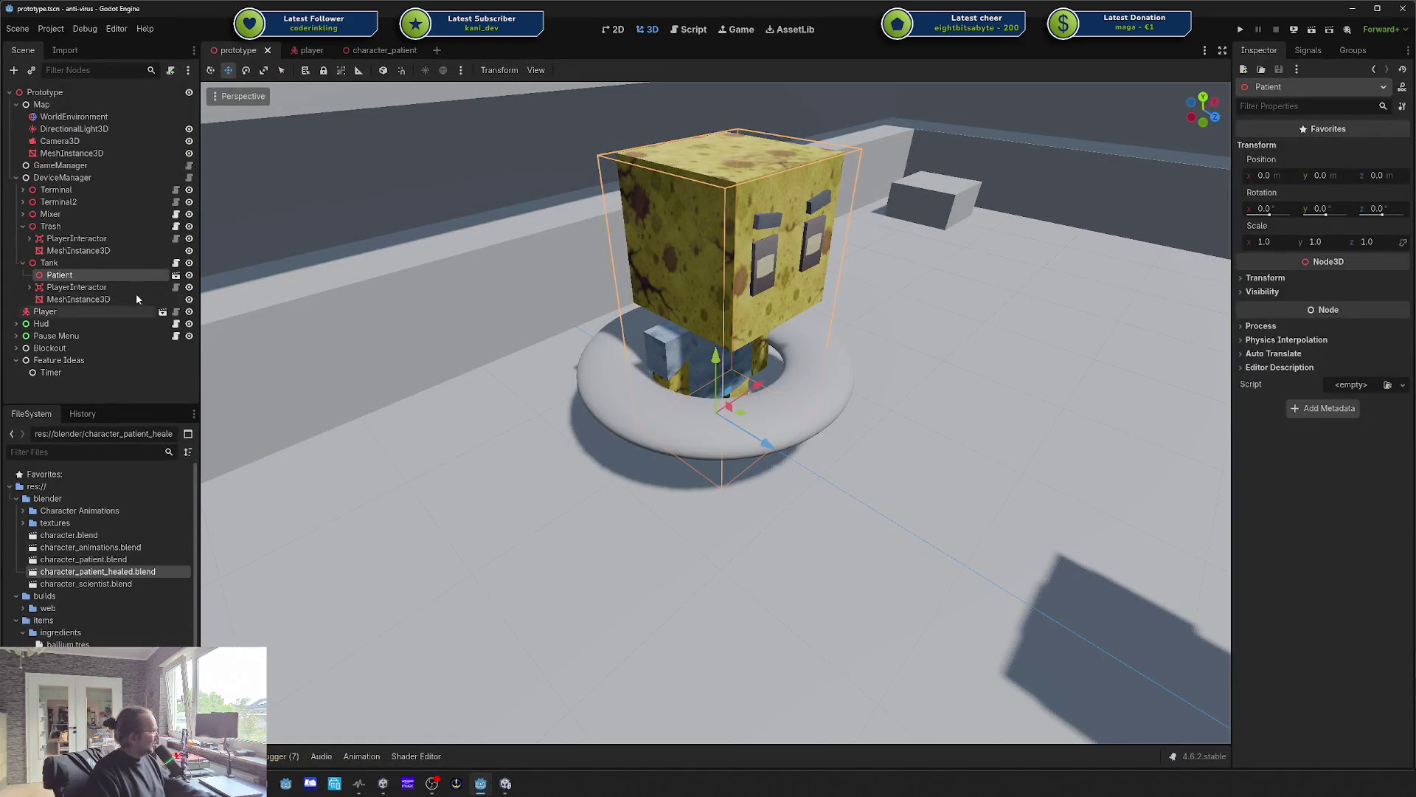
Enable Editable Children on the Player and its Scientist model.
{"action": "left_click", "coordinate": [127, 314]}
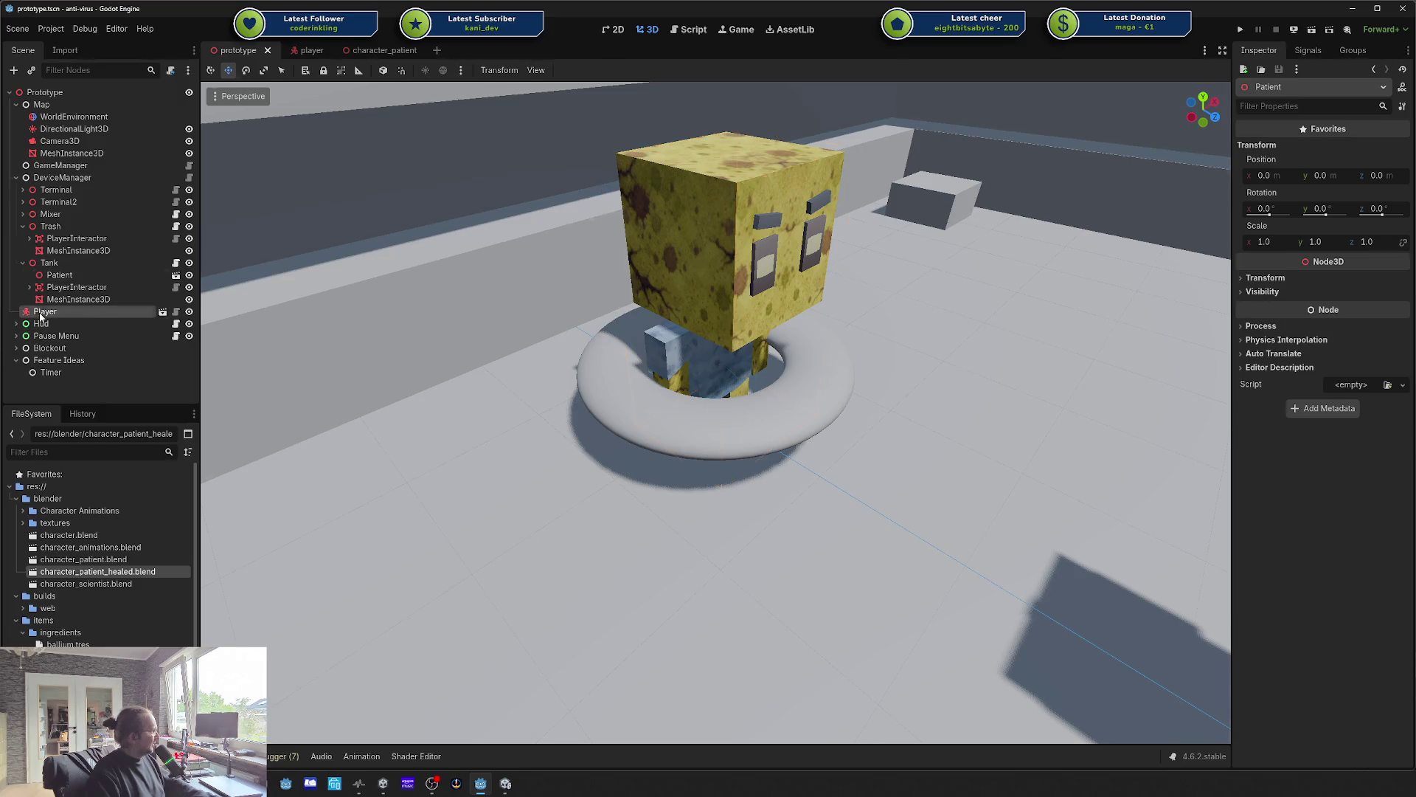
{"action": "right_click", "coordinate": [128, 320]}
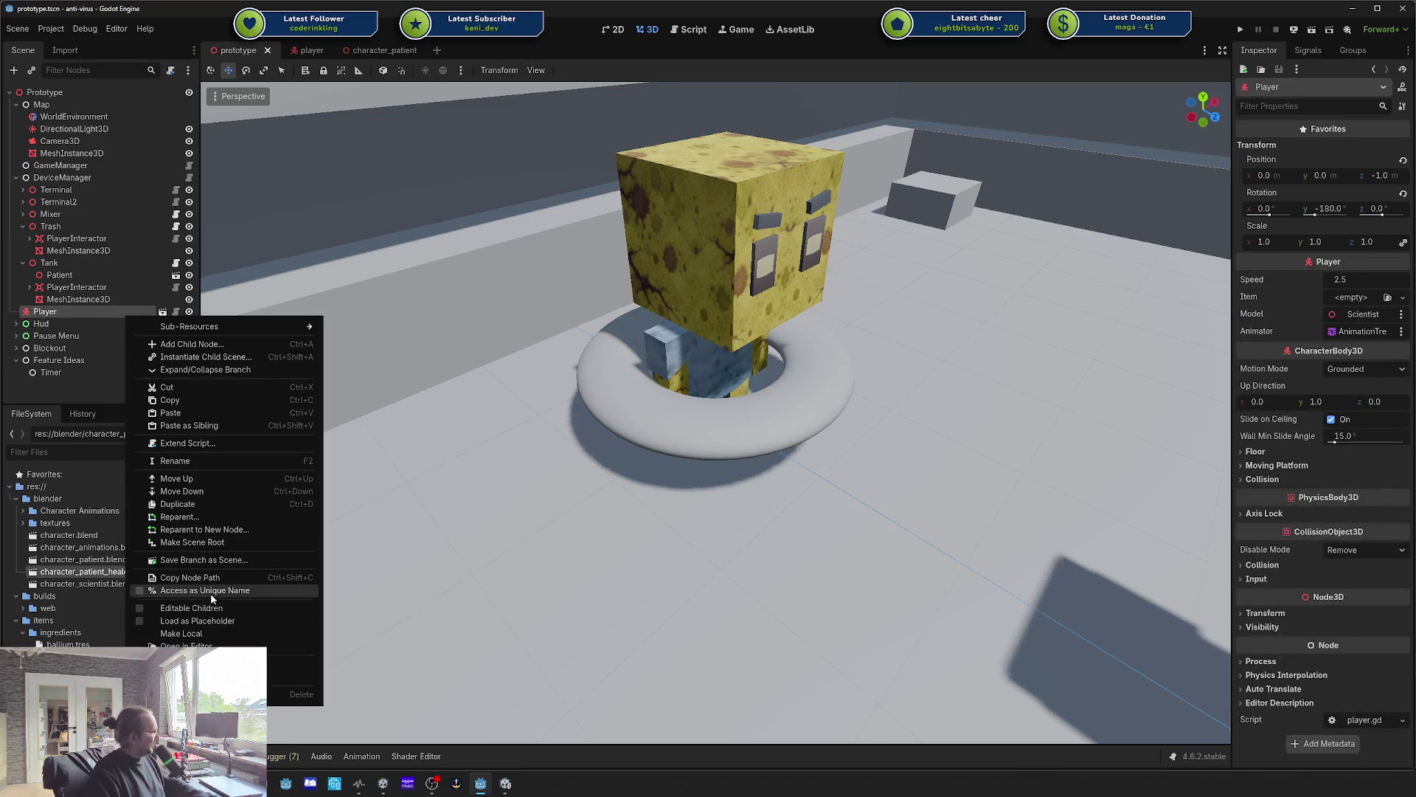
{"action": "left_click", "coordinate": [226, 605]}
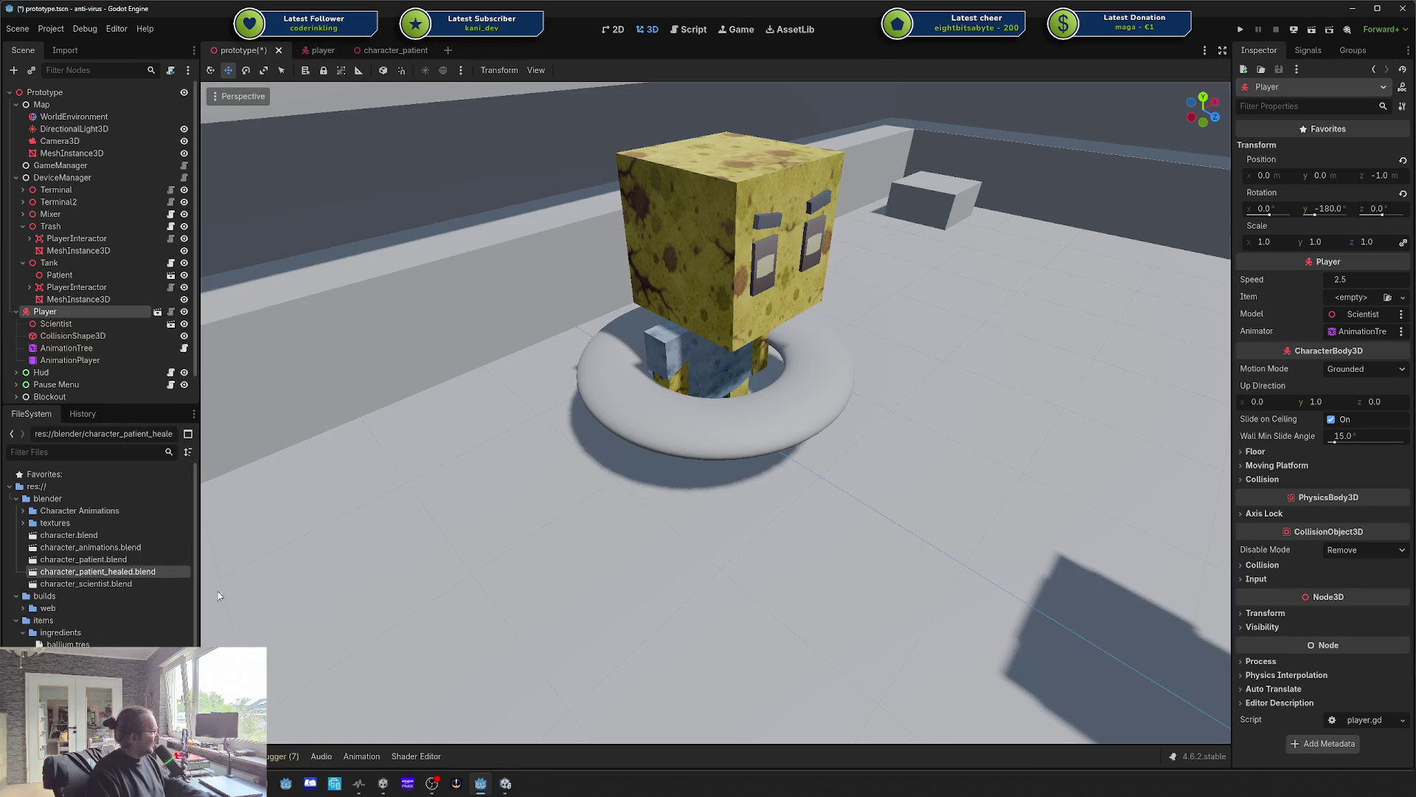
{"action": "left_click", "coordinate": [91, 325]}
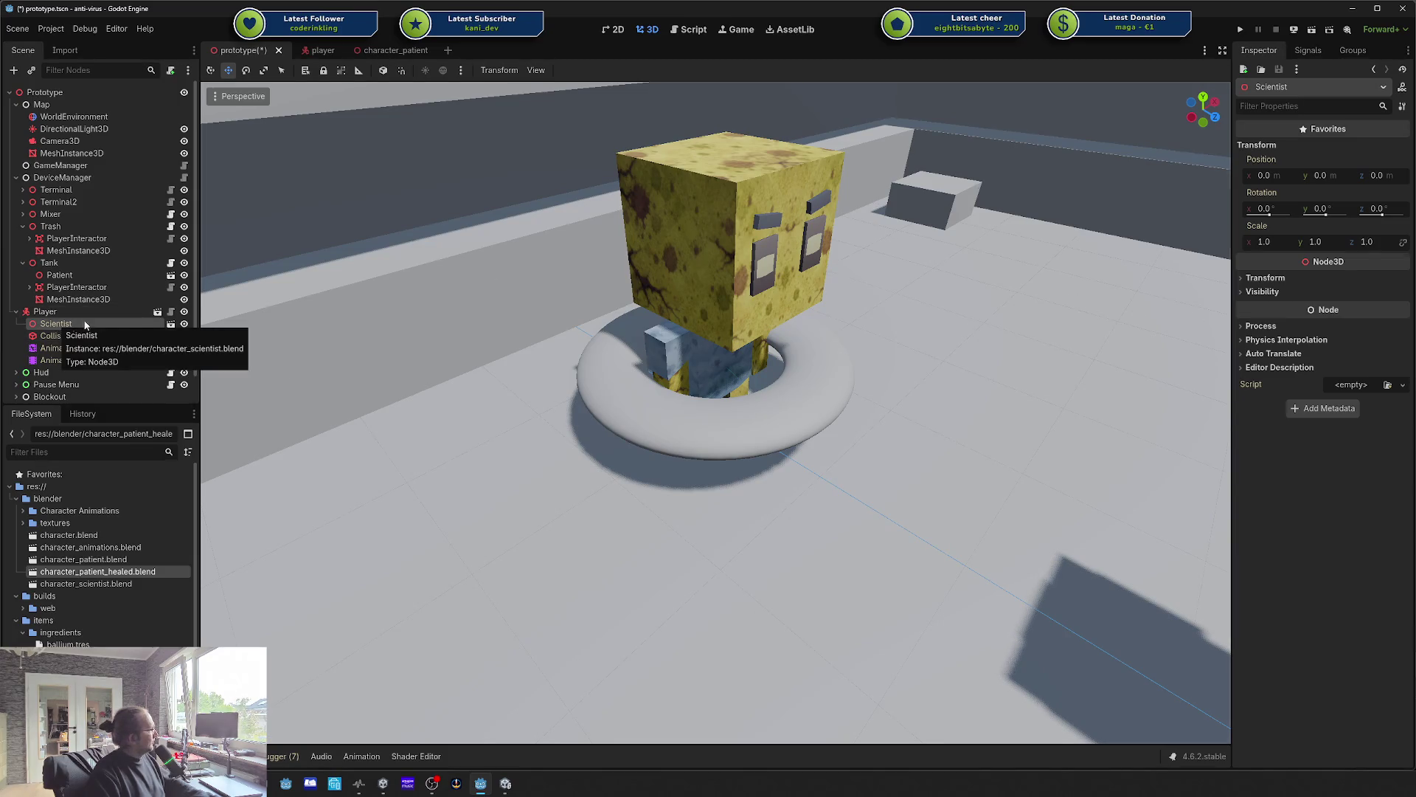
{"action": "right_click", "coordinate": [127, 325]}
{"action": "left_click", "coordinate": [219, 584]}
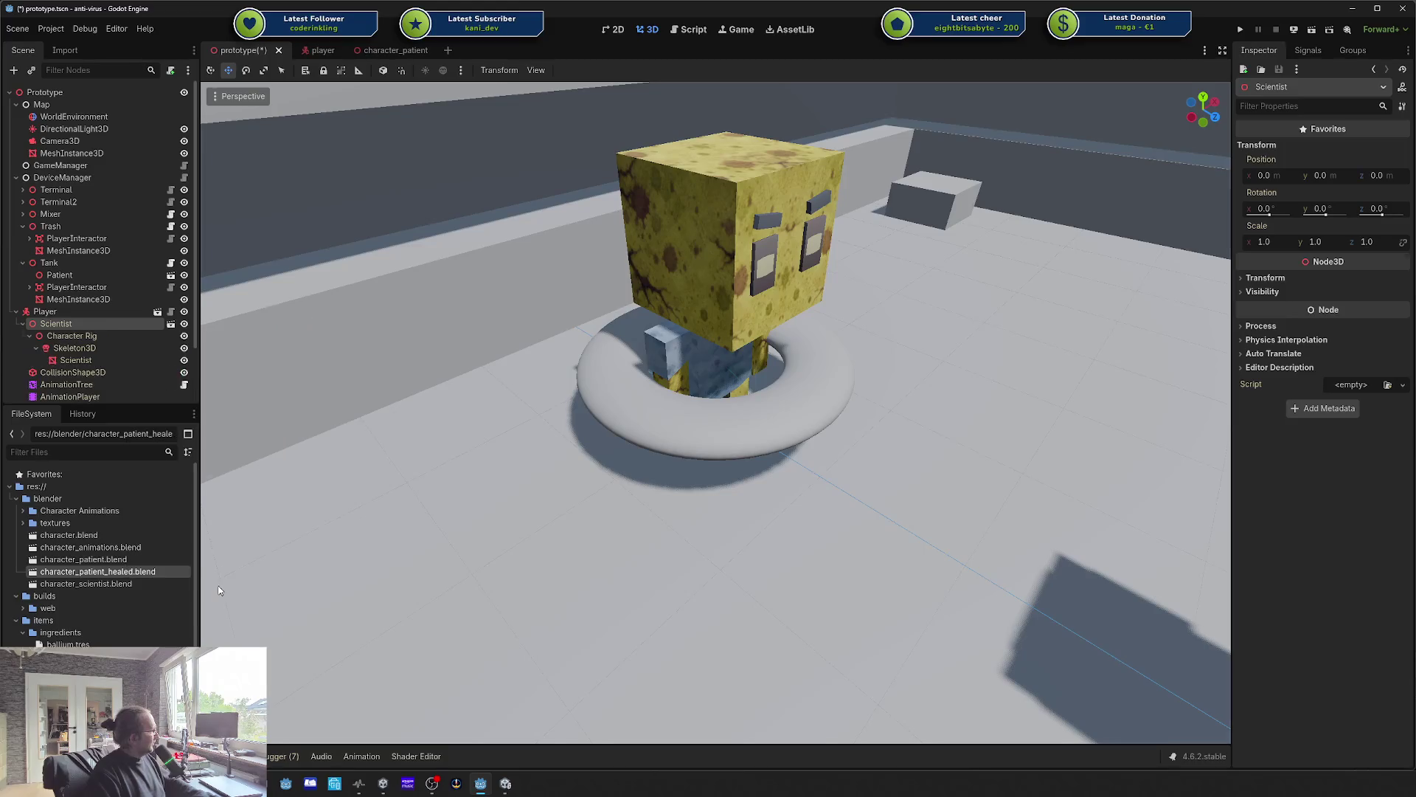
Check the Scientist's rig nodes and drop character_patient_healed.blend into the prototype scene.
{"action": "left_click", "coordinate": [88, 351]}
{"action": "left_click", "coordinate": [78, 323]}
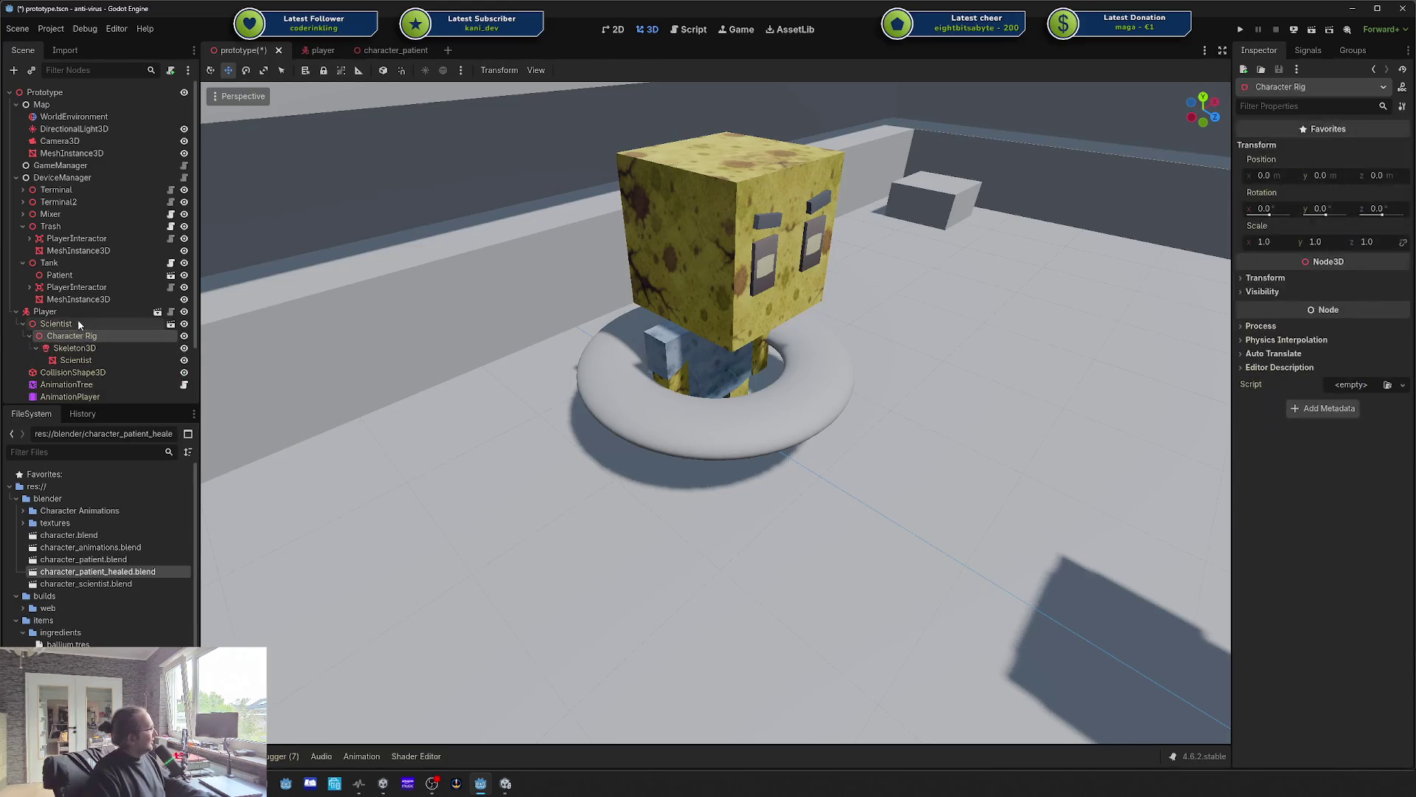
{"action": "left_click", "coordinate": [71, 311]}
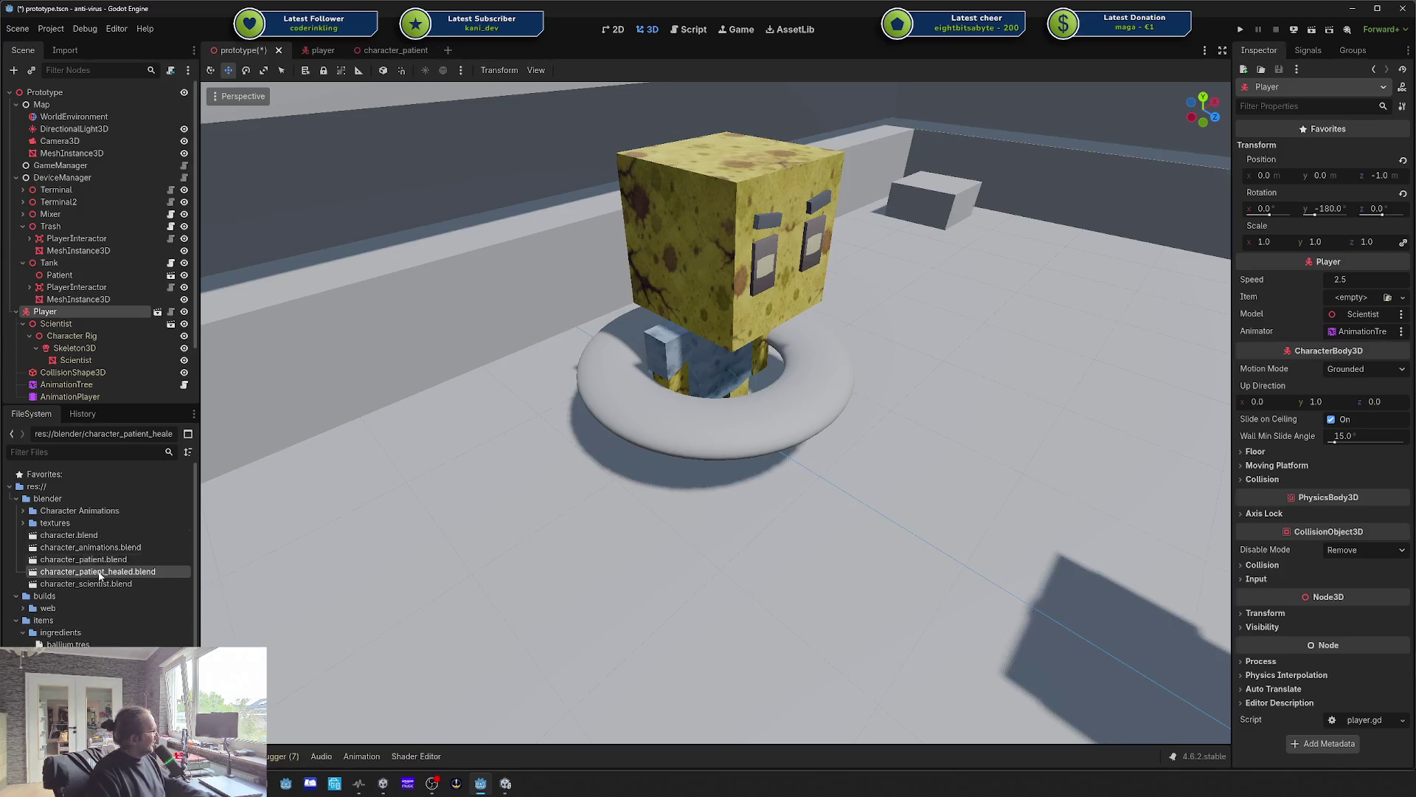
{"action": "mouse_move", "coordinate": [98, 571]}
{"action": "left_mouse_down"}
{"action": "mouse_move", "coordinate": [110, 321]}
{"action": "mouse_move", "coordinate": [433, 508]}
{"action": "mouse_move", "coordinate": [491, 615]}
{"action": "left_mouse_up"}
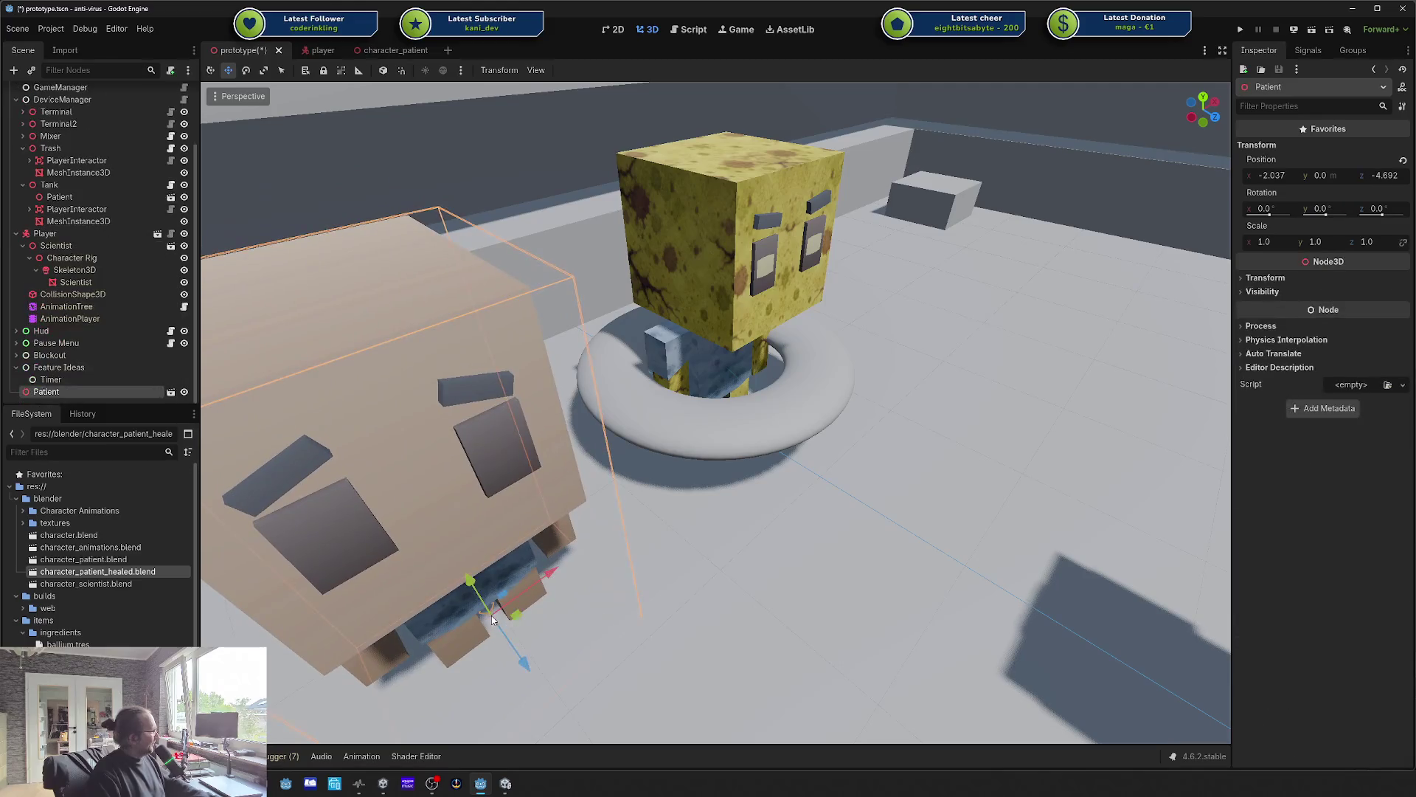
Make the new Patient's children editable and select its Base Character mesh.
{"action": "right_click", "coordinate": [34, 391]}
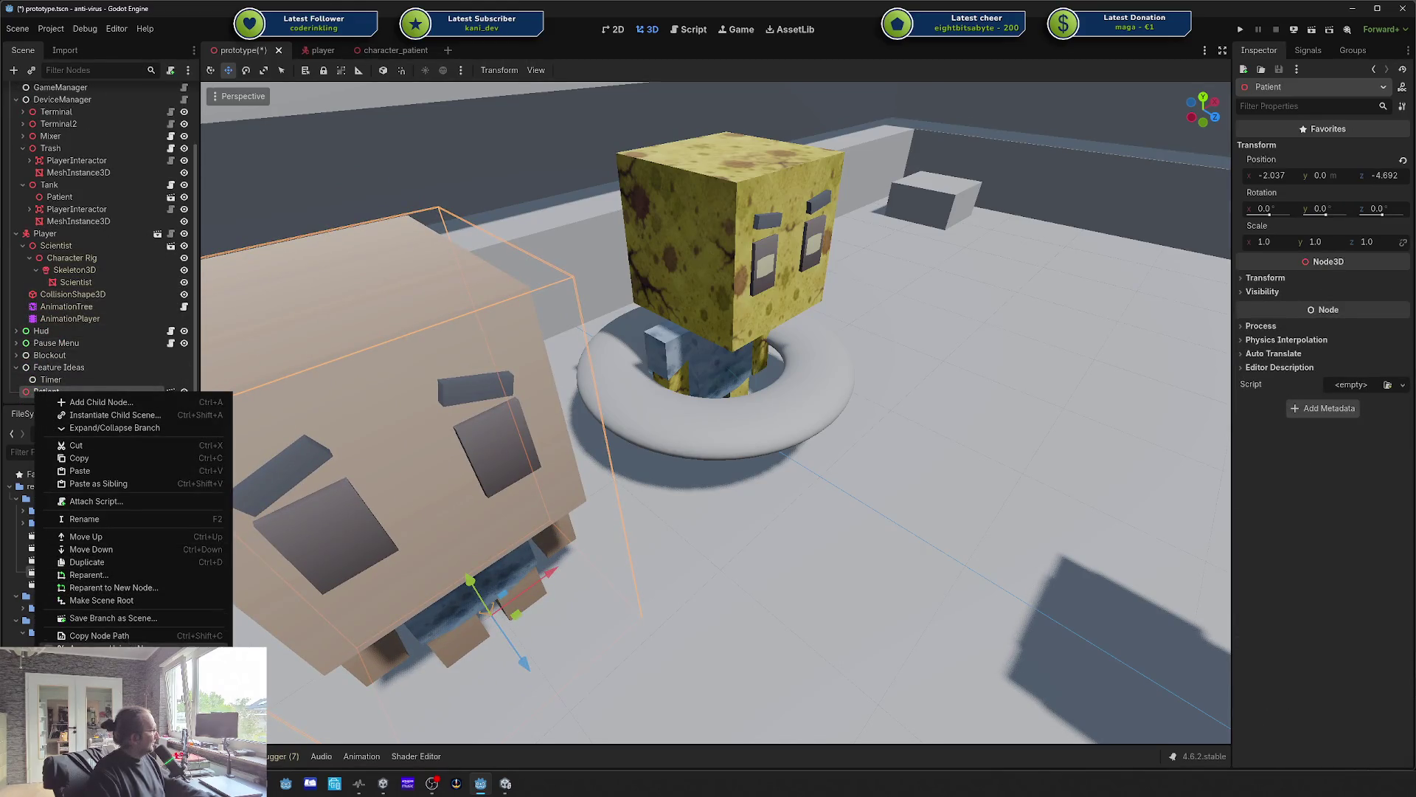
{"action": "left_click", "coordinate": [114, 428]}
{"action": "scroll", "coordinate": [77, 325], "scroll_direction": "down", "scroll_amount": 1}
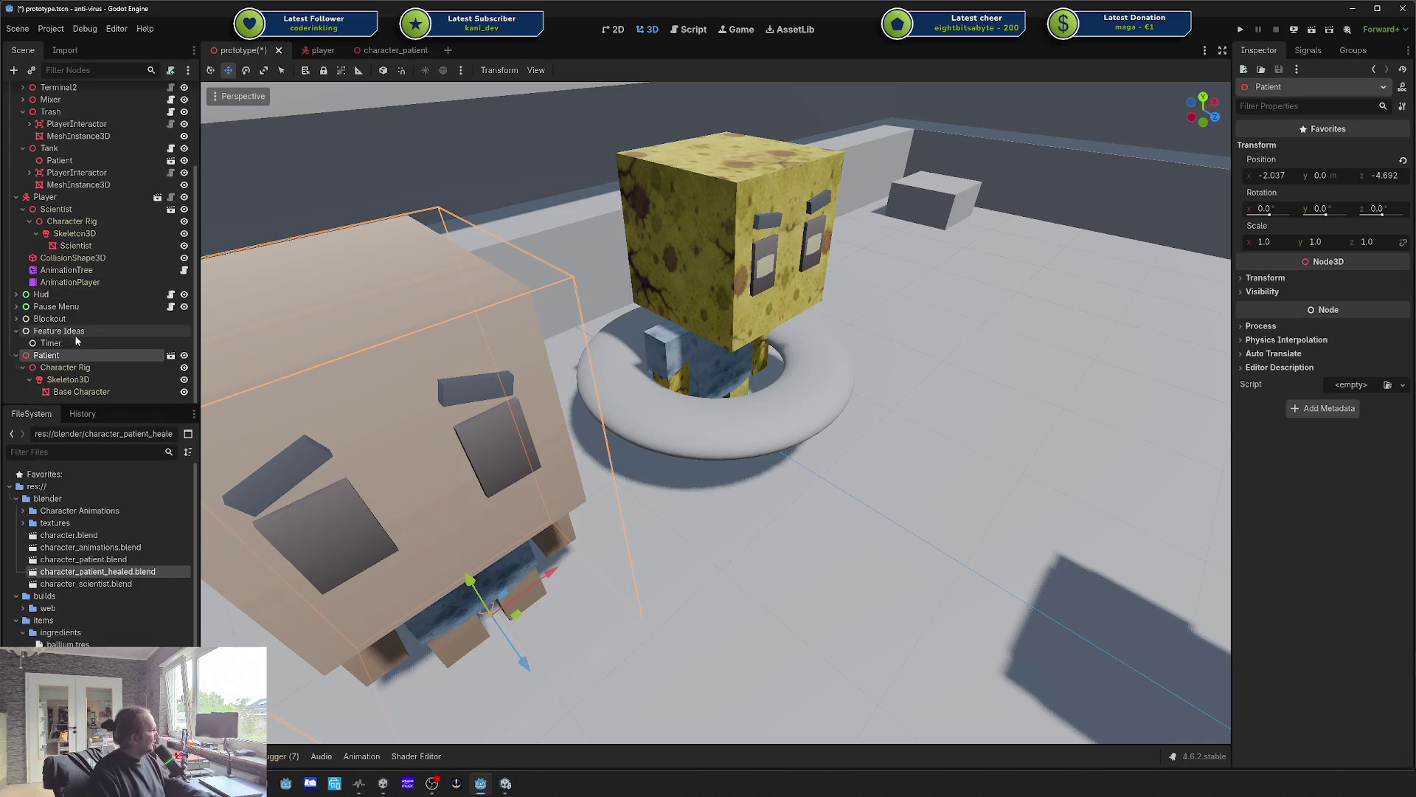
{"action": "left_click", "coordinate": [83, 393]}
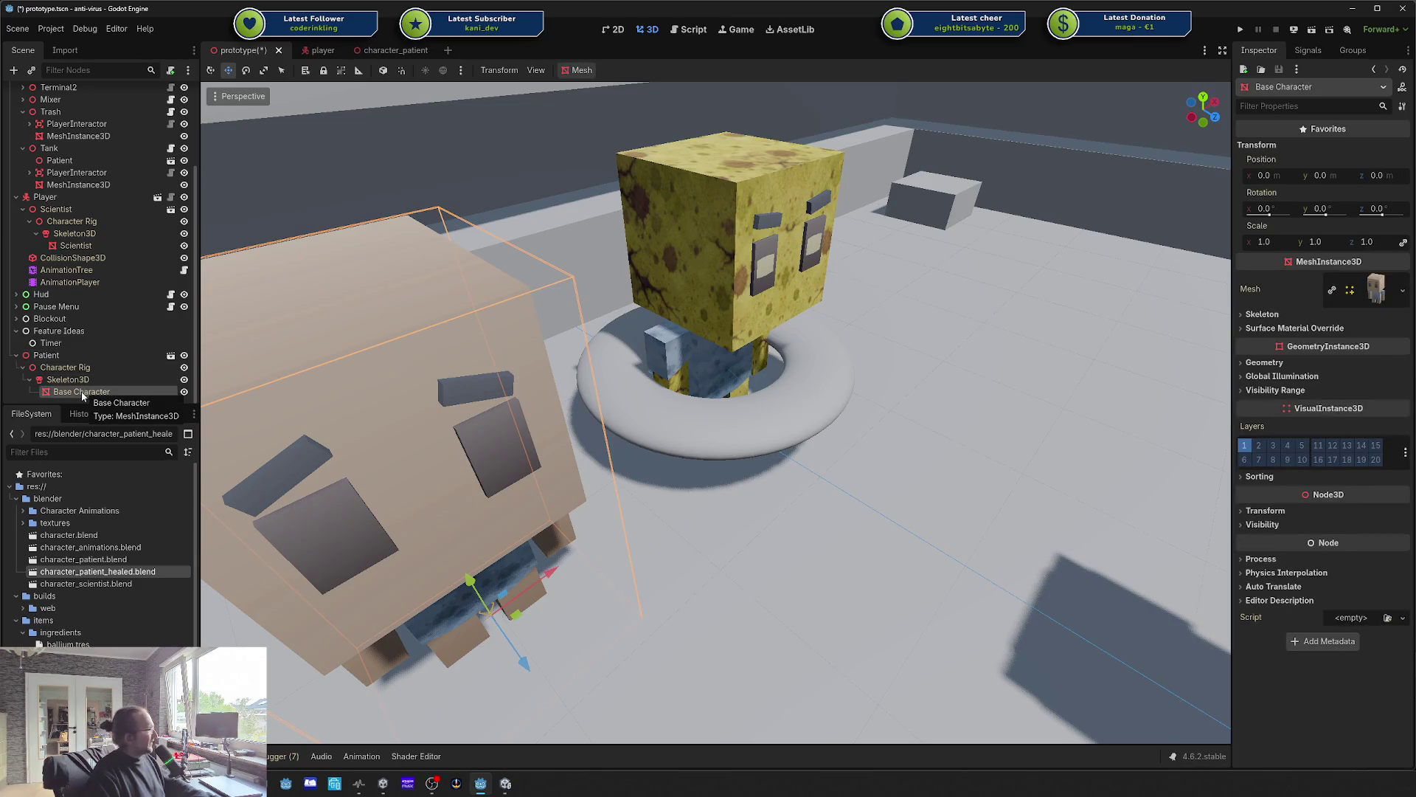
{"action": "mouse_move", "coordinate": [83, 394]}
{"action": "left_mouse_down"}
{"action": "mouse_move", "coordinate": [50, 349]}
{"action": "mouse_move", "coordinate": [60, 391]}
{"action": "left_mouse_up"}
Delete the Patient instance, then undo to restore Base Character.
{"action": "left_click", "coordinate": [52, 356]}
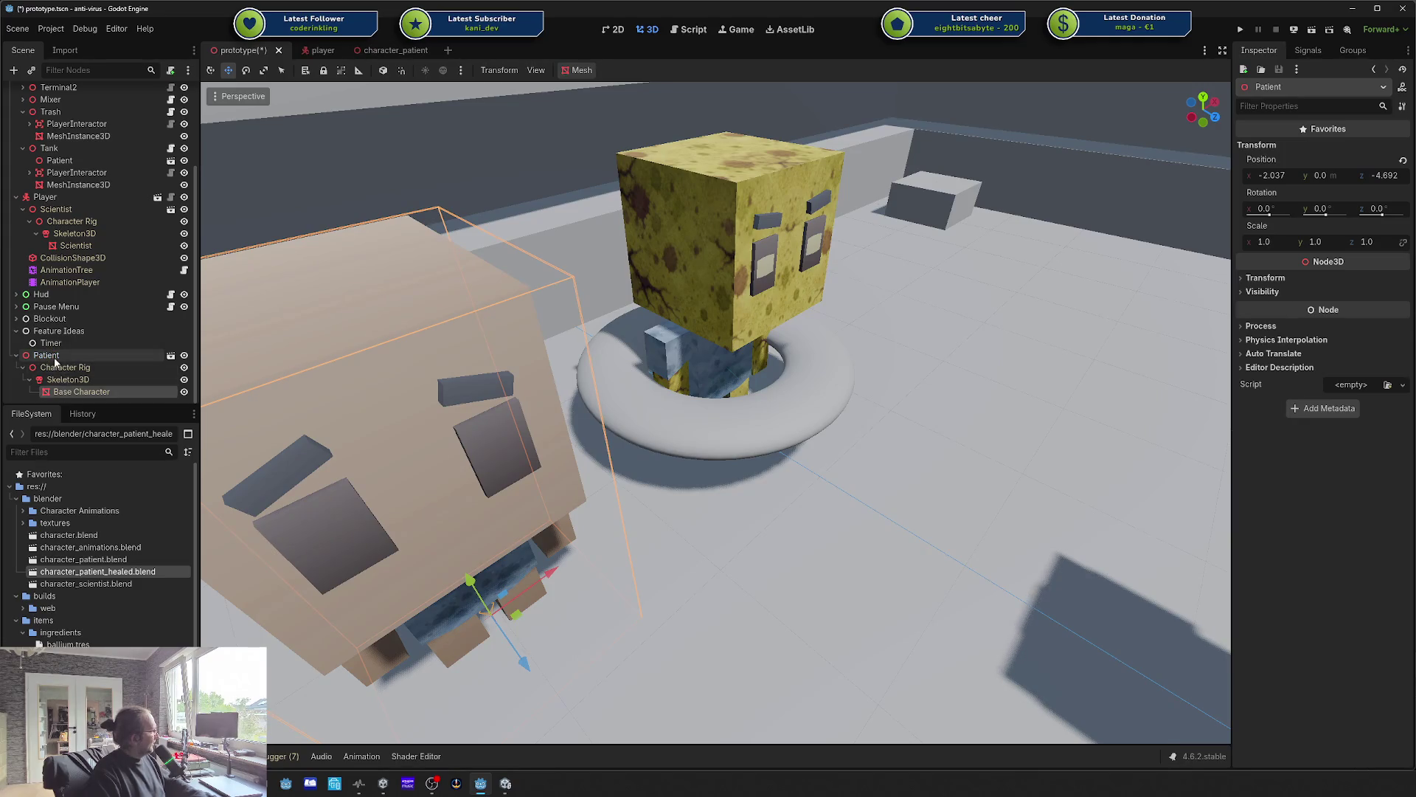
{"action": "key", "text": "Delete"}
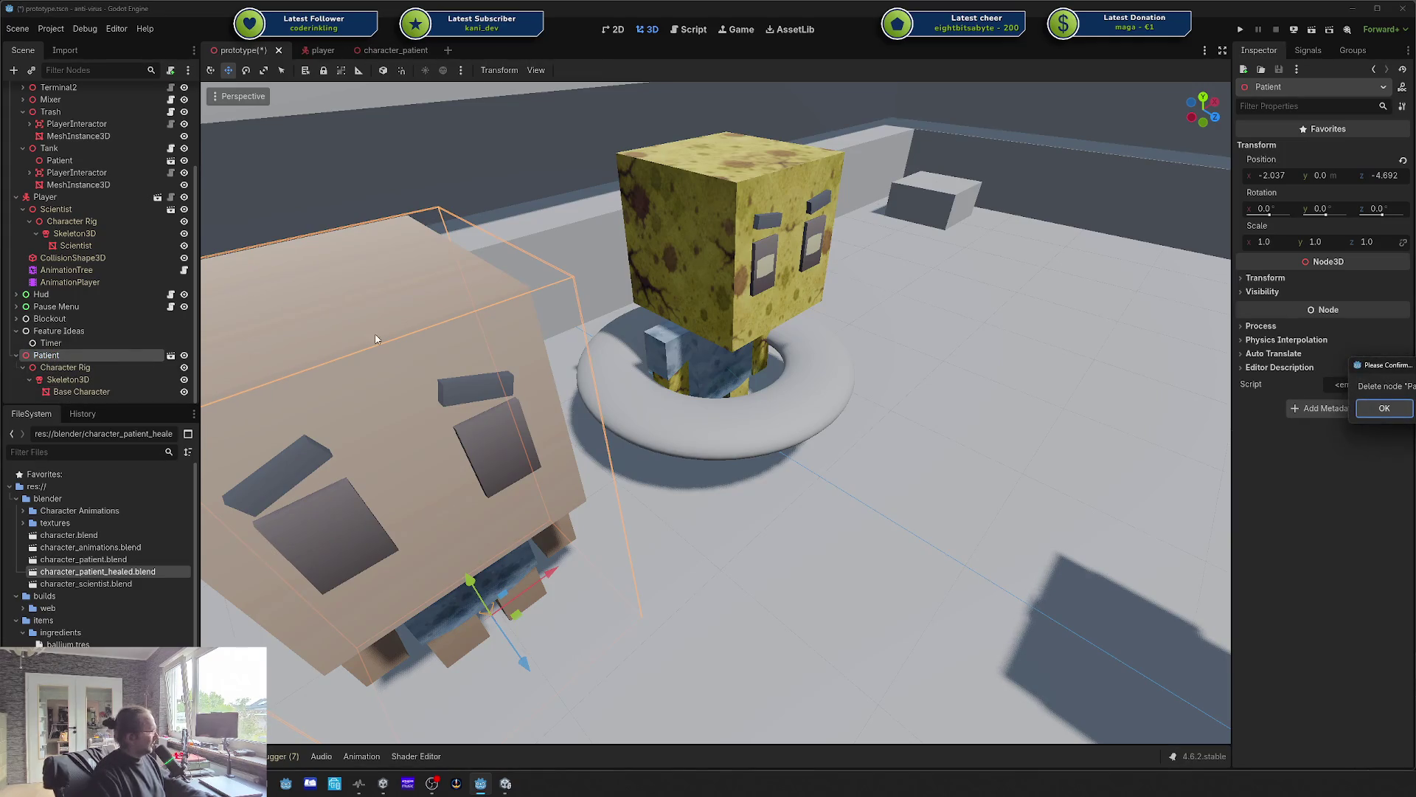
{"action": "key", "text": "Return"}
{"action": "key", "text": "ctrl+z"}
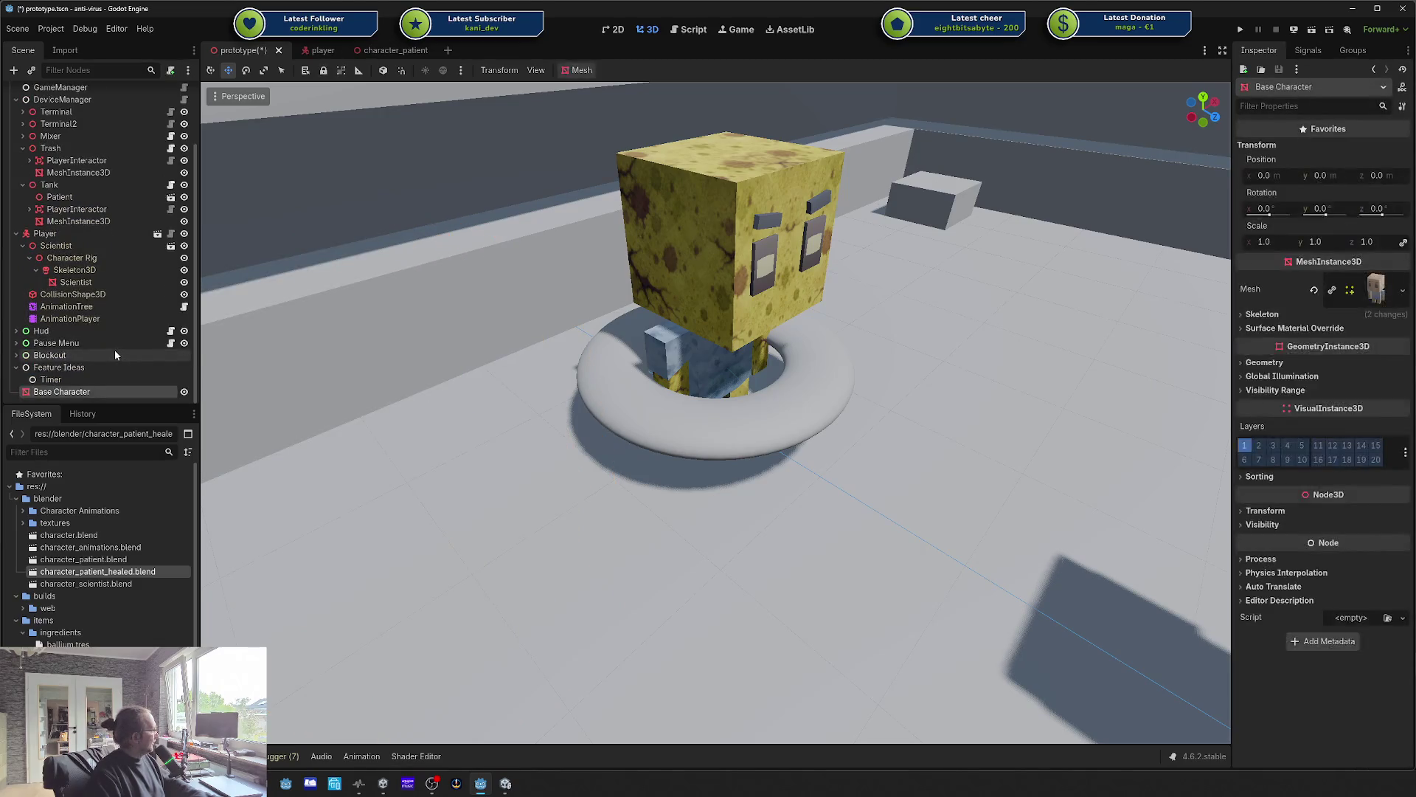
Move Base Character and assign the Player's Skeleton3D as its mesh skeleton.
{"action": "scroll", "coordinate": [975, 541], "scroll_direction": "down", "scroll_amount": 10}
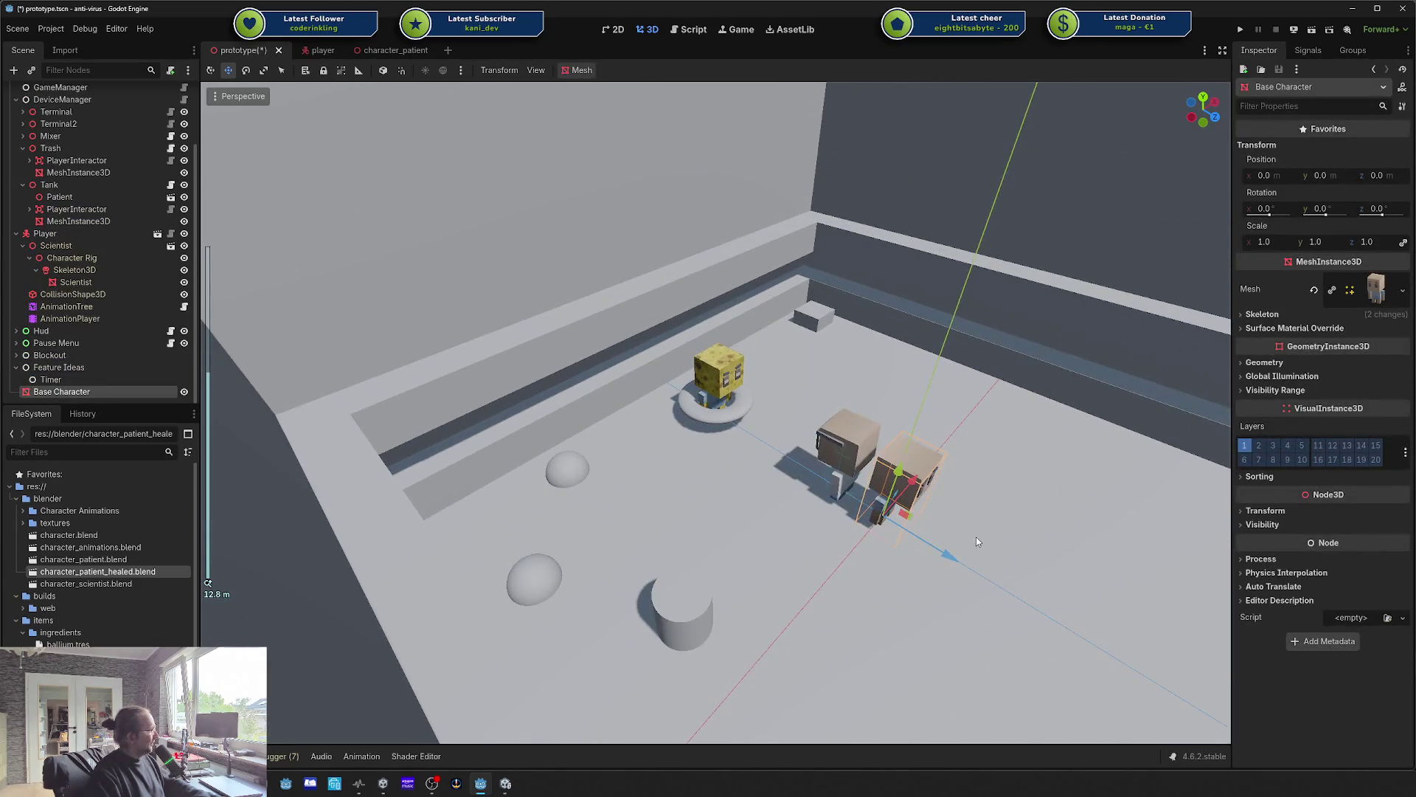
{"action": "left_click_drag", "start_coordinate": [938, 555], "coordinate": [790, 495]}
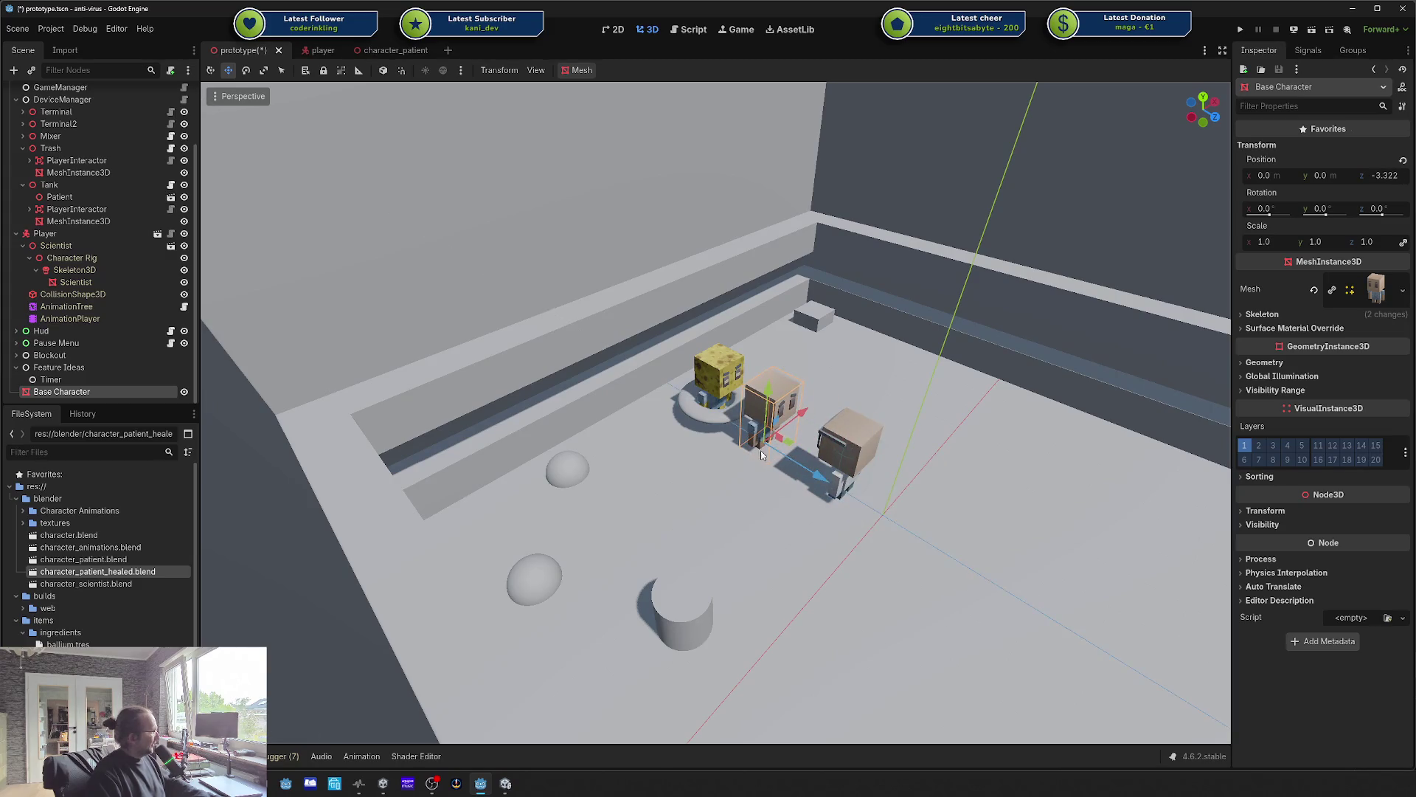
{"action": "mouse_move", "coordinate": [789, 445]}
{"action": "left_mouse_down"}
{"action": "mouse_move", "coordinate": [698, 475]}
{"action": "mouse_move", "coordinate": [657, 434]}
{"action": "left_mouse_up"}
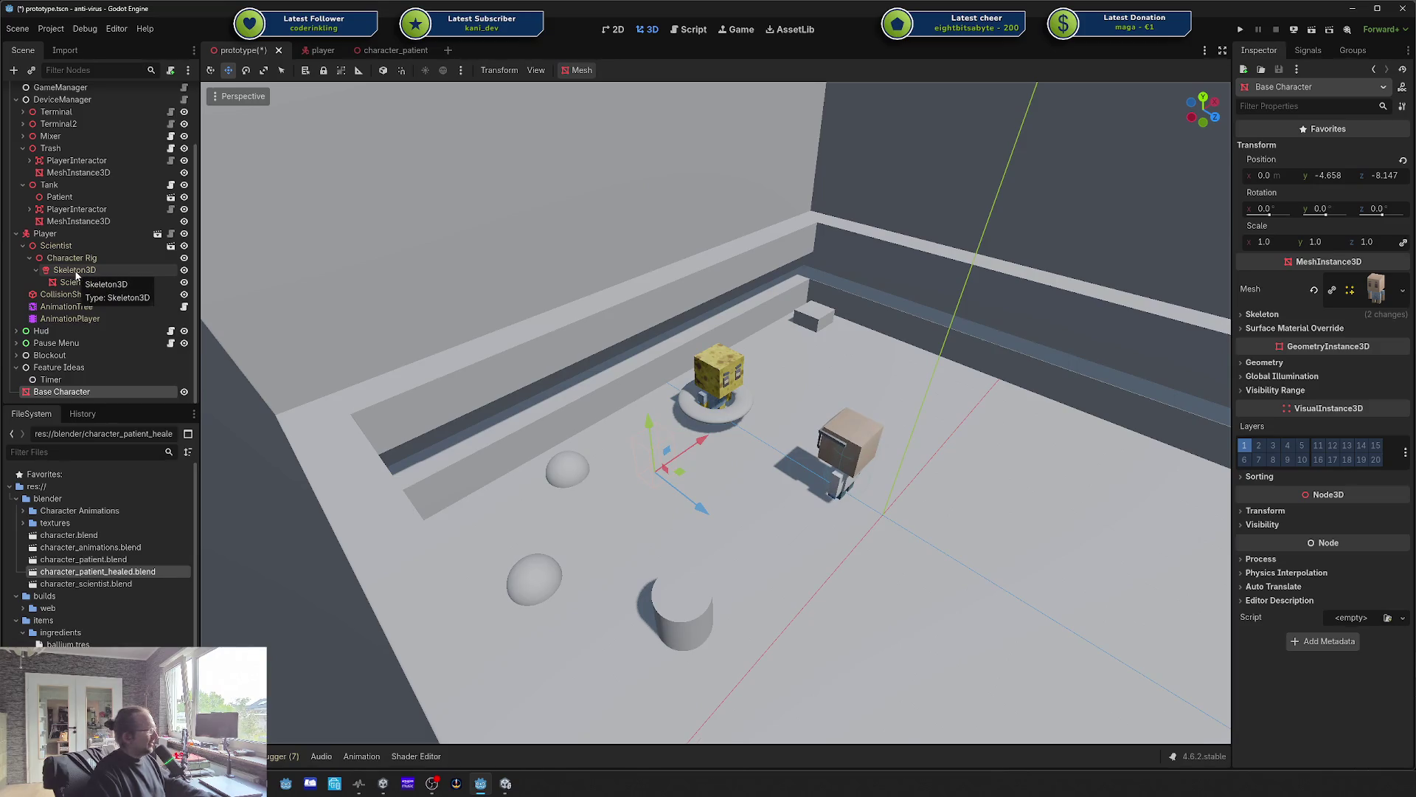
{"action": "left_click", "coordinate": [1253, 315]}
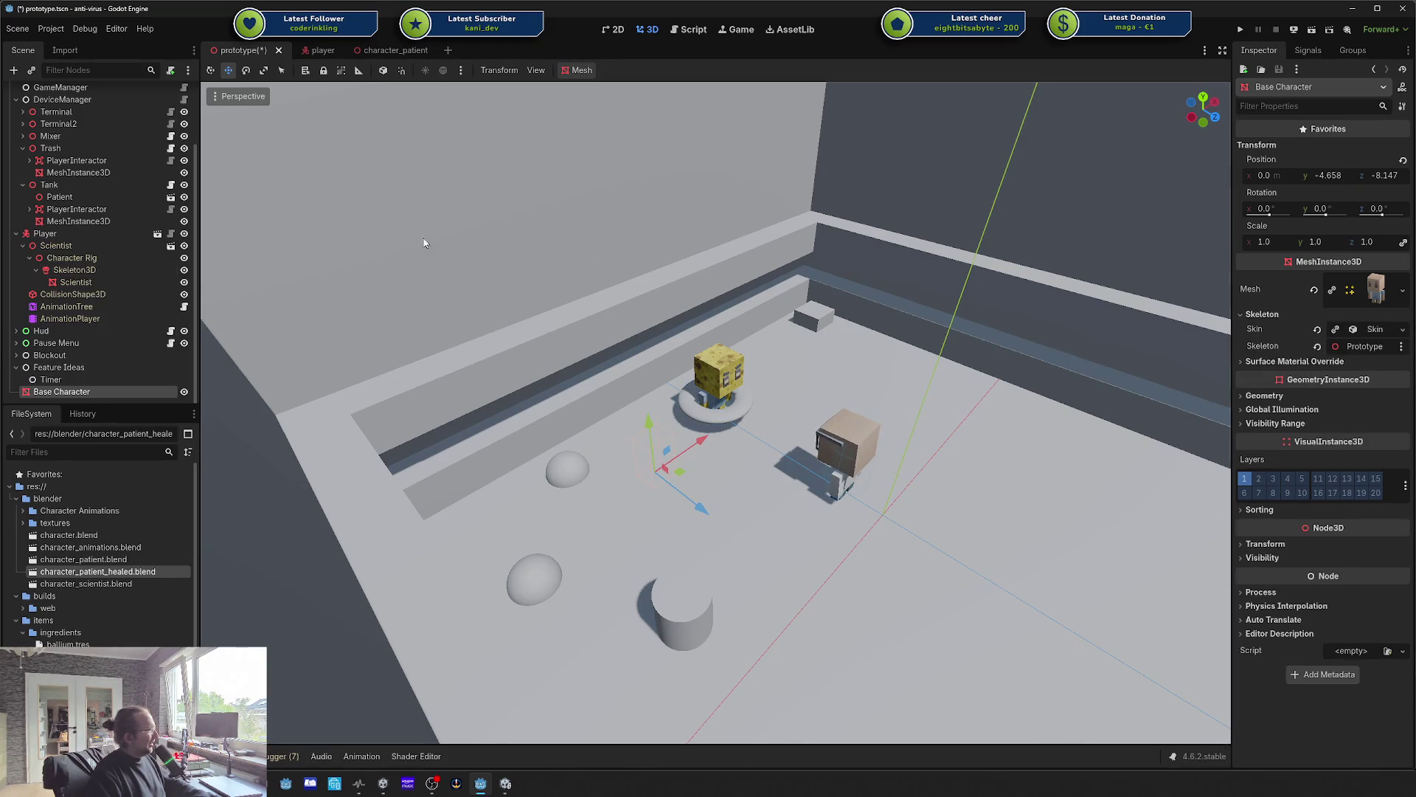
{"action": "mouse_move", "coordinate": [92, 275]}
{"action": "left_mouse_down"}
{"action": "mouse_move", "coordinate": [885, 361]}
{"action": "mouse_move", "coordinate": [1263, 379]}
{"action": "mouse_move", "coordinate": [1351, 348]}
{"action": "left_mouse_up"}
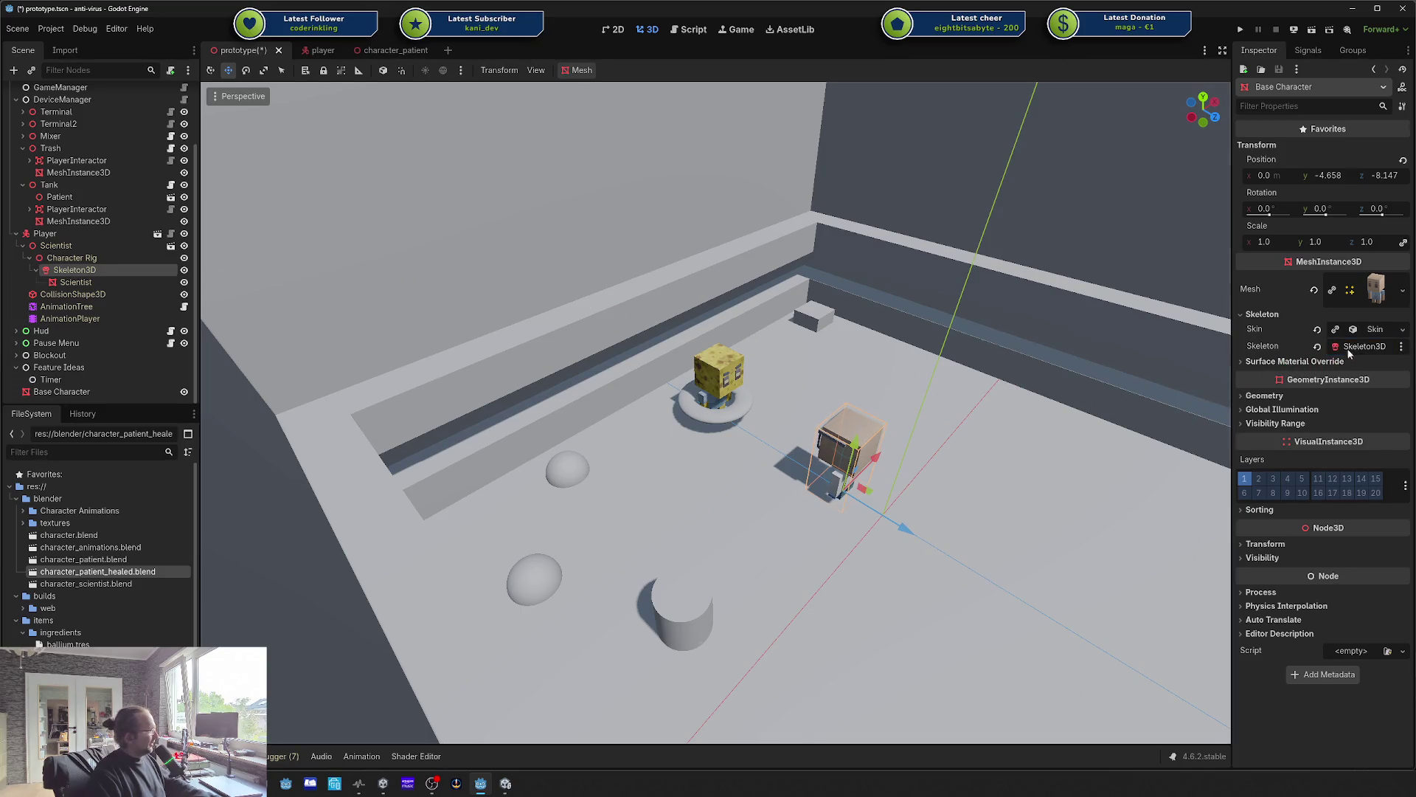
Move Base Character over the Player, hide the Scientist mesh and run the game.
{"action": "left_click", "coordinate": [68, 392]}
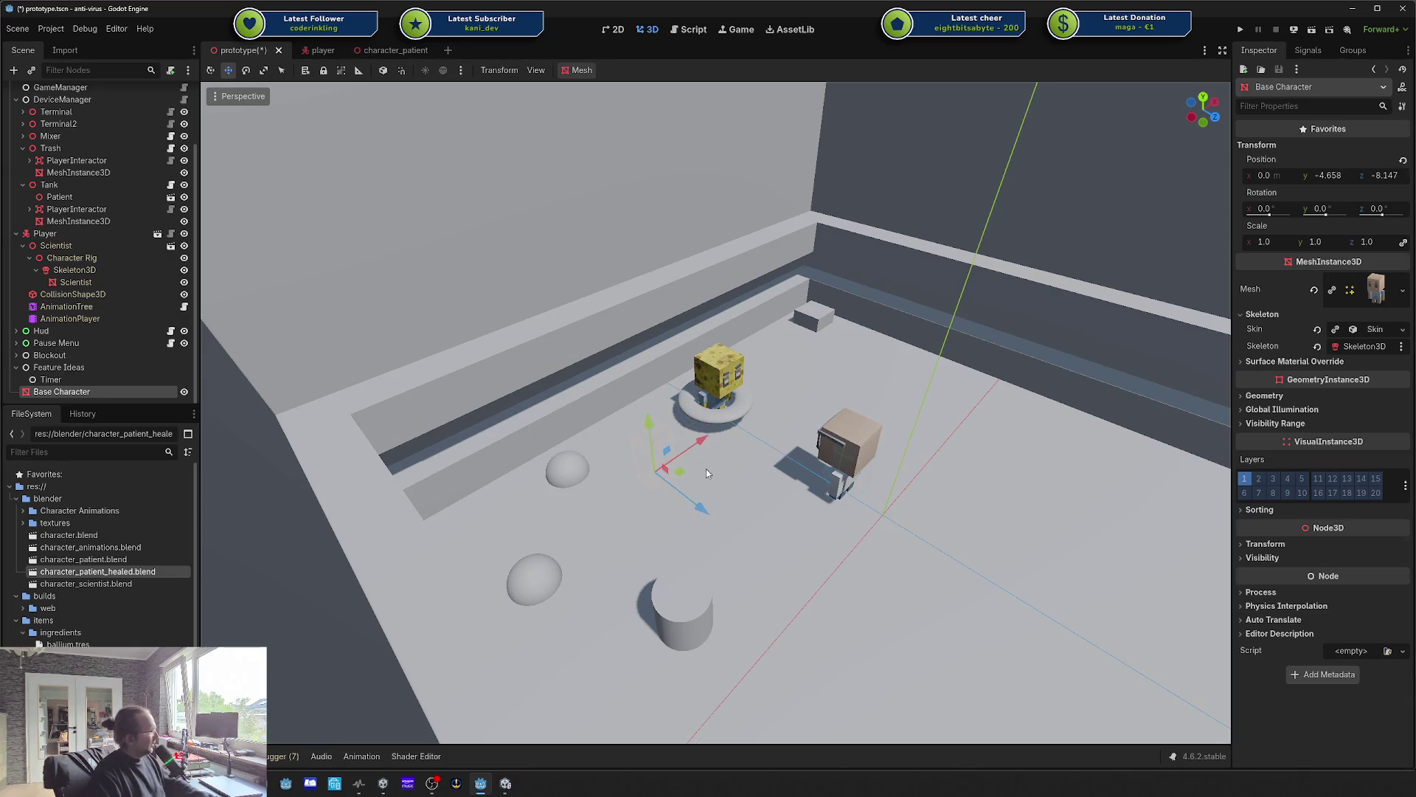
{"action": "mouse_move", "coordinate": [705, 472]}
{"action": "left_mouse_down"}
{"action": "mouse_move", "coordinate": [864, 491]}
{"action": "mouse_move", "coordinate": [683, 484]}
{"action": "left_mouse_up"}
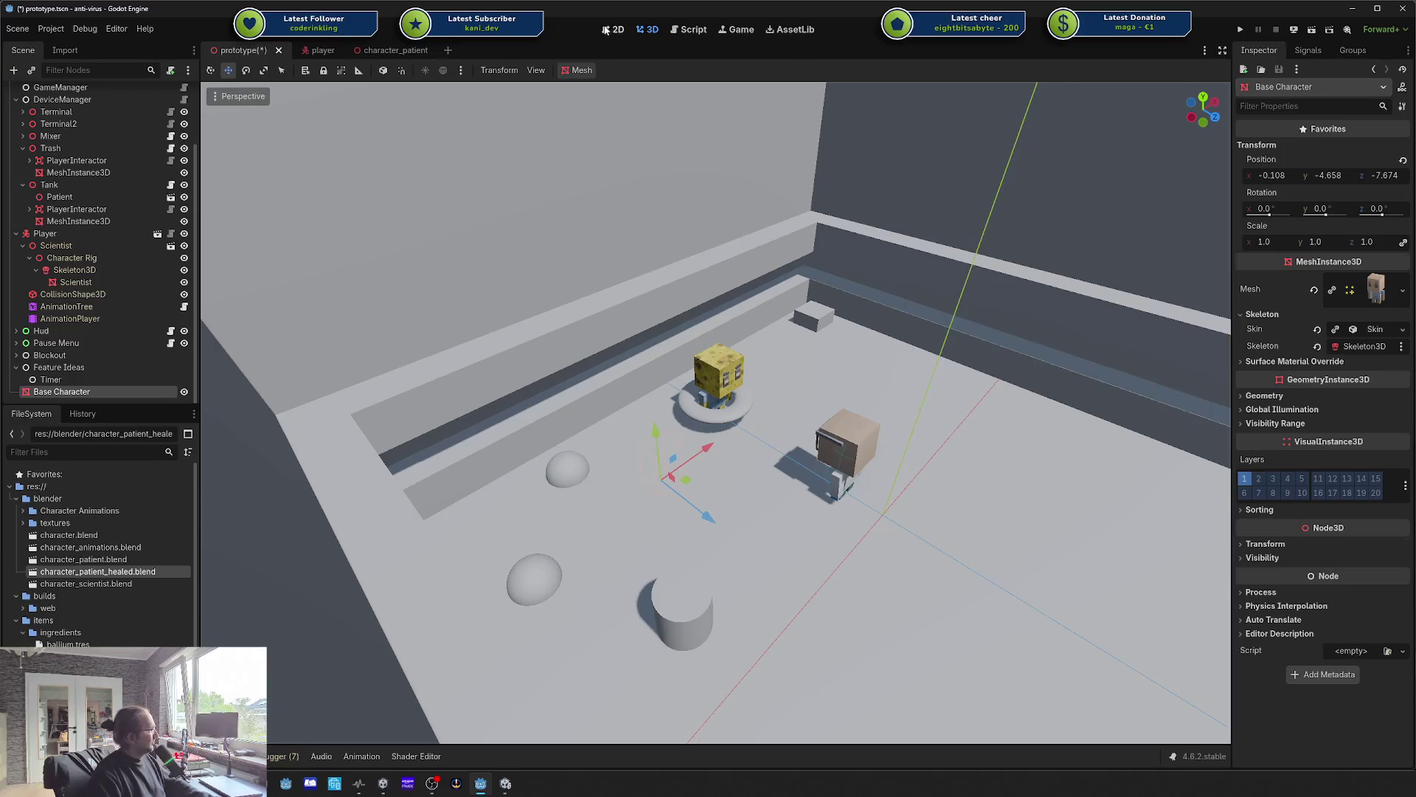
{"action": "left_click", "coordinate": [184, 281]}
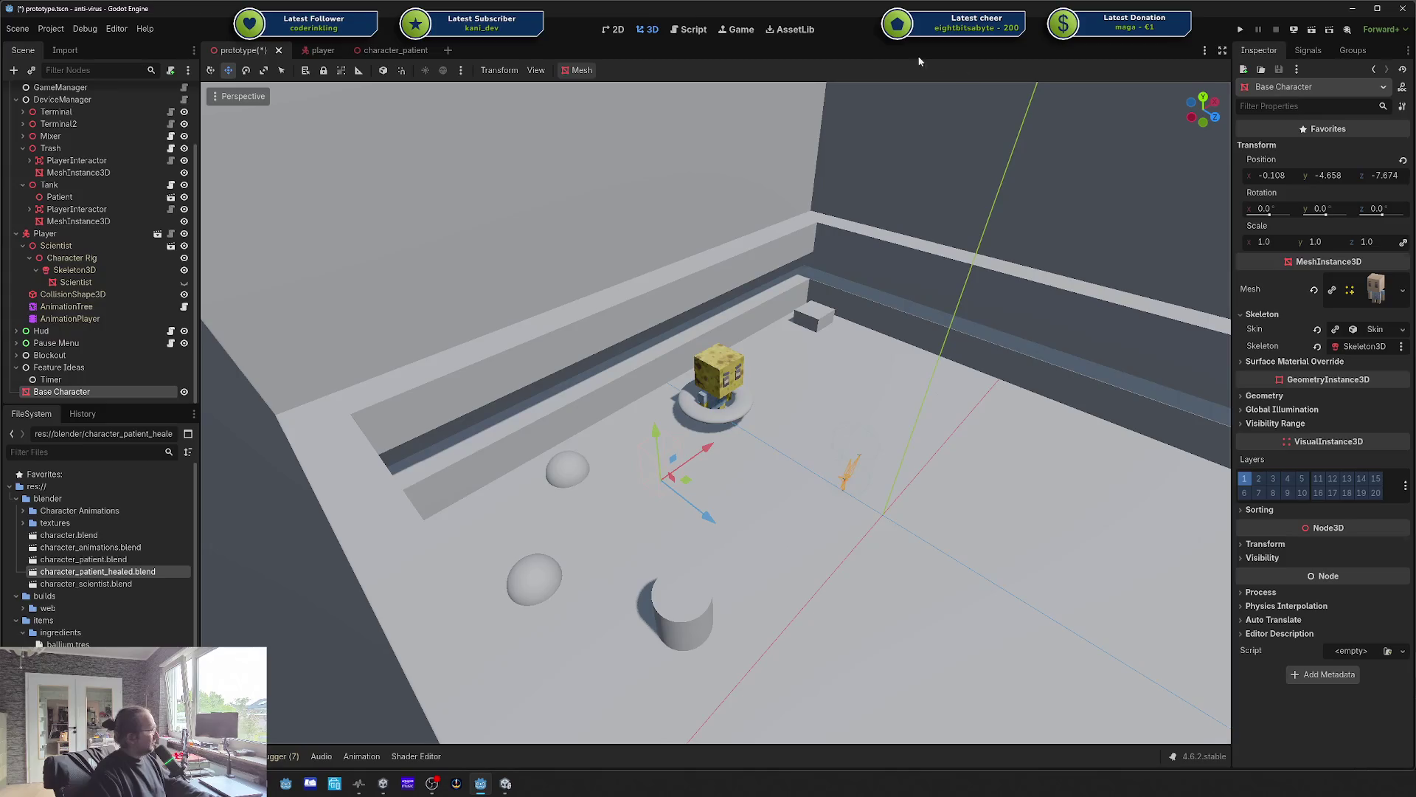
{"action": "left_click", "coordinate": [1240, 29]}
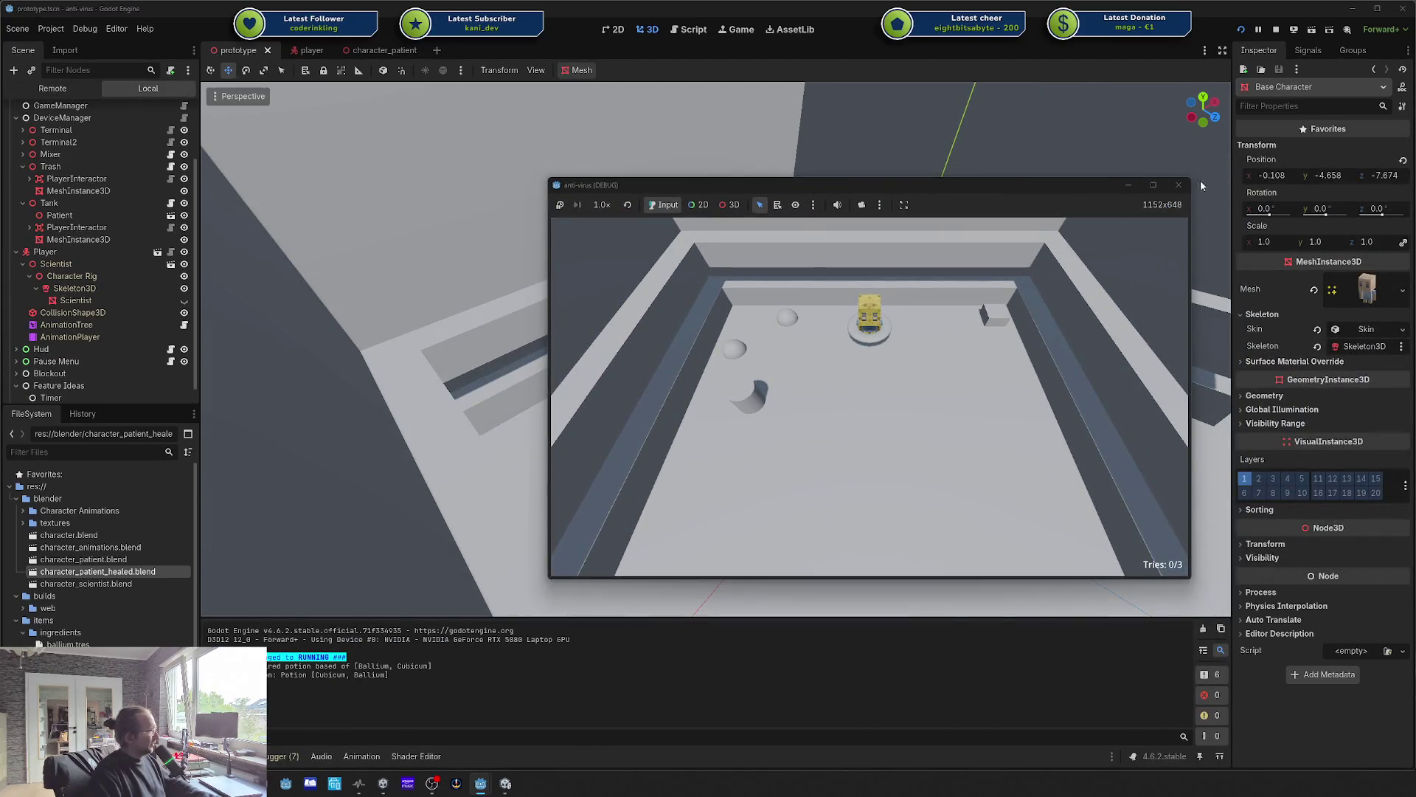
Reparent Base Character under Skeleton3D at position 0,0,0 with Y rotation 0, then rerun.
{"action": "left_click", "coordinate": [1178, 185]}
{"action": "left_click_drag", "start_coordinate": [90, 391], "coordinate": [117, 285]}
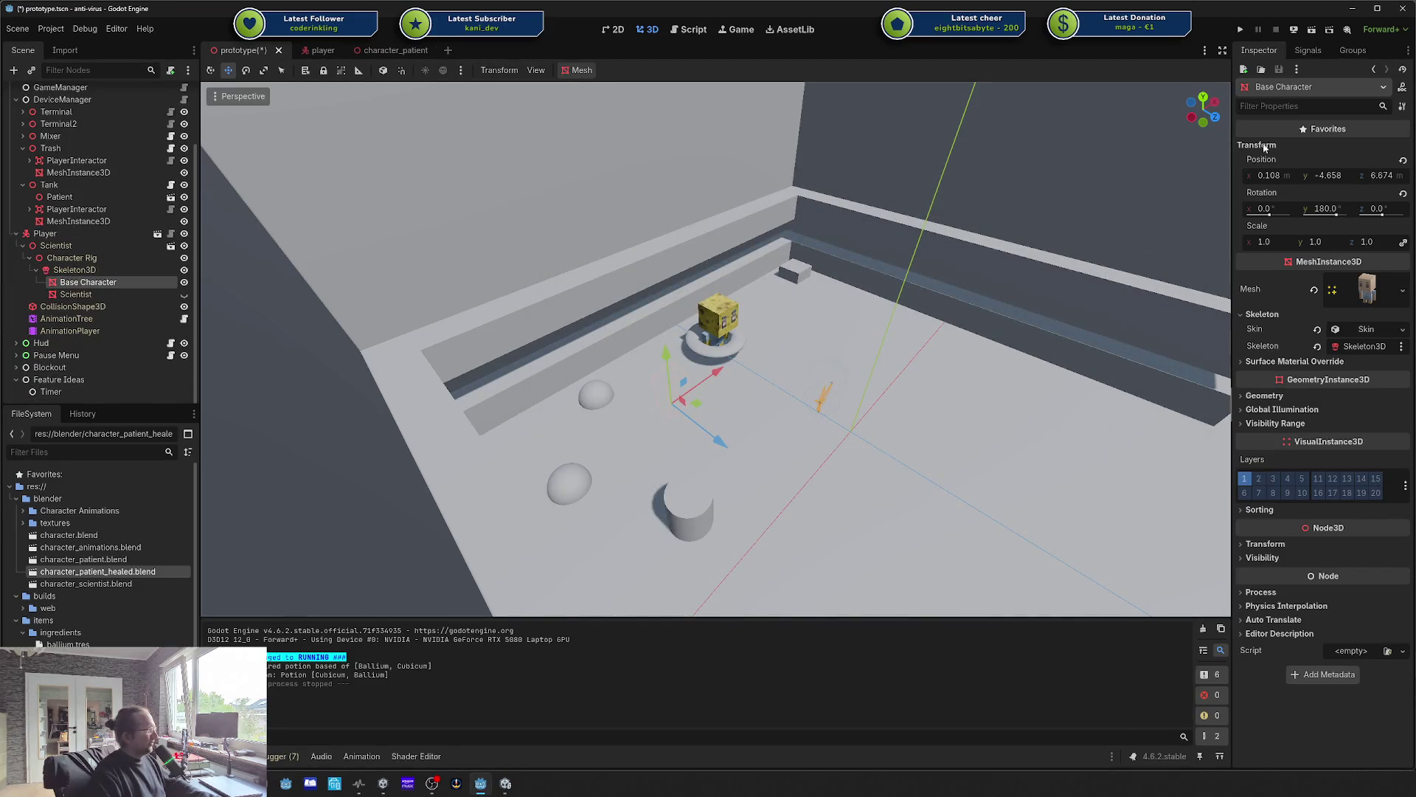
{"action": "left_click", "coordinate": [1404, 160]}
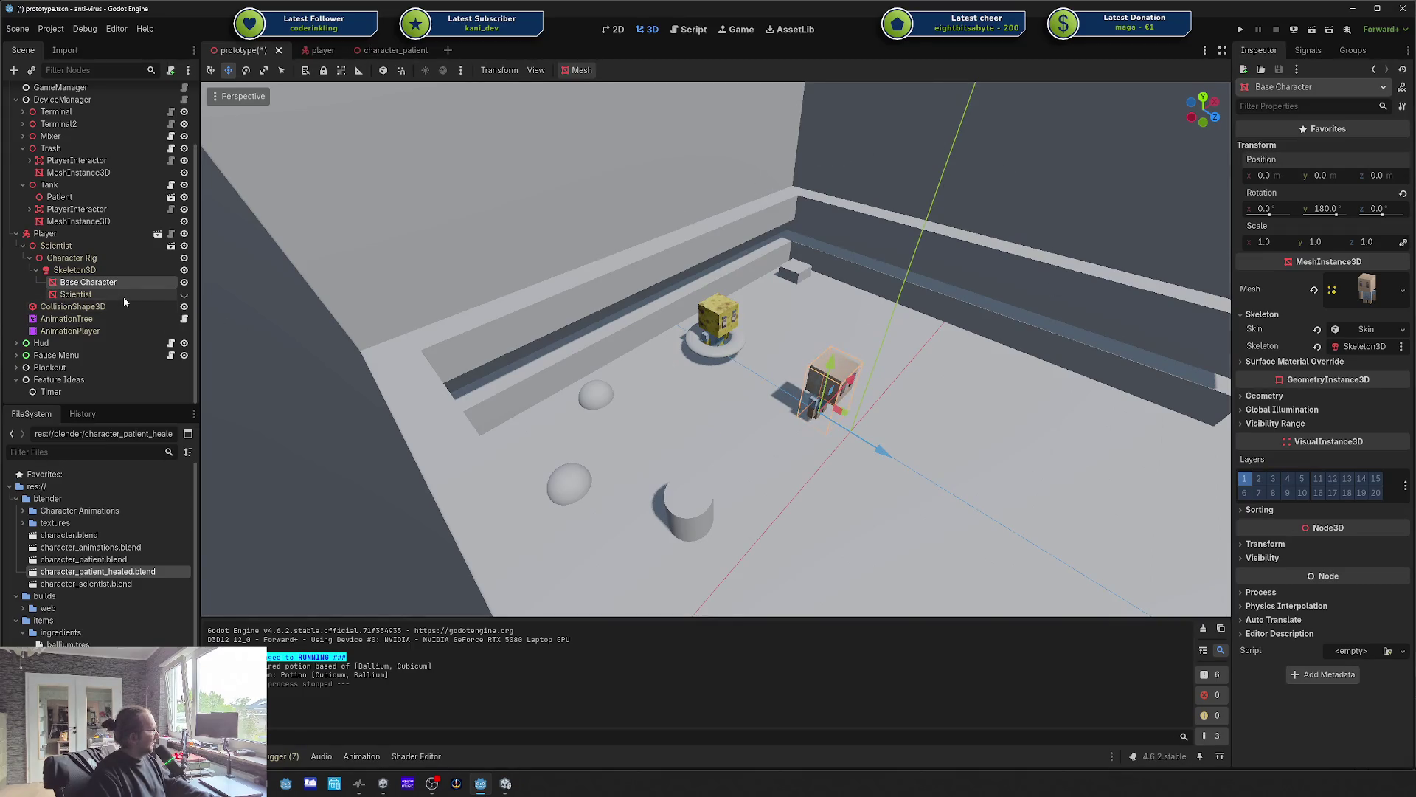
{"action": "left_click", "coordinate": [1326, 209]}
{"action": "type", "text": "0"}
{"action": "key", "text": "Return"}
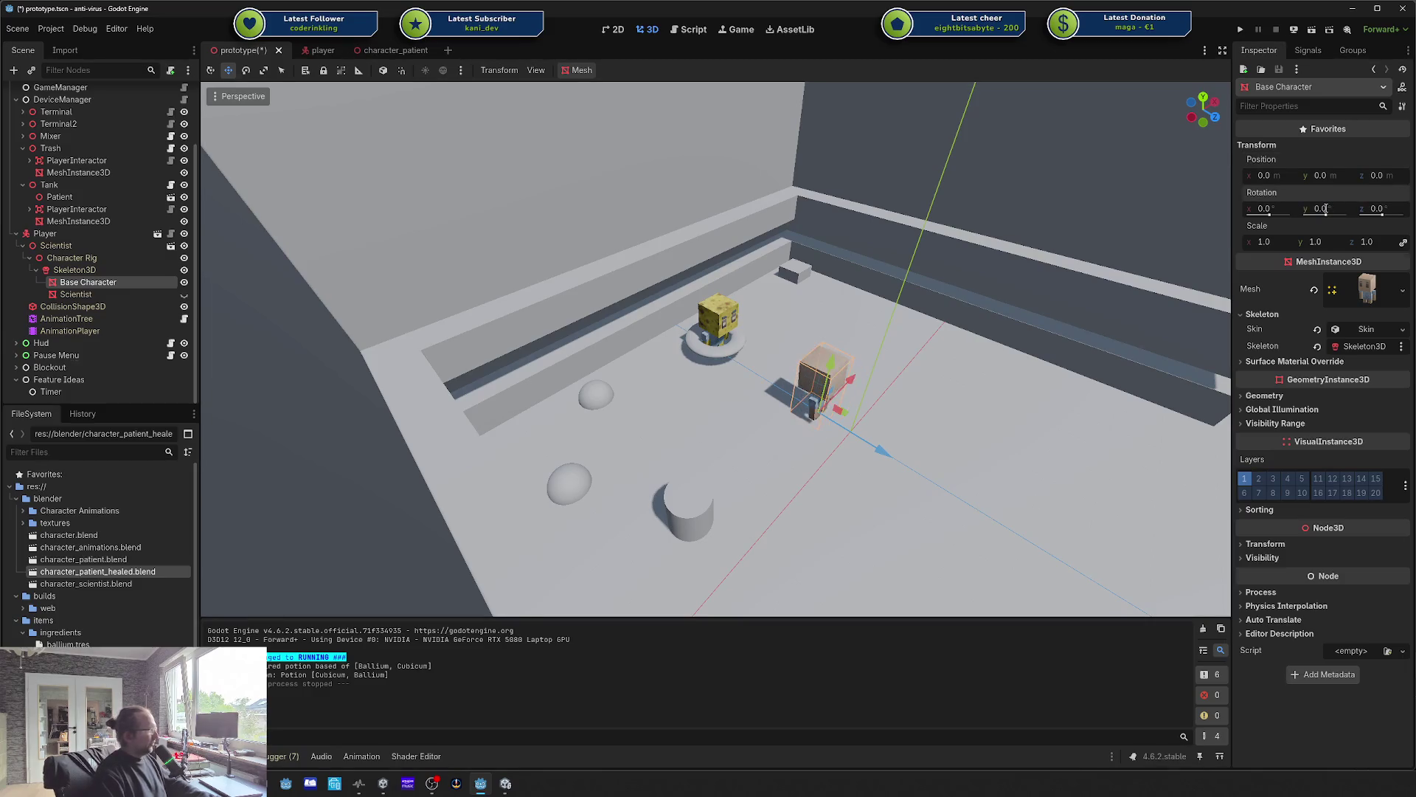
{"action": "left_click", "coordinate": [1239, 29]}
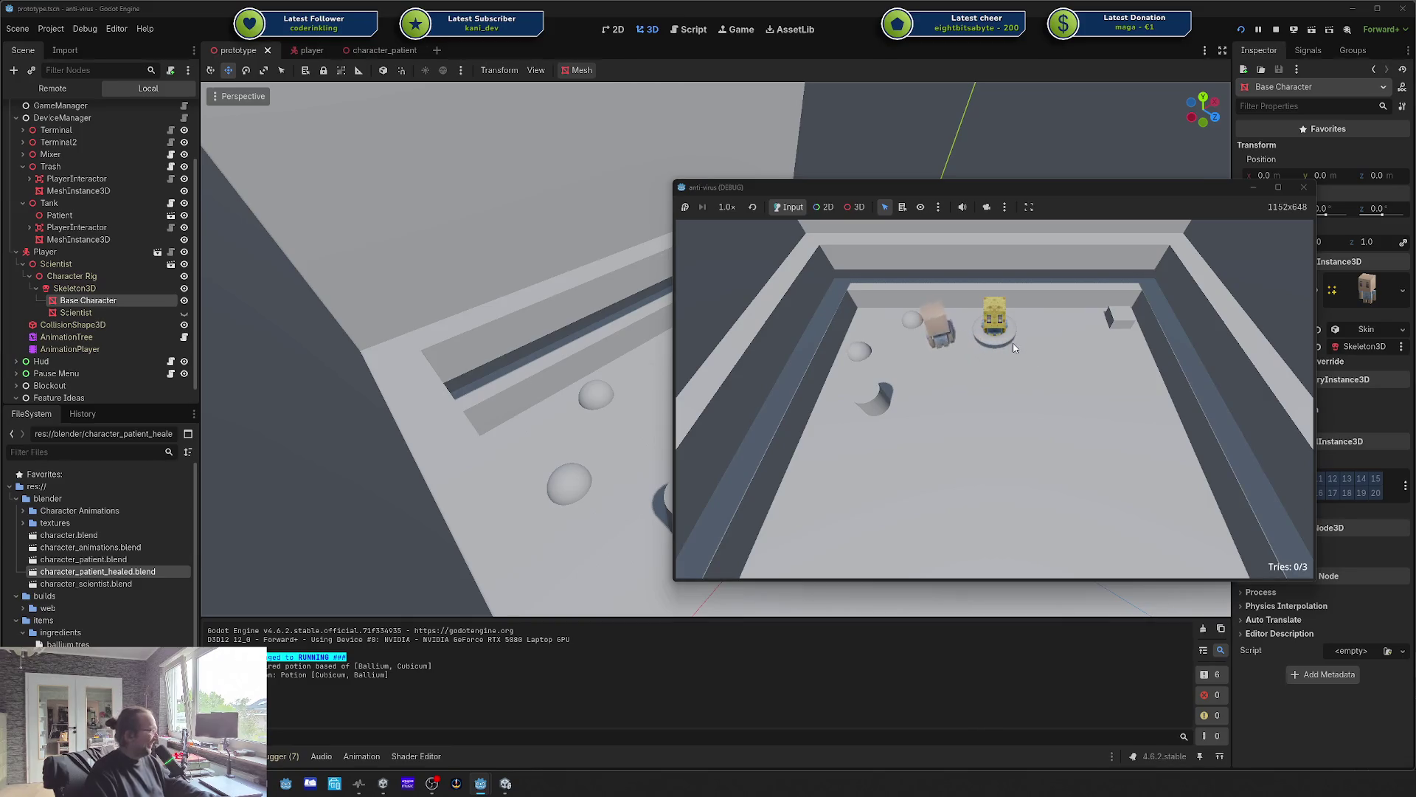
Walk the player around with S, D, A, S and W+D, then stop the game.
{"action": "key", "text": "s"}
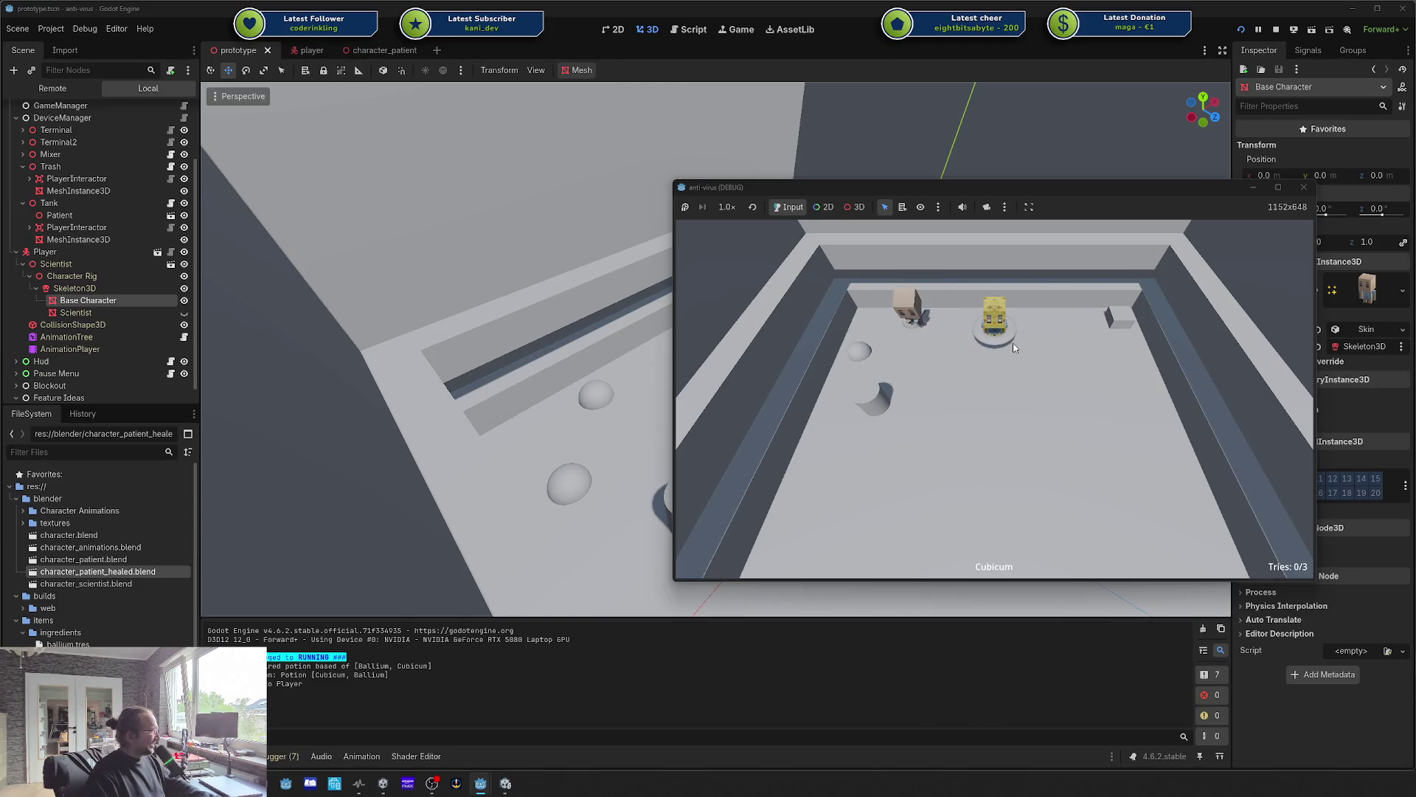
{"action": "key", "text": "d"}
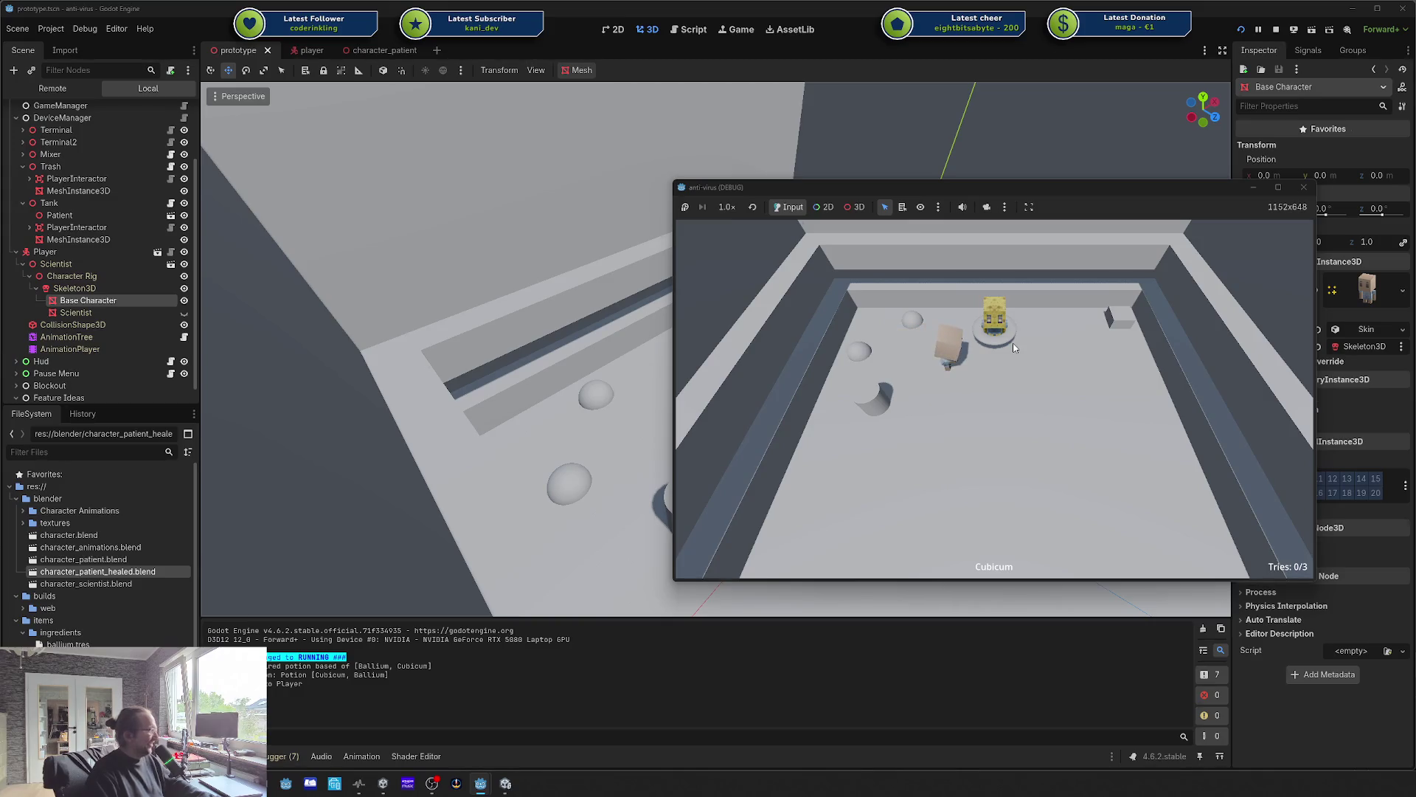
{"action": "key", "text": "a"}
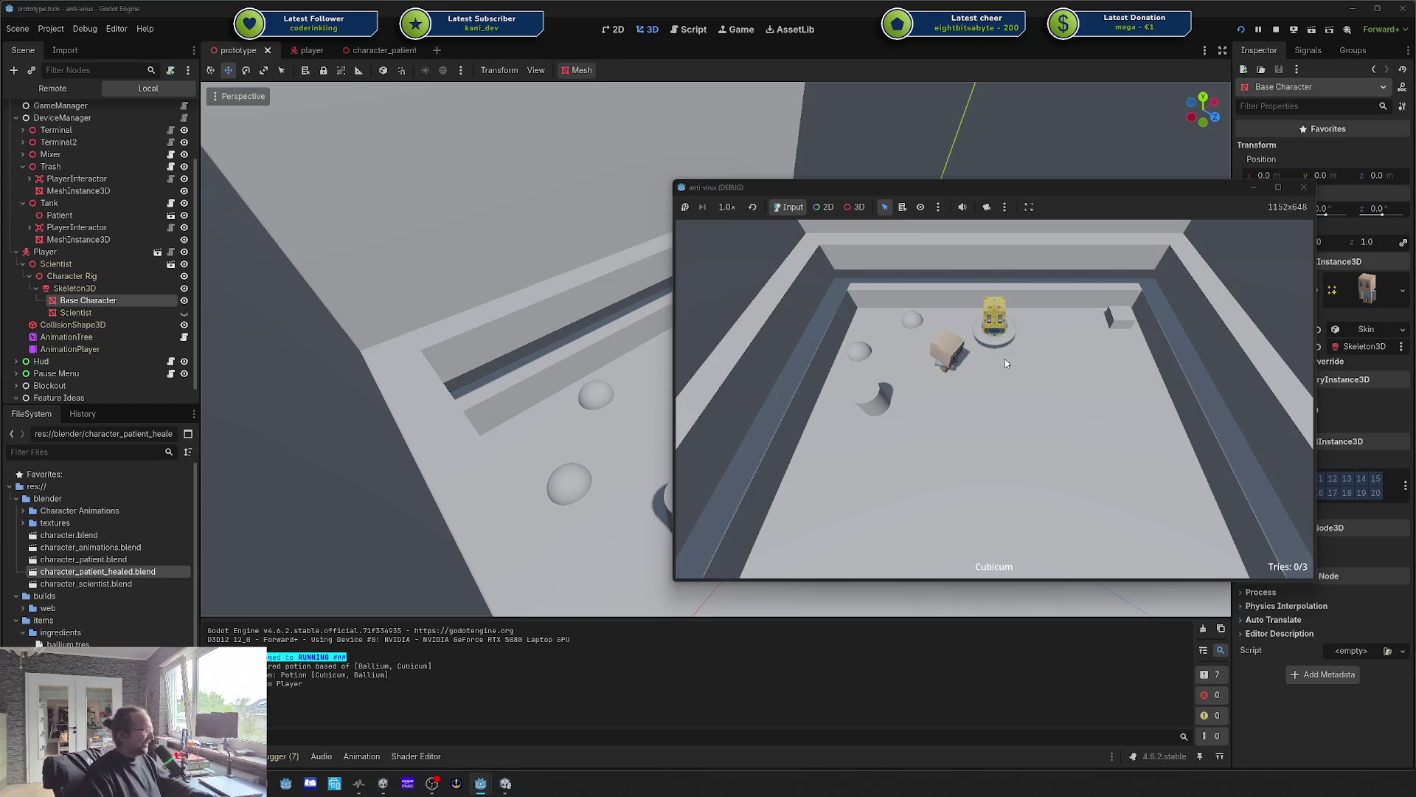
{"action": "key", "text": "s"}
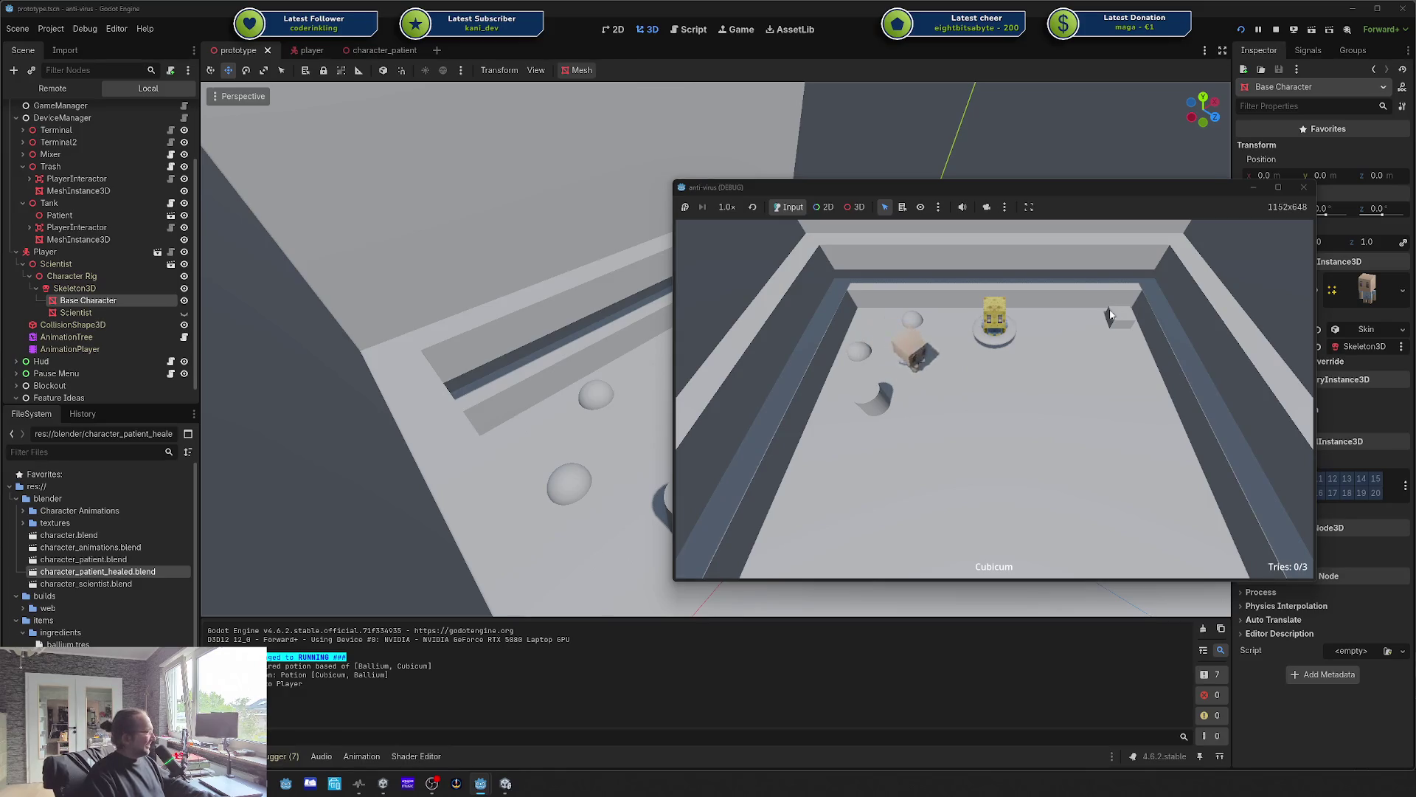
{"action": "key", "text": "w+d"}
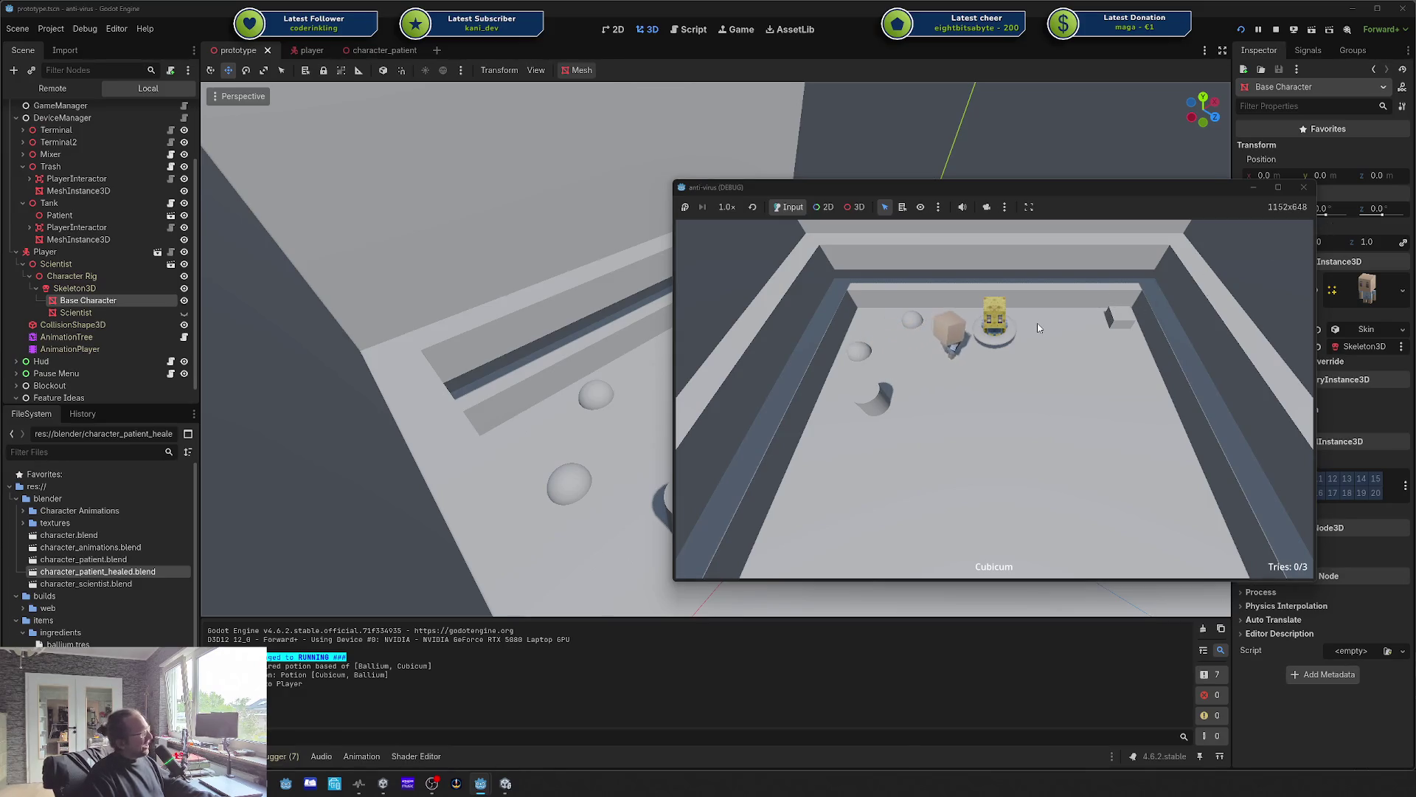
{"action": "left_click", "coordinate": [1303, 186]}
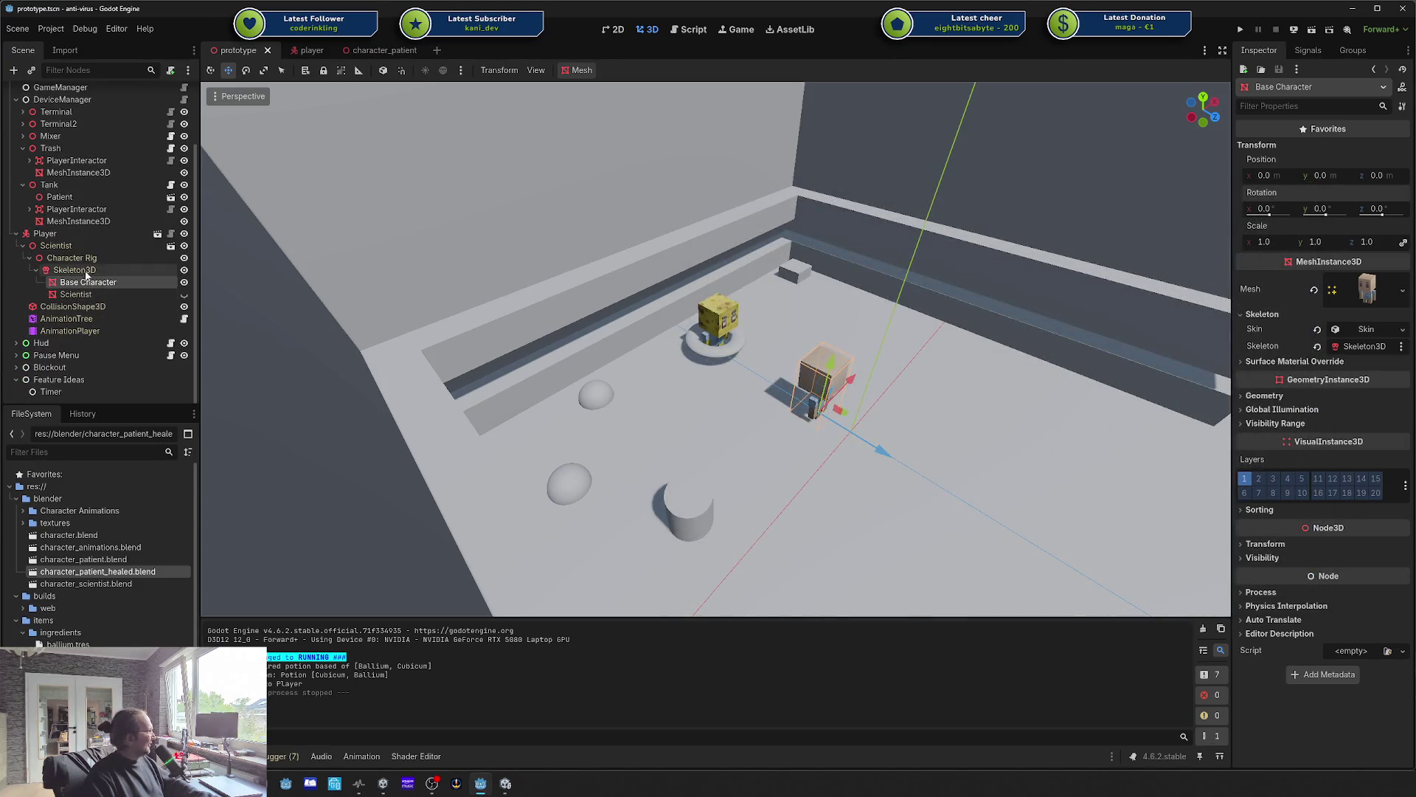
{"action": "right_click", "coordinate": [63, 235]}
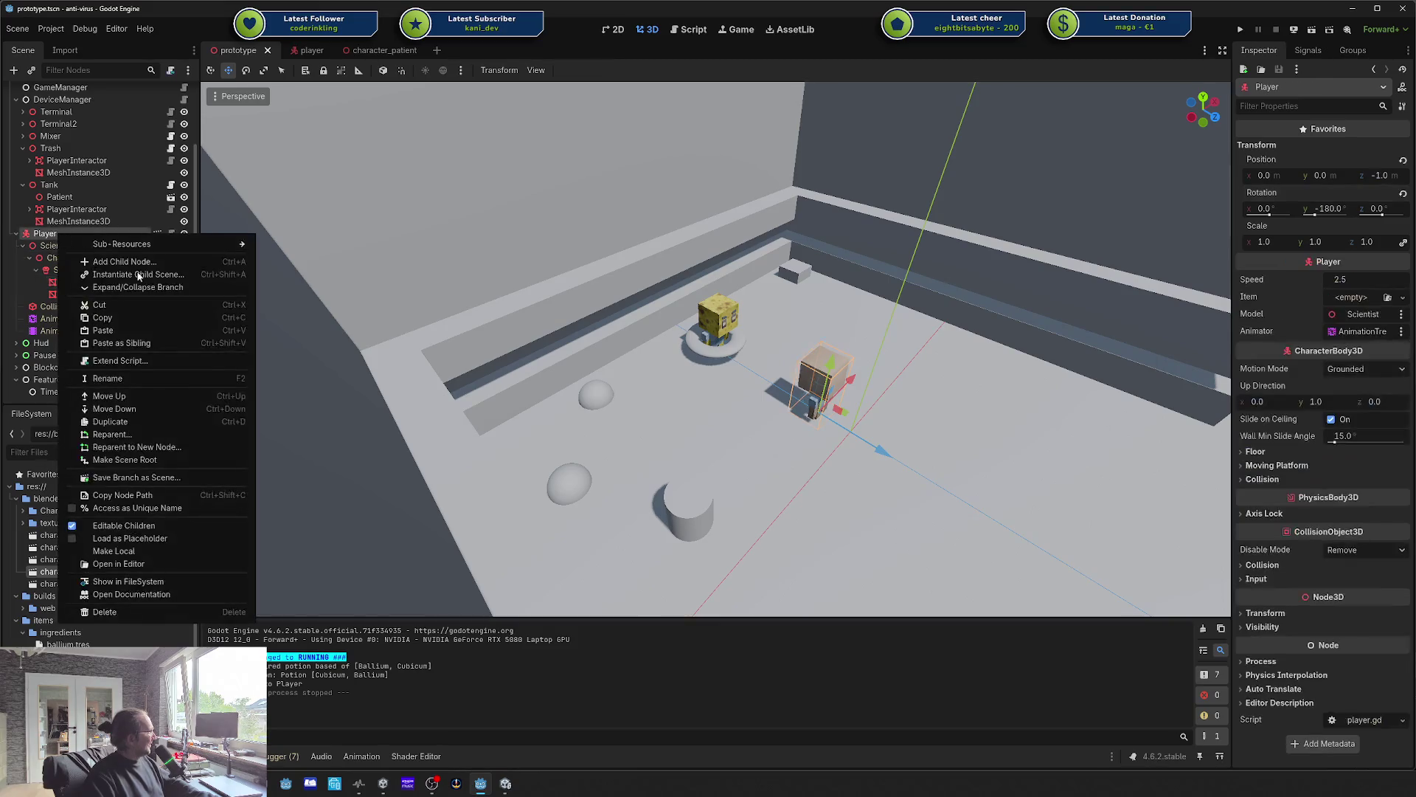
Turn off Editable Children on Player and undo the edits until Base Character is removed.
{"action": "left_click", "coordinate": [144, 531]}
{"action": "key", "text": "Return"}
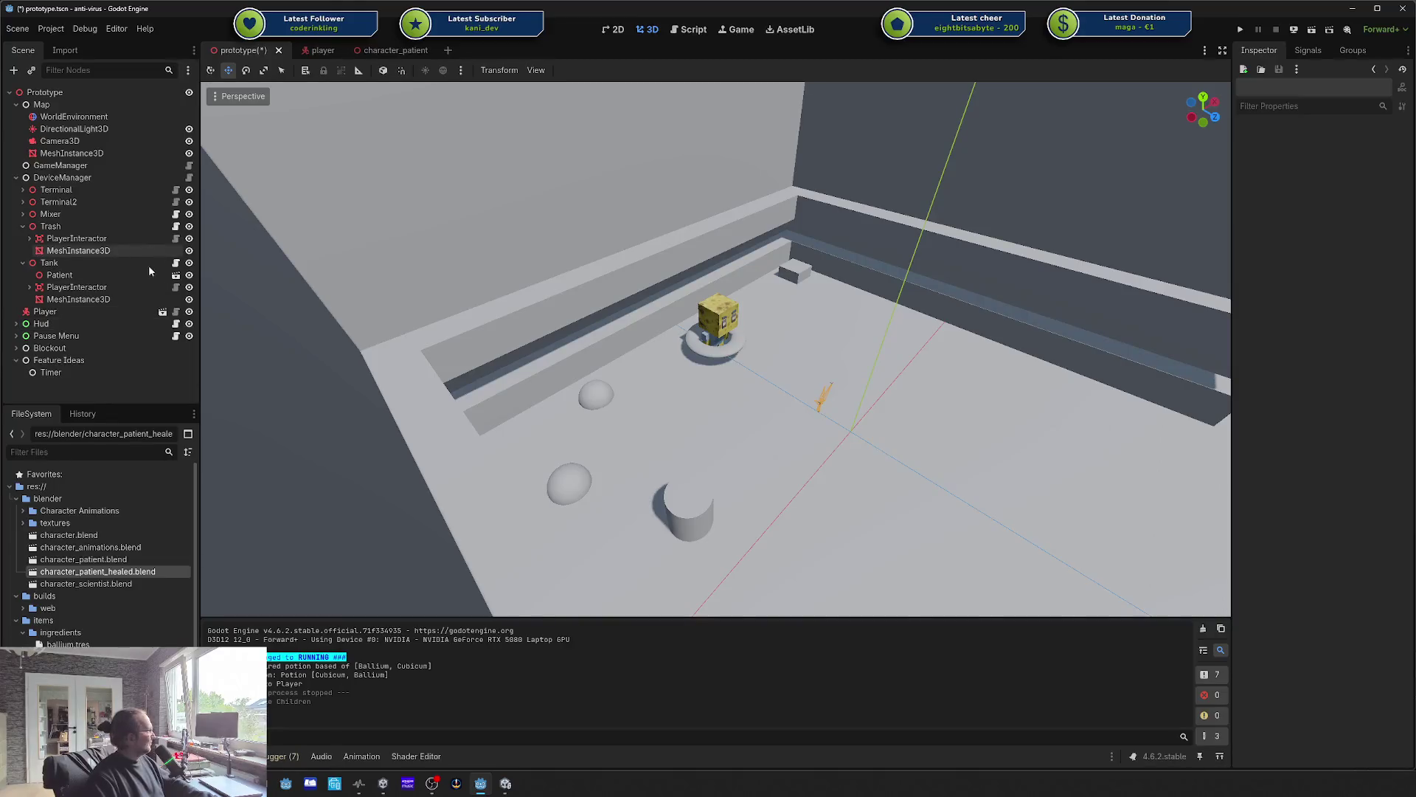
{"action": "right_click", "coordinate": [109, 311]}
{"action": "left_click", "coordinate": [76, 314]}
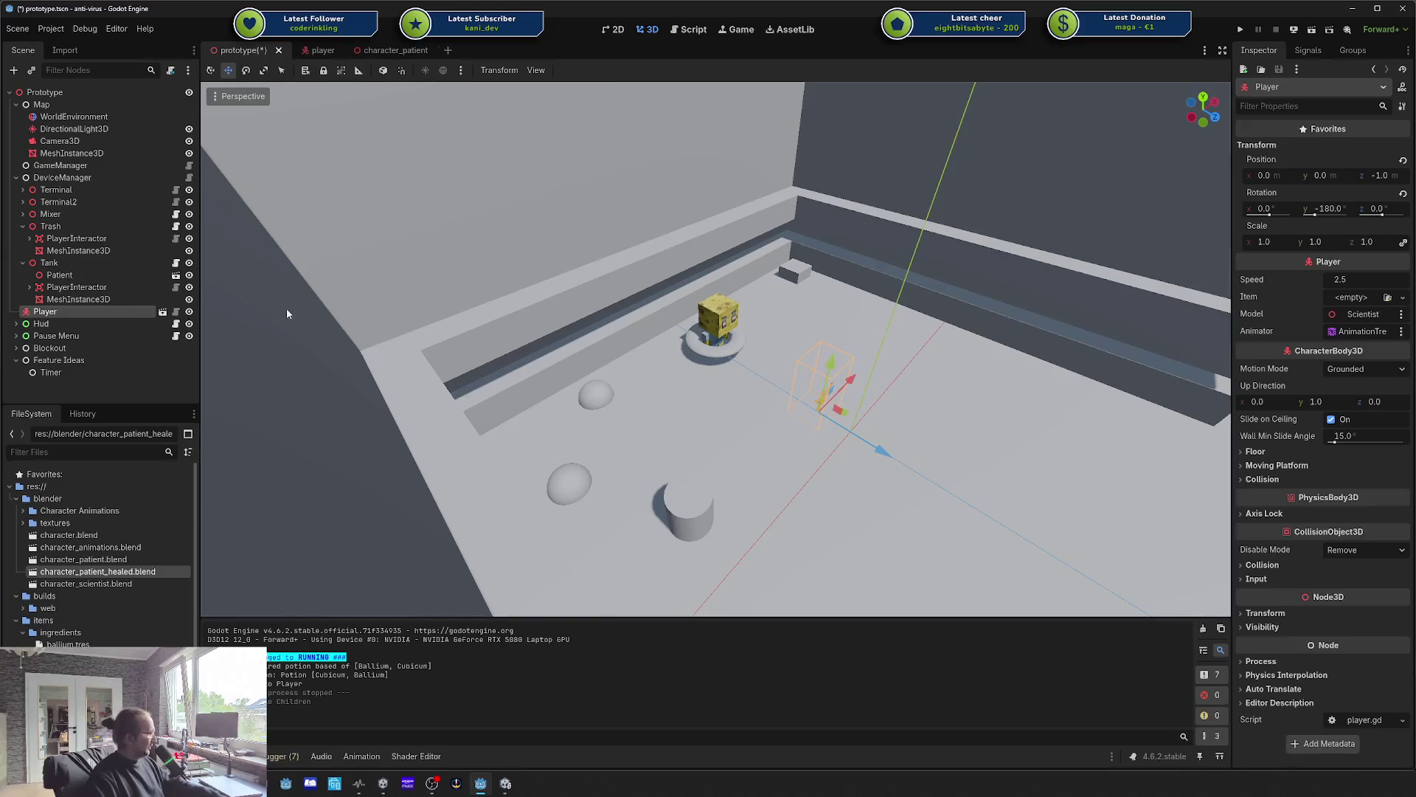
{"action": "key", "text": "ctrl+z"}
{"action": "key", "text": "ctrl+z"}
{"action": "key", "text": "ctrl+z"}
{"action": "key", "text": "ctrl+z"}
{"action": "key", "text": "ctrl+z"}
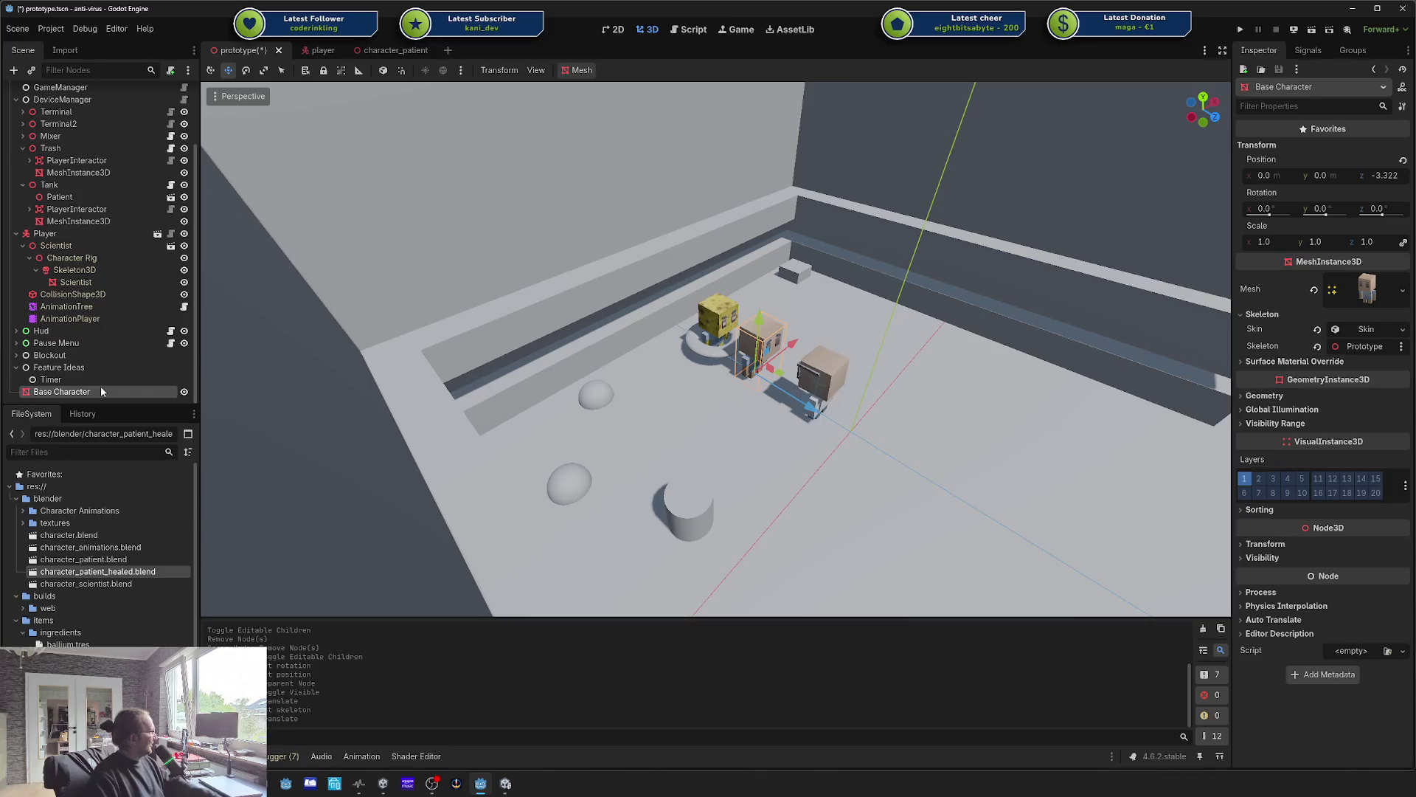
{"action": "key", "text": "ctrl+z"}
{"action": "key", "text": "ctrl+z"}
{"action": "key", "text": "ctrl+z"}
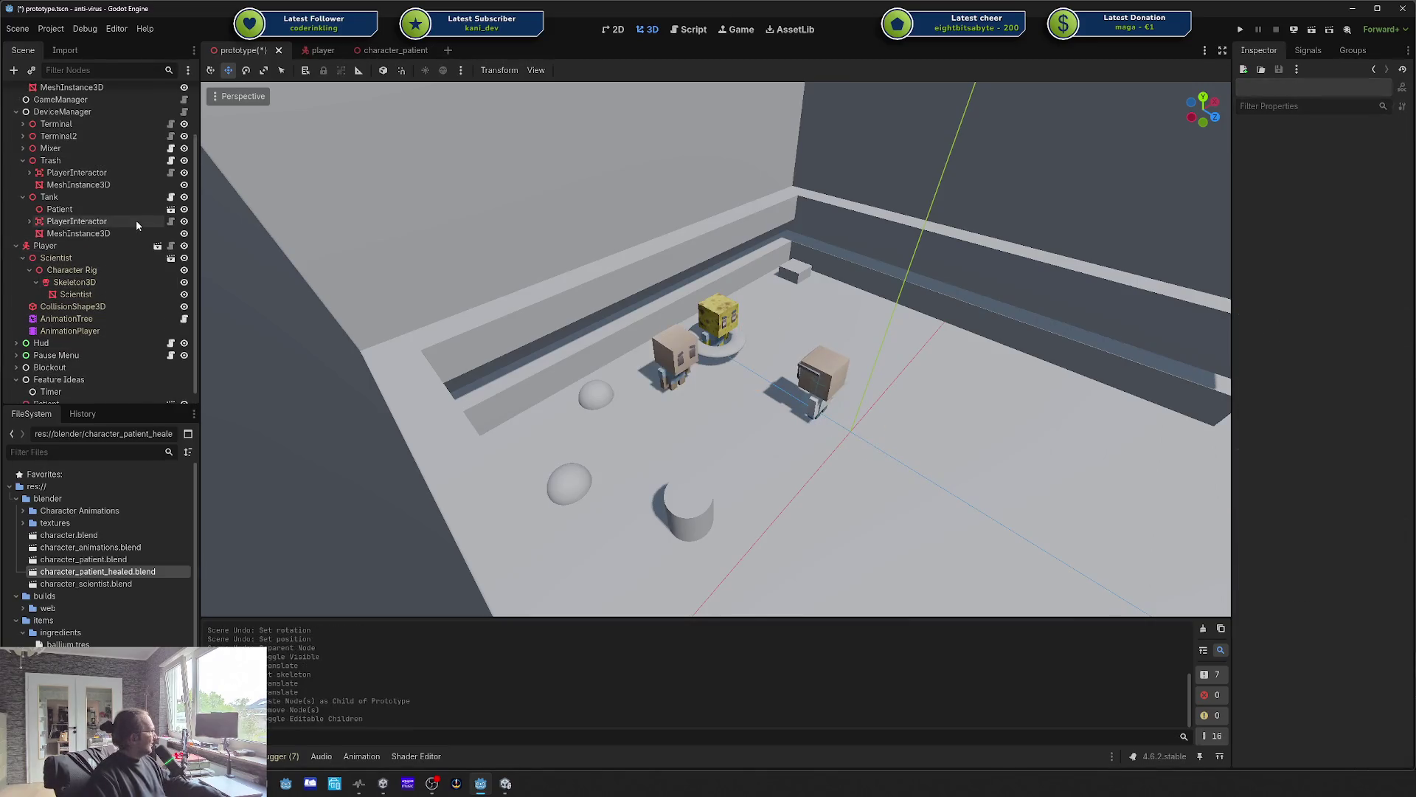
Save the prototype scene and bring Unity back to the front.
{"action": "key", "text": "ctrl+s"}
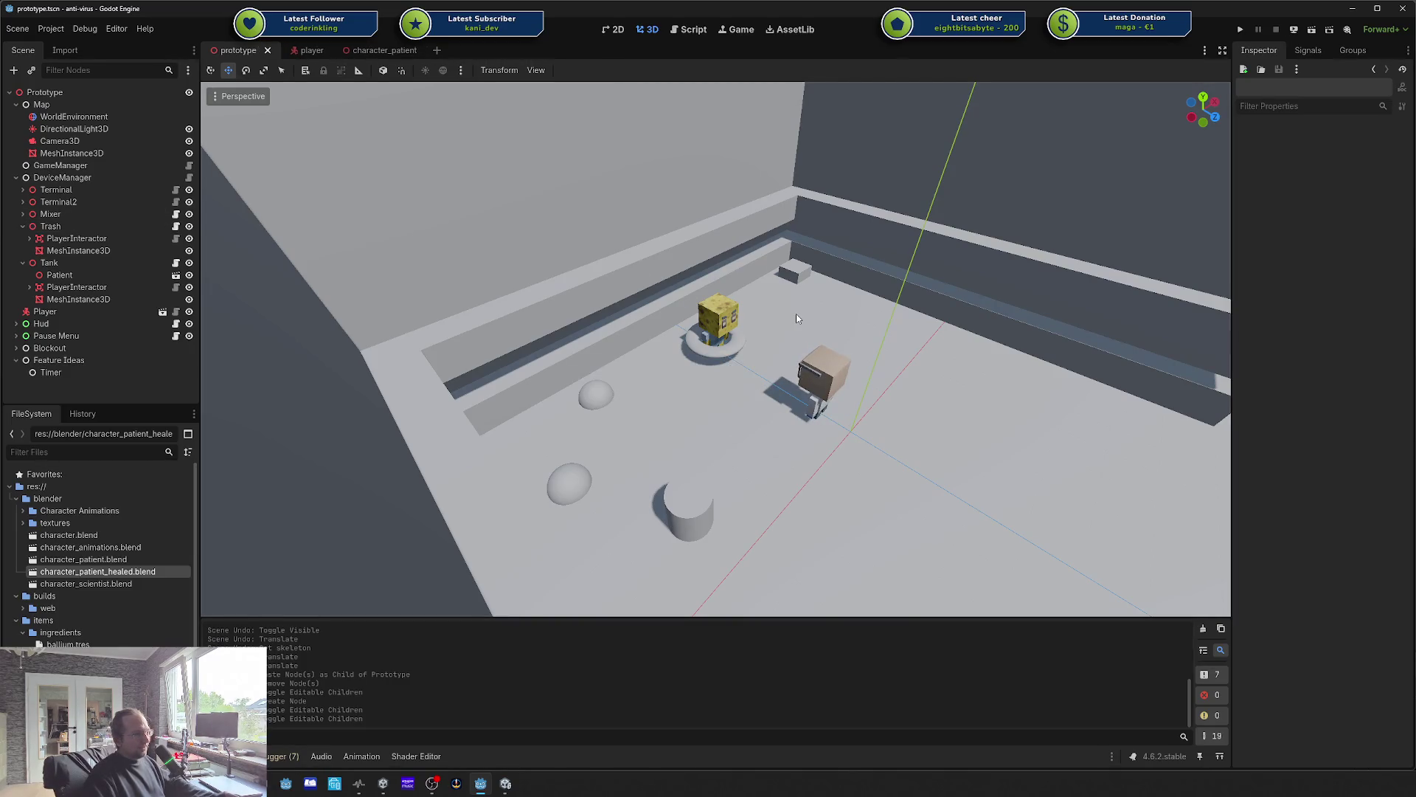
{"action": "scroll", "coordinate": [830, 372], "scroll_direction": "up", "scroll_amount": 3}
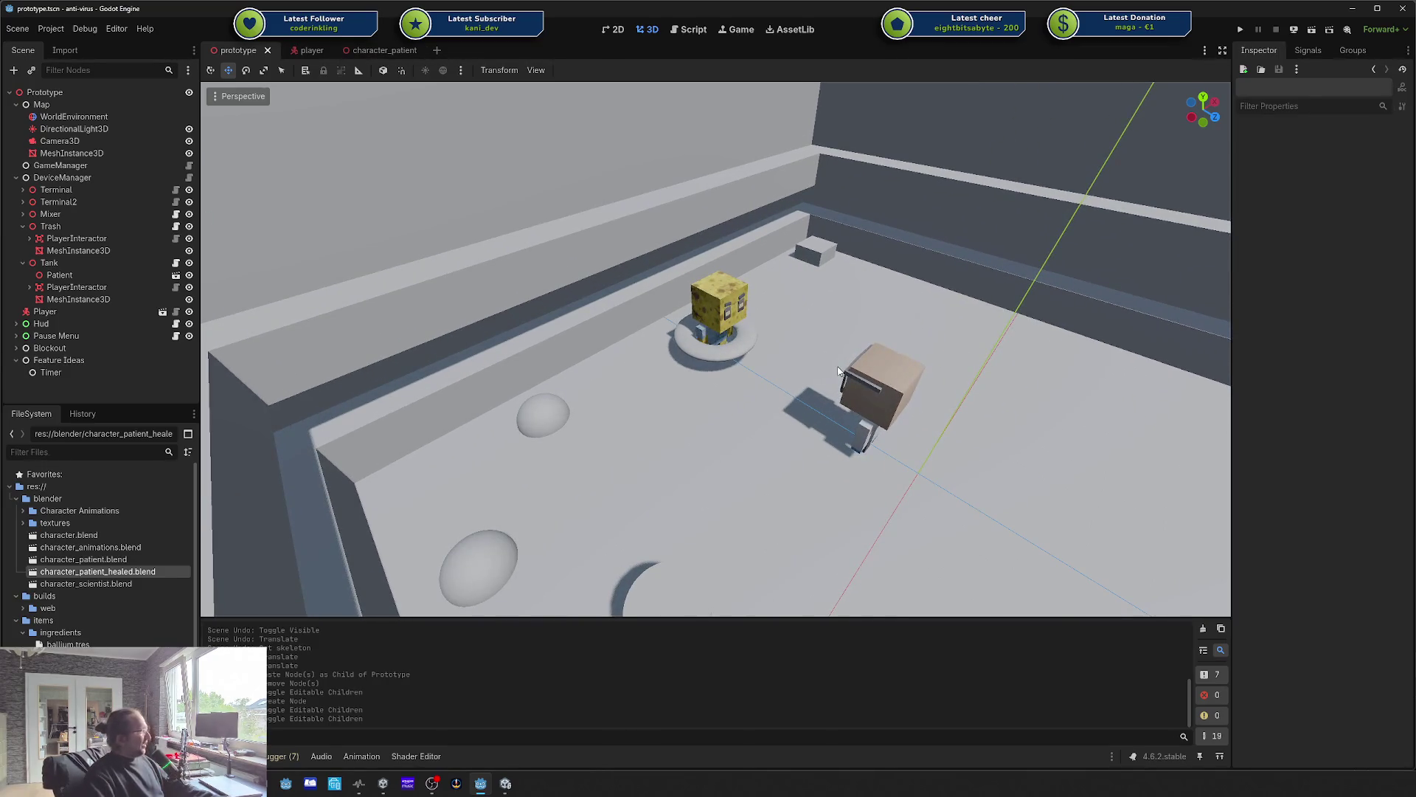
{"action": "scroll", "coordinate": [838, 371], "scroll_direction": "up", "scroll_amount": 5}
{"action": "left_click", "coordinate": [506, 783]}
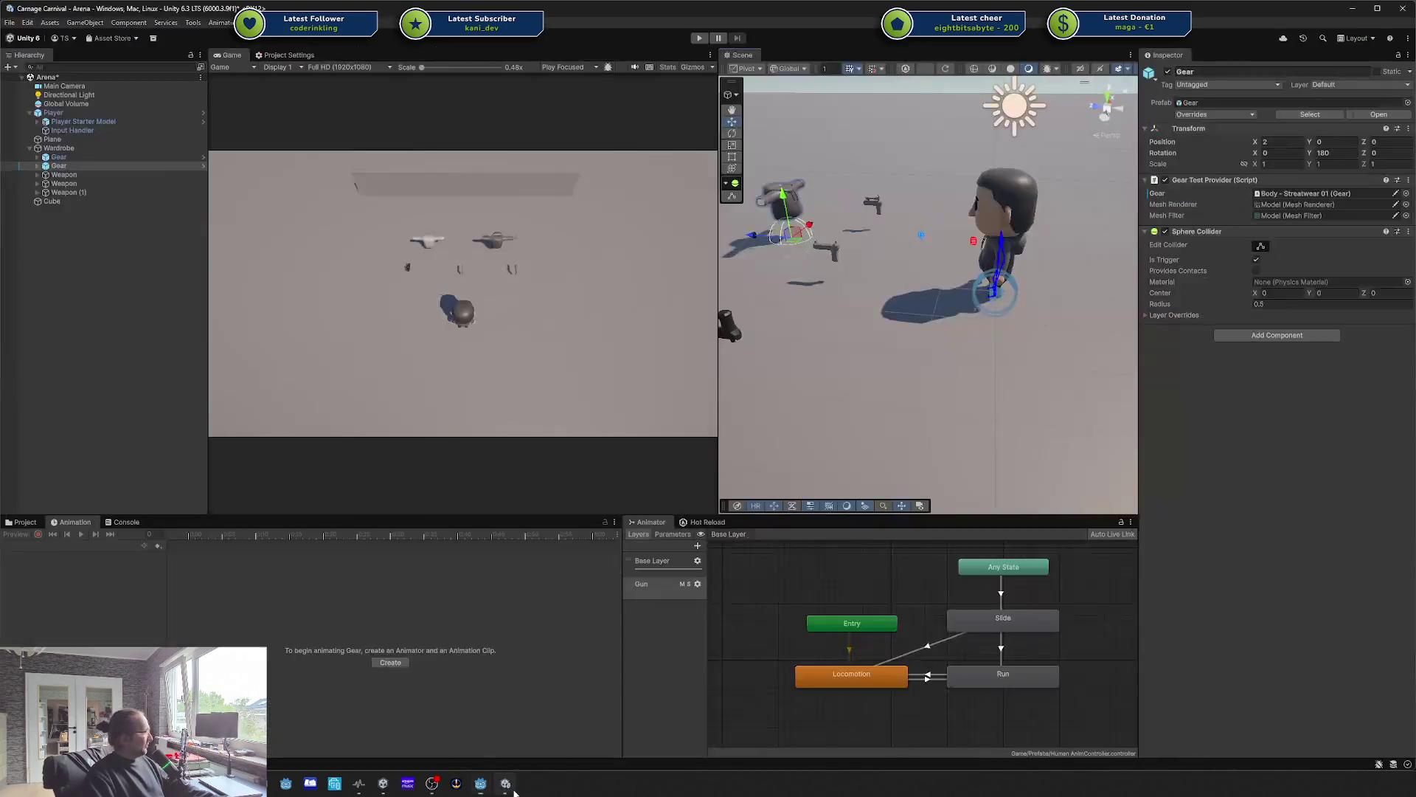
Inspect the Gear, Model, Parts, Rig and Body - Streetwear 01 objects in the Hierarchy.
{"action": "left_click", "coordinate": [38, 166]}
{"action": "left_click", "coordinate": [56, 175]}
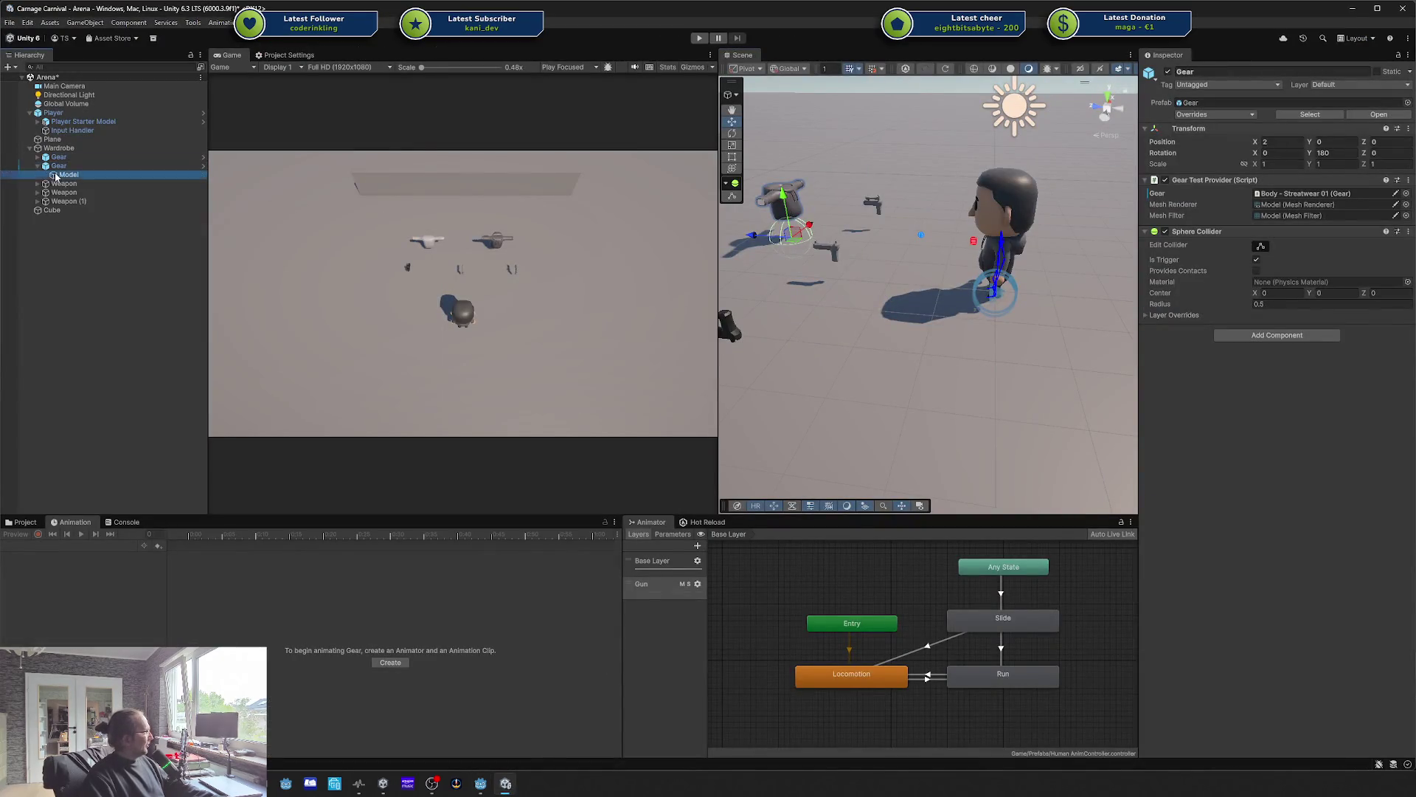
{"action": "left_click", "coordinate": [58, 166]}
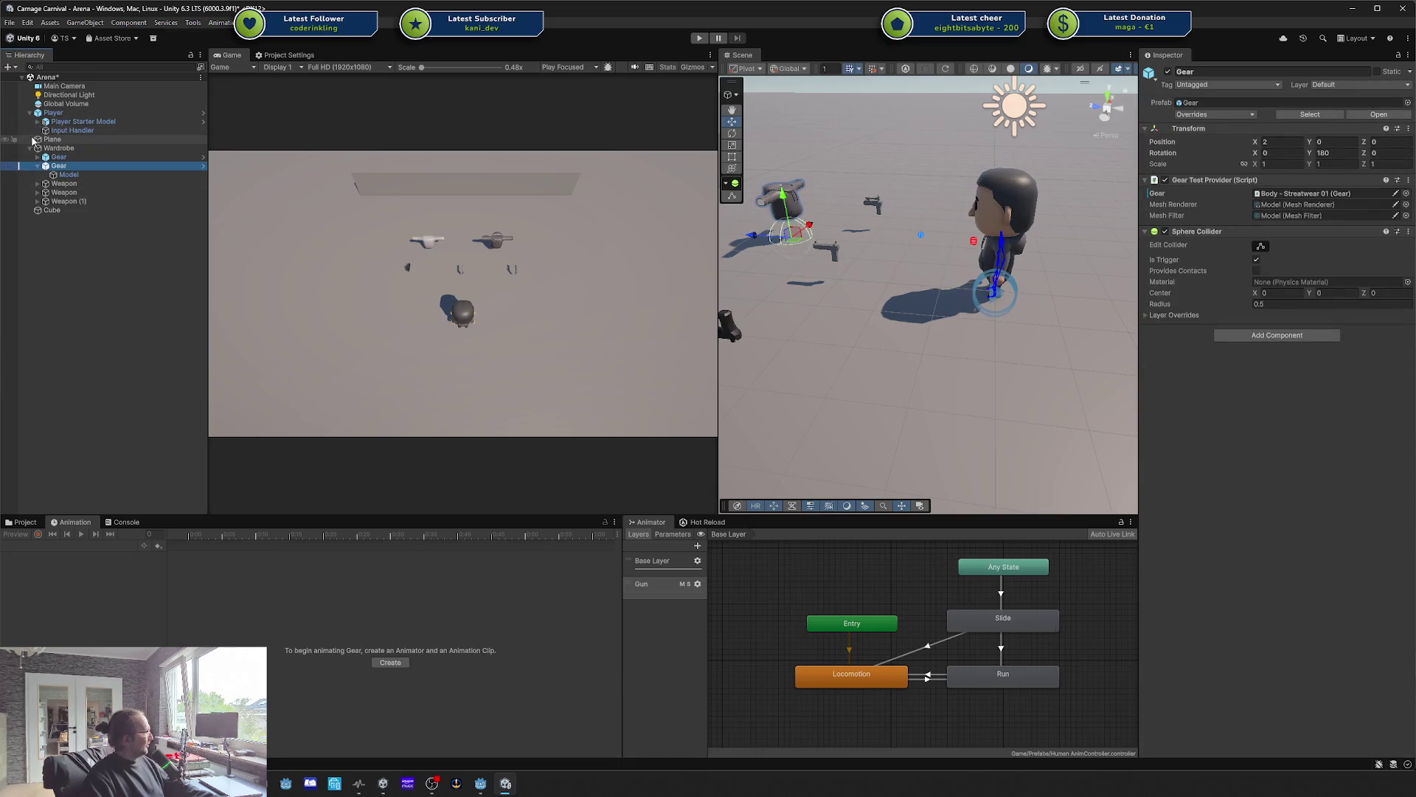
{"action": "left_click_drag", "start_coordinate": [70, 131], "coordinate": [39, 126]}
{"action": "left_click", "coordinate": [69, 129]}
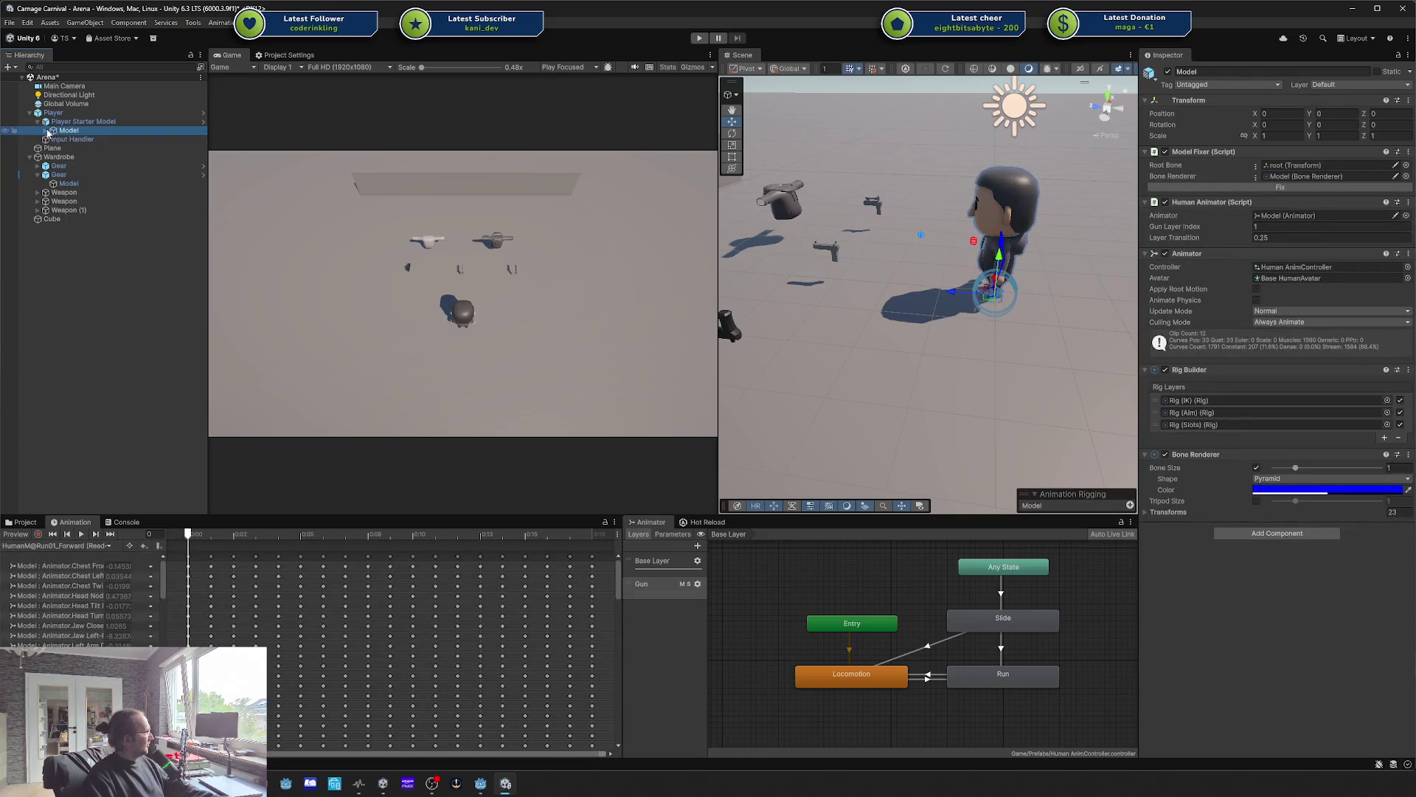
{"action": "left_click", "coordinate": [46, 131]}
{"action": "left_click", "coordinate": [98, 140]}
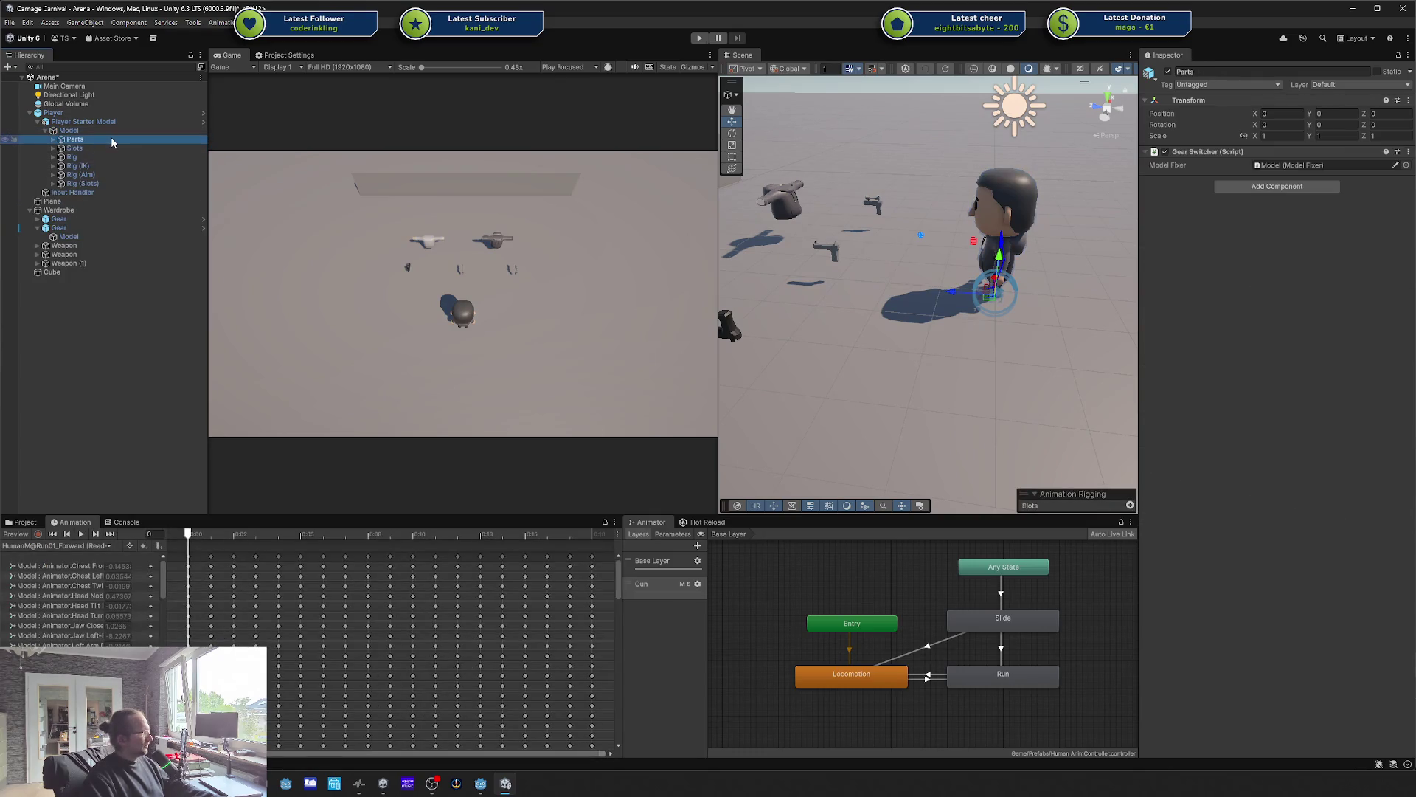
{"action": "left_click", "coordinate": [104, 157]}
{"action": "left_click", "coordinate": [53, 157]}
{"action": "left_click", "coordinate": [53, 158]}
{"action": "left_click", "coordinate": [53, 139]}
{"action": "left_click", "coordinate": [104, 149]}
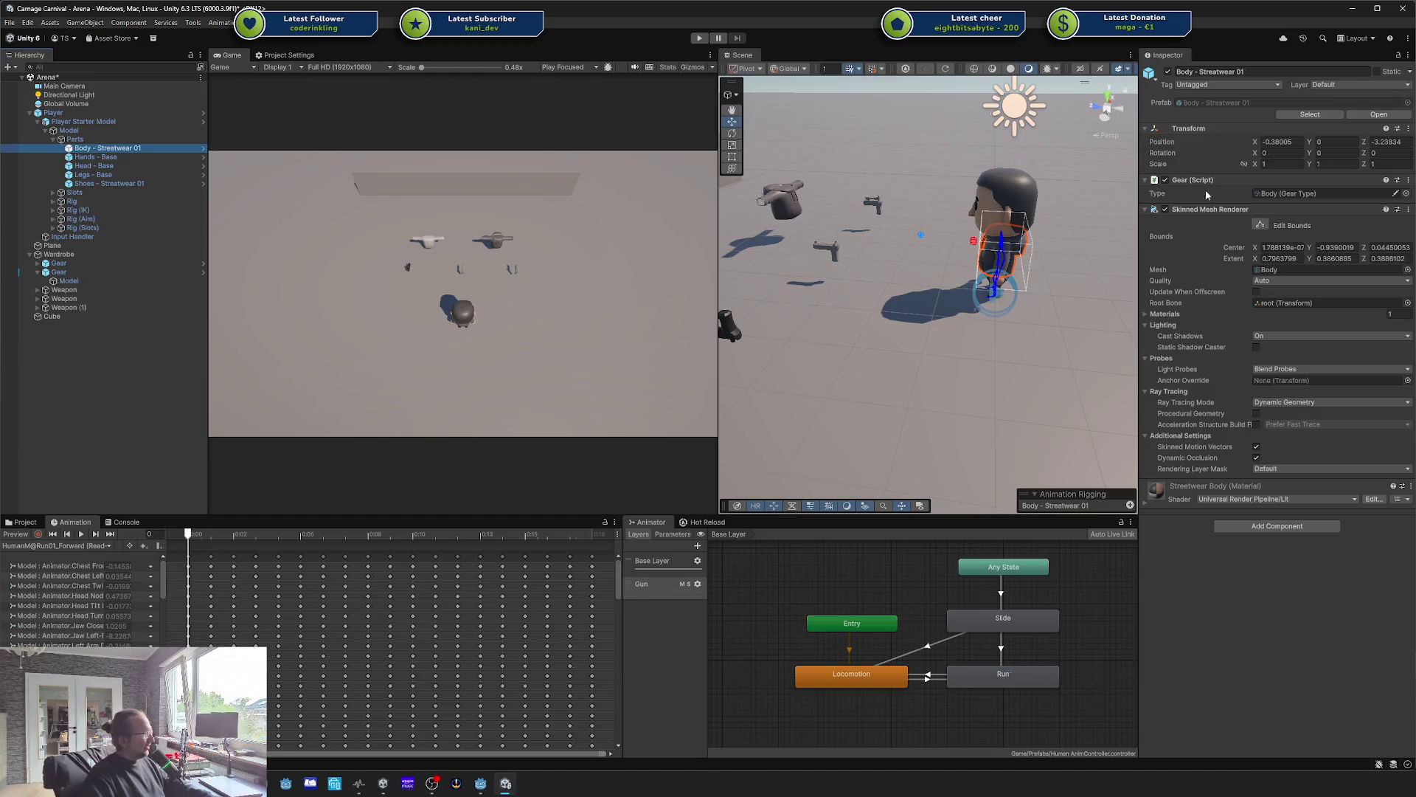
Open the Player Starter Model's Human Model component script via Edit Script.
{"action": "left_click", "coordinate": [90, 123]}
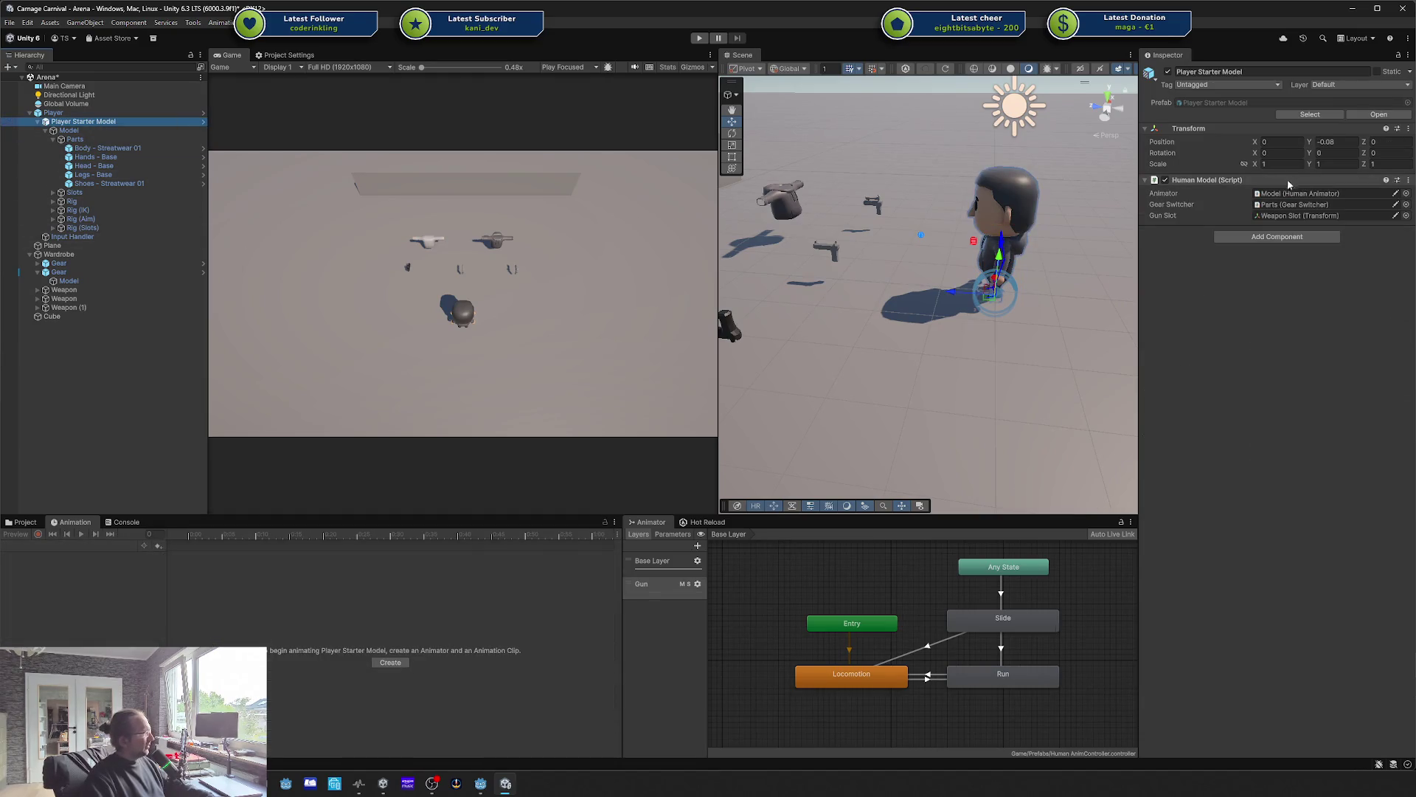
{"action": "right_click", "coordinate": [1213, 180]}
{"action": "left_click", "coordinate": [1247, 309]}
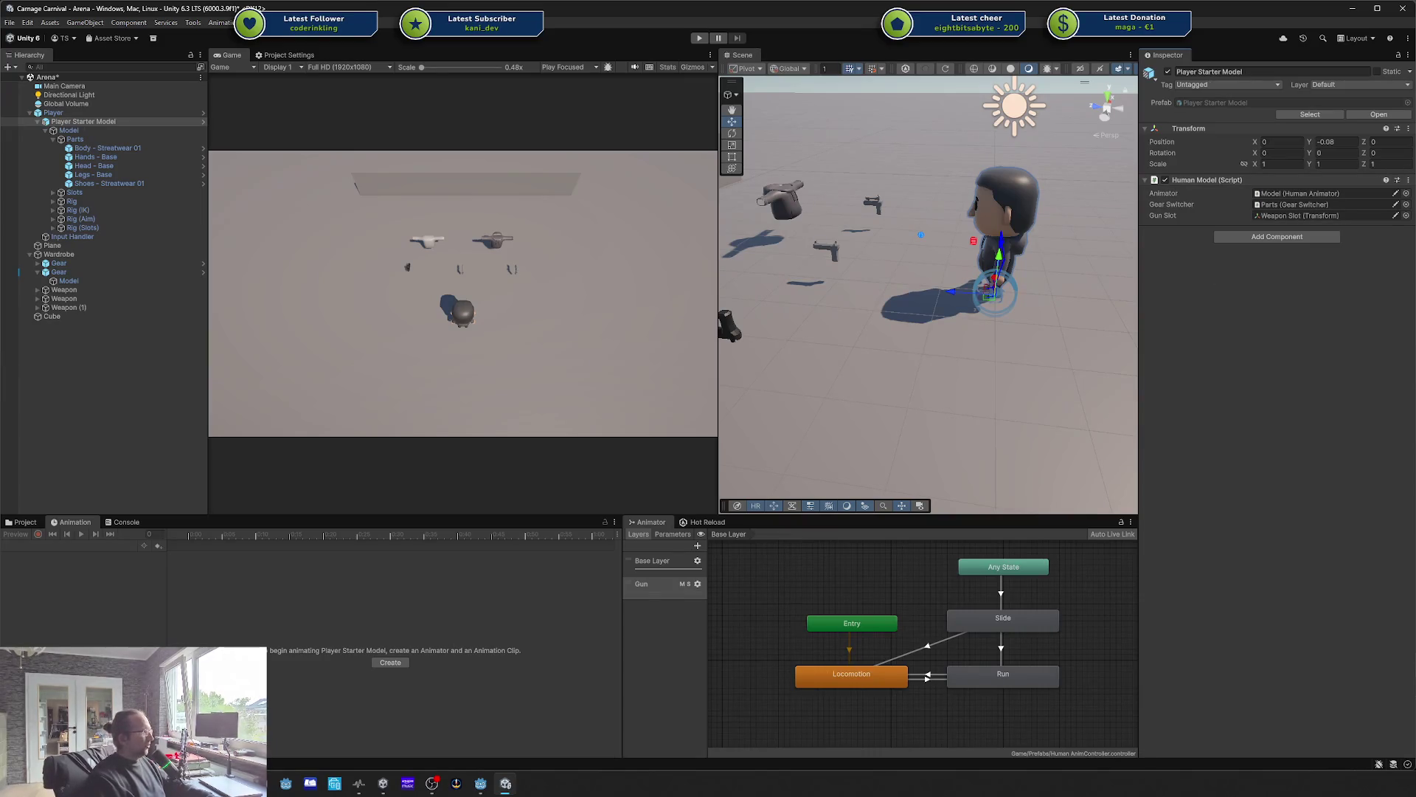
{"action": "right_click", "coordinate": [1179, 188]}
{"action": "left_click", "coordinate": [1220, 318]}
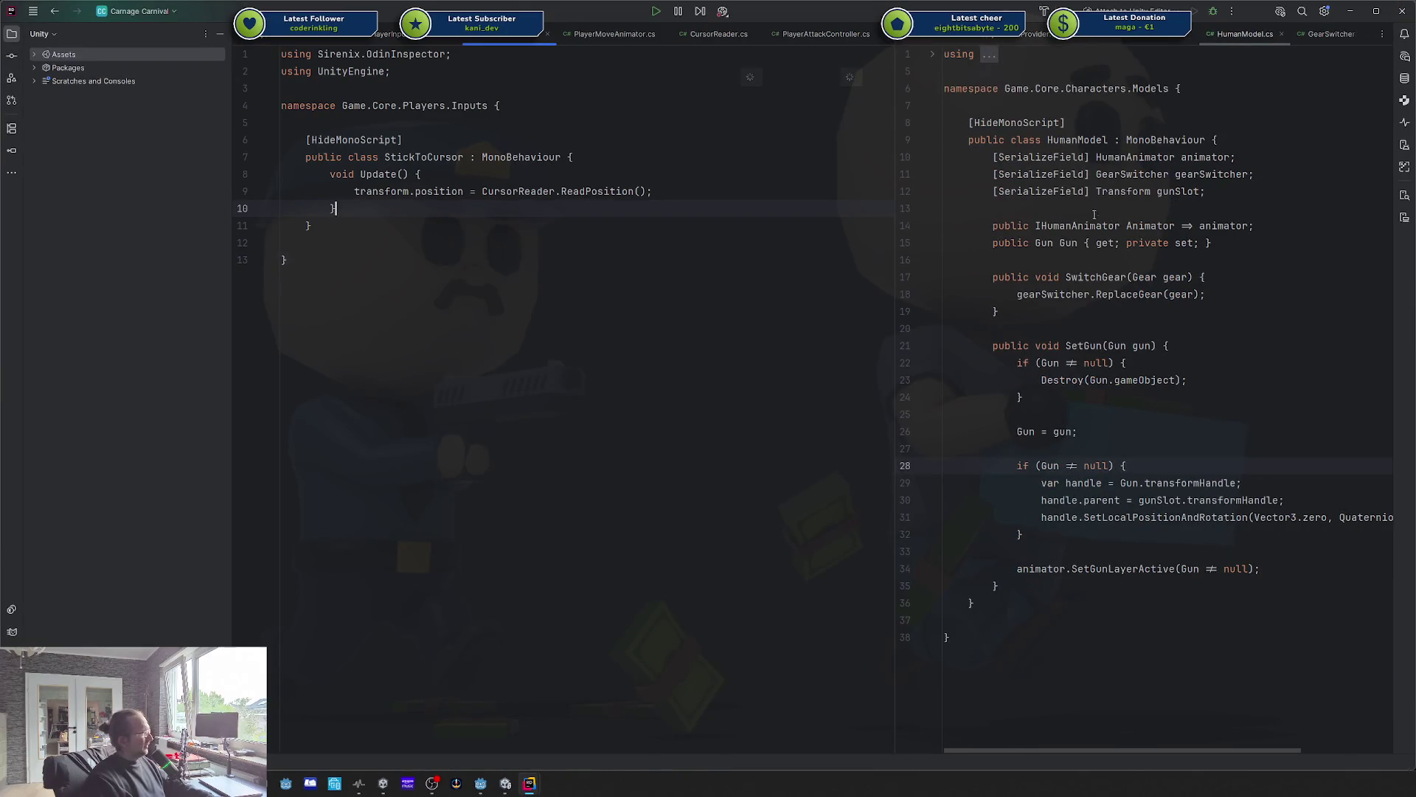
Review the pending Junie plugin update and dismiss it without installing.
{"action": "left_click", "coordinate": [1120, 524]}
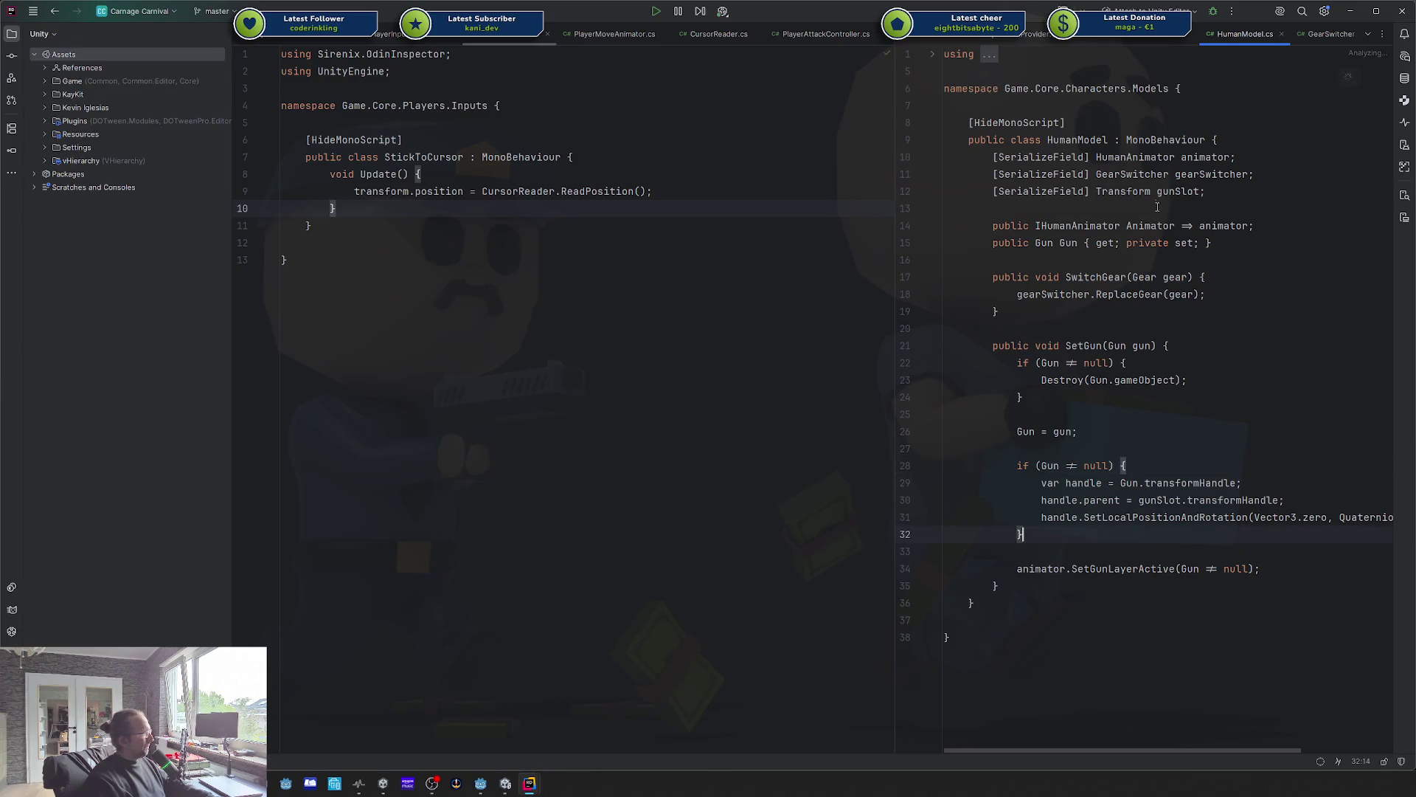
{"action": "left_click", "coordinate": [1200, 191]}
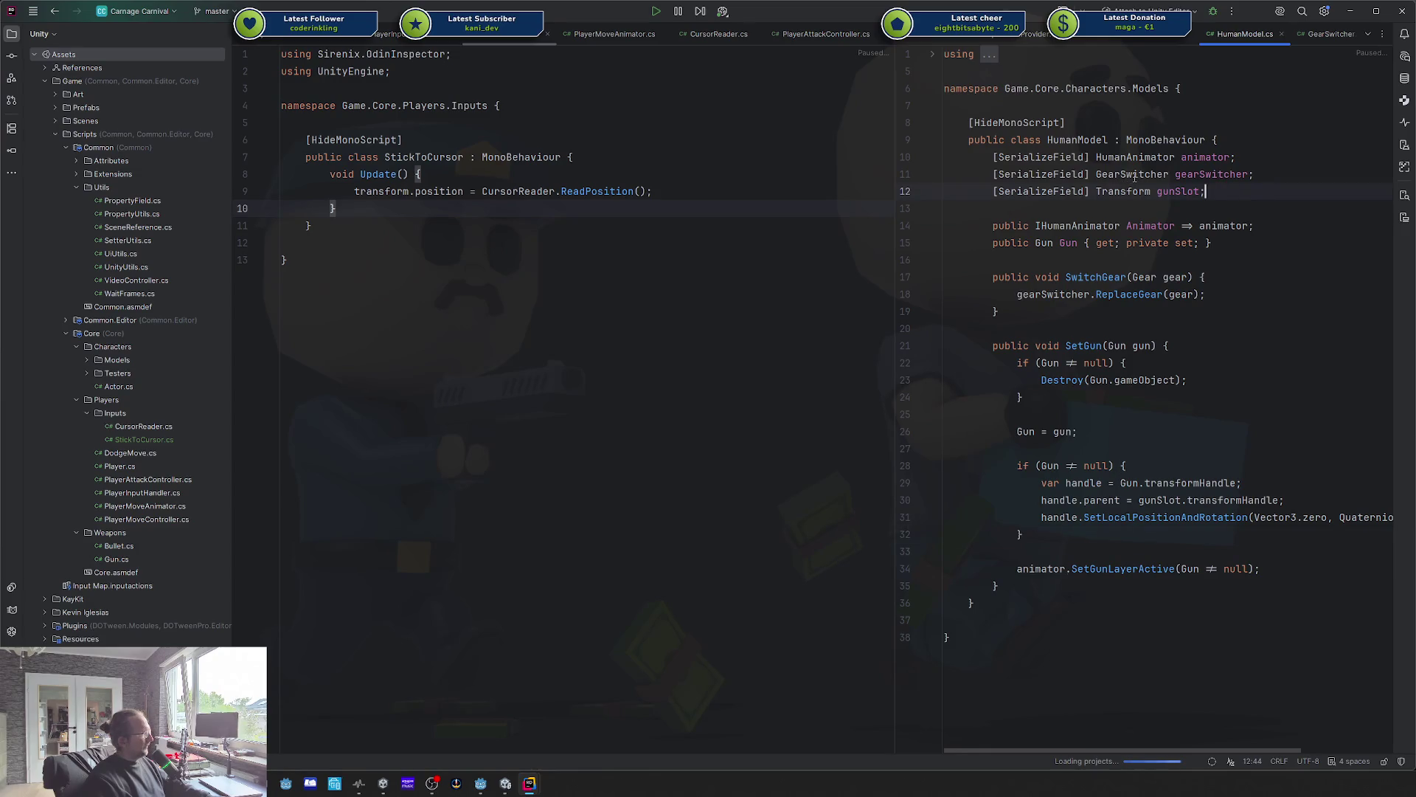
{"action": "left_click", "coordinate": [1323, 12]}
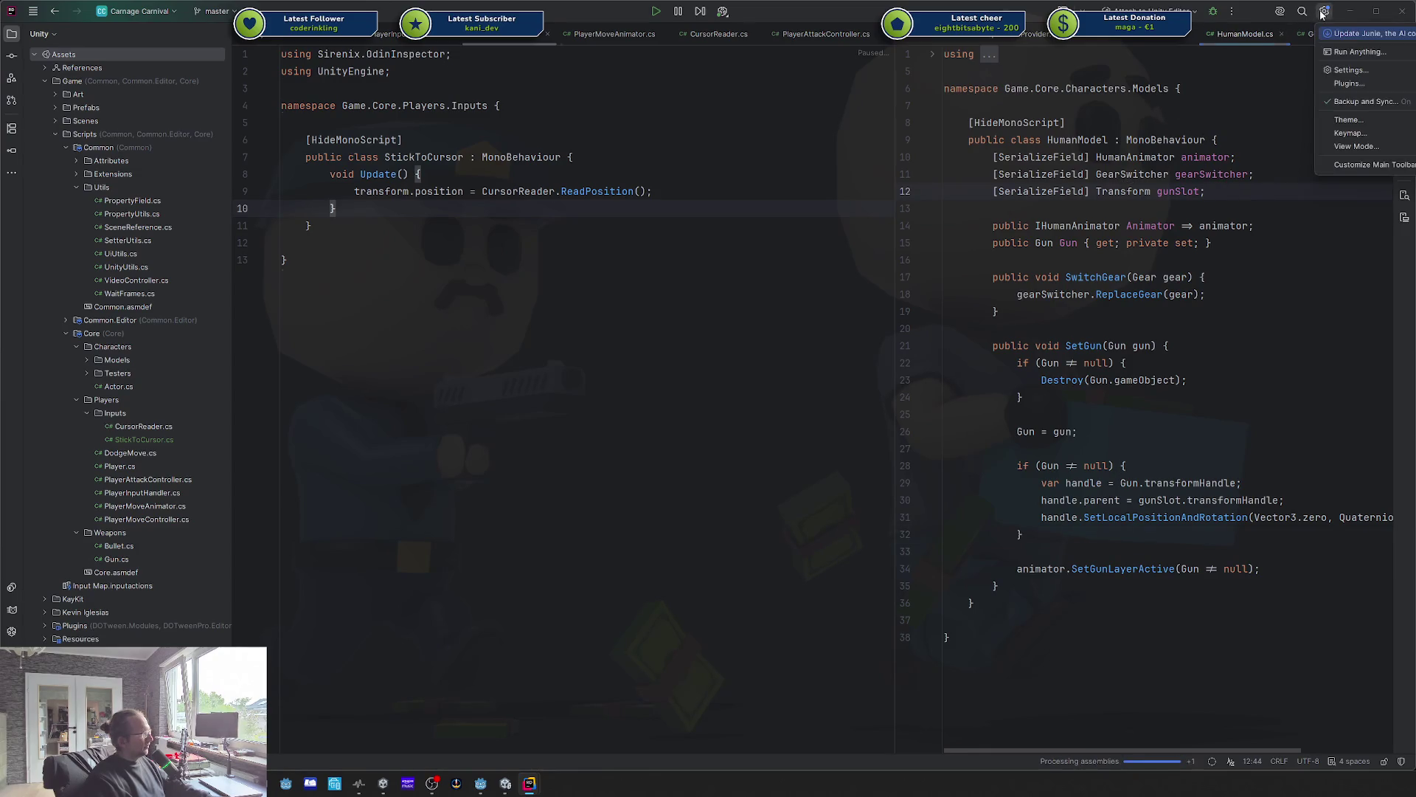
{"action": "left_click", "coordinate": [1328, 34]}
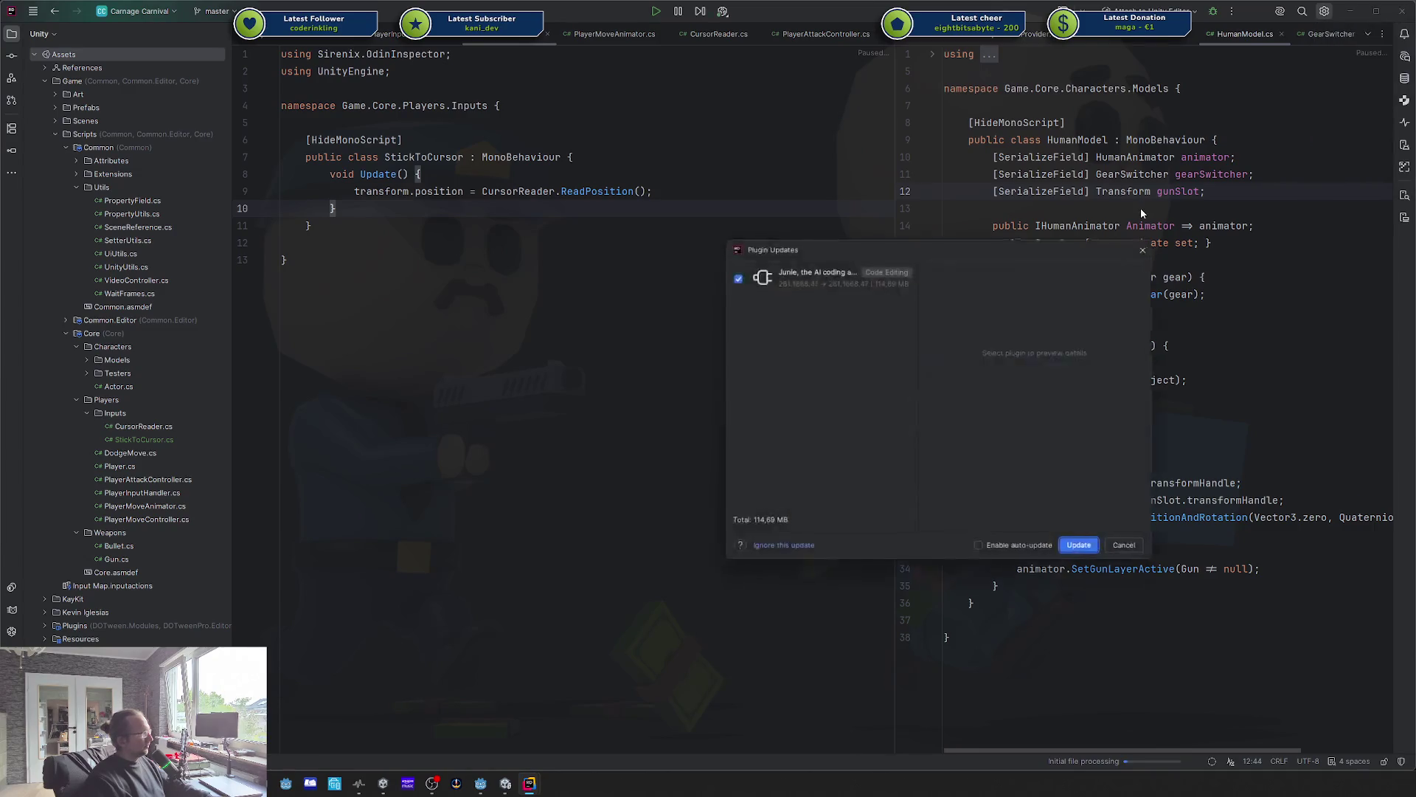
{"action": "left_click", "coordinate": [996, 339]}
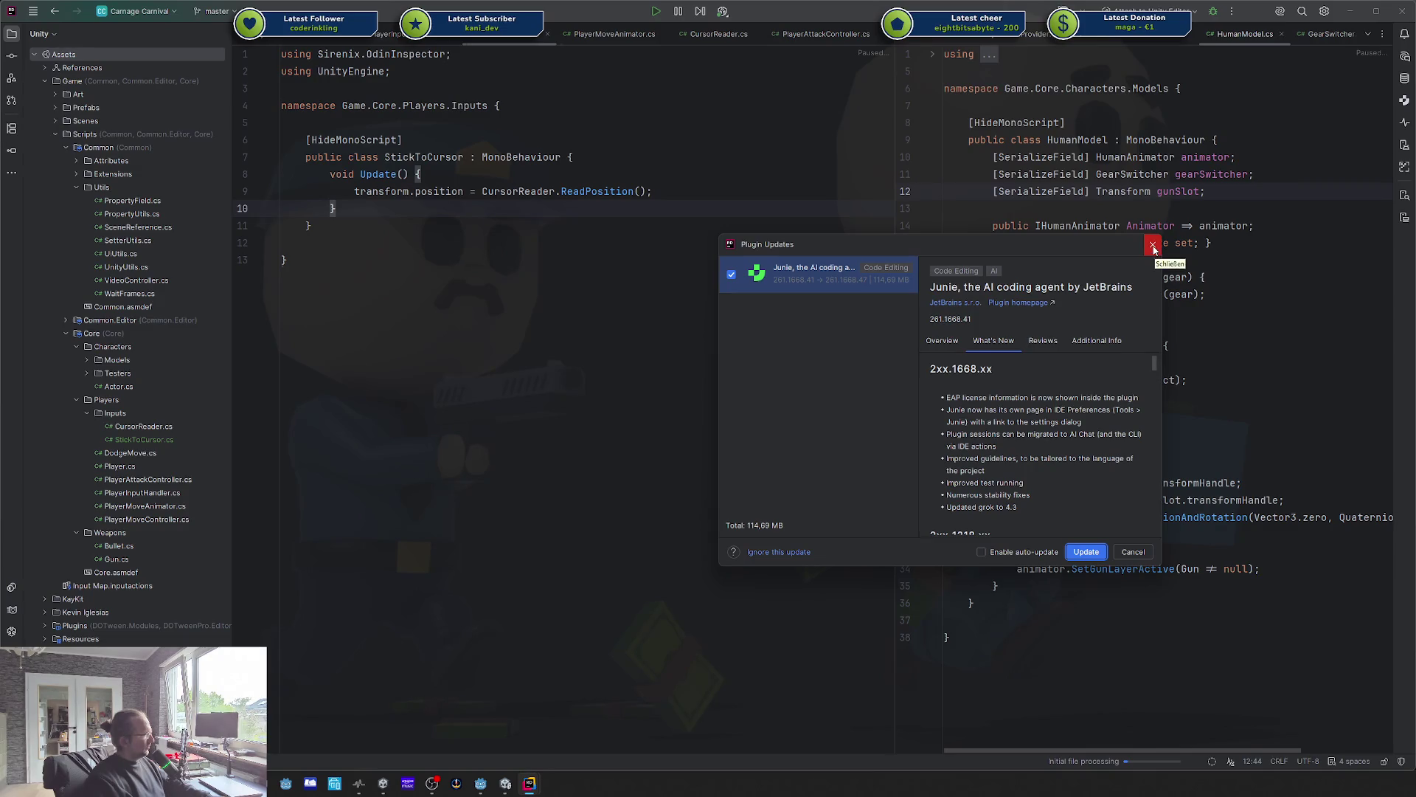
{"action": "left_click", "coordinate": [1153, 245]}
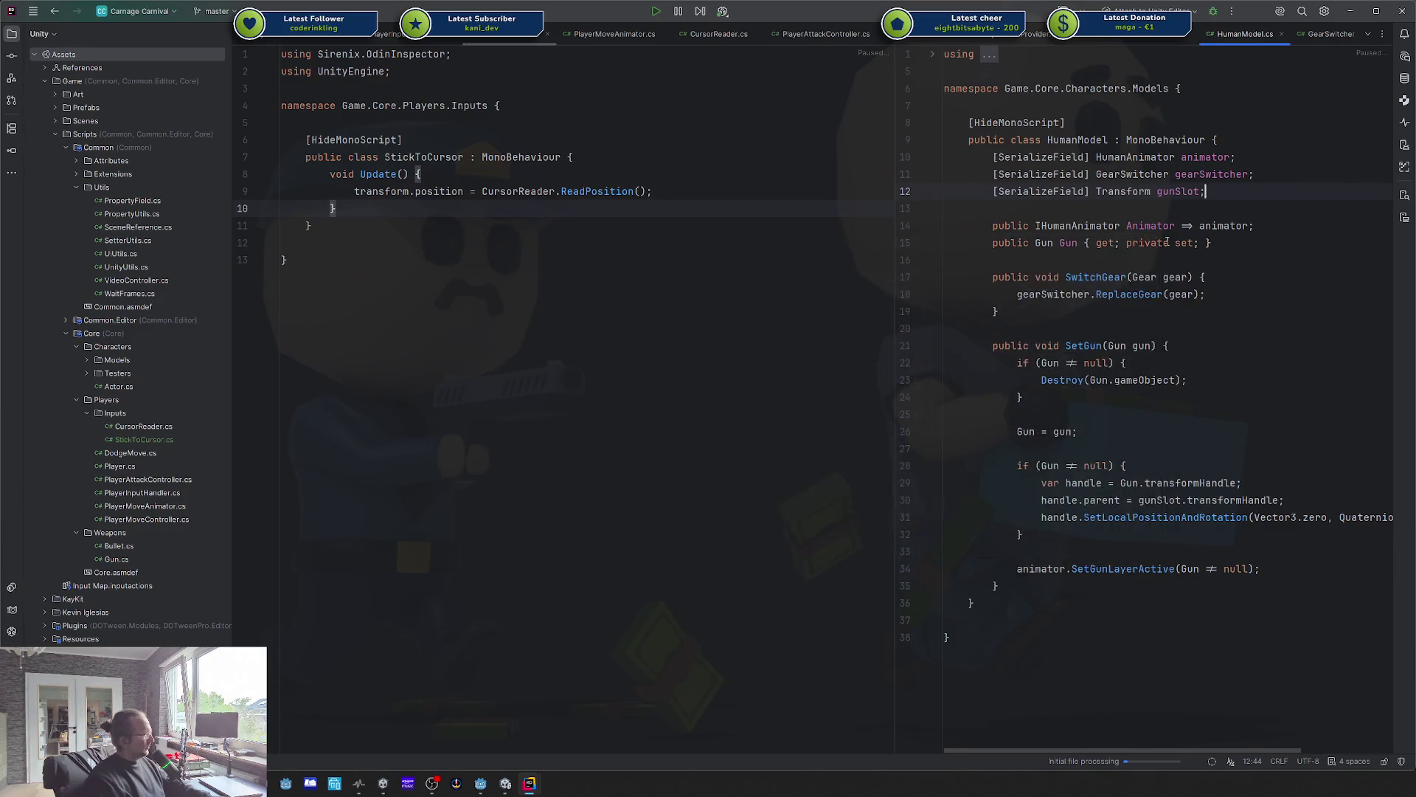
Follow GearSwitcher into ModelFixer and highlight the per-mesh loop and rootBone fields.
{"action": "left_click", "coordinate": [1124, 194], "text": "ctrl"}
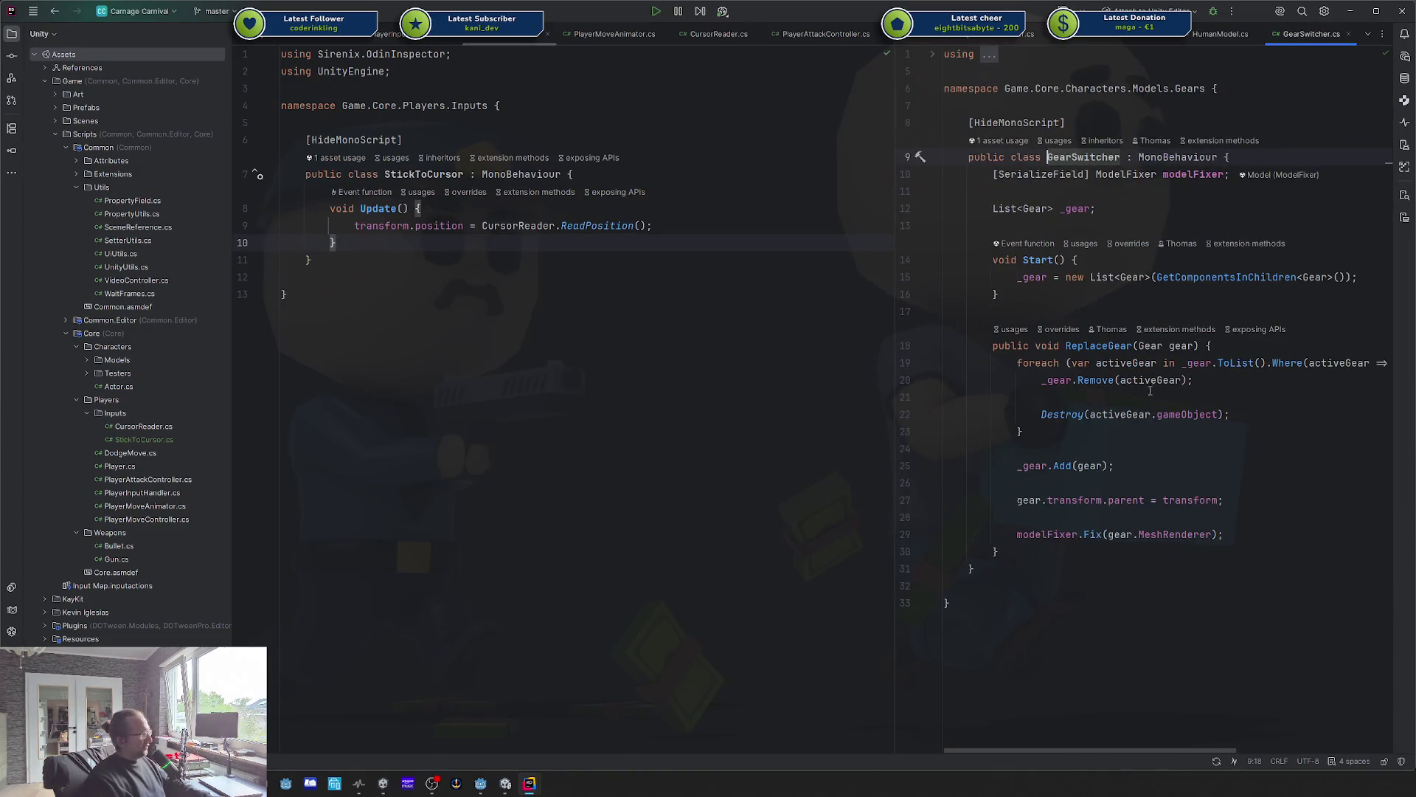
{"action": "left_click", "coordinate": [1092, 534], "text": "ctrl"}
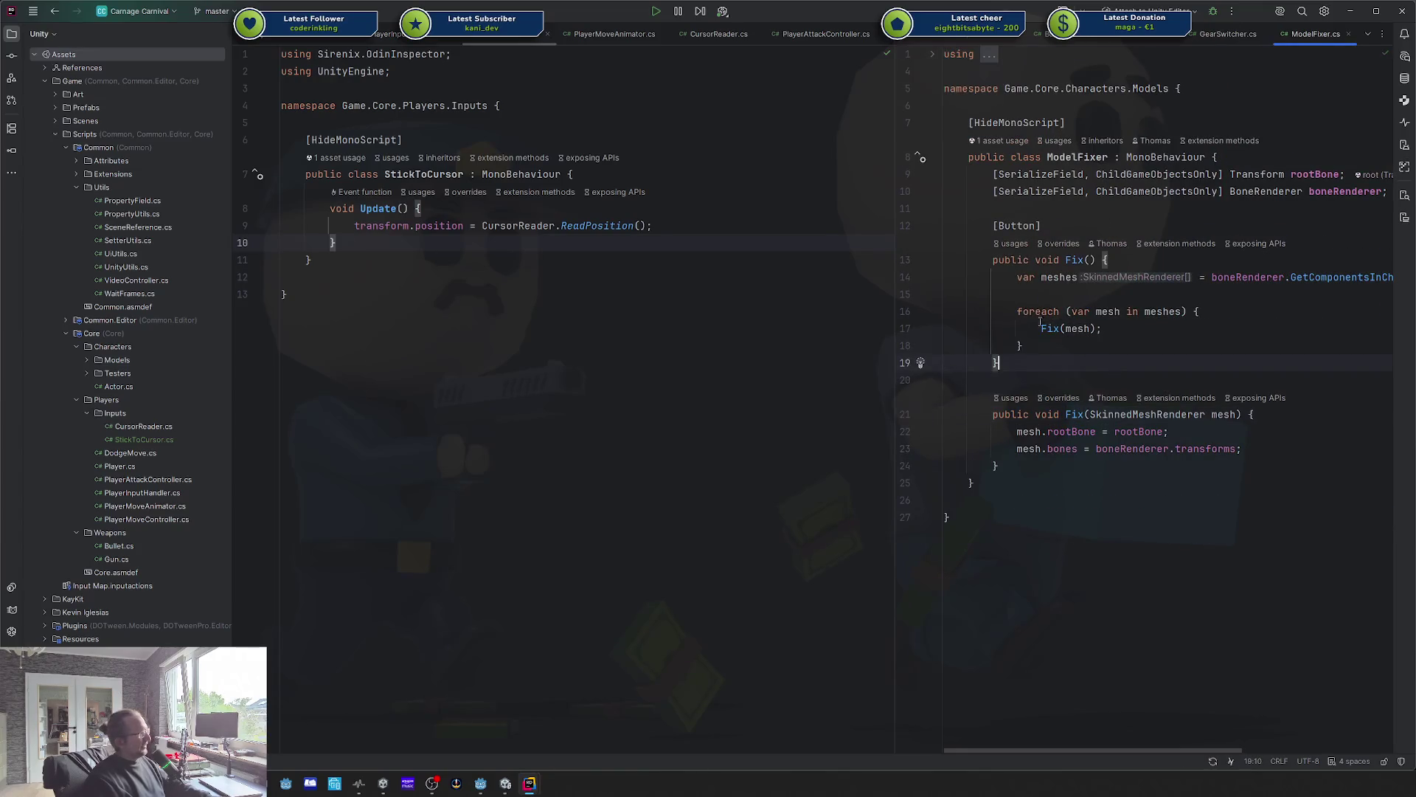
{"action": "left_click_drag", "start_coordinate": [1017, 312], "coordinate": [997, 362]}
{"action": "mouse_move", "coordinate": [1242, 174]}
{"action": "left_mouse_down"}
{"action": "mouse_move", "coordinate": [1219, 191]}
{"action": "mouse_move", "coordinate": [1266, 191]}
{"action": "left_mouse_up"}
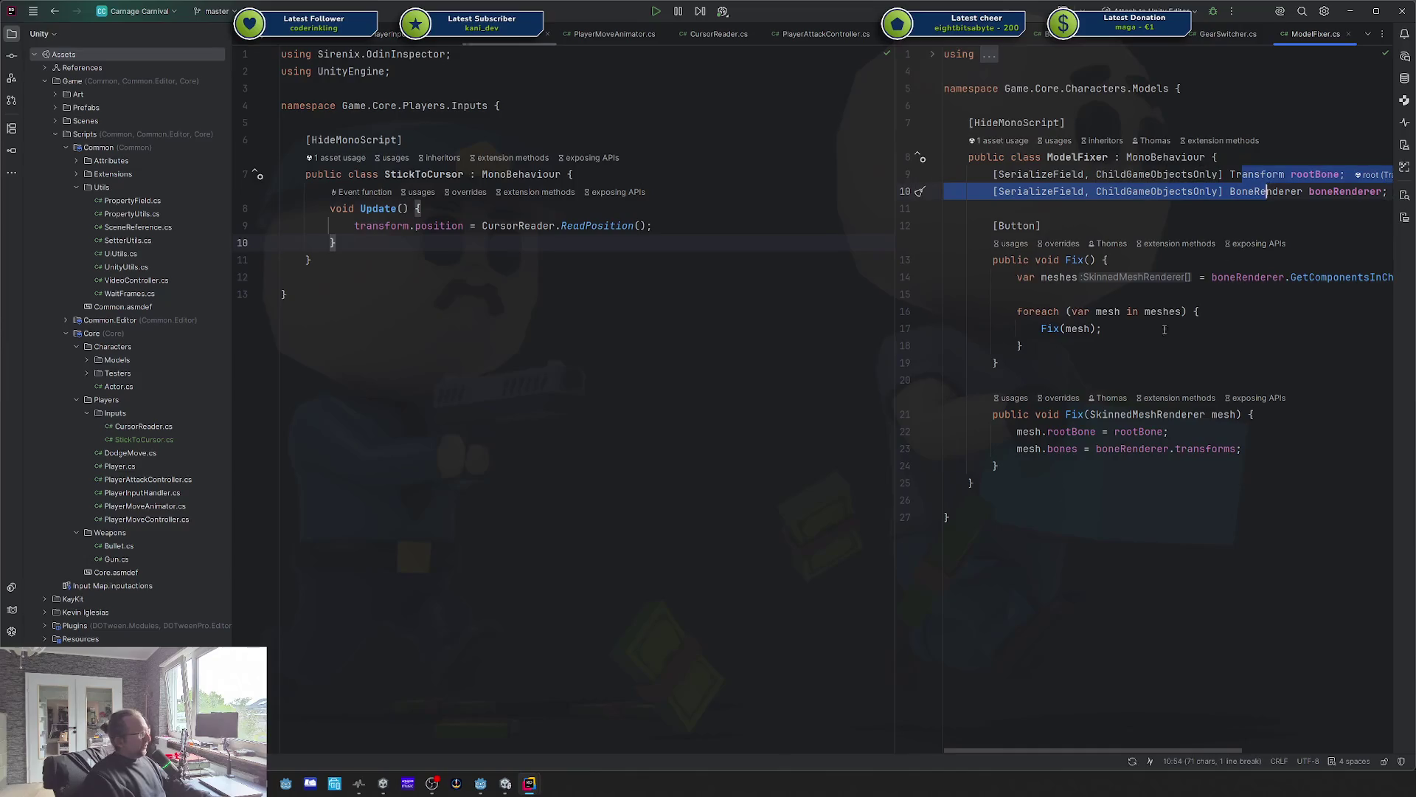
Highlight the root bone assignment line and both Fix methods in ModelFixer.
{"action": "left_click", "coordinate": [1106, 285]}
{"action": "left_click", "coordinate": [1042, 431]}
{"action": "mouse_move", "coordinate": [1015, 431]}
{"action": "left_mouse_down"}
{"action": "mouse_move", "coordinate": [1225, 434]}
{"action": "mouse_move", "coordinate": [1055, 446]}
{"action": "mouse_move", "coordinate": [1246, 436]}
{"action": "mouse_move", "coordinate": [1053, 442]}
{"action": "left_mouse_up"}
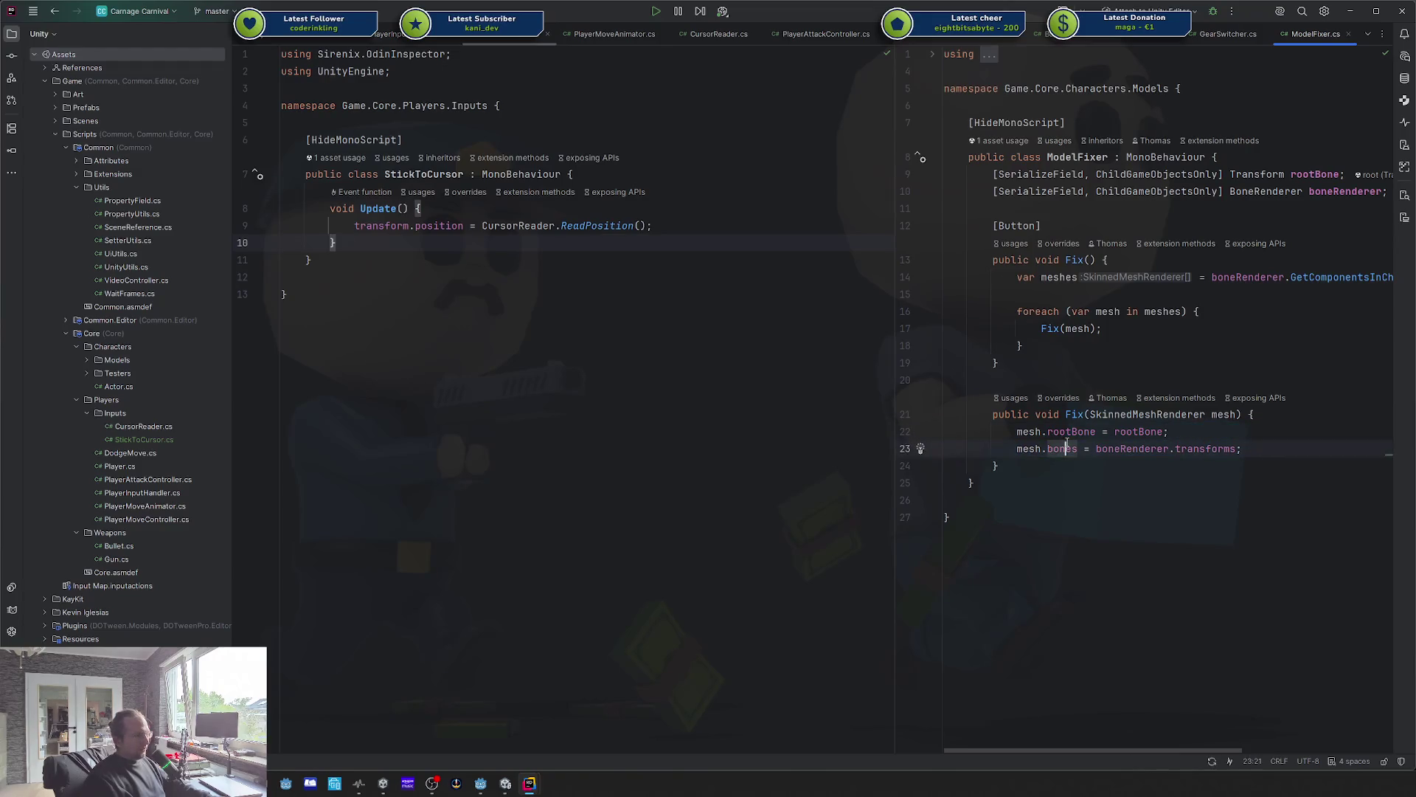
{"action": "left_click_drag", "start_coordinate": [998, 465], "coordinate": [985, 226]}
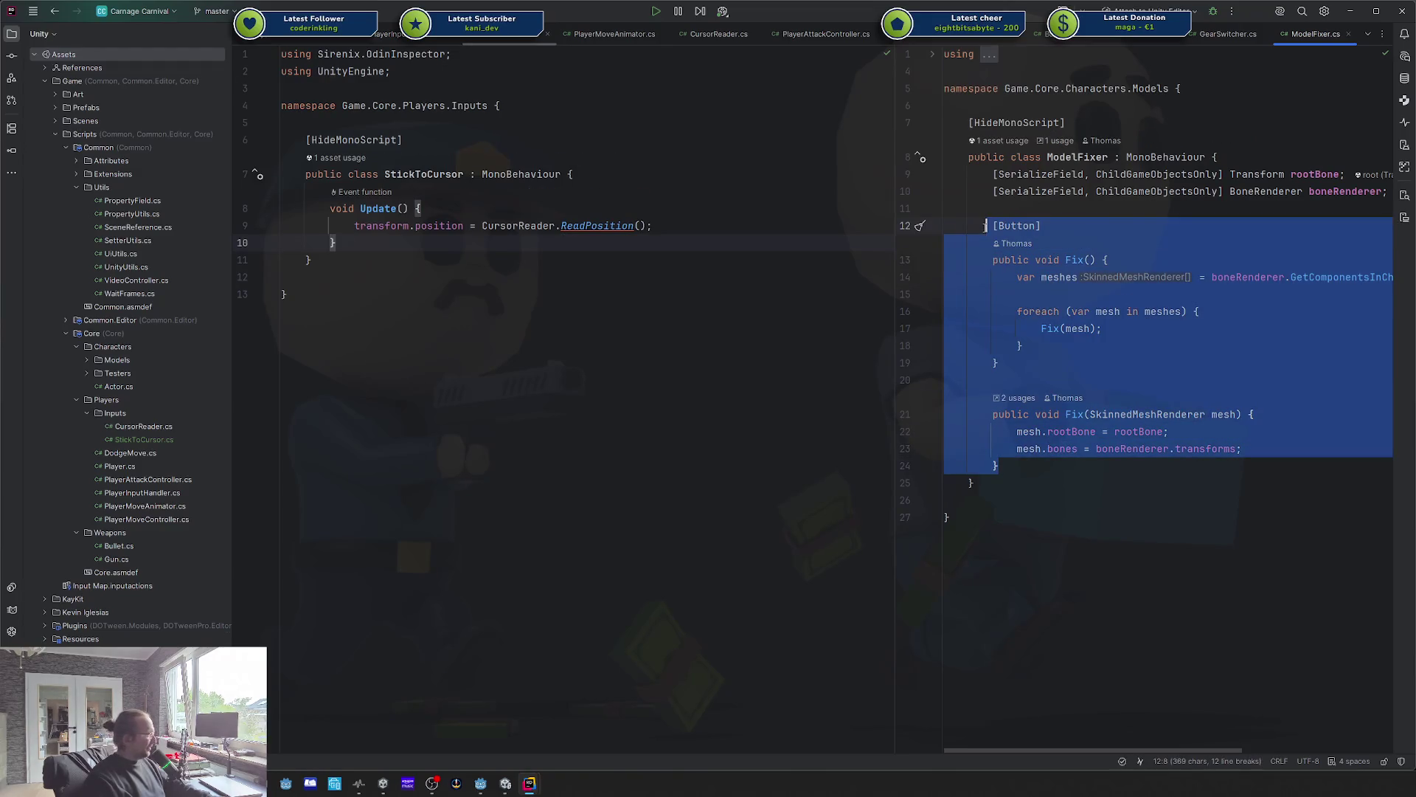
{"action": "left_click", "coordinate": [985, 226]}
{"action": "left_click_drag", "start_coordinate": [974, 482], "coordinate": [962, 191]}
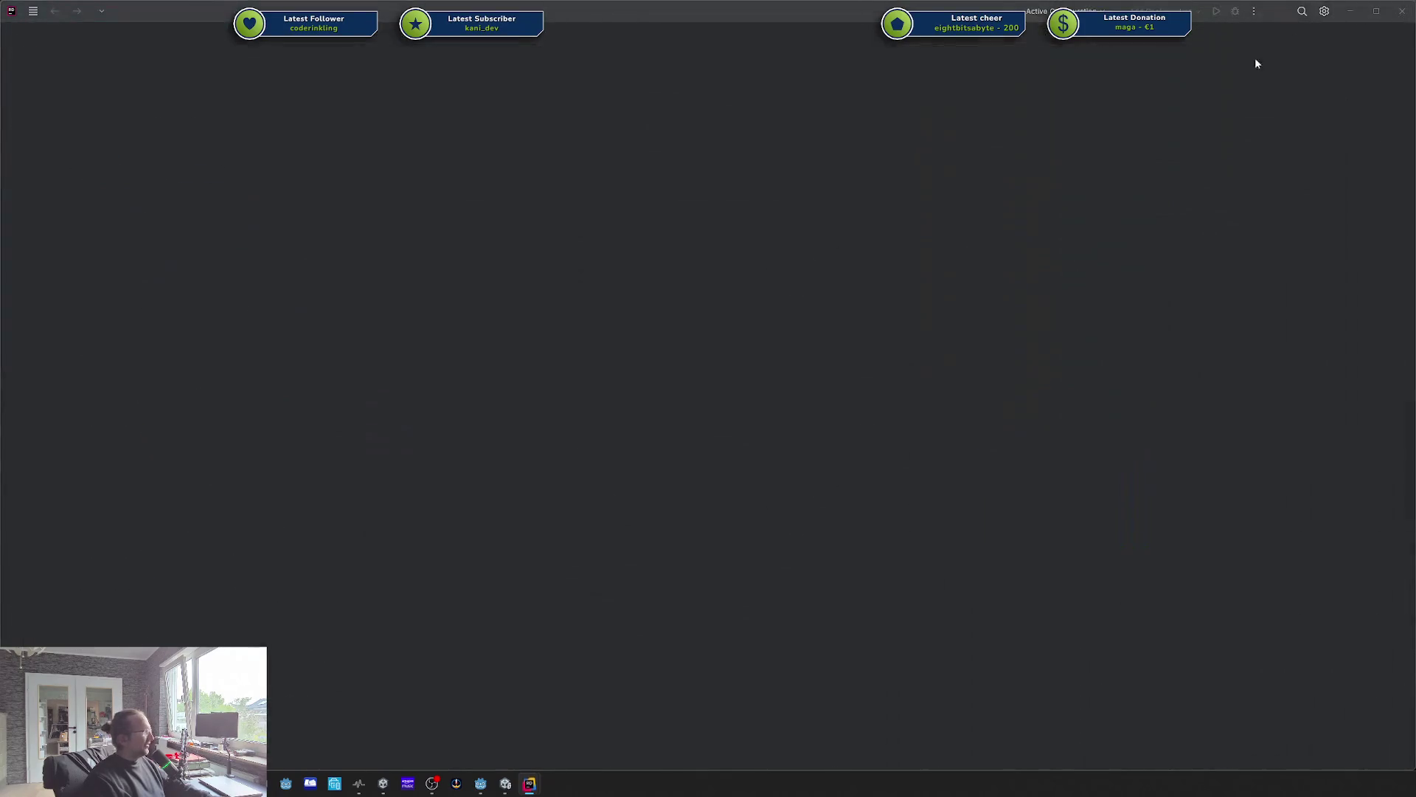
Exit JetBrains Rider through its taskbar Close window and Confirm Exit, then return to Godot.
{"action": "left_click", "coordinate": [1403, 13]}
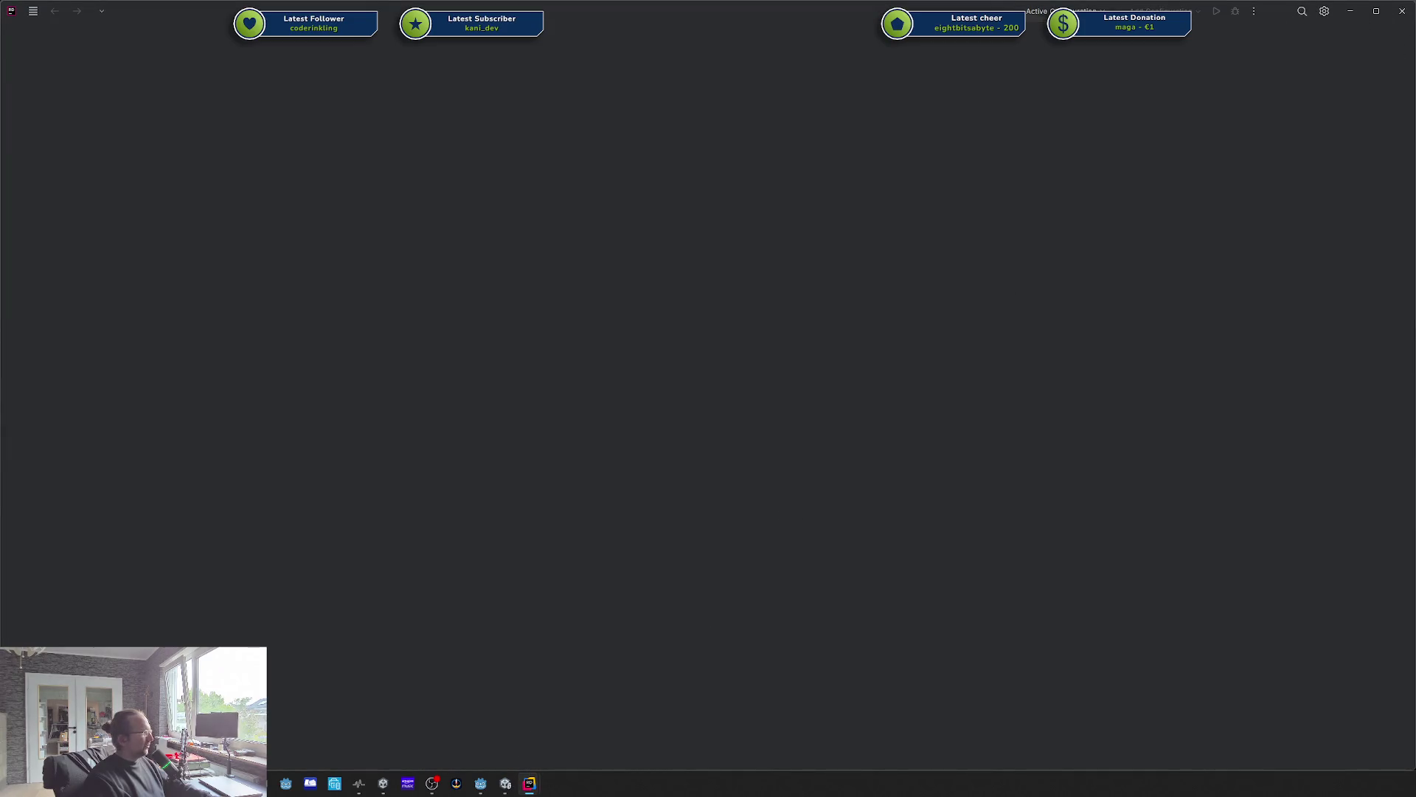
{"action": "left_click", "coordinate": [1376, 12]}
{"action": "left_click", "coordinate": [66, 222]}
{"action": "left_click", "coordinate": [90, 271]}
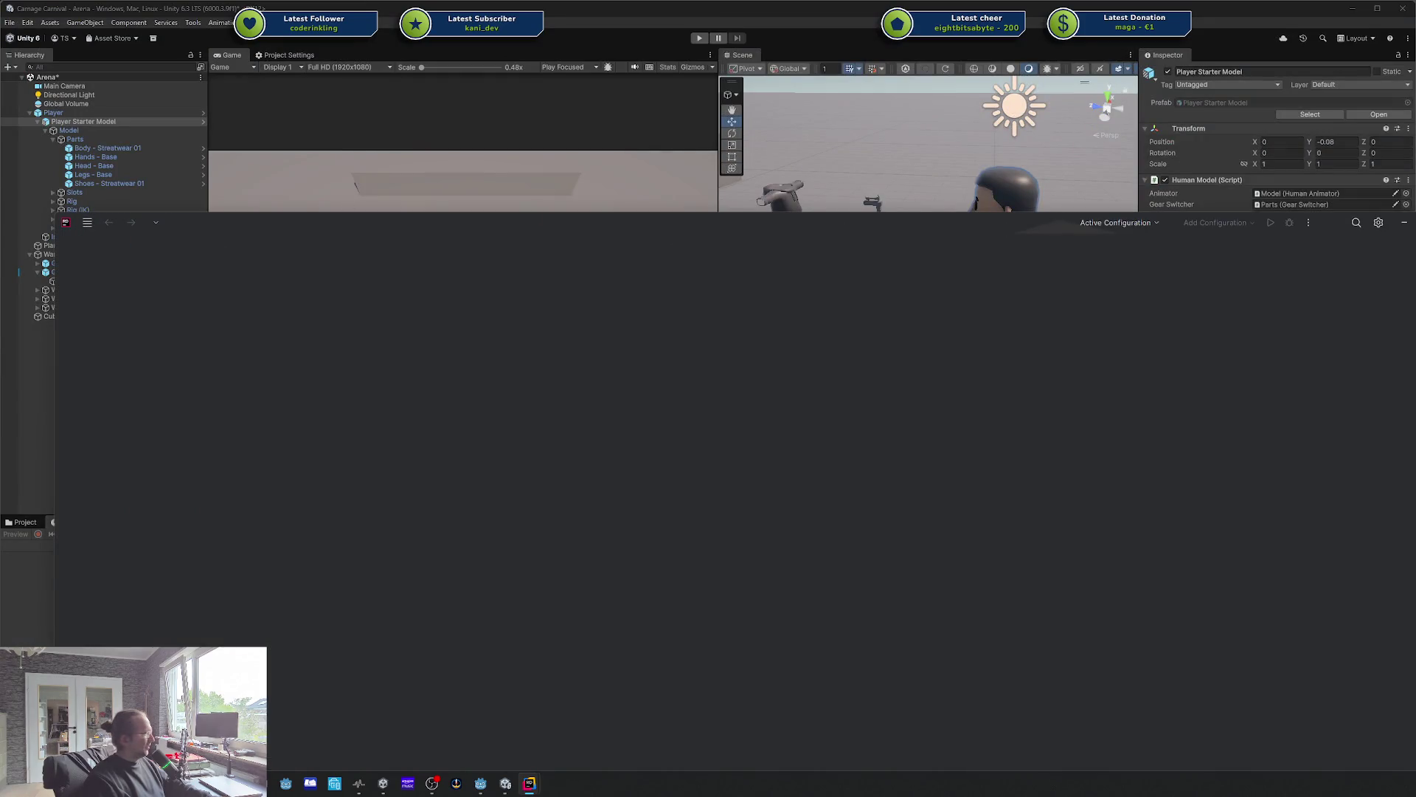
{"action": "right_click", "coordinate": [531, 783]}
{"action": "left_click", "coordinate": [531, 753]}
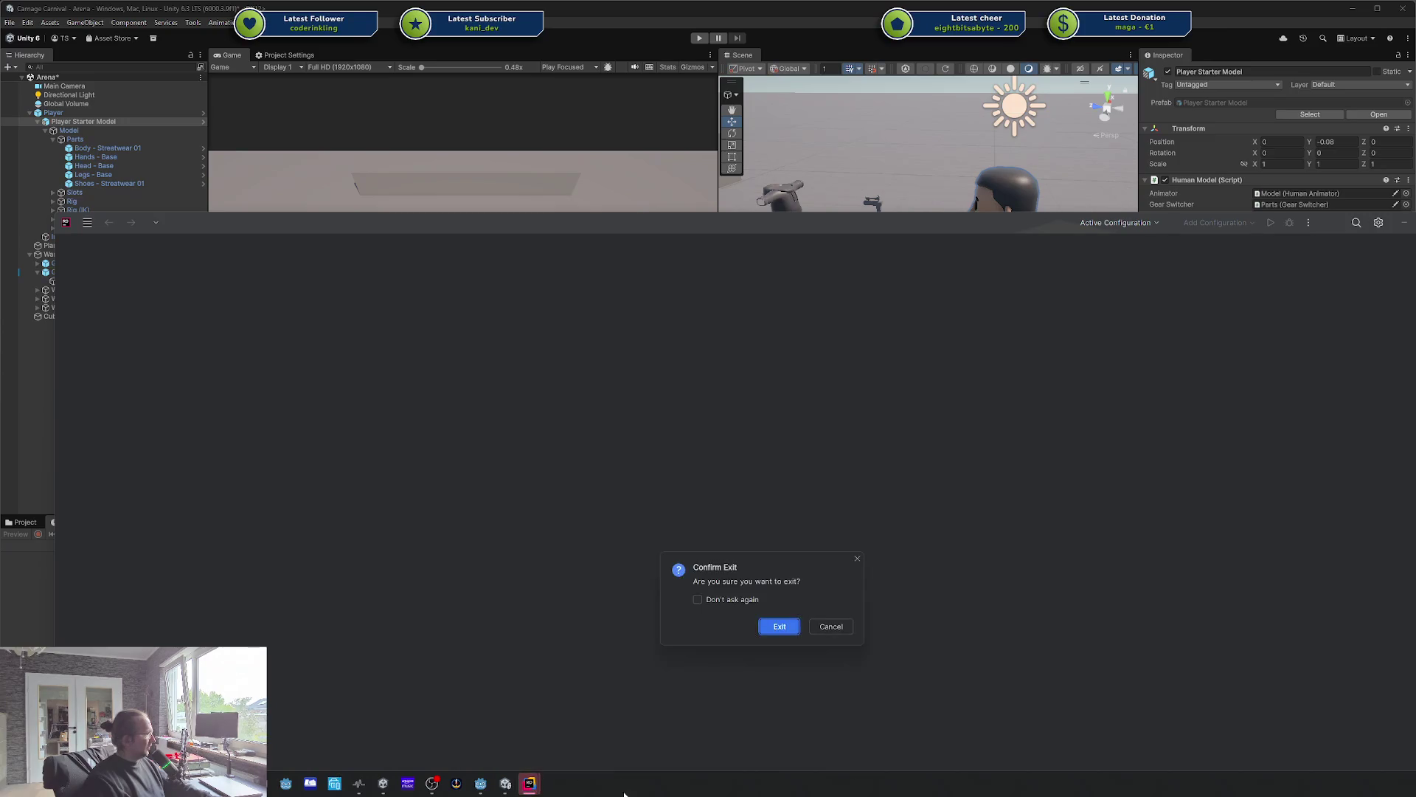
{"action": "left_click", "coordinate": [771, 626]}
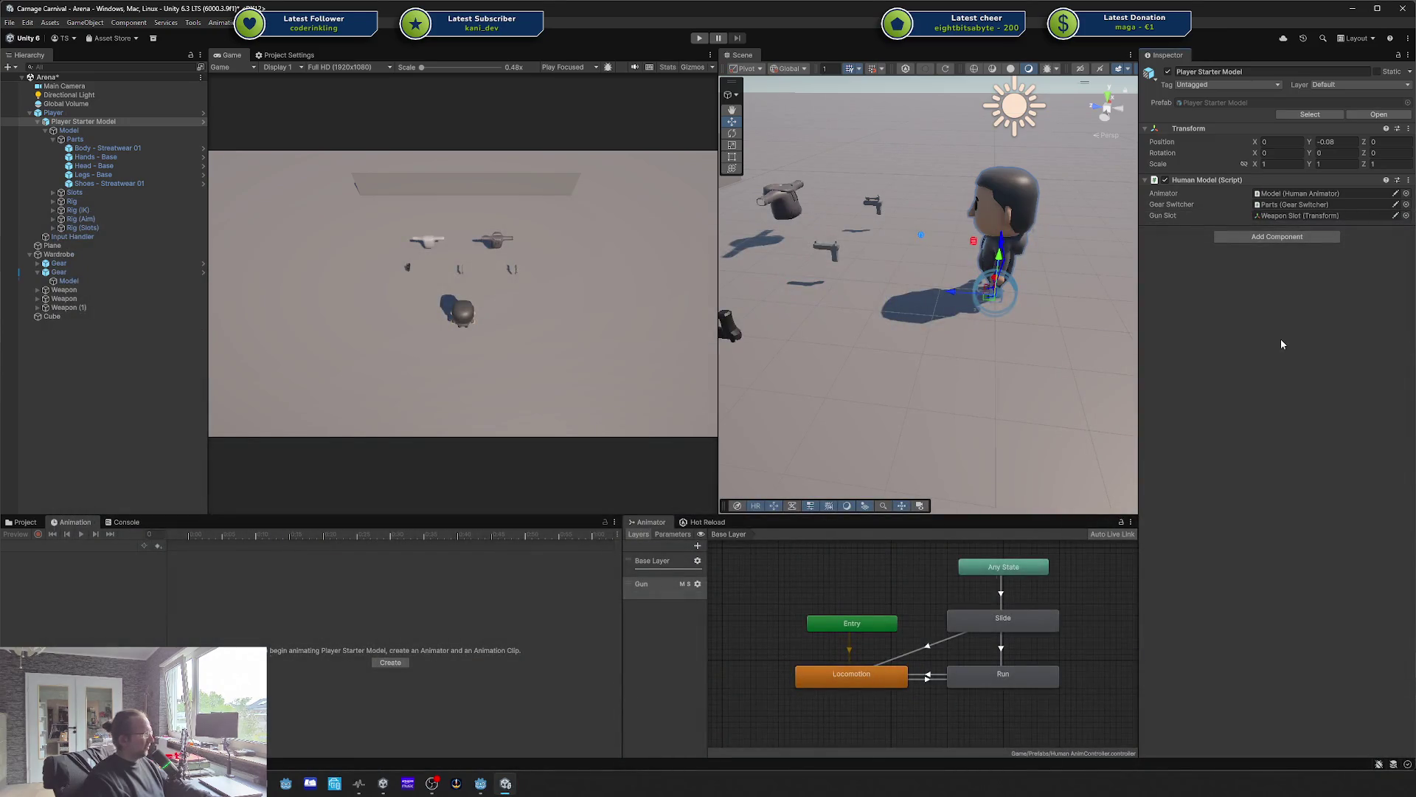
{"action": "left_click", "coordinate": [481, 783]}
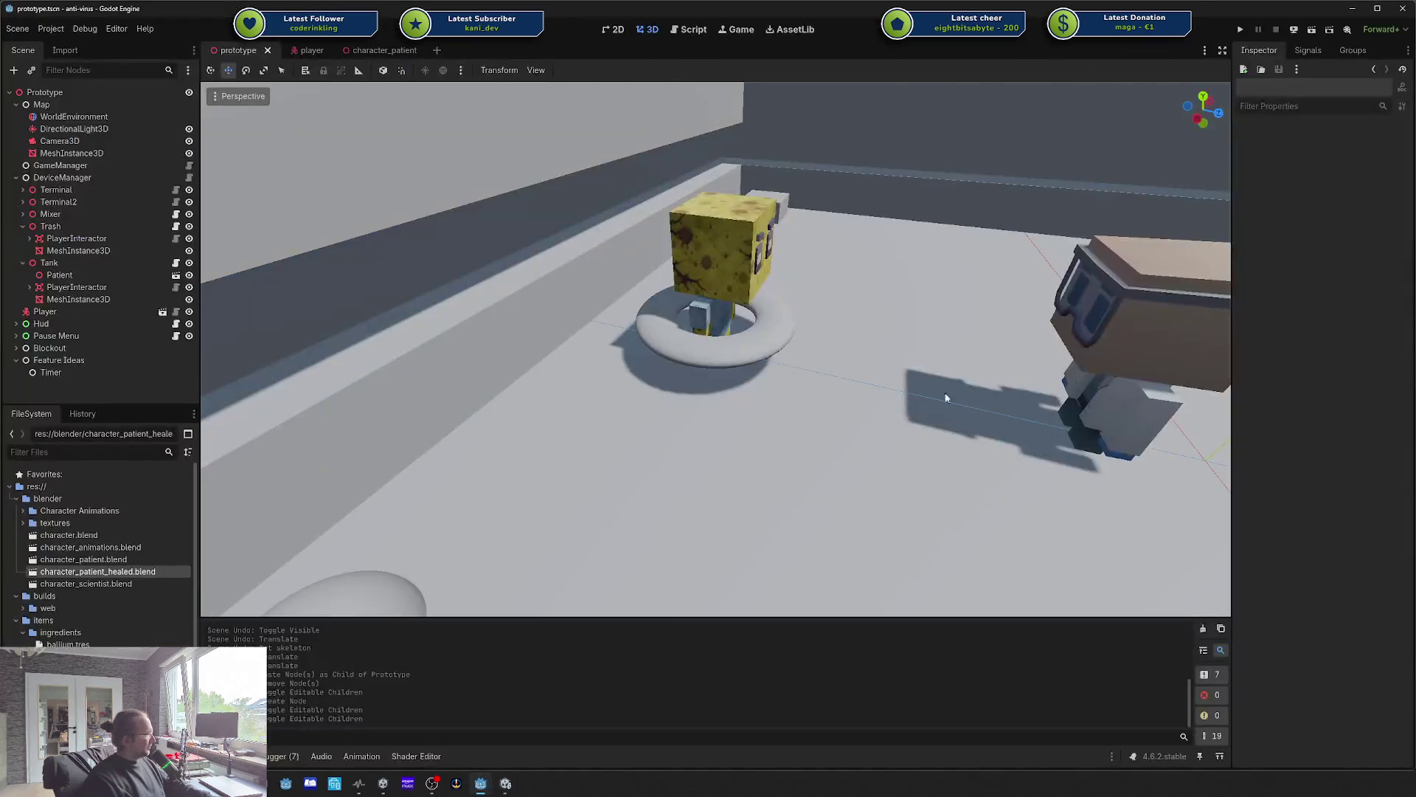
Select the Patient node under Tank, then switch to the character_patient scene tab.
{"action": "left_click", "coordinate": [46, 275]}
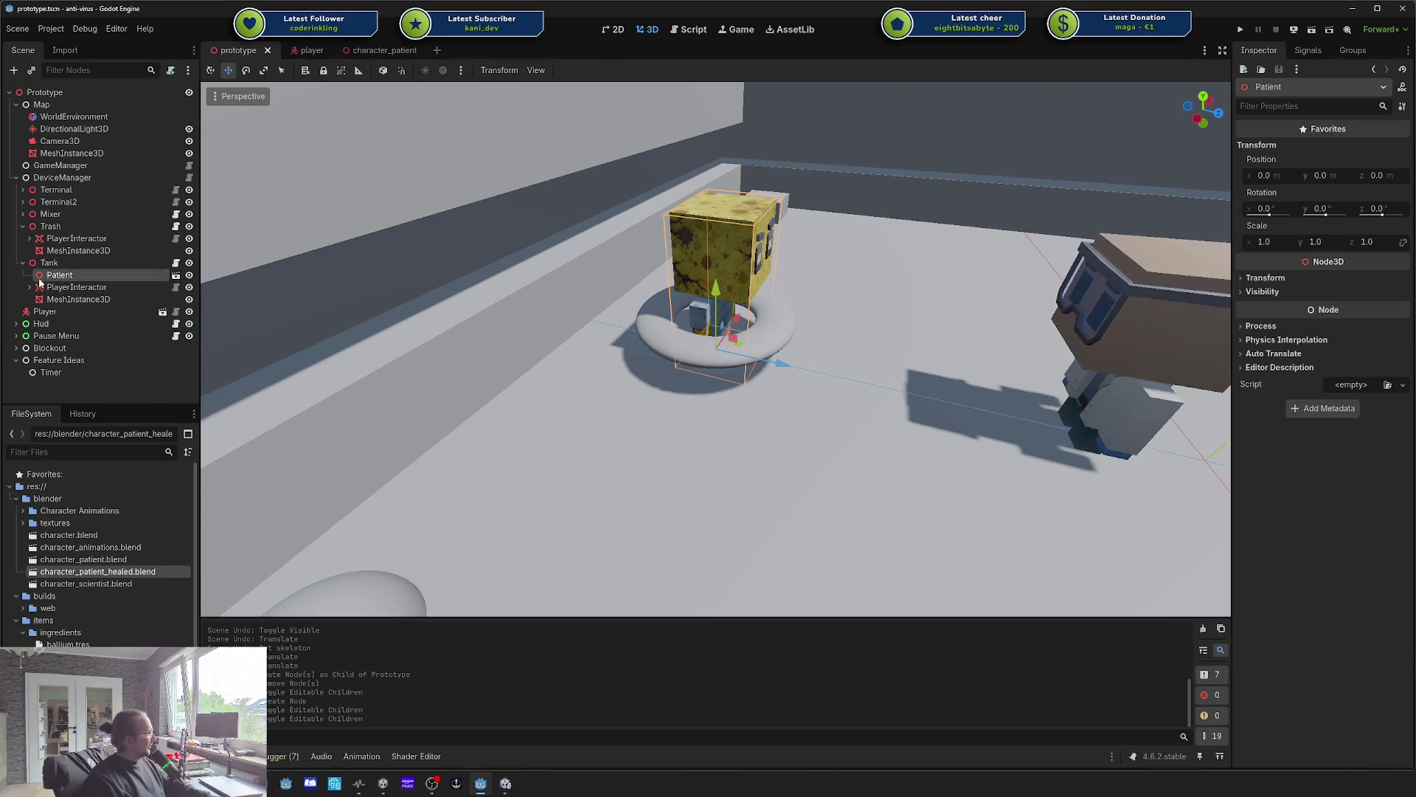
{"action": "right_click", "coordinate": [40, 280]}
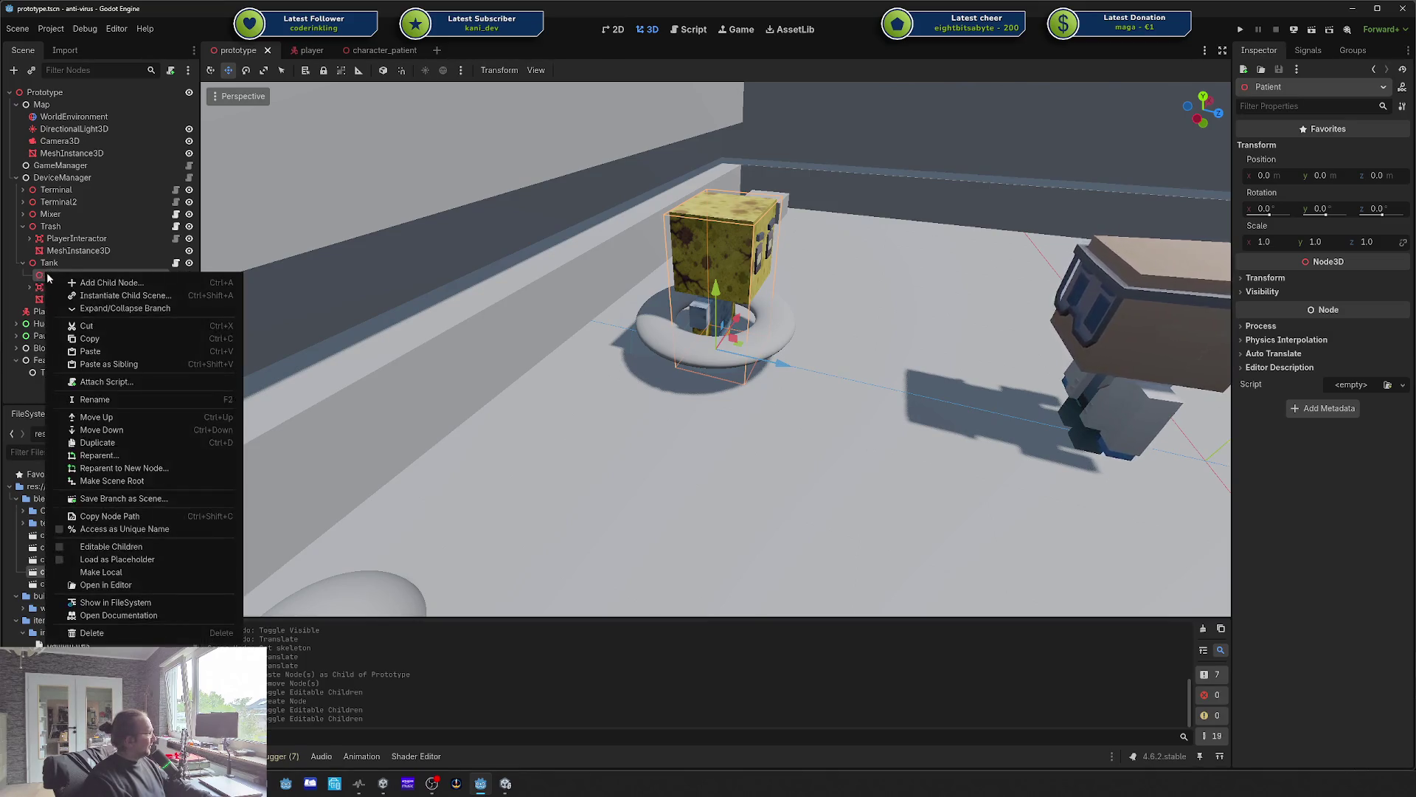
{"action": "left_click", "coordinate": [434, 747]}
{"action": "left_click", "coordinate": [298, 54]}
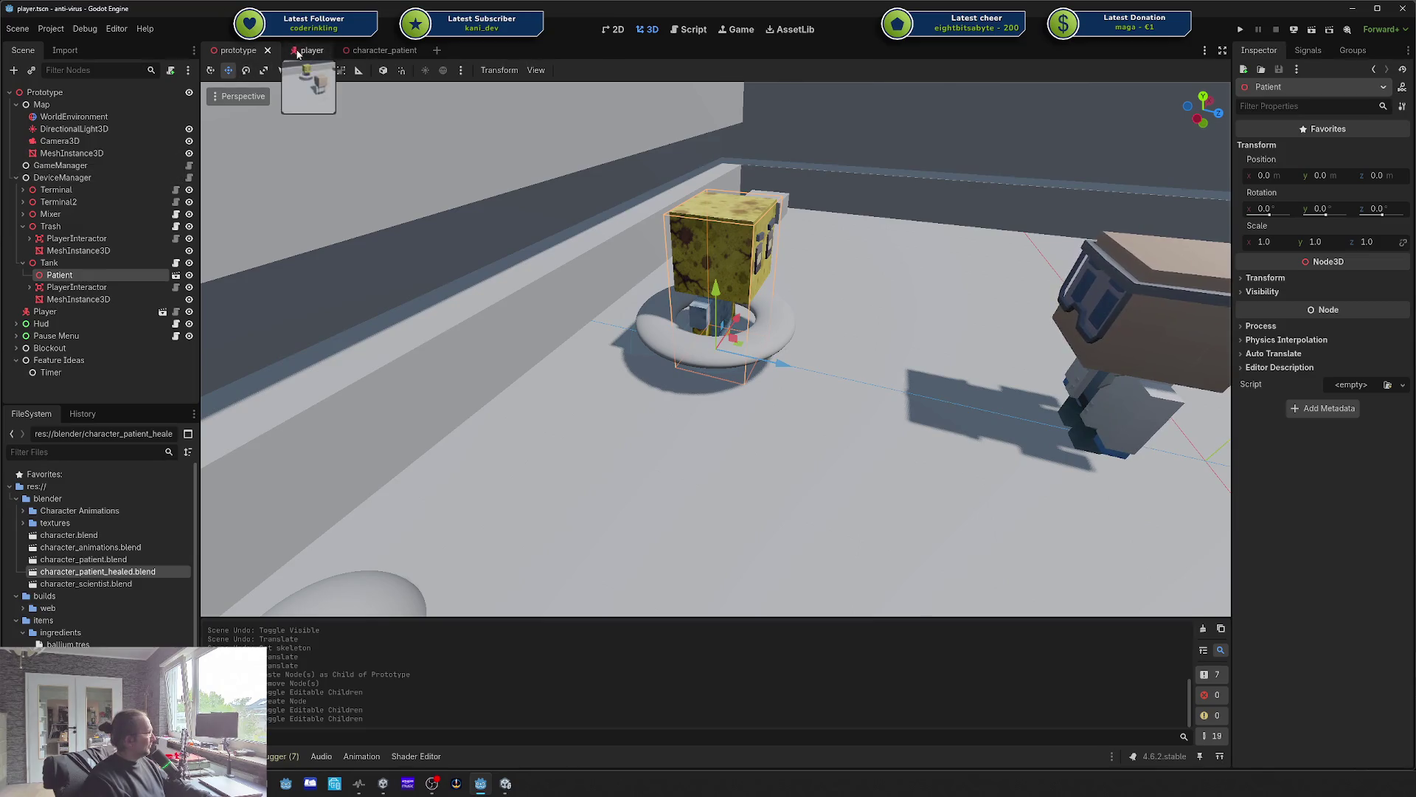
{"action": "left_click", "coordinate": [373, 50]}
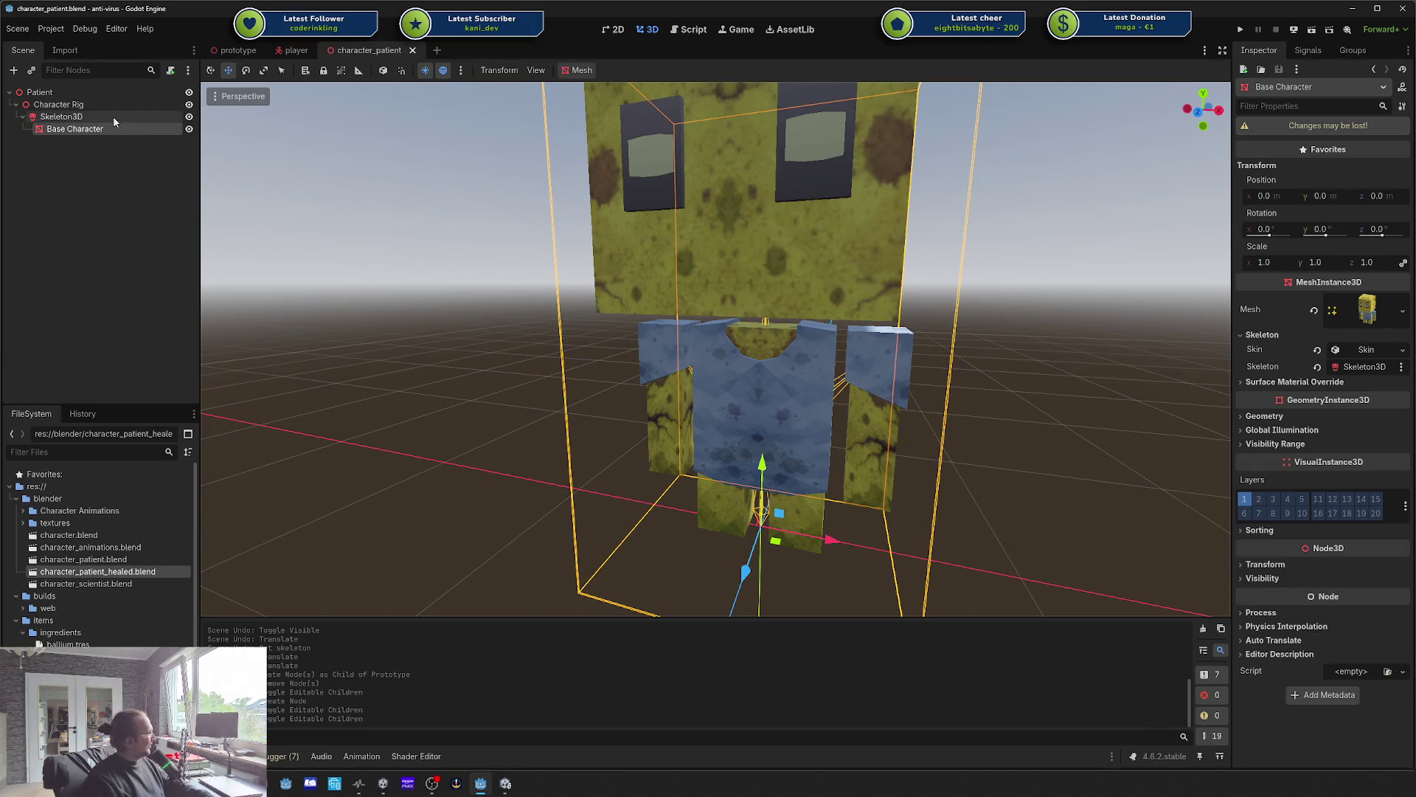
{"action": "left_click", "coordinate": [73, 116]}
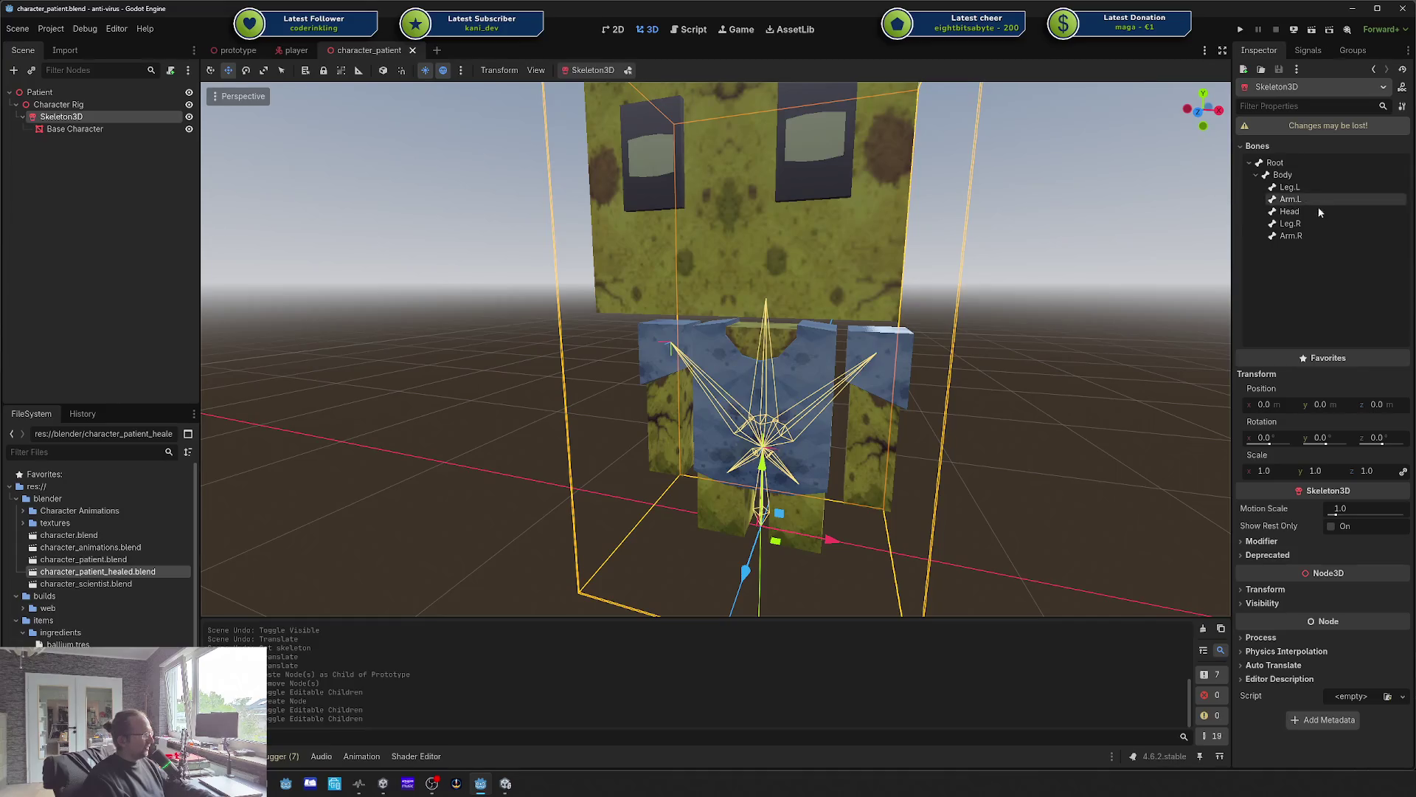
{"action": "left_click", "coordinate": [1291, 199]}
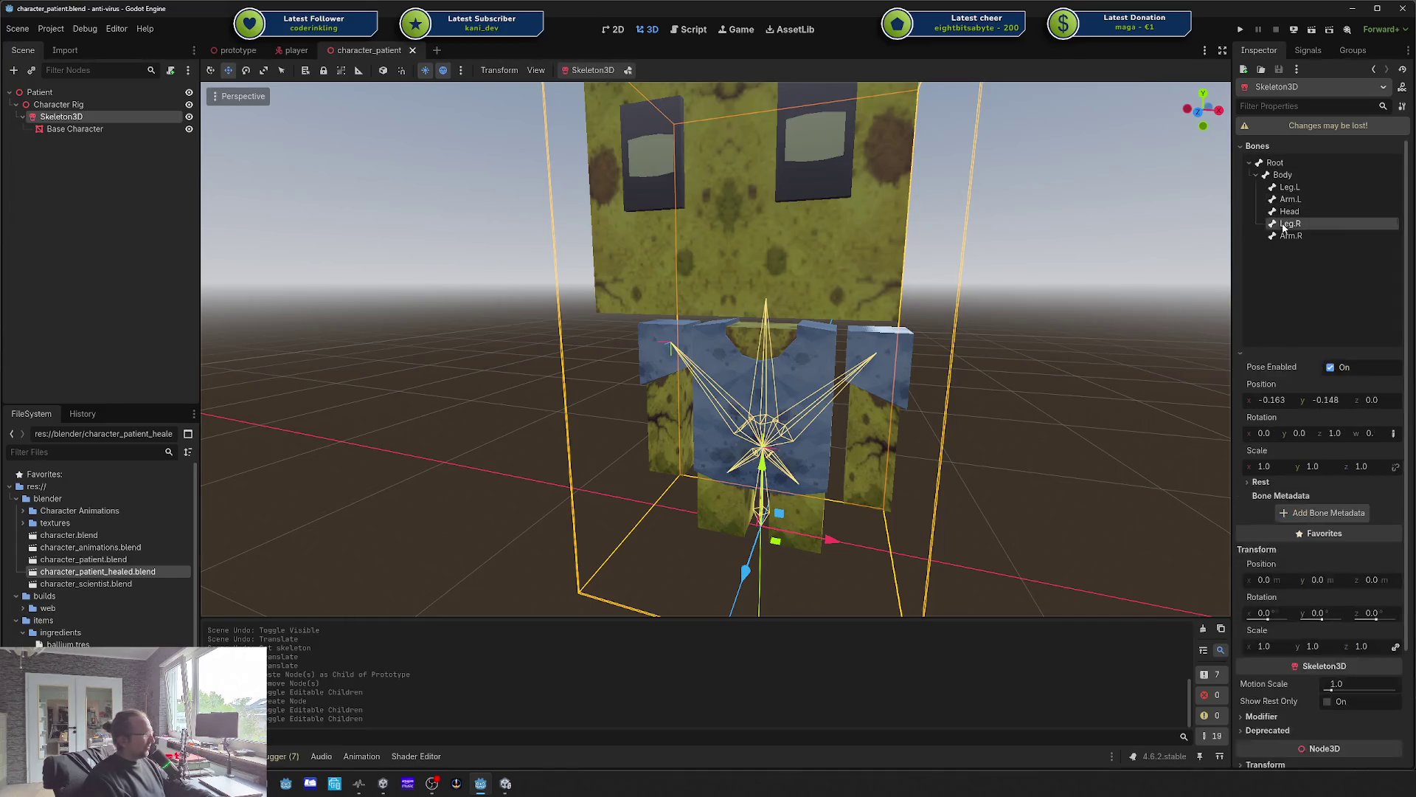
{"action": "left_click", "coordinate": [1290, 186]}
{"action": "left_click", "coordinate": [1288, 164]}
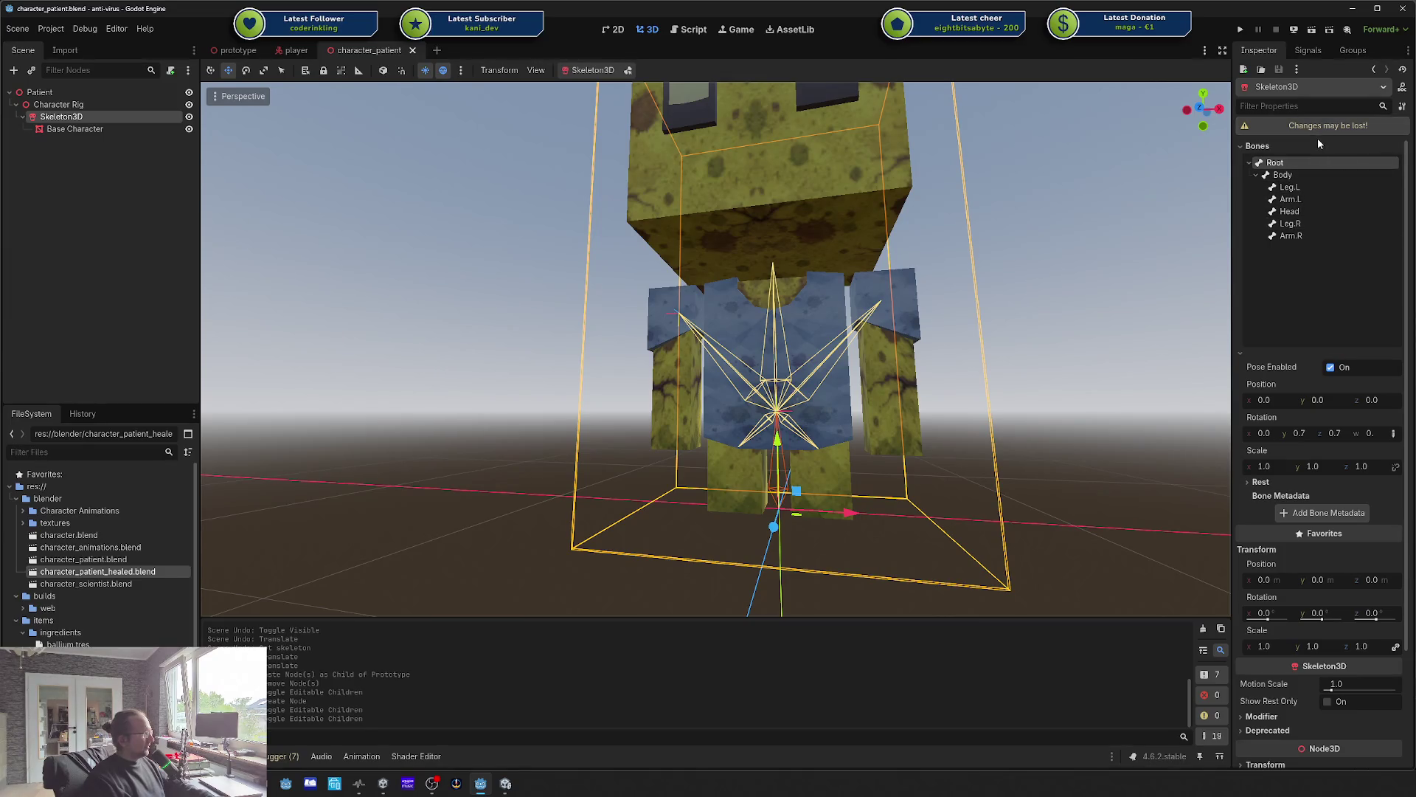
{"action": "left_click", "coordinate": [90, 130]}
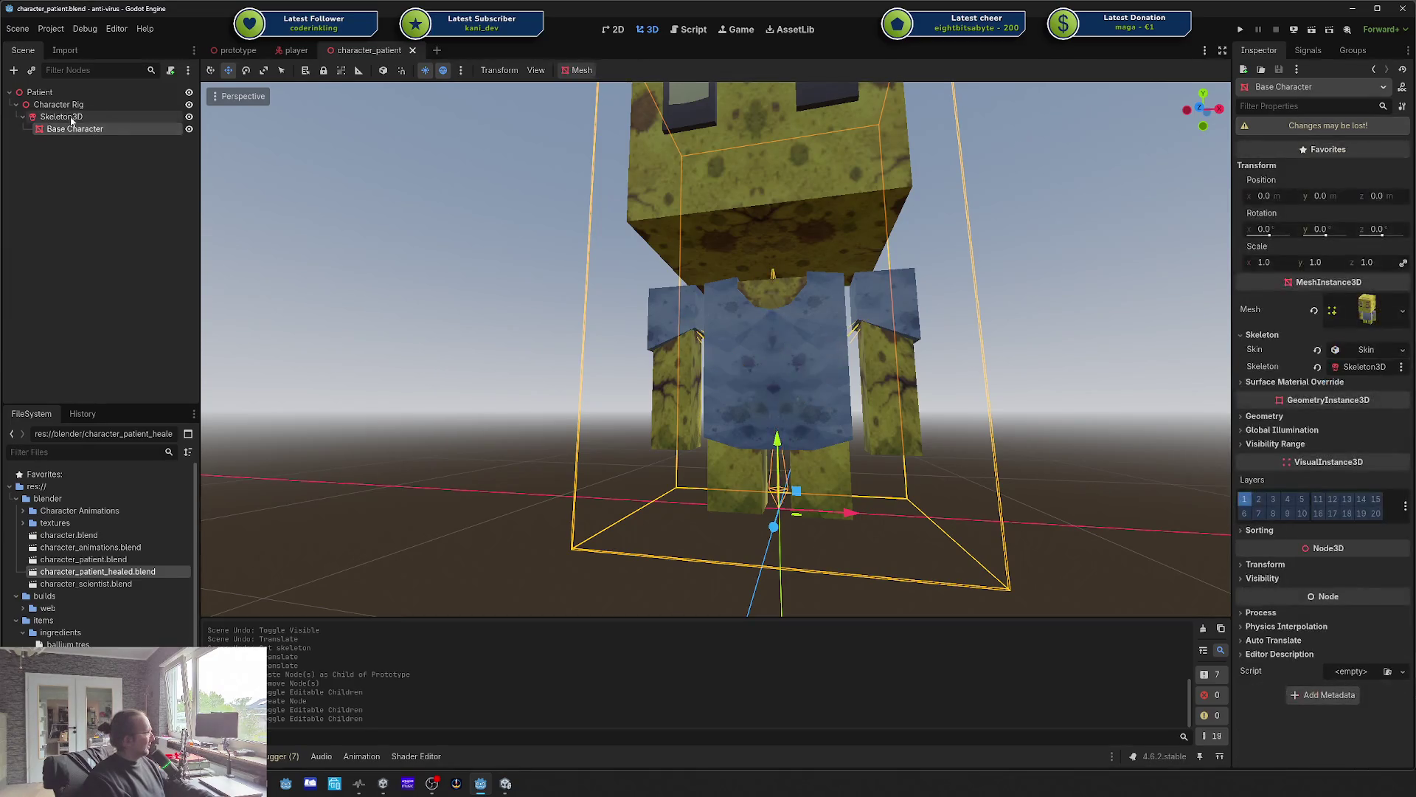
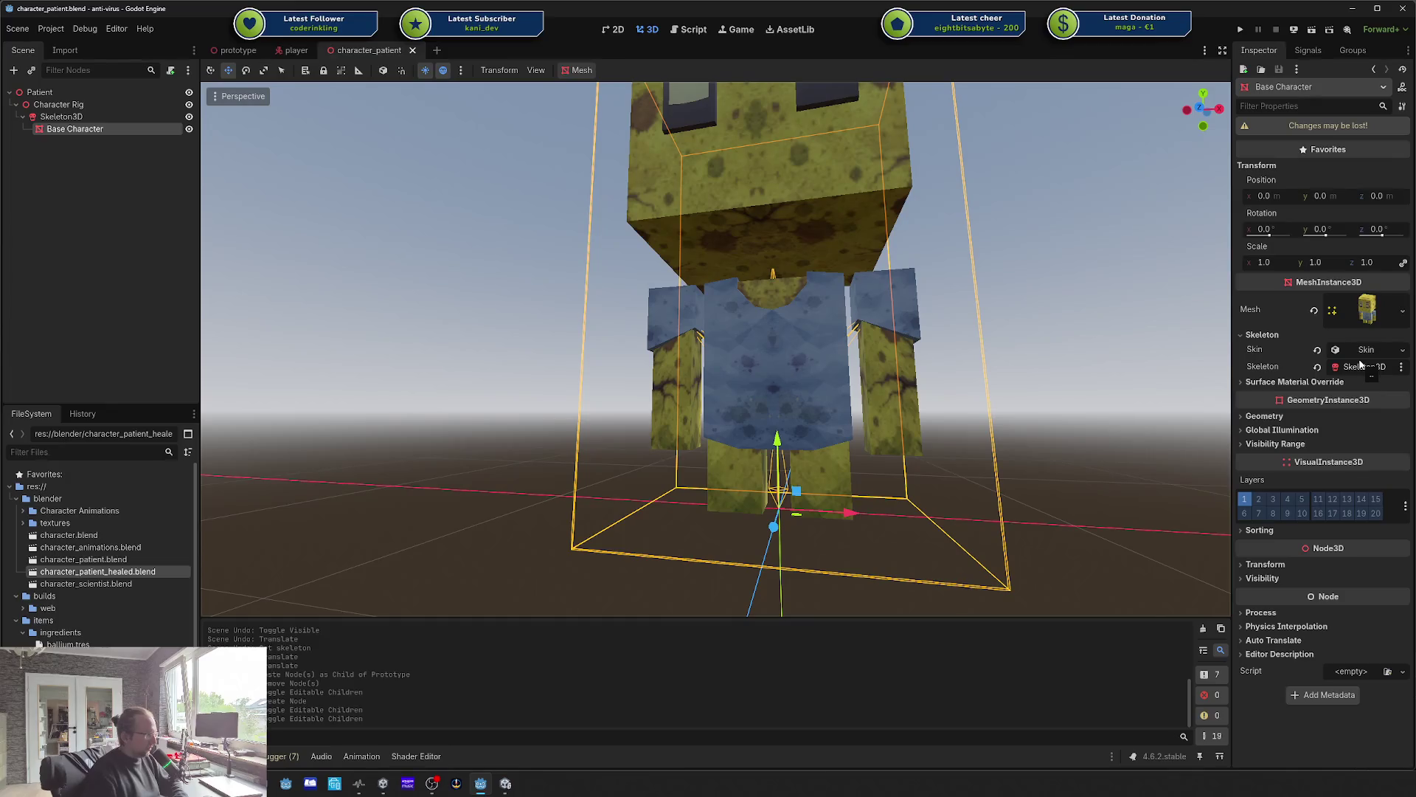
Orbit and zoom around the patient character to inspect it from several angles.
{"action": "scroll", "coordinate": [1018, 380], "scroll_direction": "up", "scroll_amount": 2}
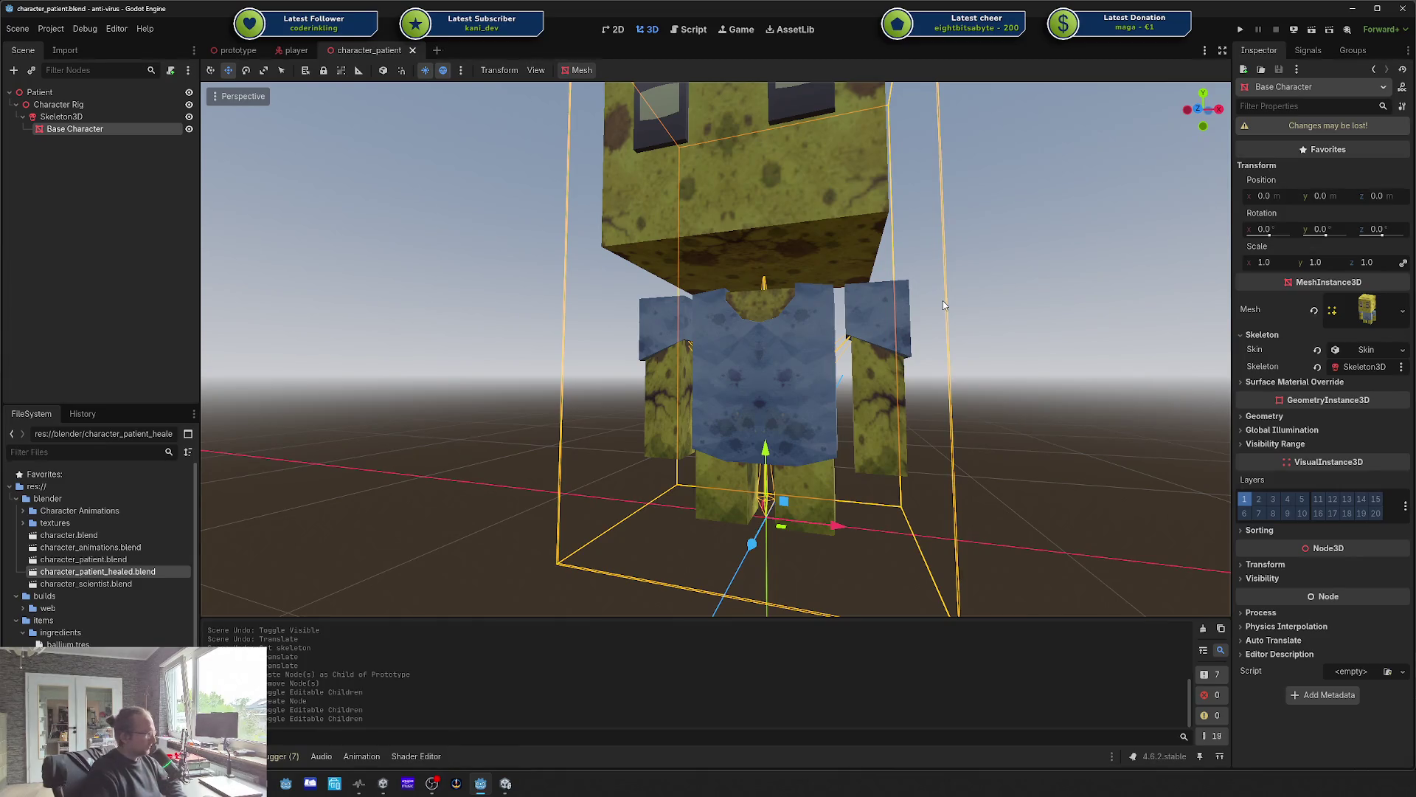
{"action": "scroll", "coordinate": [943, 299], "scroll_direction": "up", "scroll_amount": 2}
{"action": "left_click_drag", "start_coordinate": [1148, 291], "coordinate": [1057, 256]}
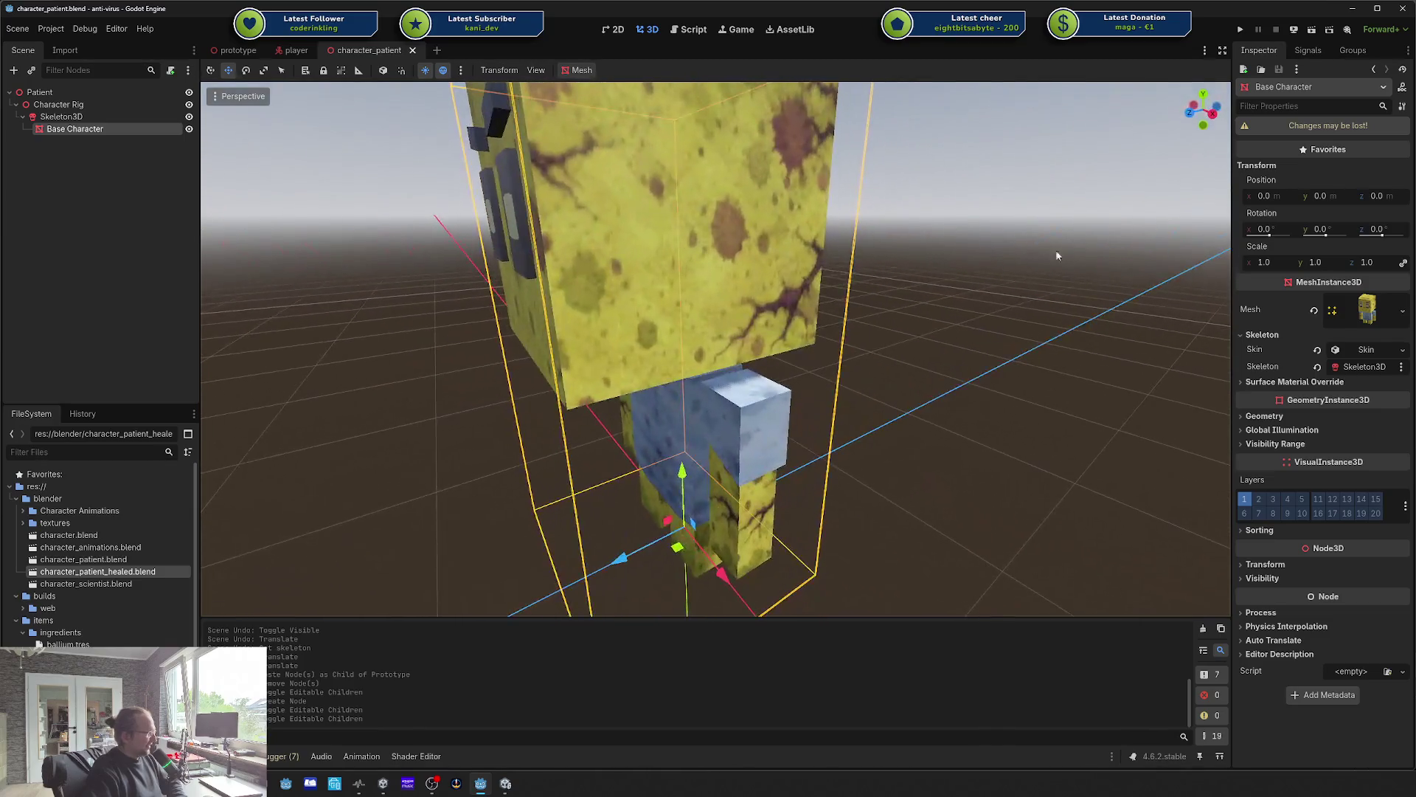
{"action": "key", "text": "f"}
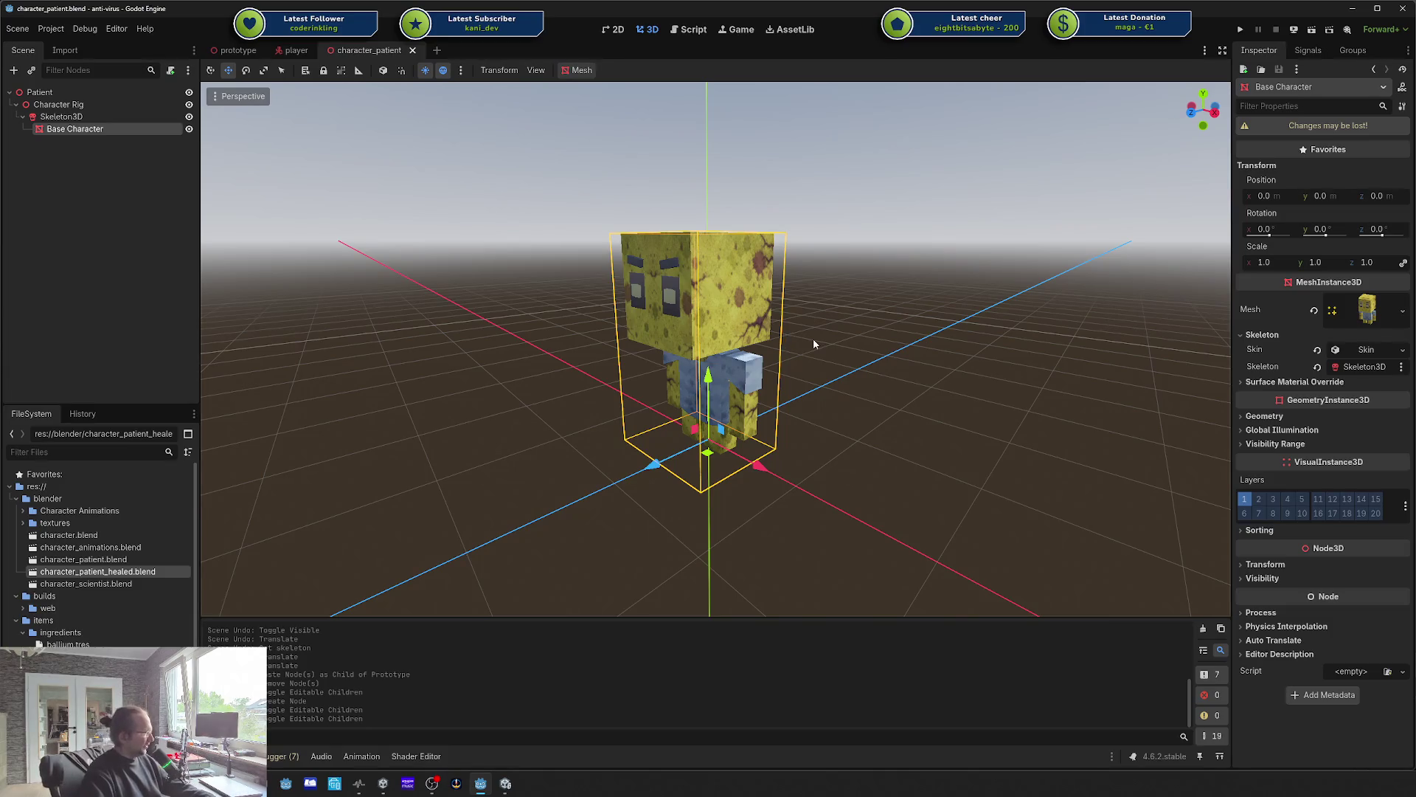
{"action": "scroll", "coordinate": [839, 355], "scroll_direction": "up", "scroll_amount": 3}
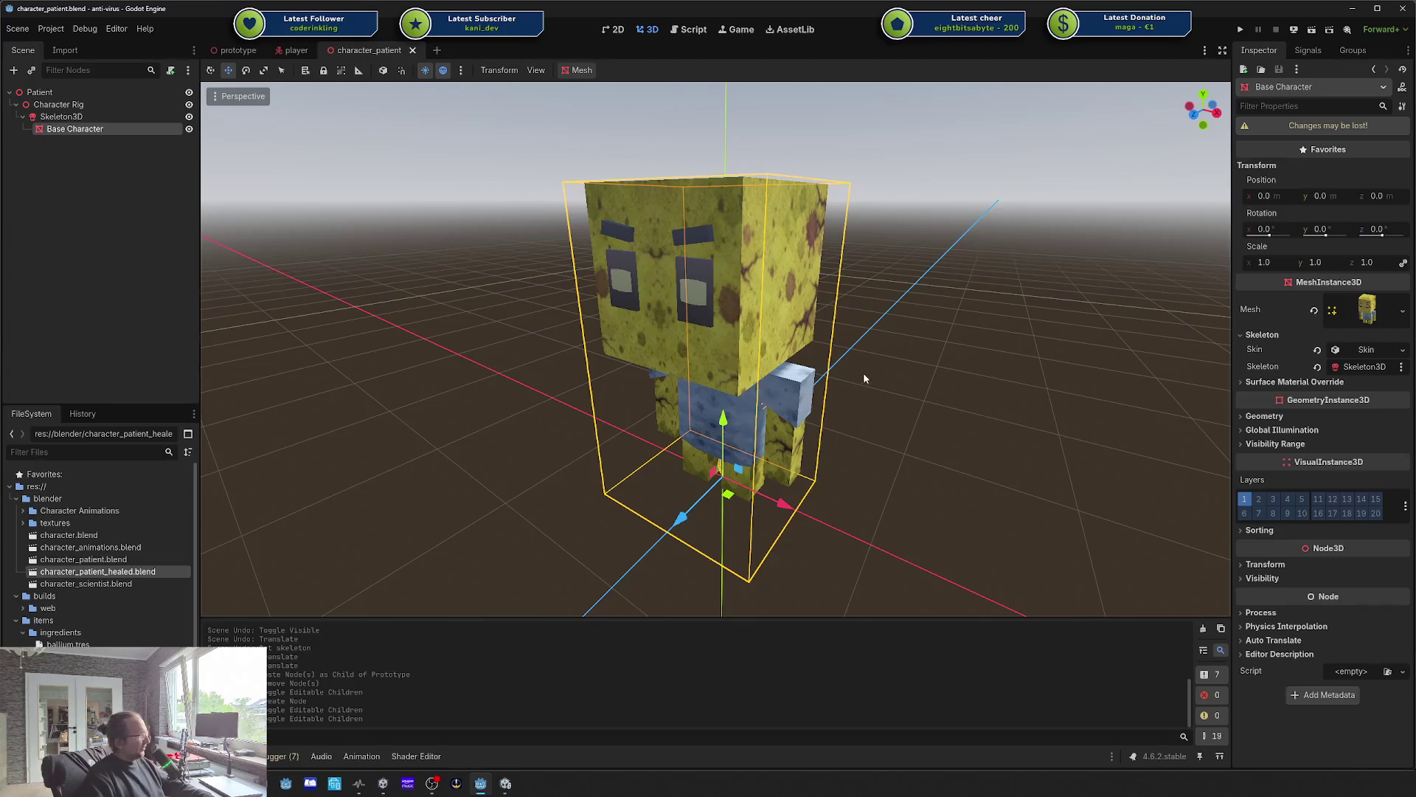
{"action": "scroll", "coordinate": [864, 378], "scroll_direction": "up", "scroll_amount": 2}
{"action": "scroll", "coordinate": [844, 387], "scroll_direction": "down", "scroll_amount": 4}
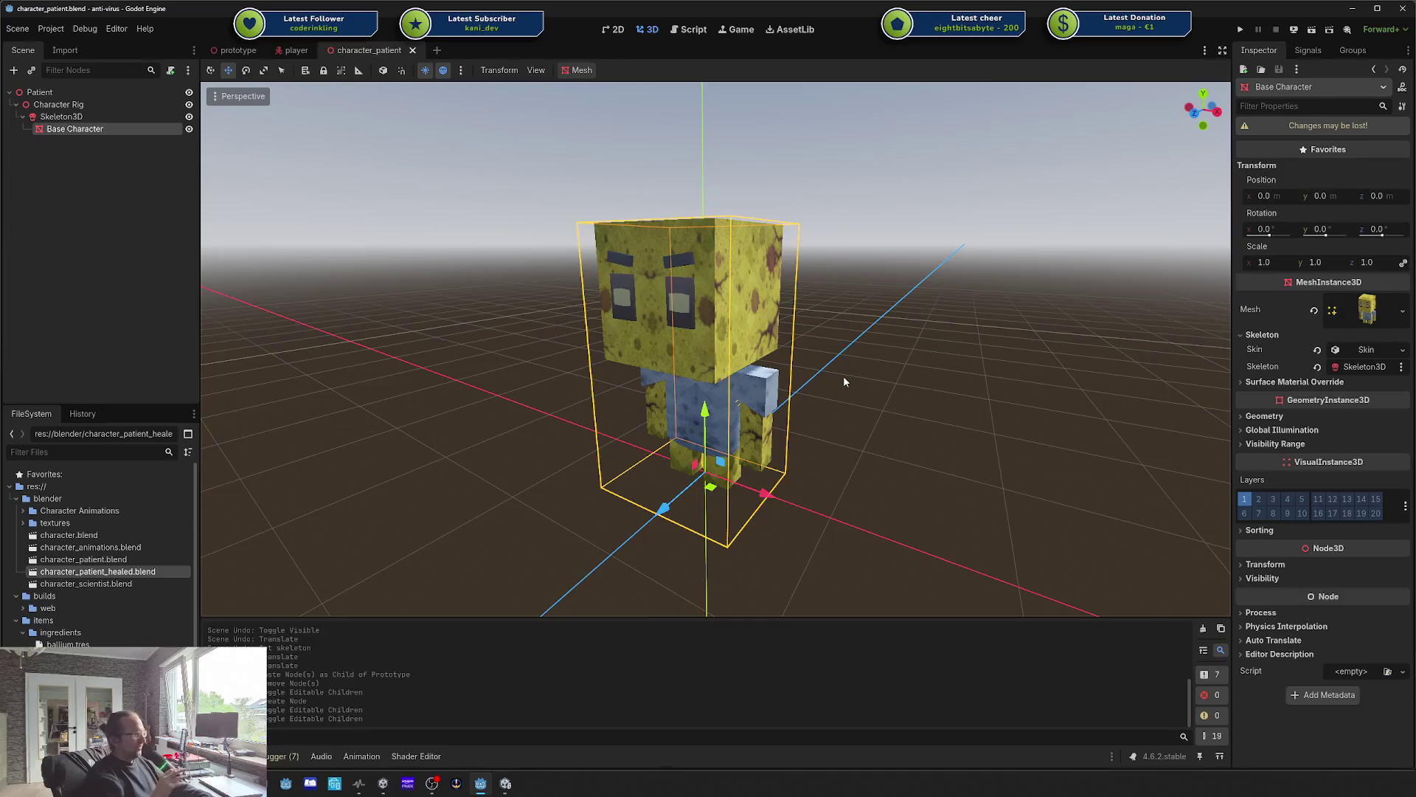
{"action": "left_click_drag", "start_coordinate": [838, 361], "coordinate": [874, 397]}
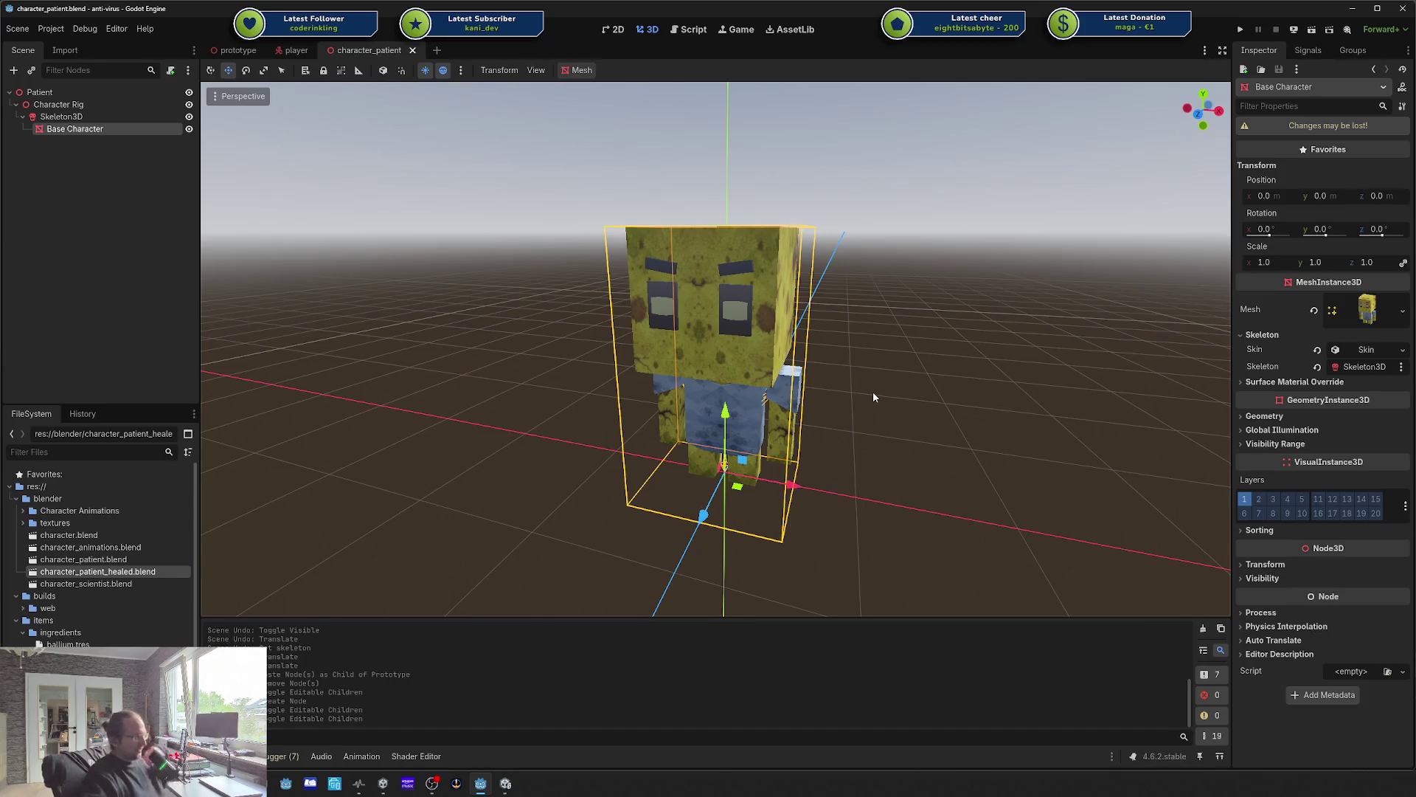
{"action": "mouse_move", "coordinate": [902, 388]}
{"action": "left_mouse_down"}
{"action": "mouse_move", "coordinate": [964, 388]}
{"action": "mouse_move", "coordinate": [904, 413]}
{"action": "mouse_move", "coordinate": [919, 413]}
{"action": "mouse_move", "coordinate": [885, 406]}
{"action": "left_mouse_up"}
{"action": "scroll", "coordinate": [891, 449], "scroll_direction": "up", "scroll_amount": 3}
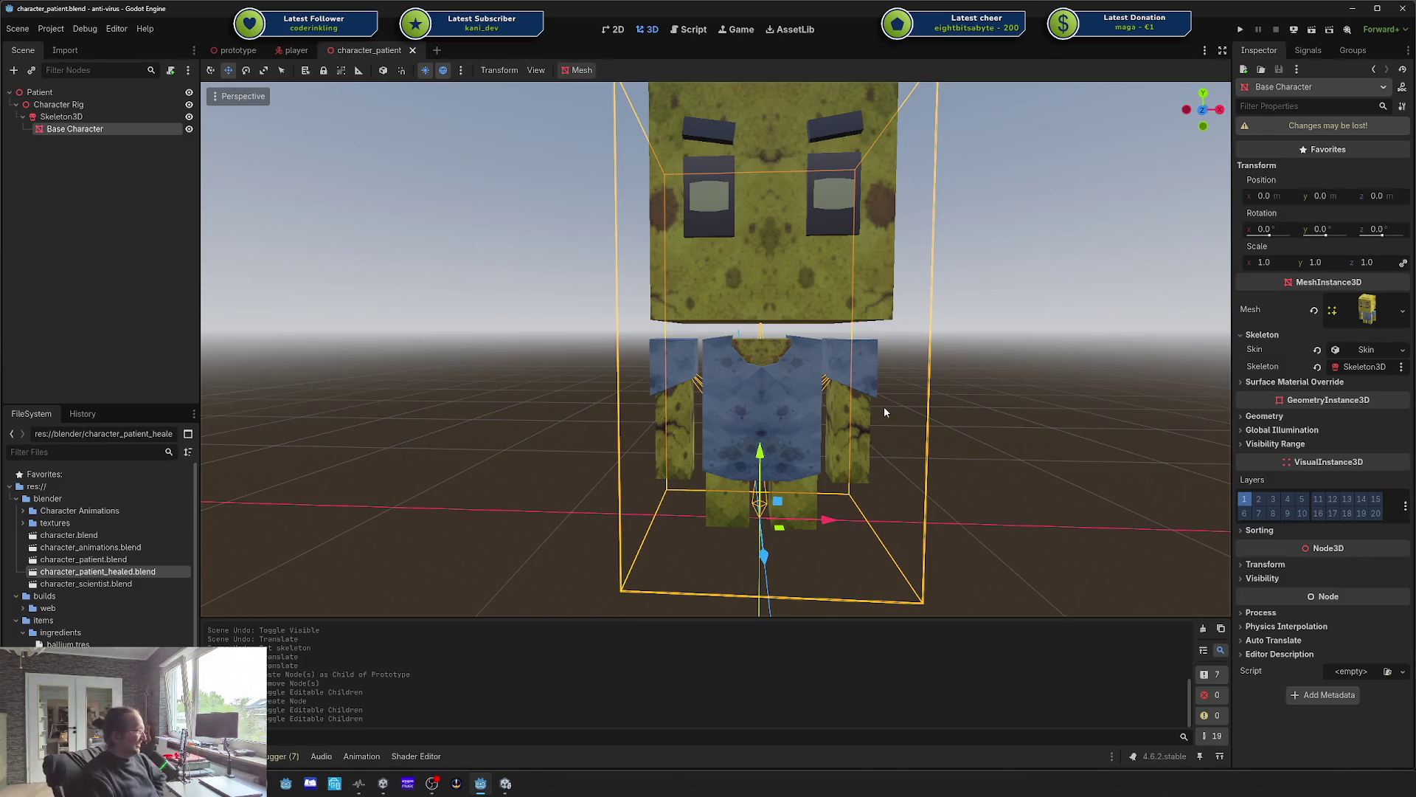
{"action": "mouse_move", "coordinate": [1007, 414]}
{"action": "left_mouse_down"}
{"action": "mouse_move", "coordinate": [971, 414]}
{"action": "mouse_move", "coordinate": [1031, 384]}
{"action": "mouse_move", "coordinate": [942, 402]}
{"action": "mouse_move", "coordinate": [1030, 401]}
{"action": "mouse_move", "coordinate": [993, 423]}
{"action": "mouse_move", "coordinate": [842, 454]}
{"action": "mouse_move", "coordinate": [834, 407]}
{"action": "mouse_move", "coordinate": [978, 377]}
{"action": "mouse_move", "coordinate": [1008, 388]}
{"action": "mouse_move", "coordinate": [1016, 426]}
{"action": "left_mouse_up"}
{"action": "scroll", "coordinate": [993, 423], "scroll_direction": "down", "scroll_amount": 3}
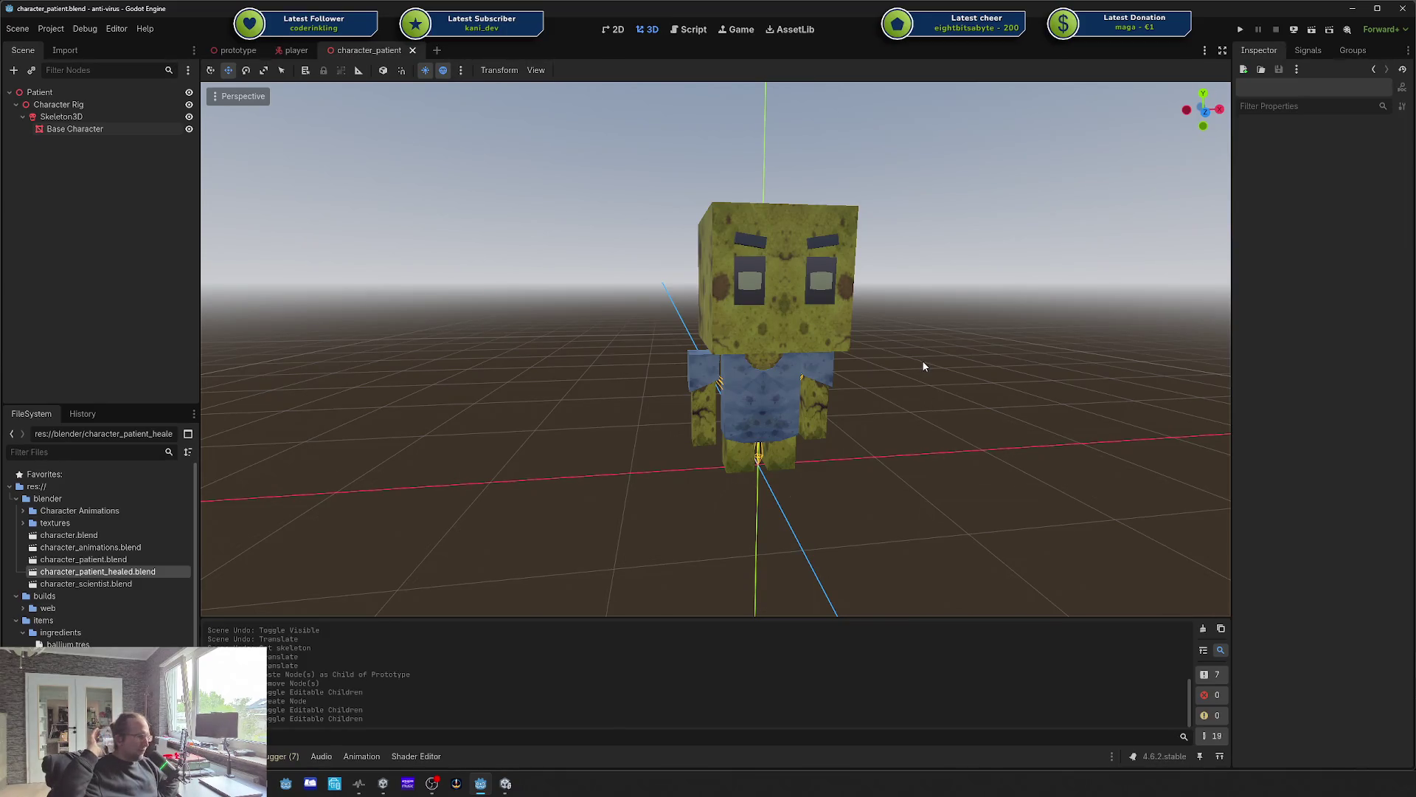
{"action": "left_click_drag", "start_coordinate": [945, 332], "coordinate": [852, 322]}
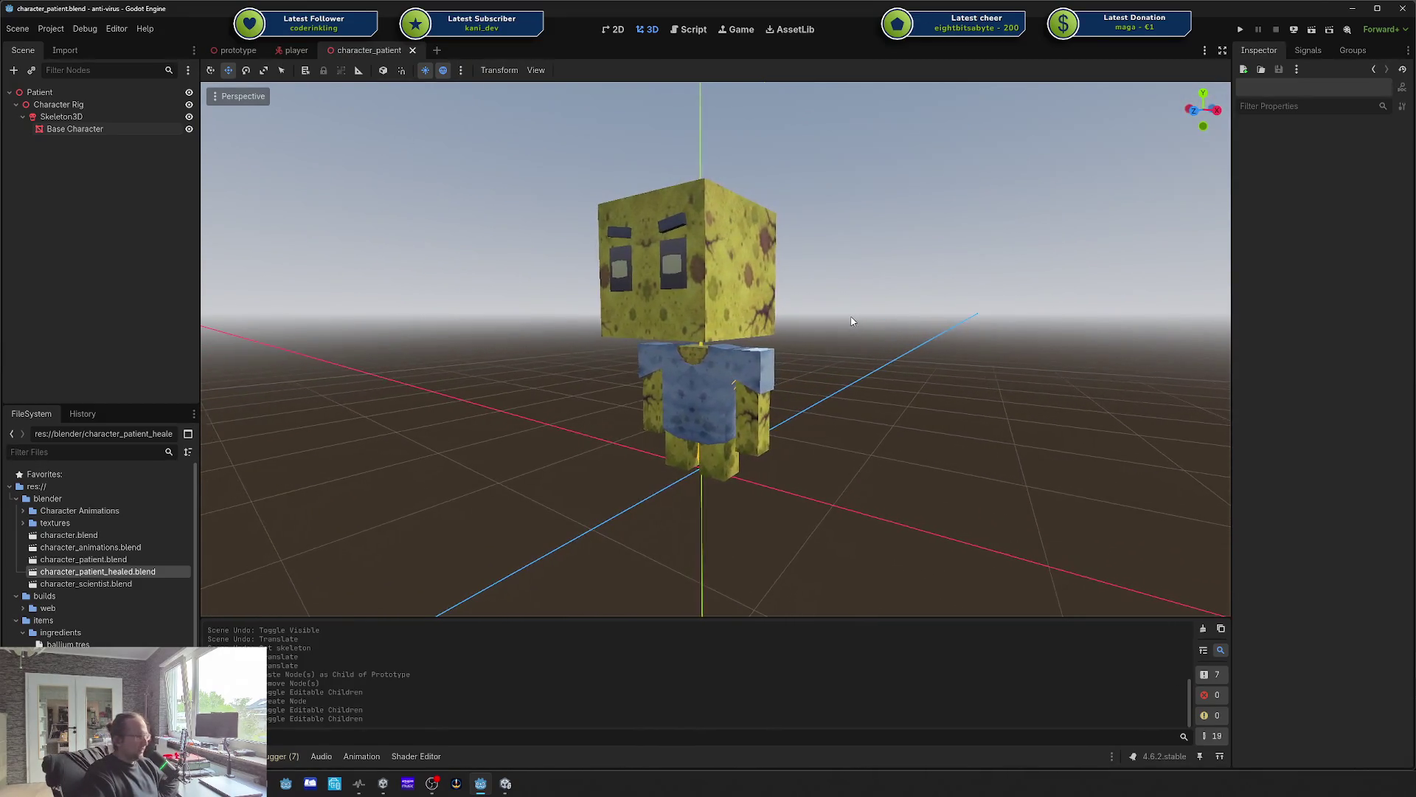
{"action": "scroll", "coordinate": [845, 323], "scroll_direction": "up", "scroll_amount": 5}
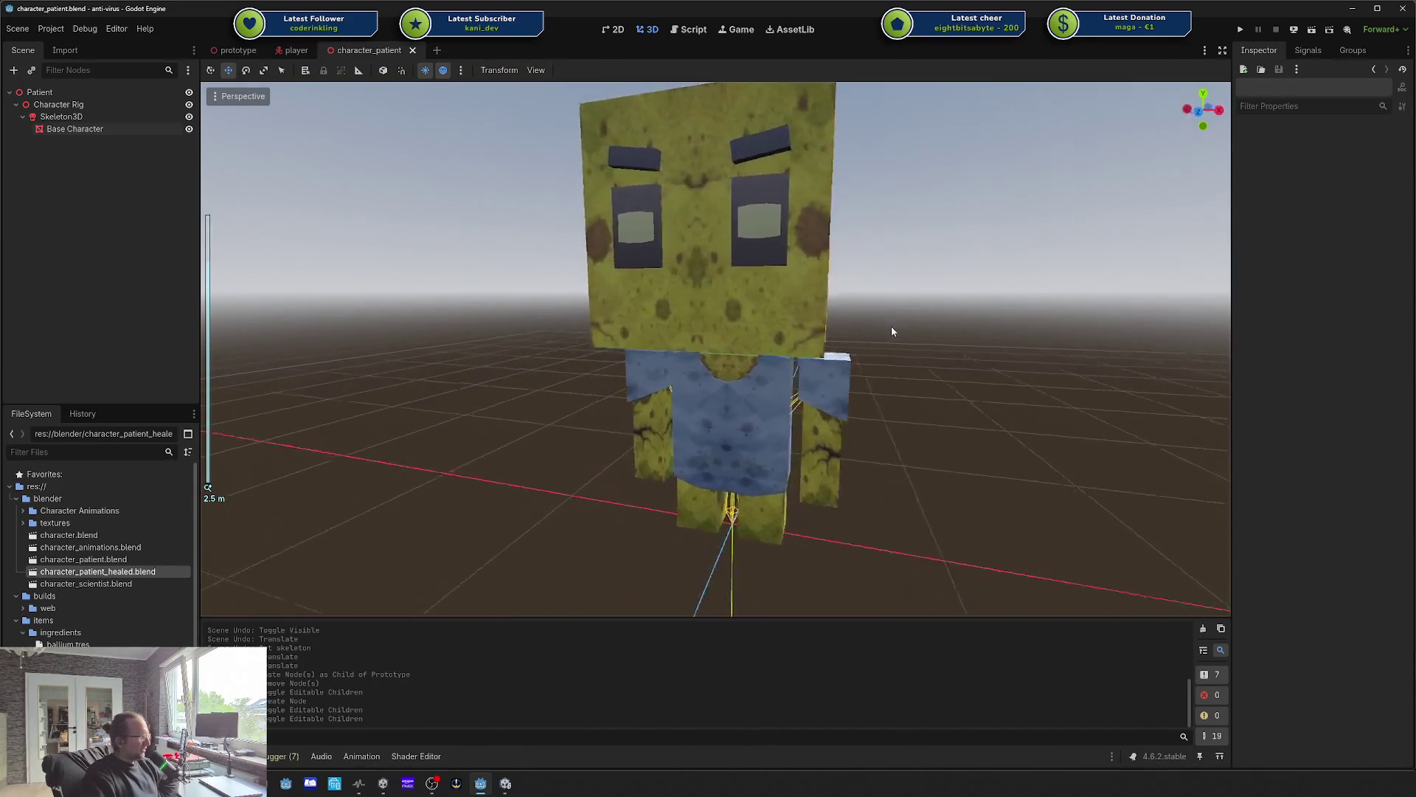
{"action": "left_click_drag", "start_coordinate": [891, 331], "coordinate": [958, 320]}
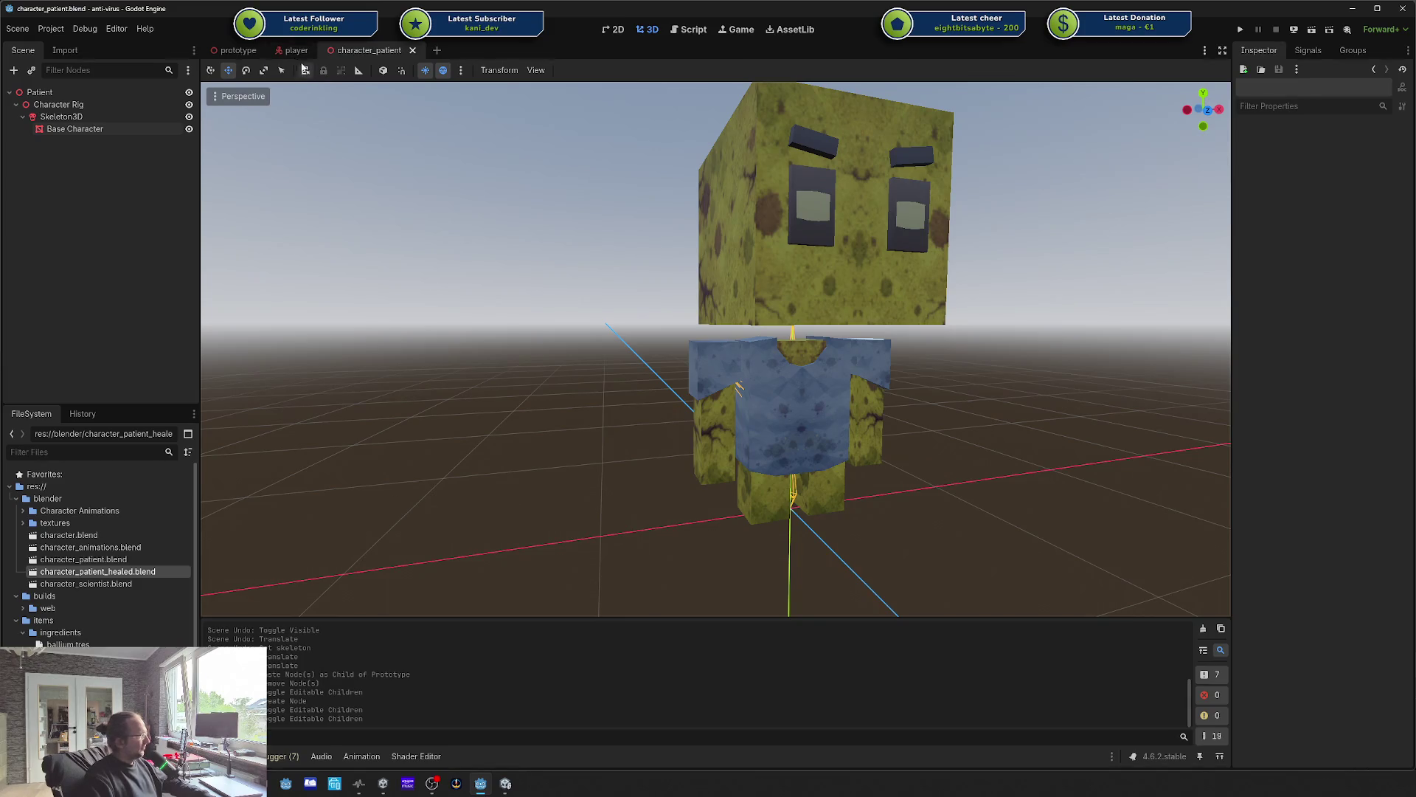
Glance at the player scene, return to character_patient, and deselect Base Character for a front view.
{"action": "left_click", "coordinate": [297, 52]}
{"action": "left_click", "coordinate": [365, 50]}
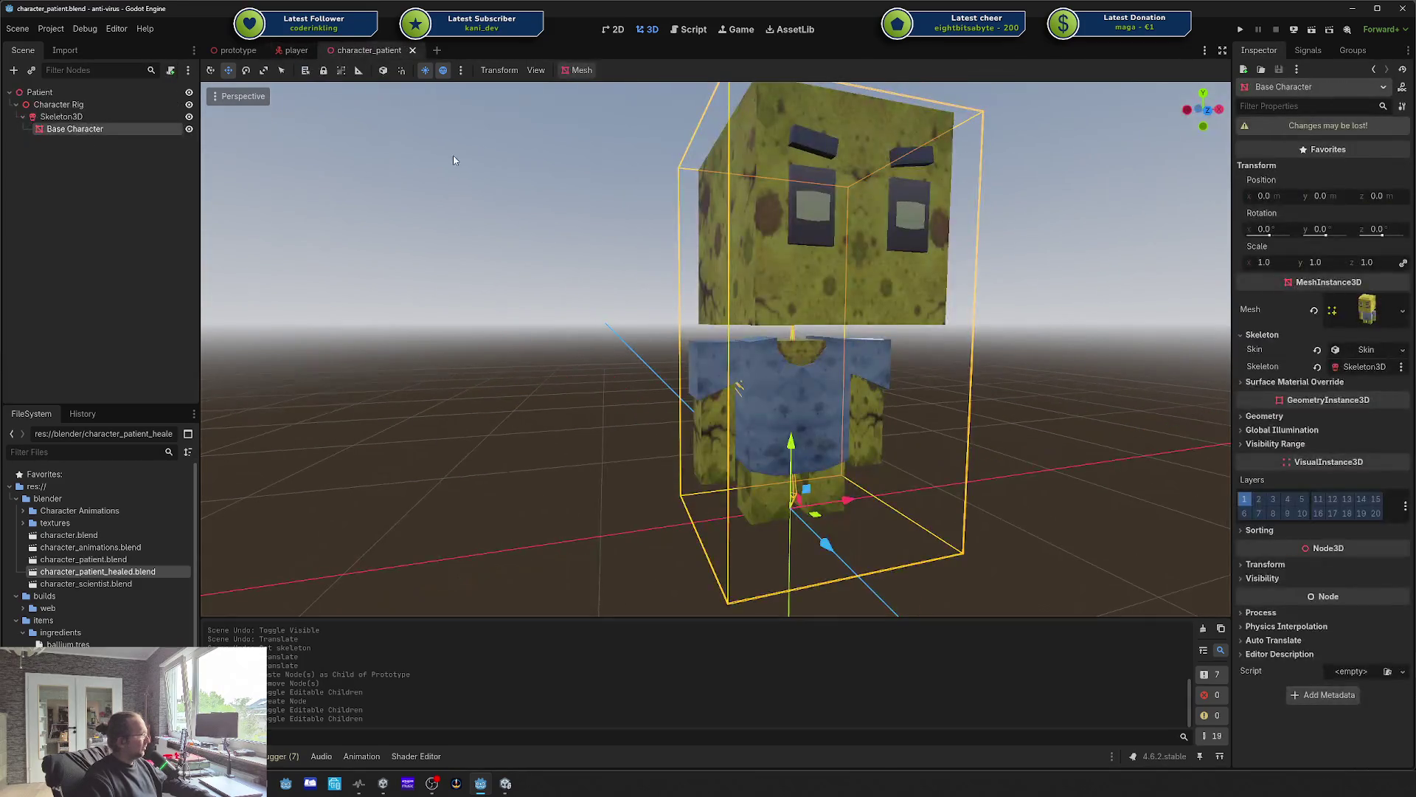
{"action": "left_click", "coordinate": [471, 214]}
{"action": "left_click_drag", "start_coordinate": [517, 205], "coordinate": [498, 226]}
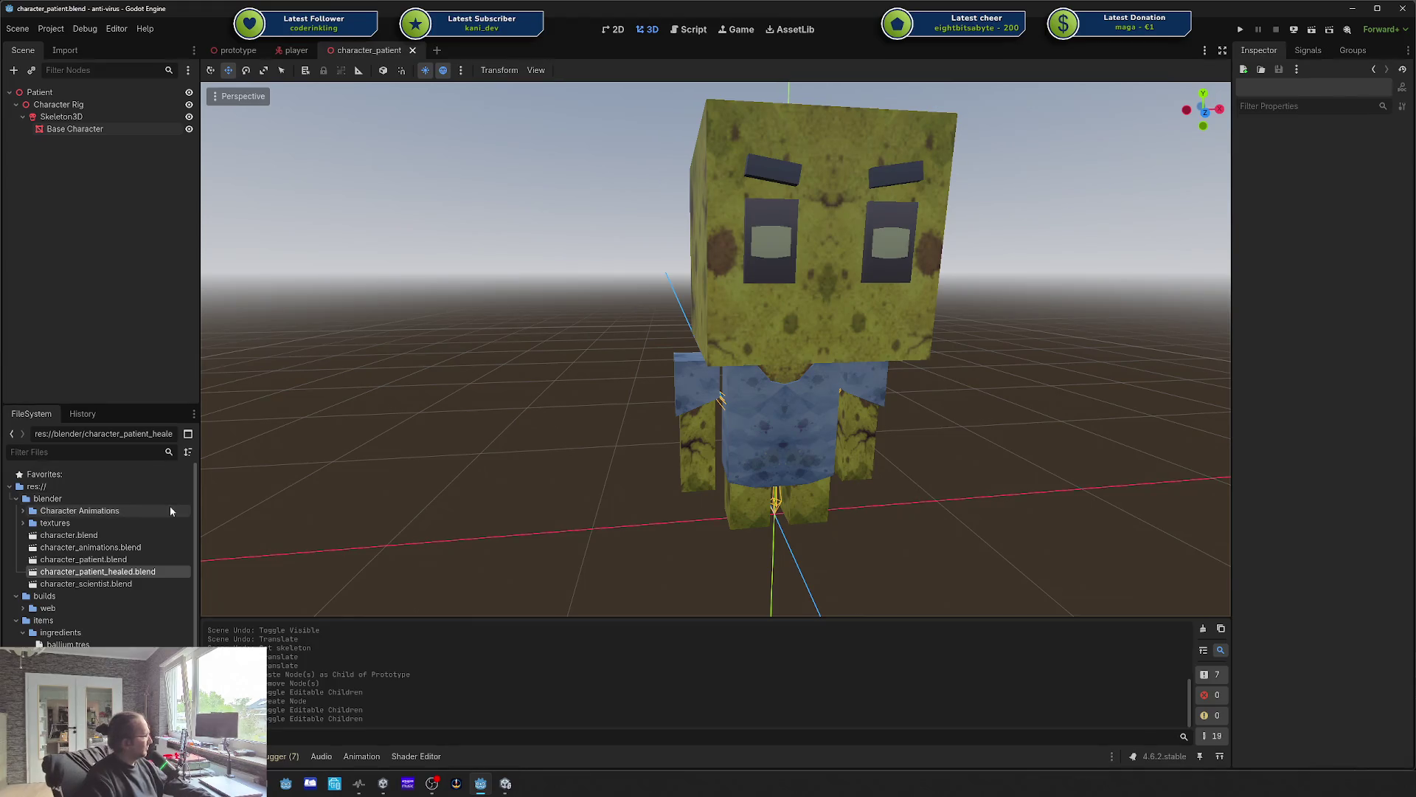
Open advanced import settings for character_patient_healed.blend and inspect its Base Character in the preview.
{"action": "double_click", "coordinate": [140, 571]}
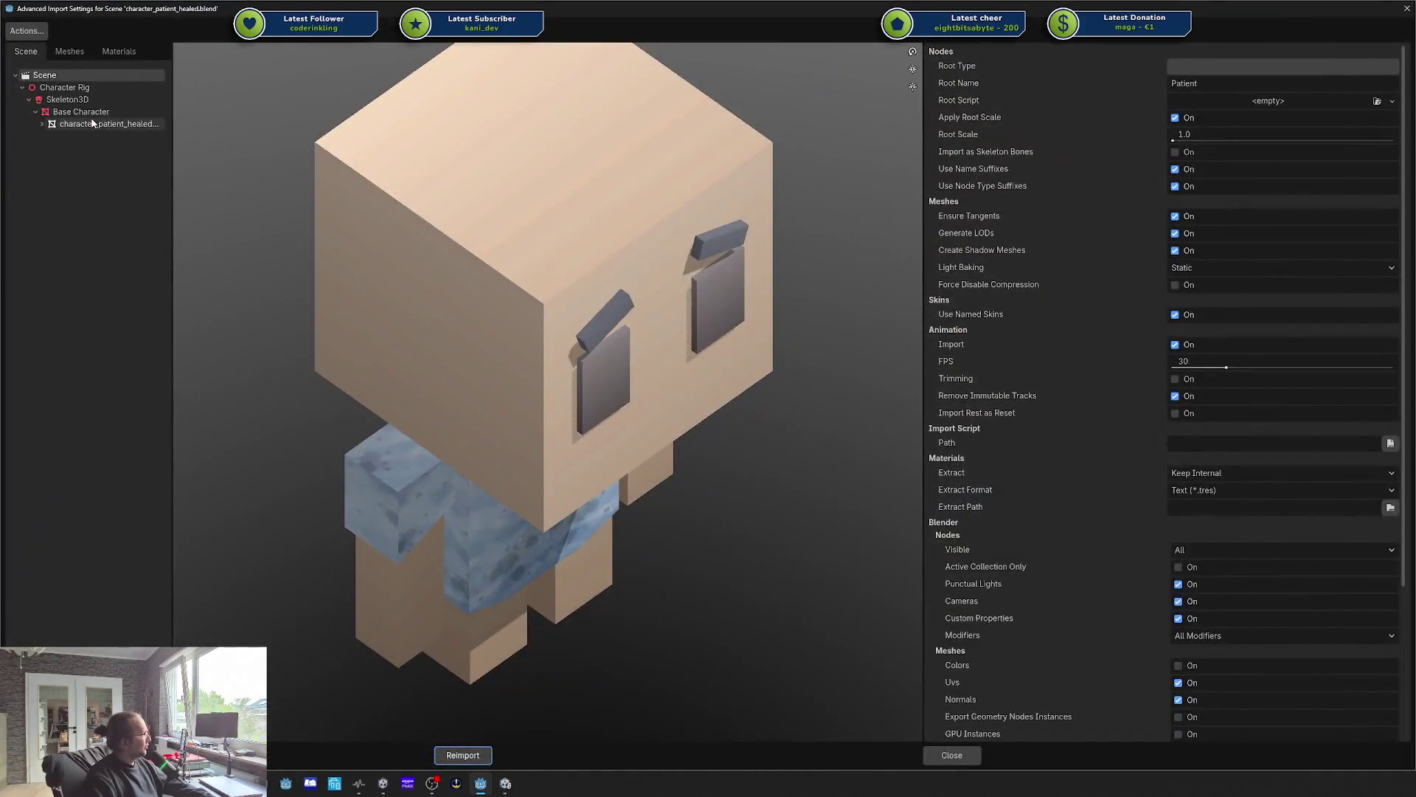
{"action": "left_click", "coordinate": [96, 124]}
{"action": "left_click", "coordinate": [94, 111]}
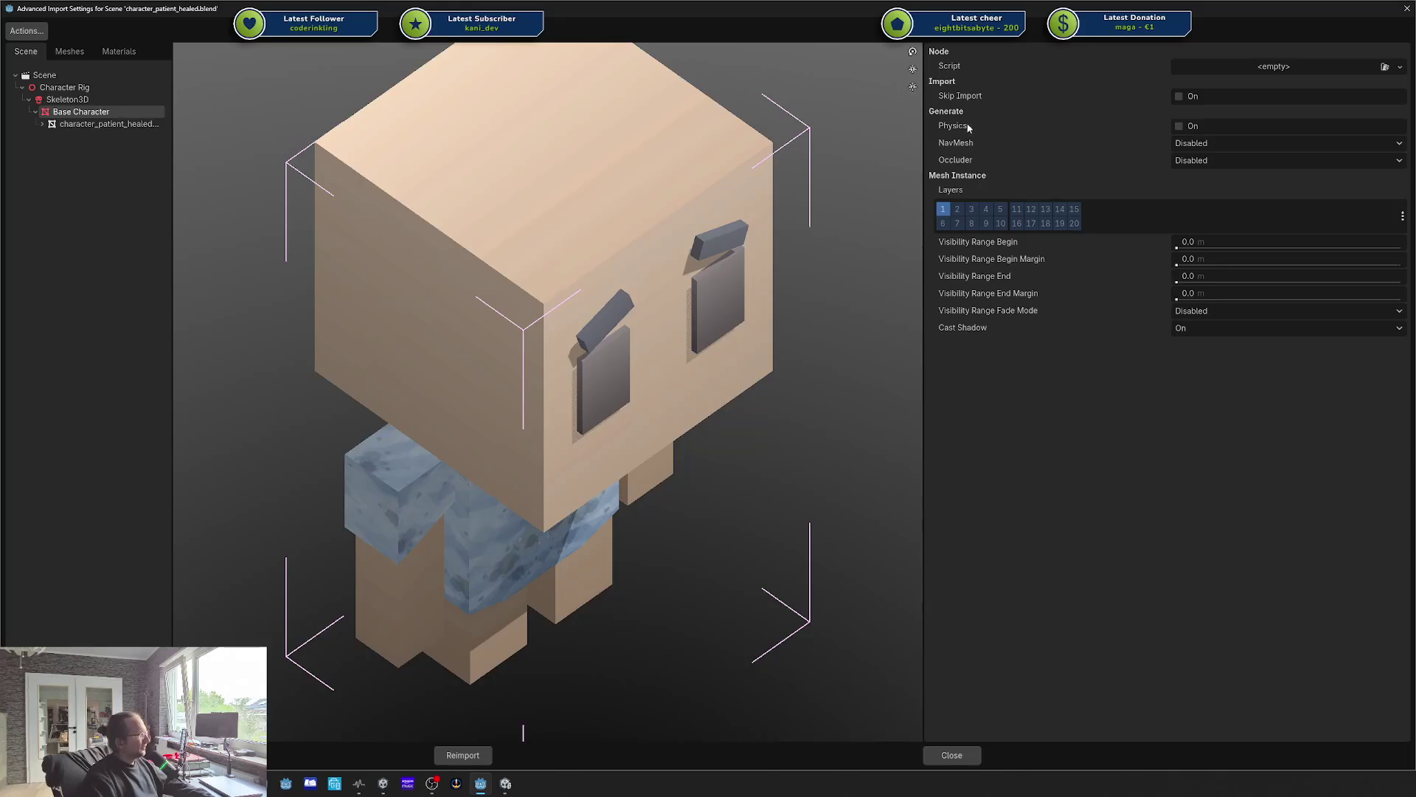
{"action": "mouse_move", "coordinate": [754, 303]}
{"action": "left_mouse_down"}
{"action": "mouse_move", "coordinate": [653, 272]}
{"action": "mouse_move", "coordinate": [690, 294]}
{"action": "left_mouse_up"}
{"action": "scroll", "coordinate": [691, 292], "scroll_direction": "down", "scroll_amount": 2}
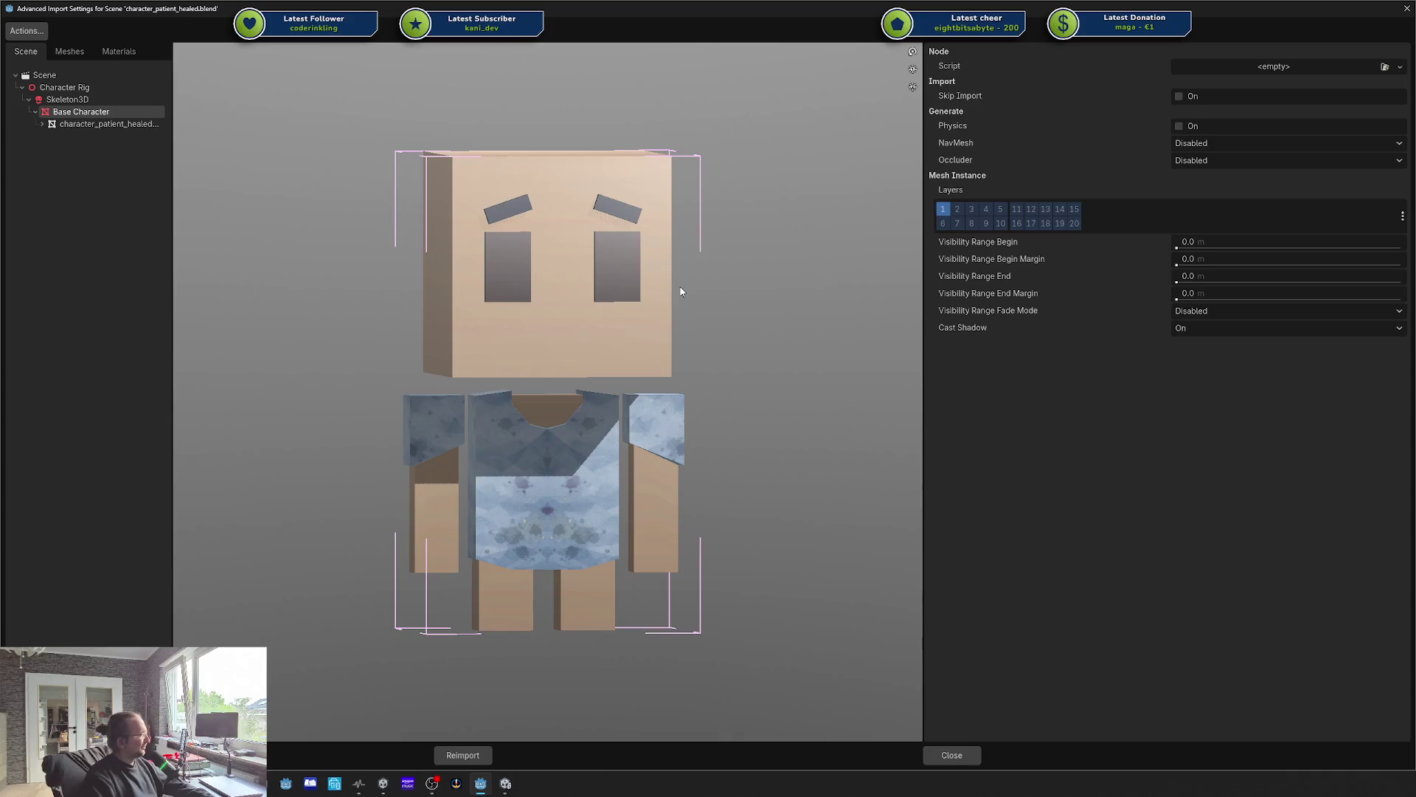
{"action": "mouse_move", "coordinate": [603, 278]}
{"action": "left_mouse_down"}
{"action": "mouse_move", "coordinate": [780, 199]}
{"action": "mouse_move", "coordinate": [664, 253]}
{"action": "mouse_move", "coordinate": [869, 197]}
{"action": "left_mouse_up"}
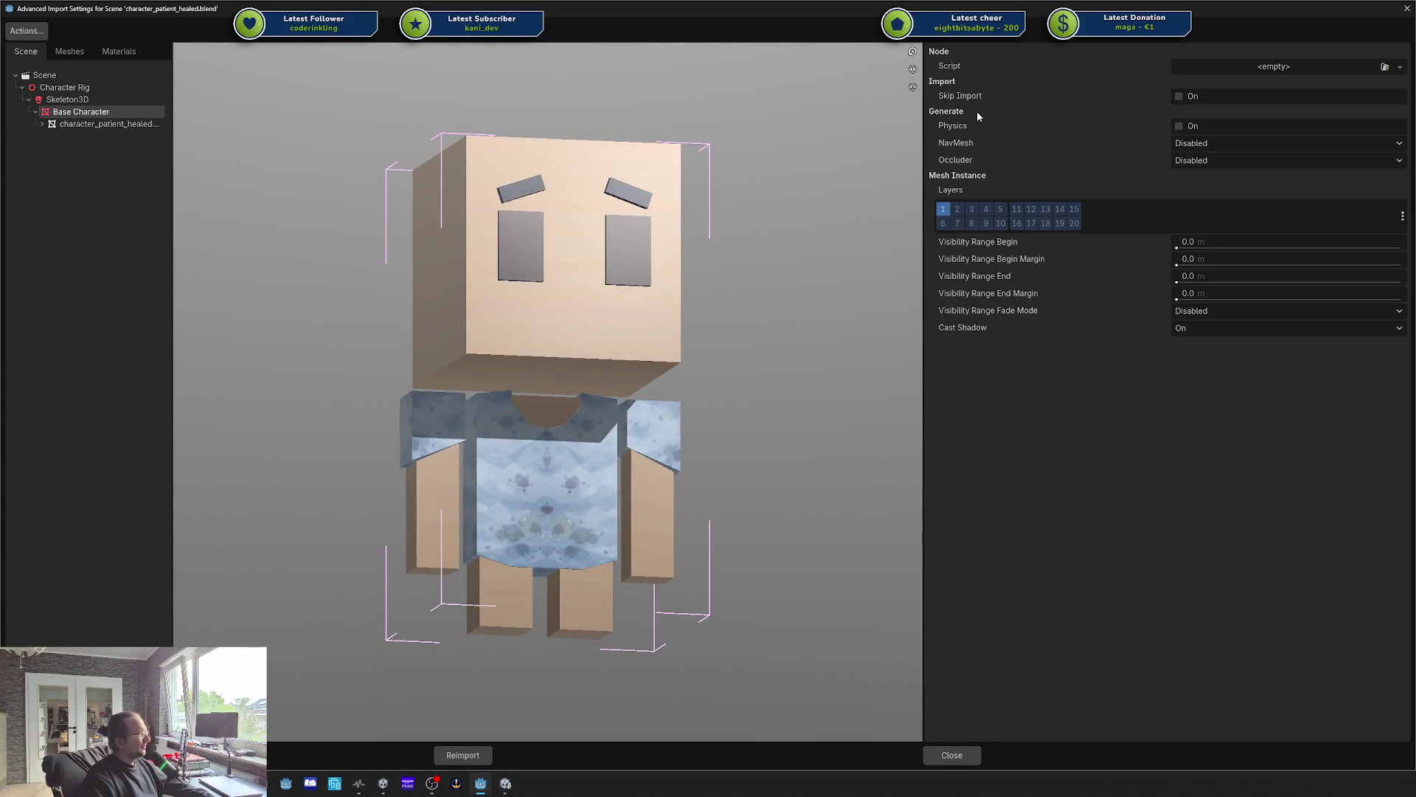
Choose Actions > Set Mesh Save Paths and pick the Character mesh.
{"action": "left_click", "coordinate": [29, 33]}
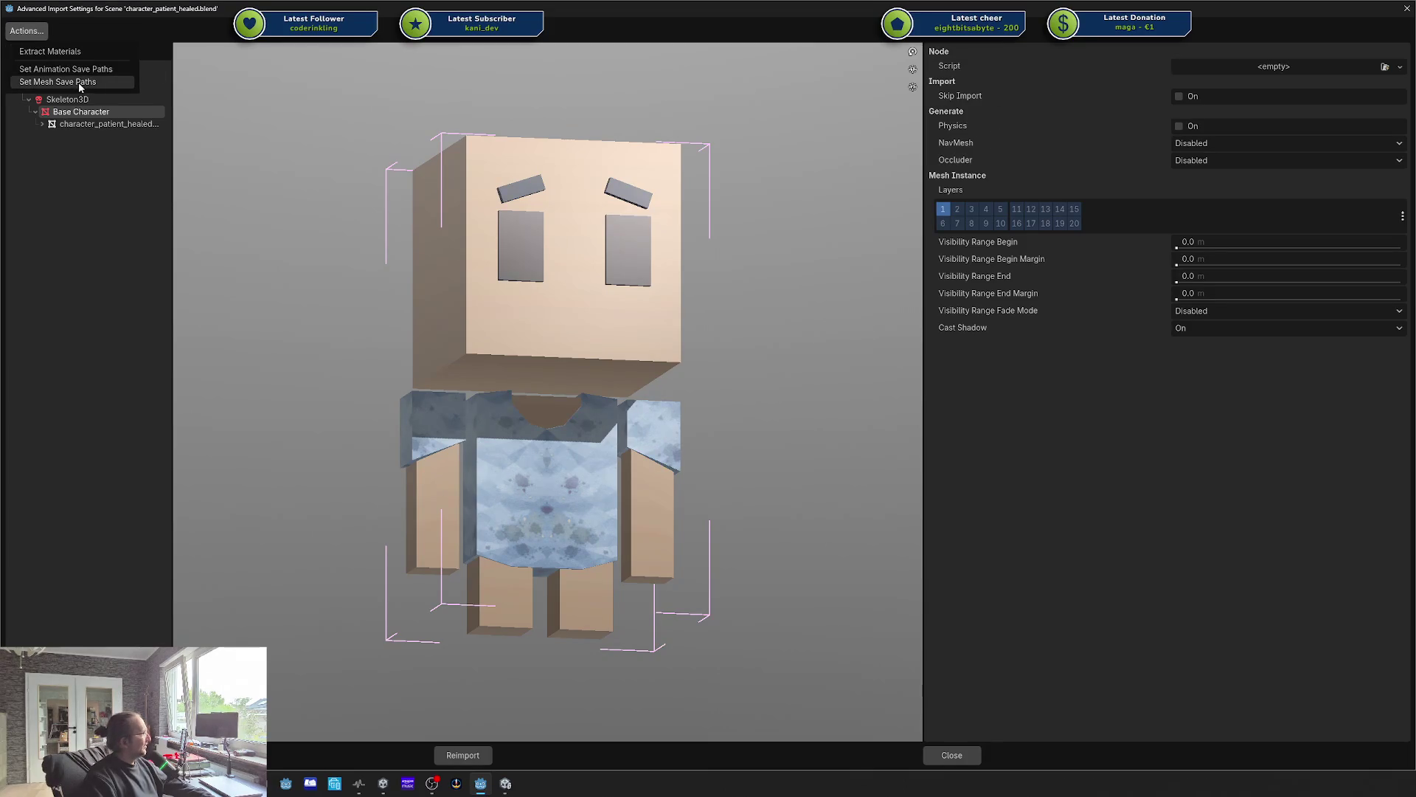
{"action": "left_click", "coordinate": [69, 51]}
{"action": "left_click", "coordinate": [71, 86]}
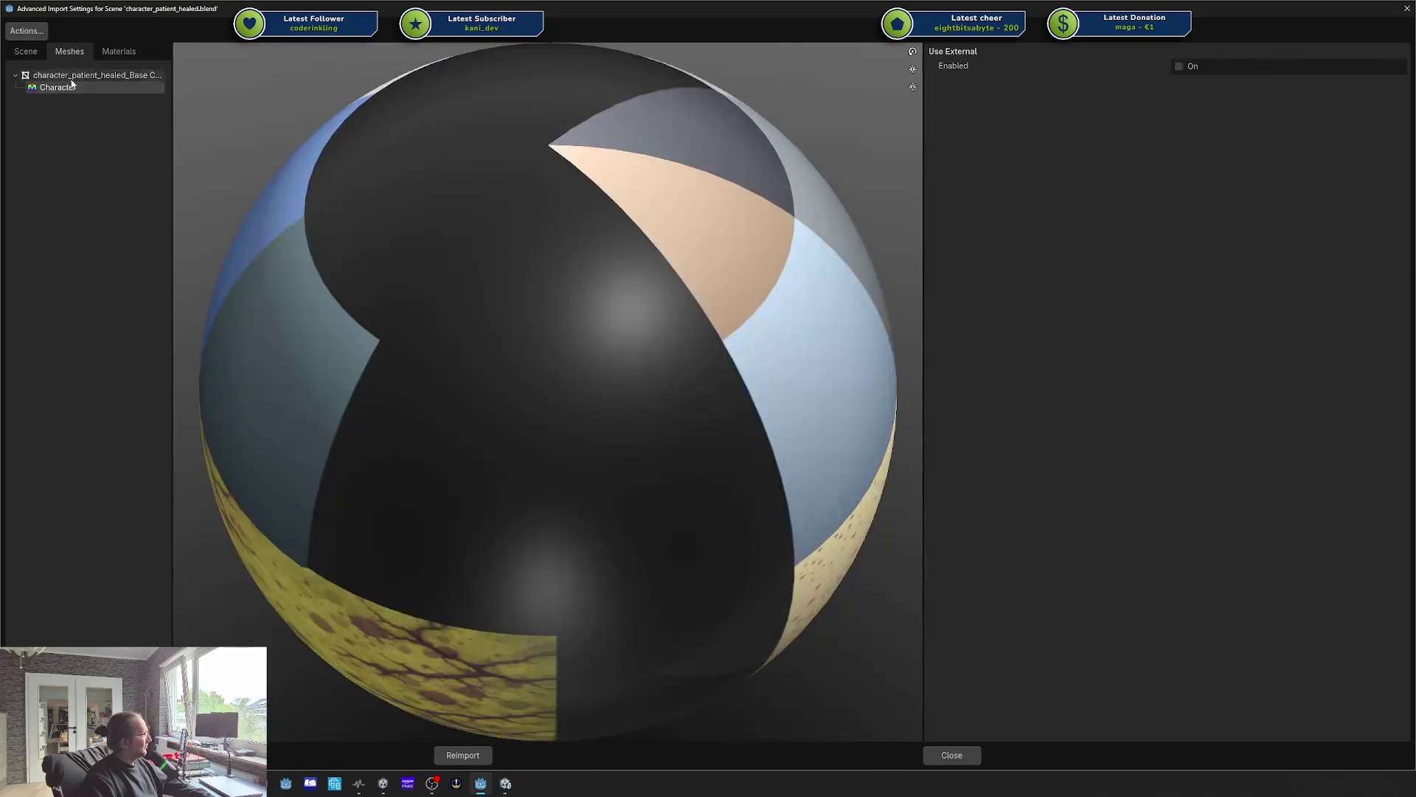
Enable Save to File for the Character mesh and create a meshes folder inside blender.
{"action": "left_click", "coordinate": [71, 86]}
{"action": "mouse_move", "coordinate": [519, 249]}
{"action": "left_mouse_down"}
{"action": "mouse_move", "coordinate": [490, 221]}
{"action": "mouse_move", "coordinate": [542, 206]}
{"action": "left_mouse_up"}
{"action": "scroll", "coordinate": [542, 206], "scroll_direction": "down", "scroll_amount": 3}
{"action": "left_click_drag", "start_coordinate": [781, 199], "coordinate": [737, 214]}
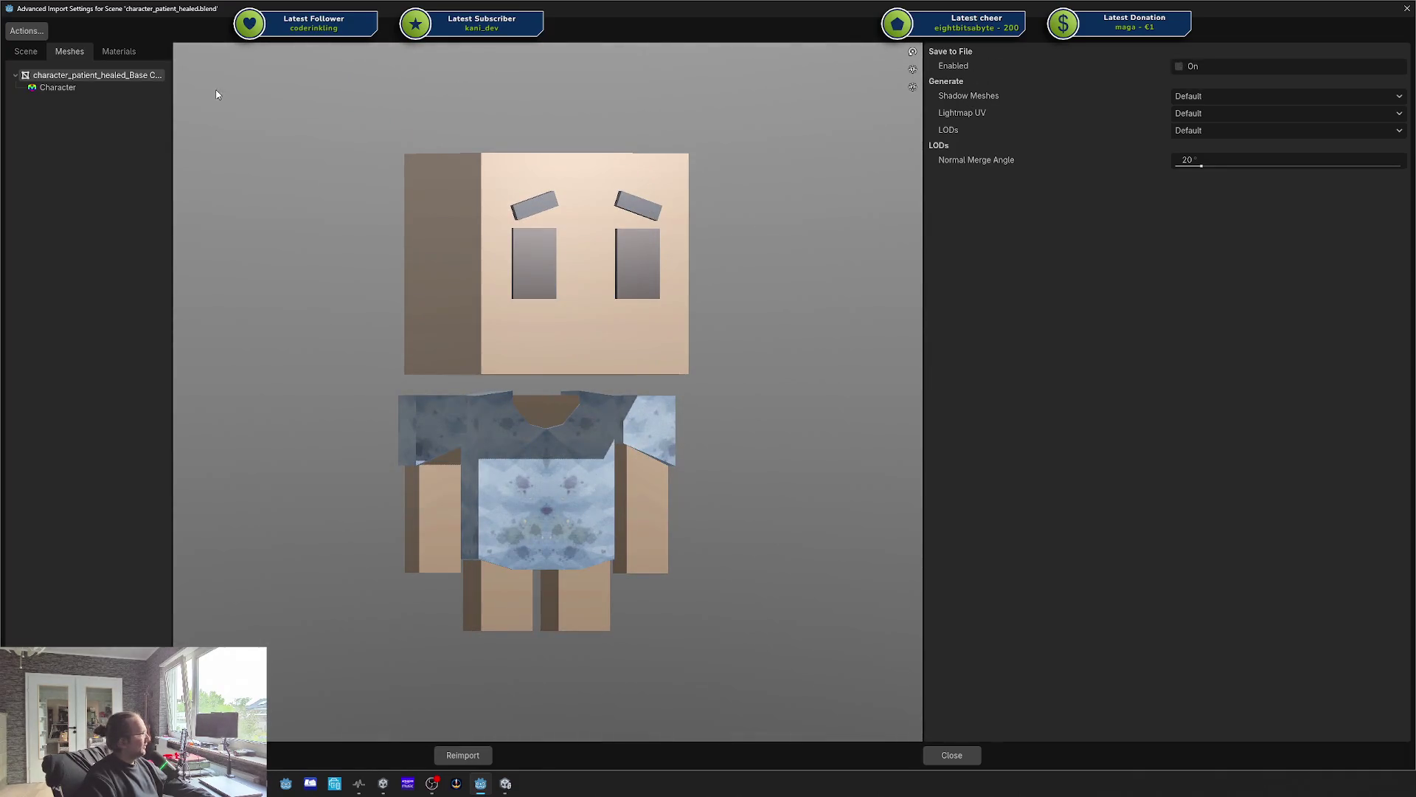
{"action": "left_click", "coordinate": [1178, 67]}
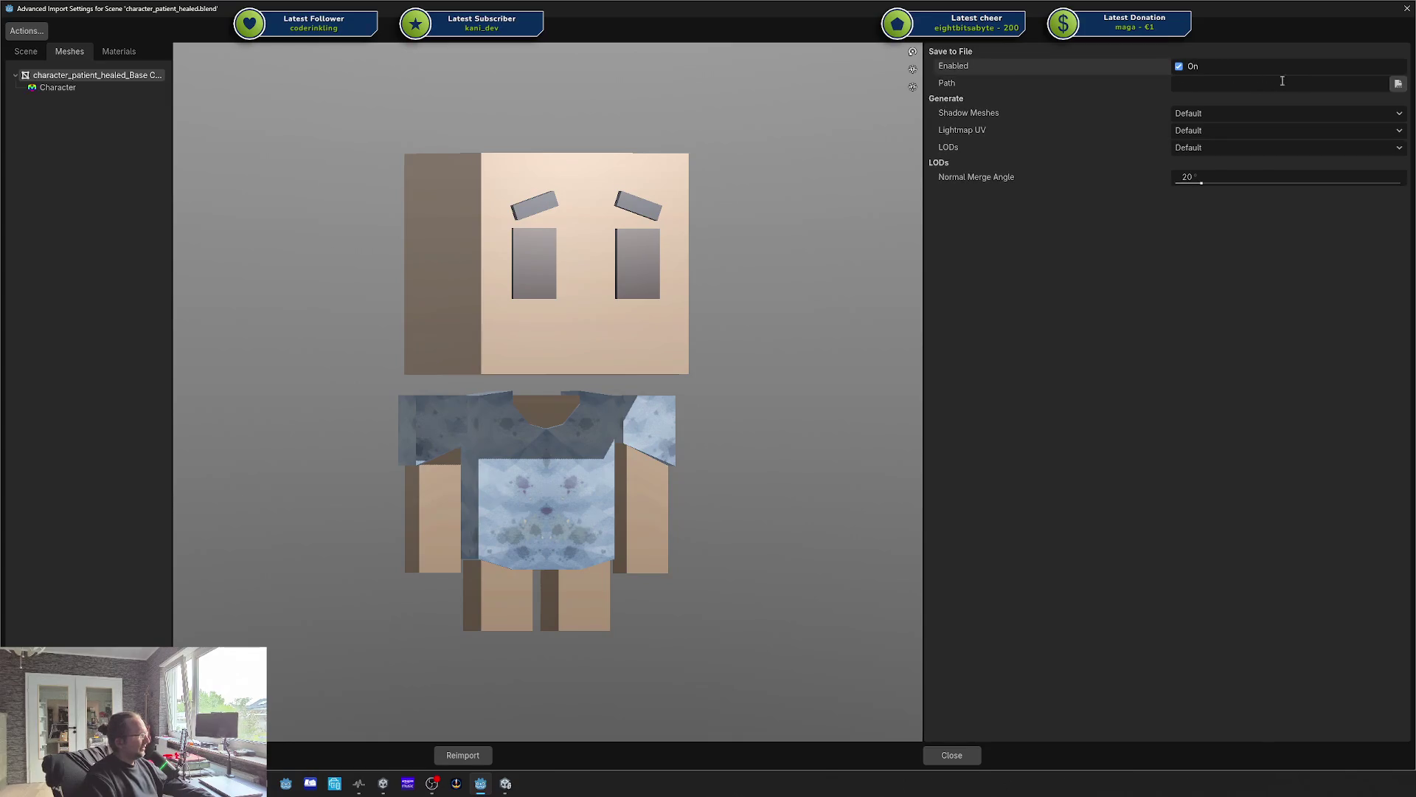
{"action": "left_click", "coordinate": [1398, 84]}
{"action": "left_click_drag", "start_coordinate": [1310, 194], "coordinate": [905, 223]}
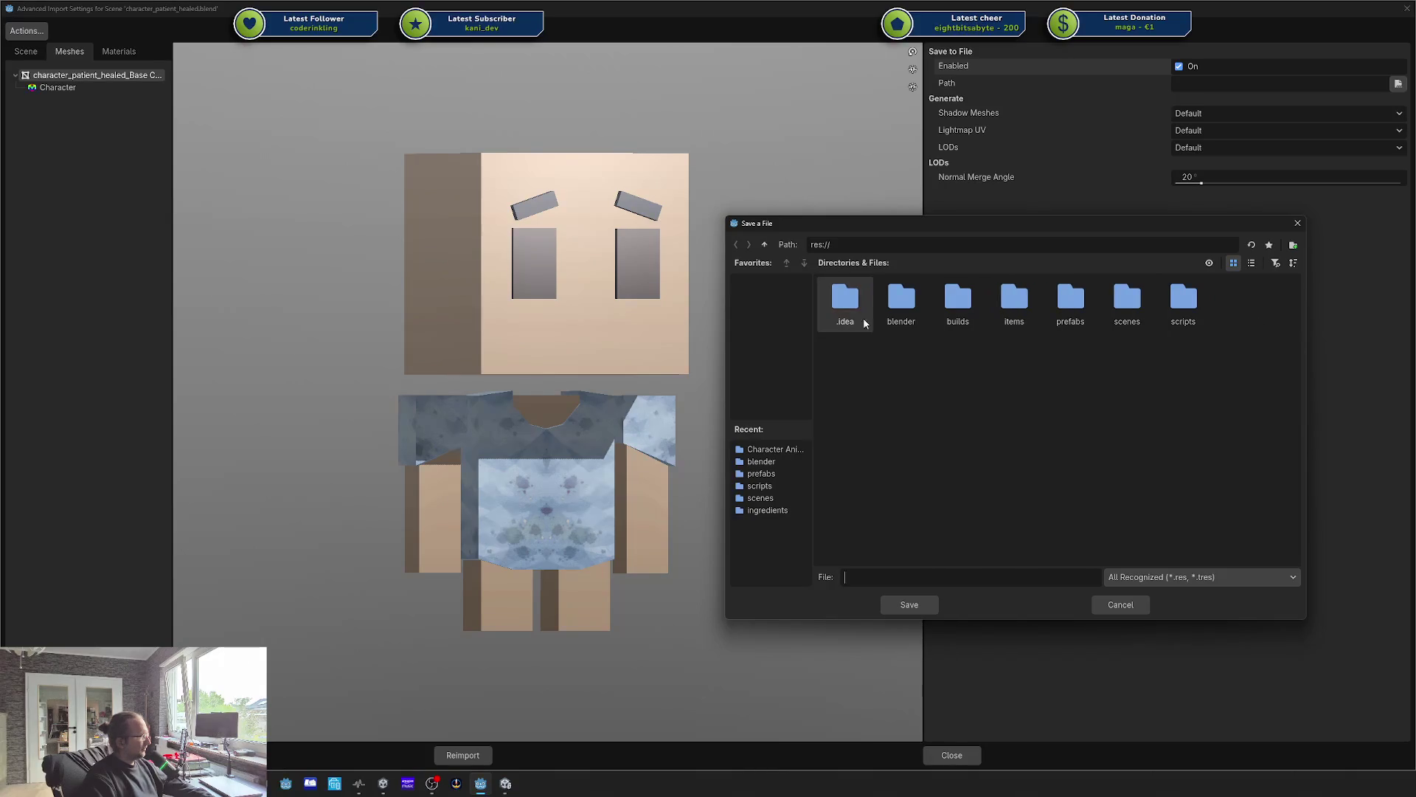
{"action": "double_click", "coordinate": [901, 299]}
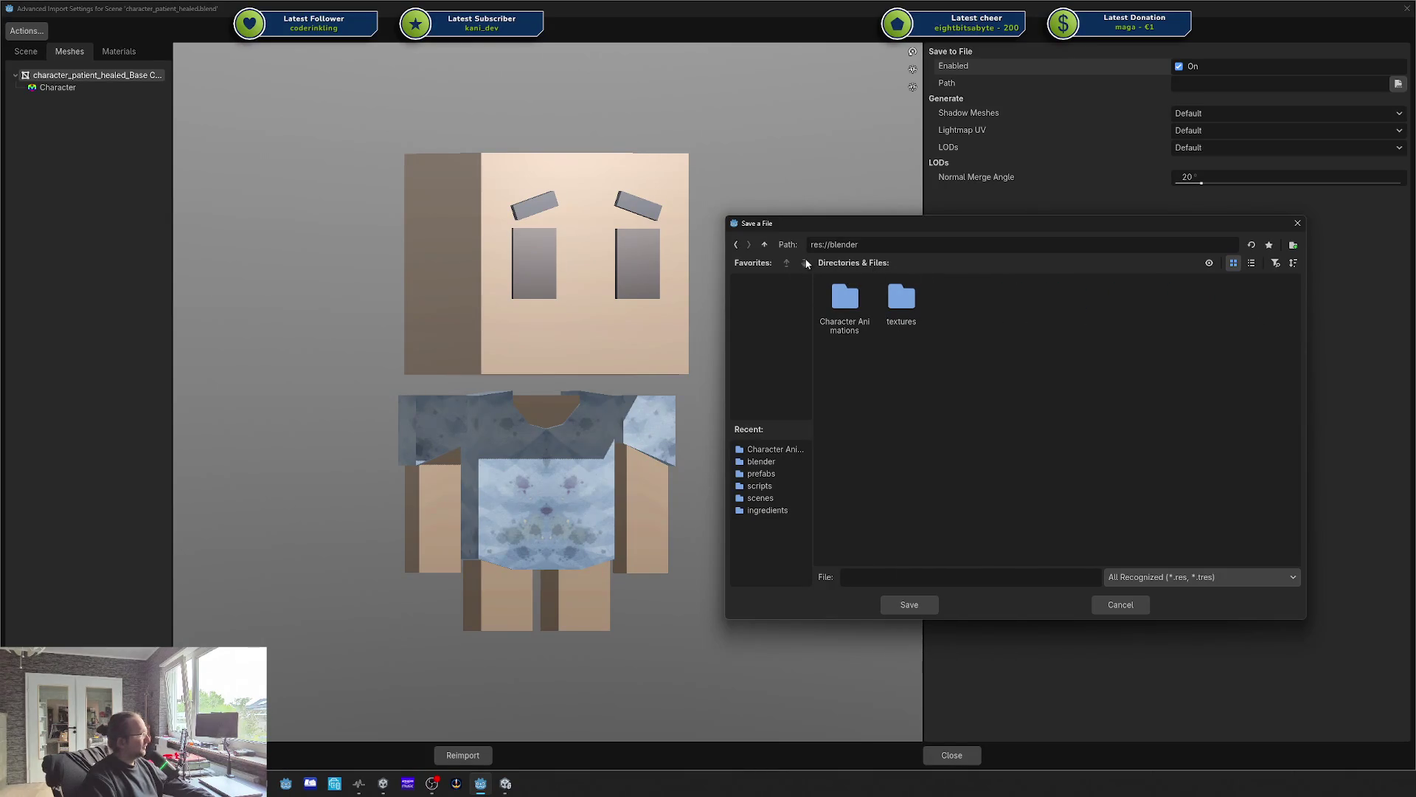
{"action": "left_click", "coordinate": [1293, 244]}
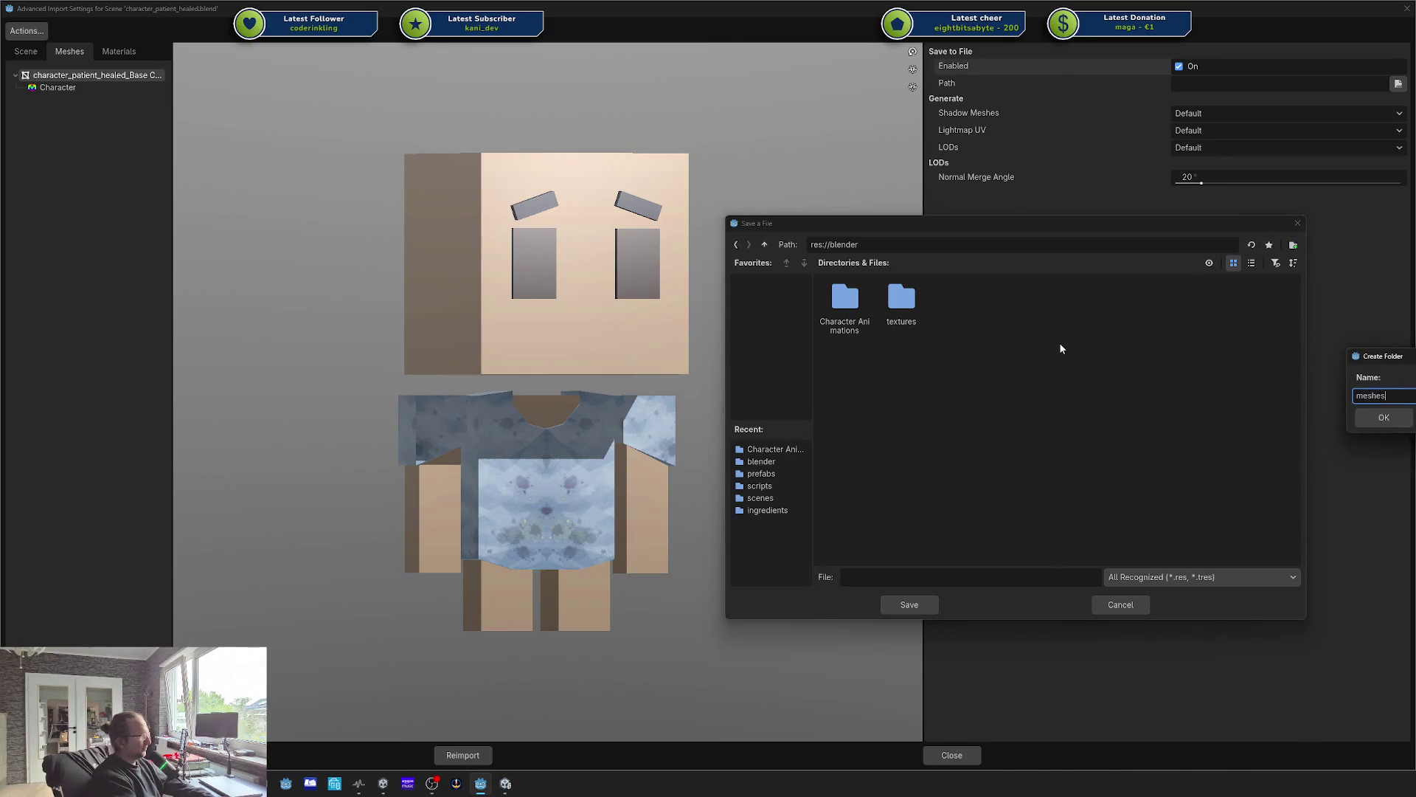
{"action": "key", "text": "Return"}
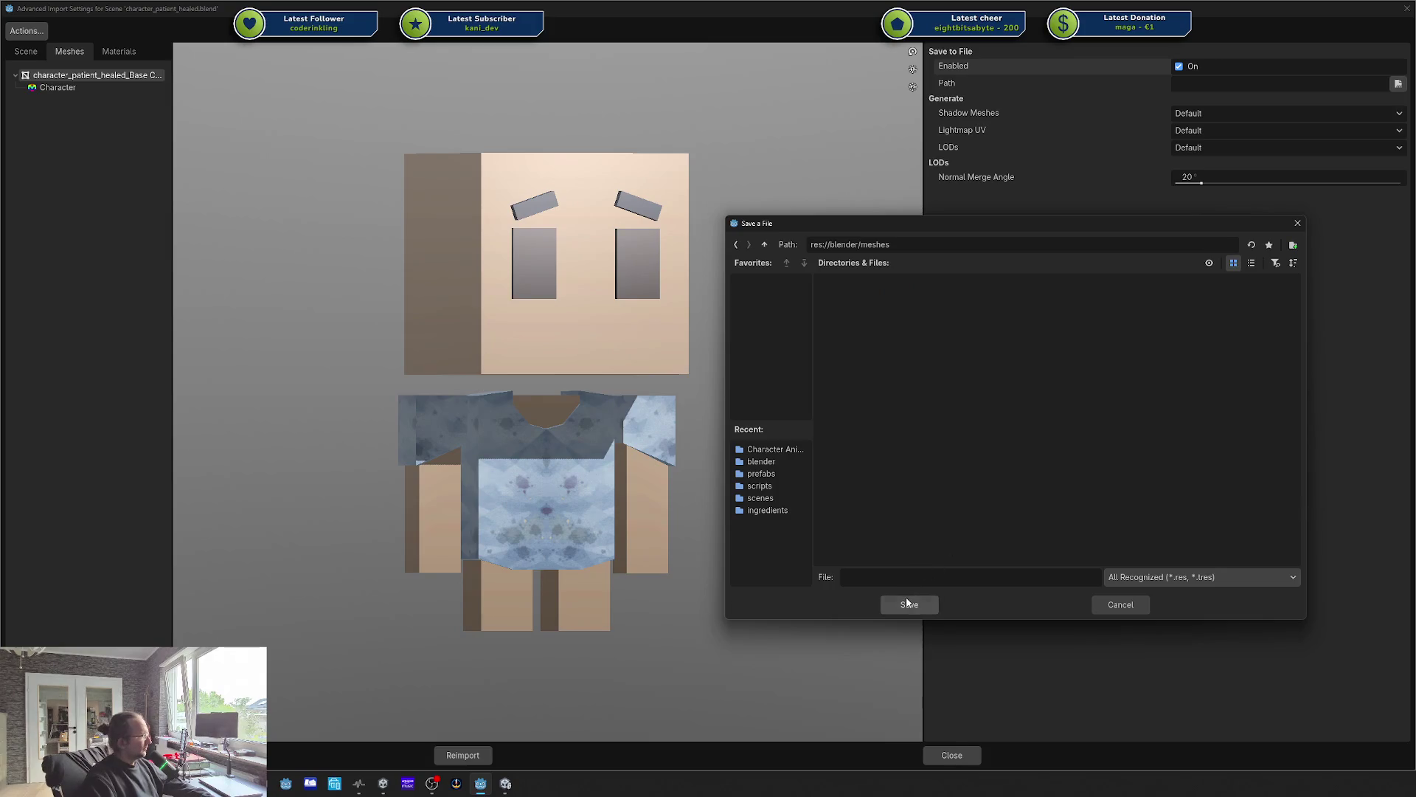
Abandon saving the single mesh file after invalid-extension alerts, and turn Save to File off again.
{"action": "left_click", "coordinate": [908, 603]}
{"action": "left_click", "coordinate": [1399, 408]}
{"action": "type", "text": "patient_heal"}
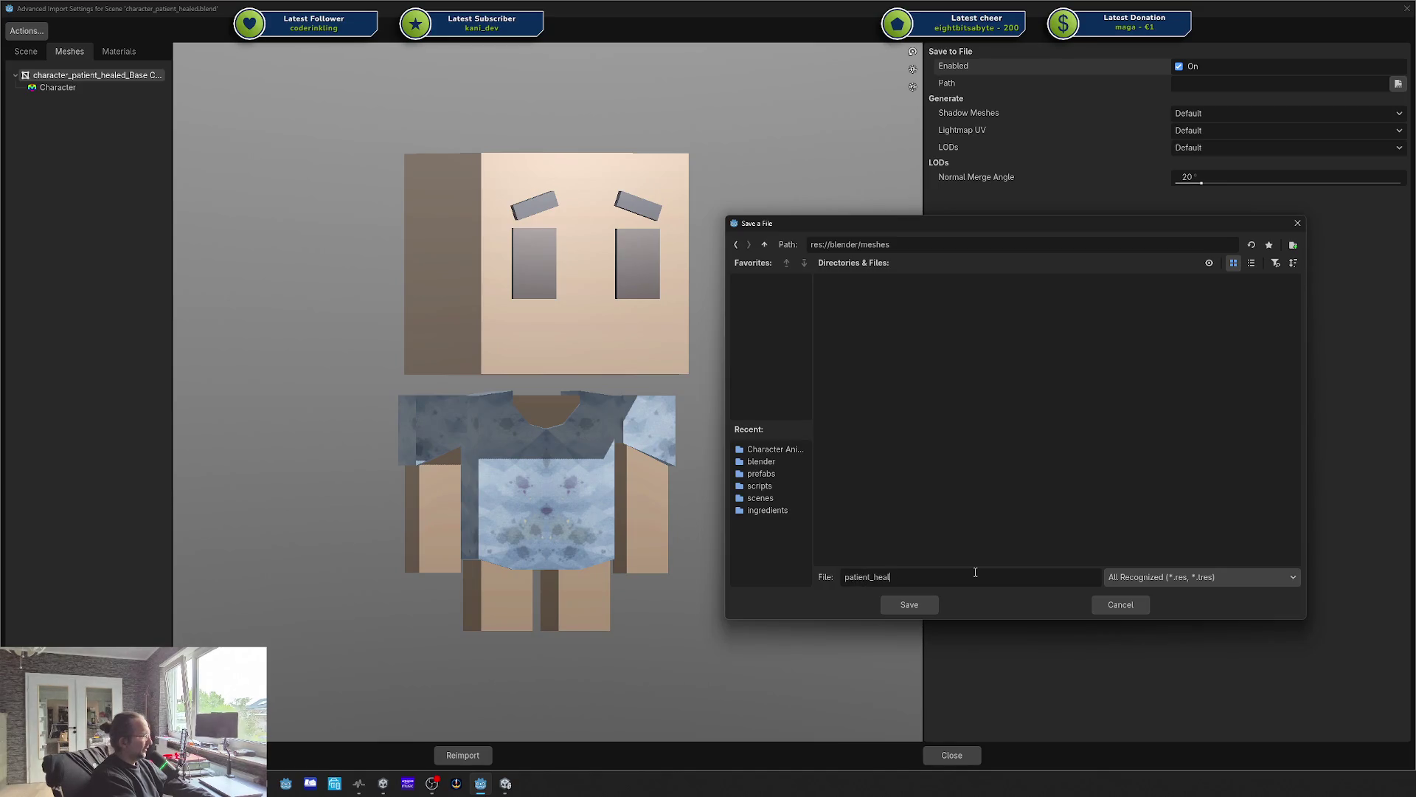
{"action": "type", "text": "ed"}
{"action": "key", "text": "Return"}
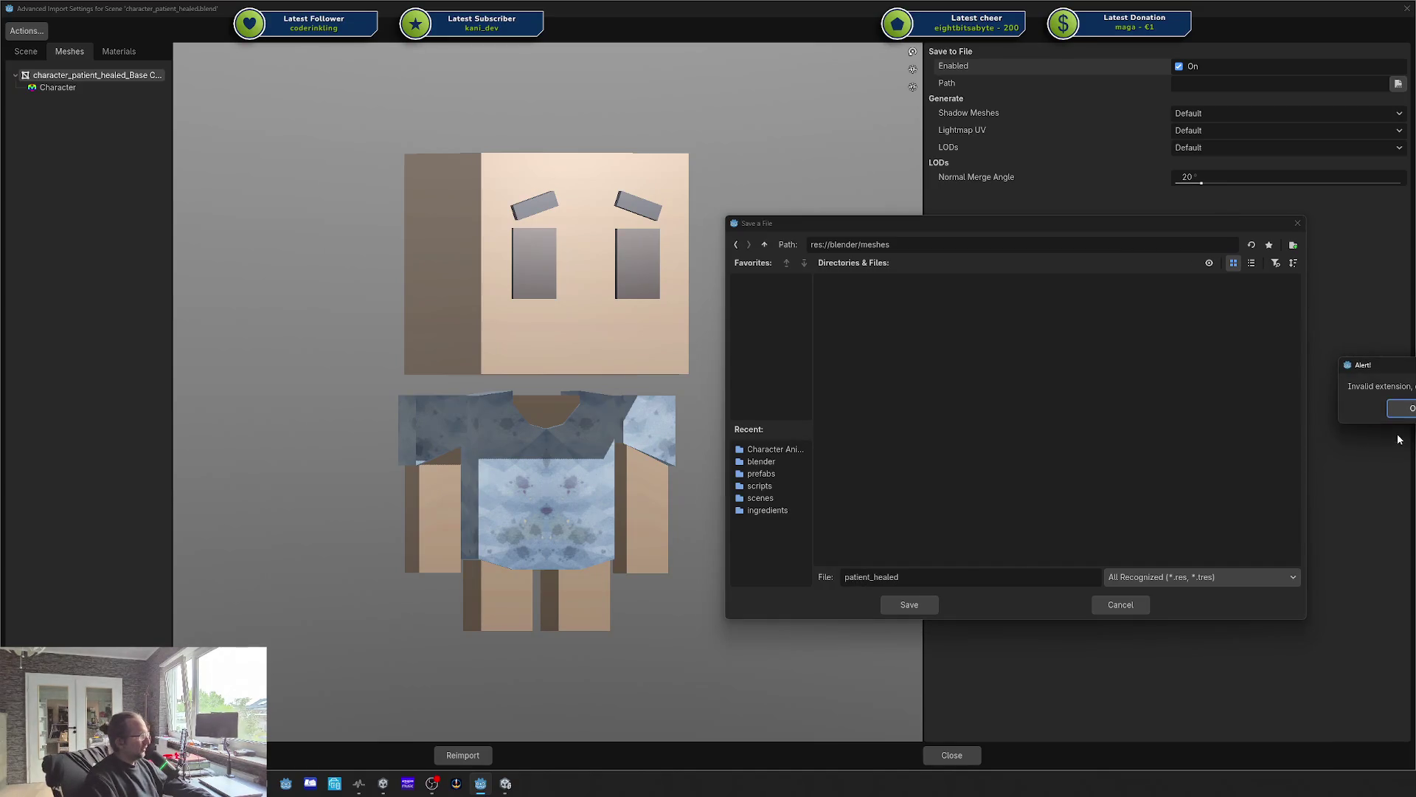
{"action": "left_click", "coordinate": [1401, 409]}
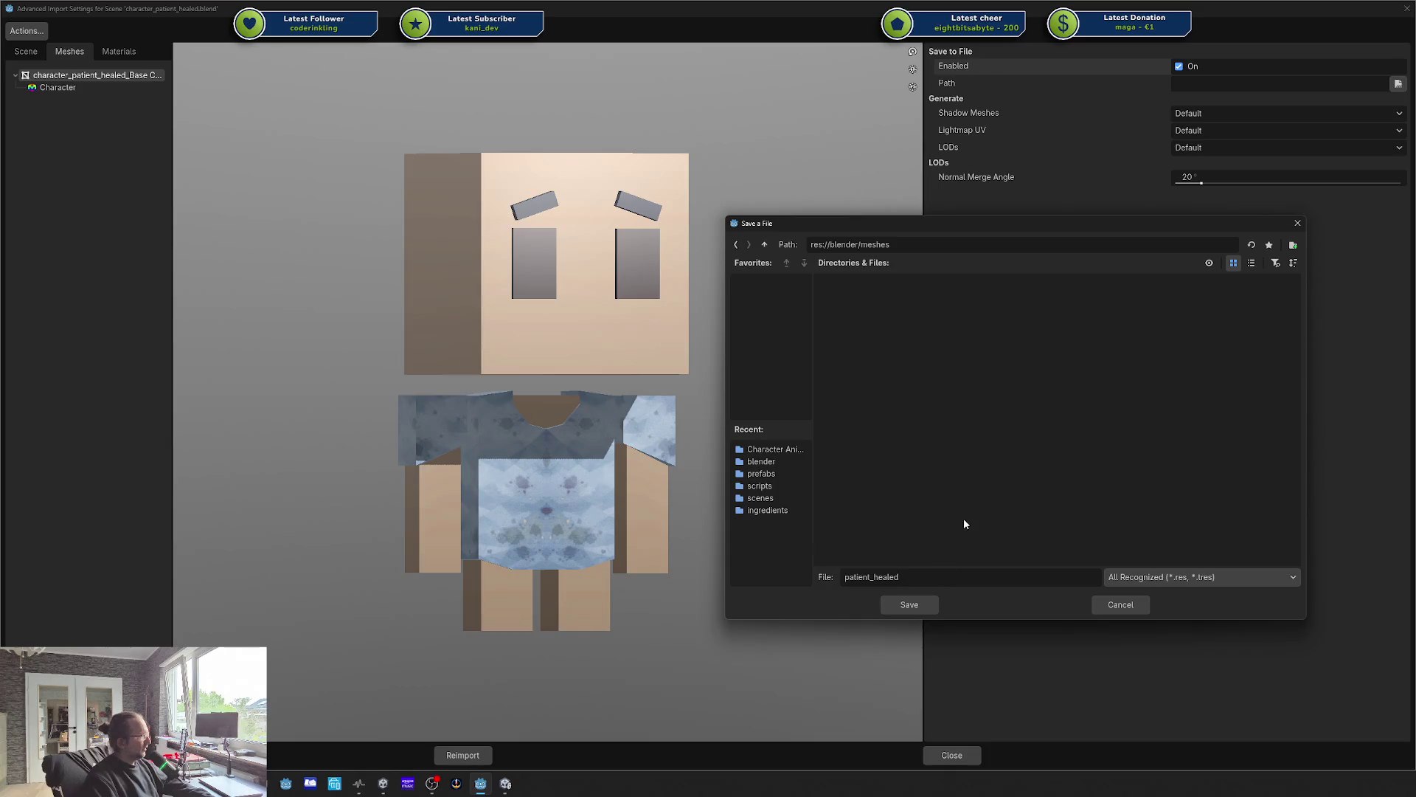
{"action": "left_click", "coordinate": [944, 579]}
{"action": "type", "text": "."}
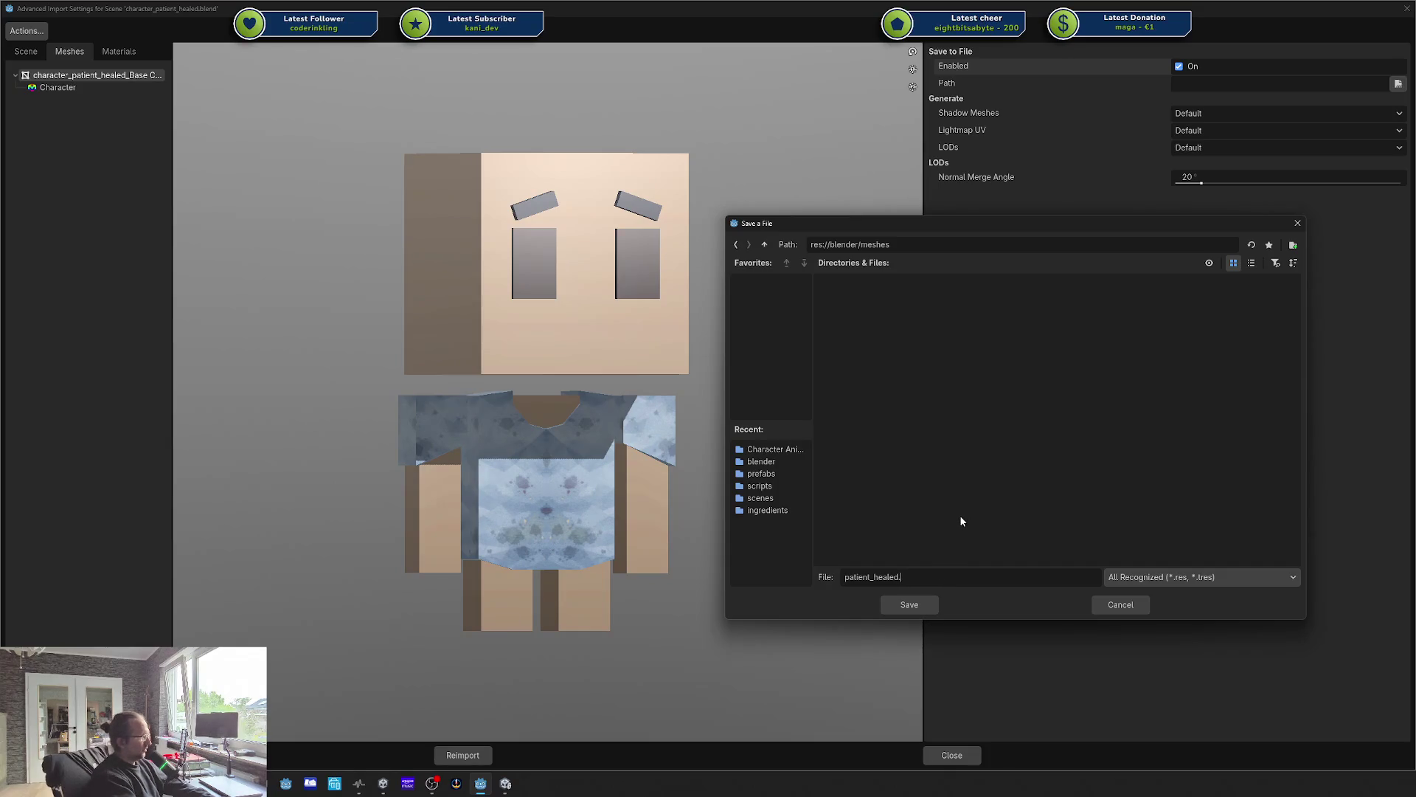
{"action": "type", "text": "tres"}
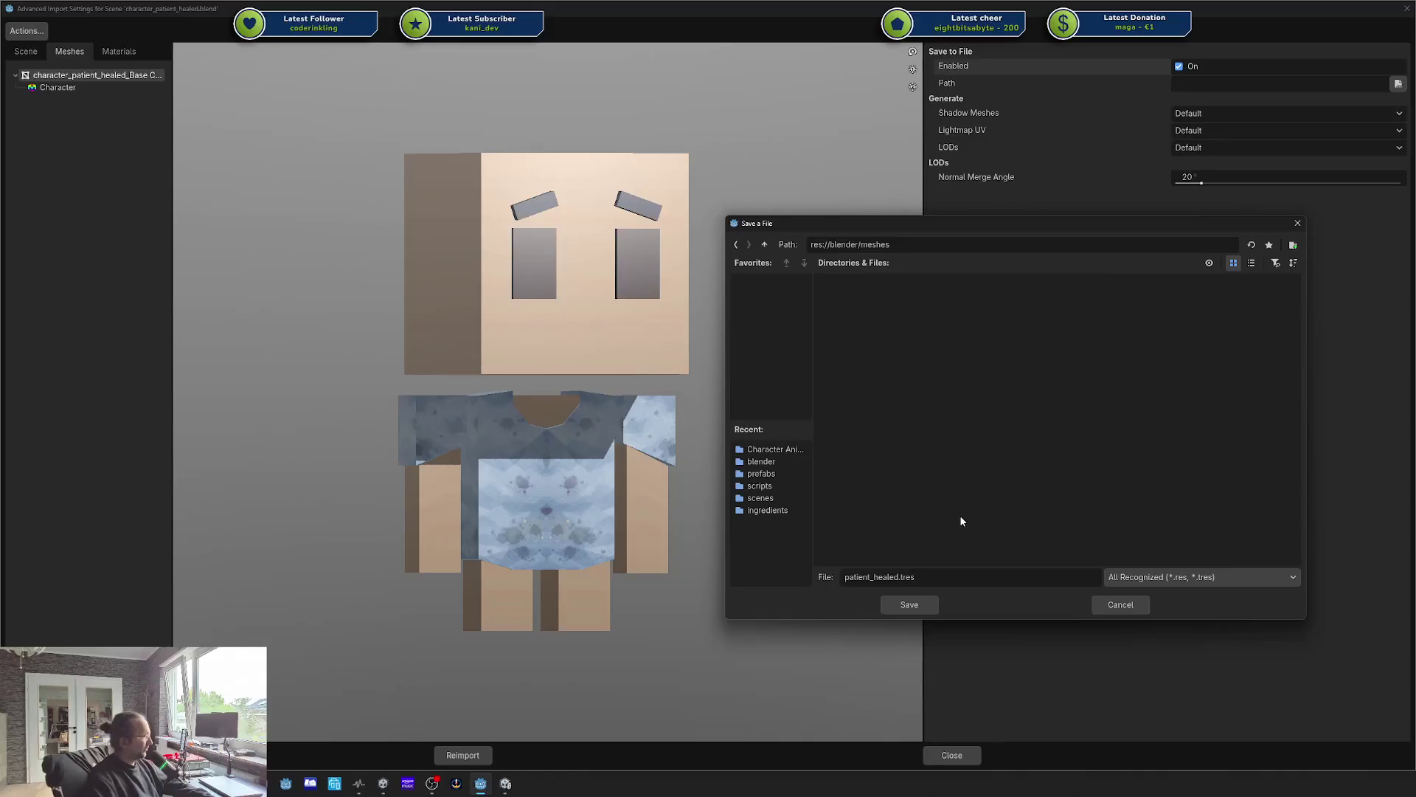
{"action": "left_click", "coordinate": [783, 451]}
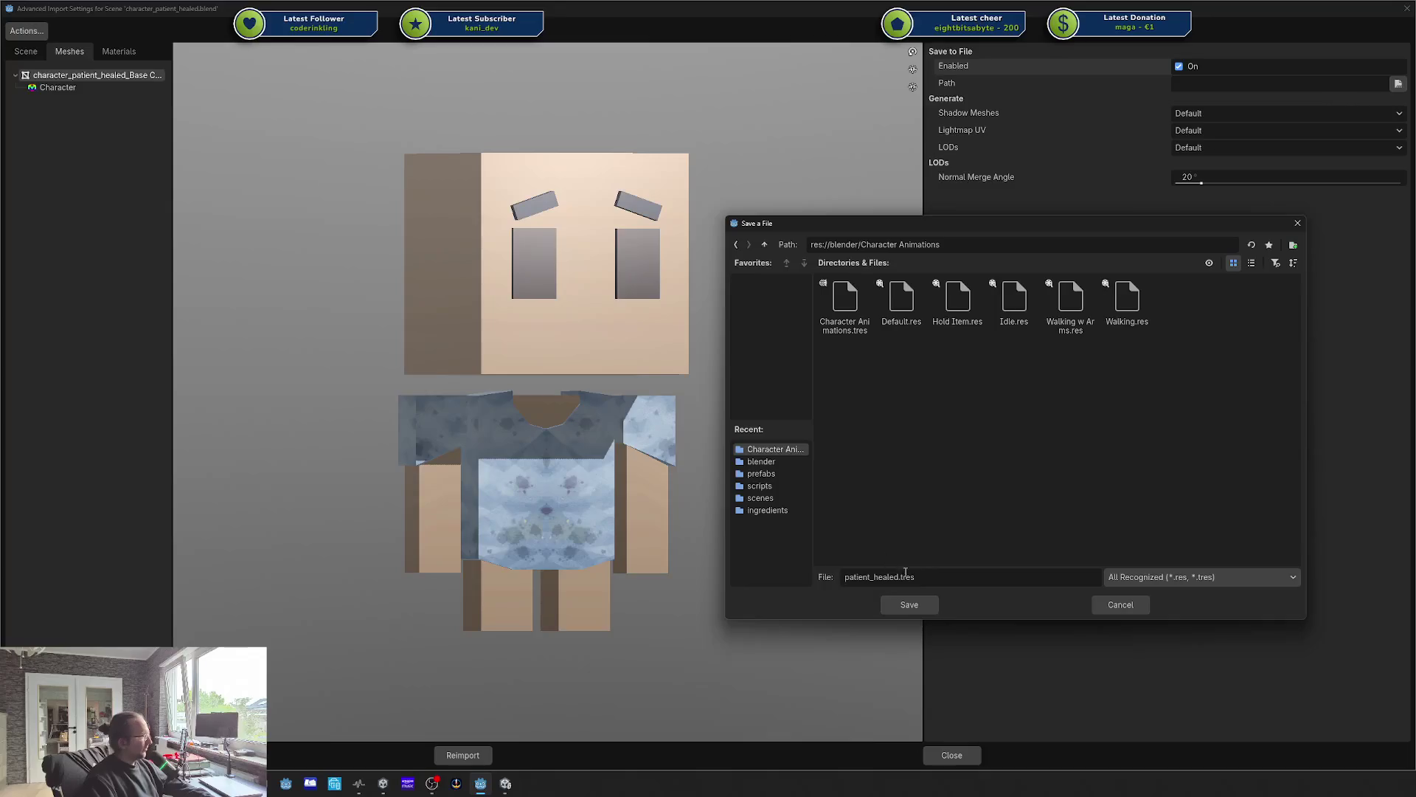
{"action": "left_click", "coordinate": [1200, 581]}
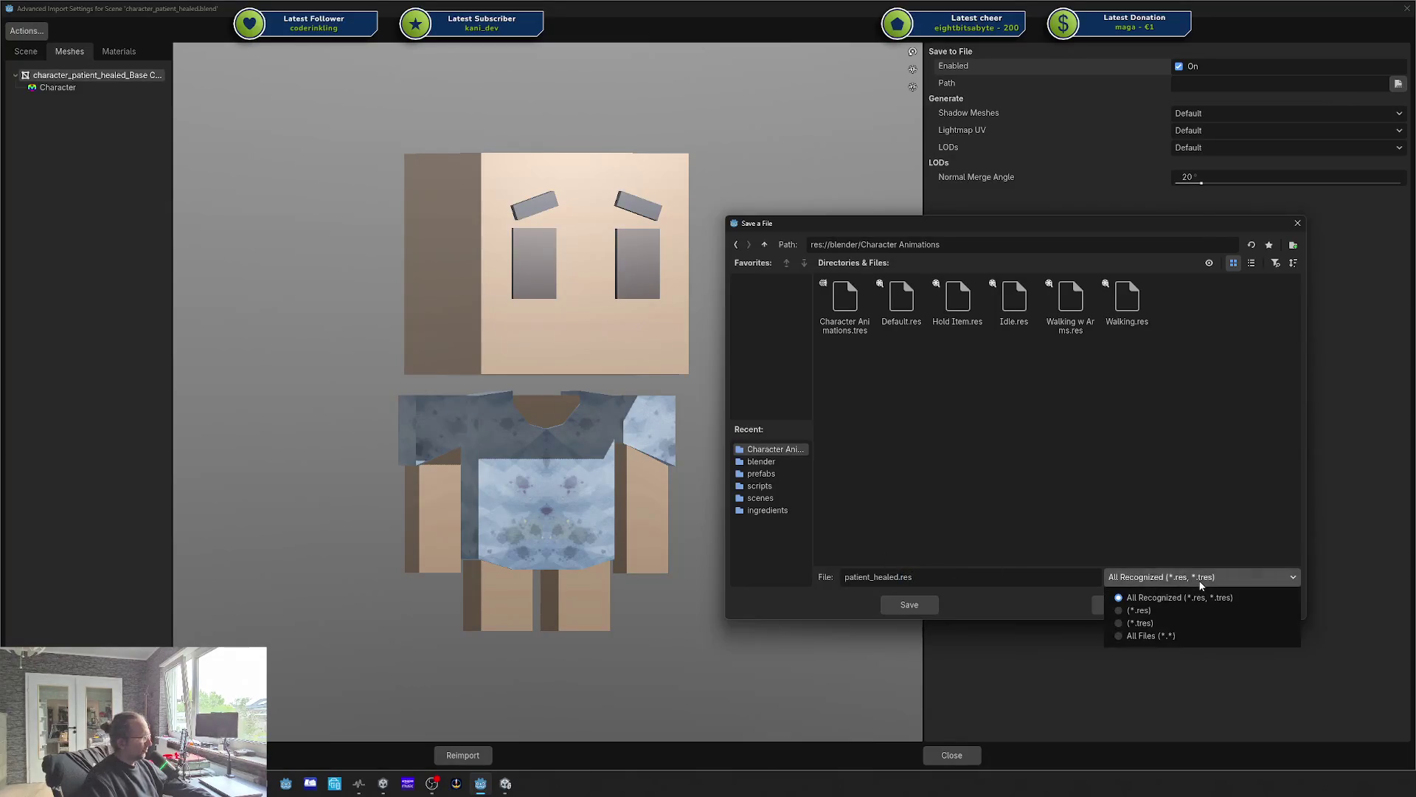
{"action": "left_click", "coordinate": [1201, 581]}
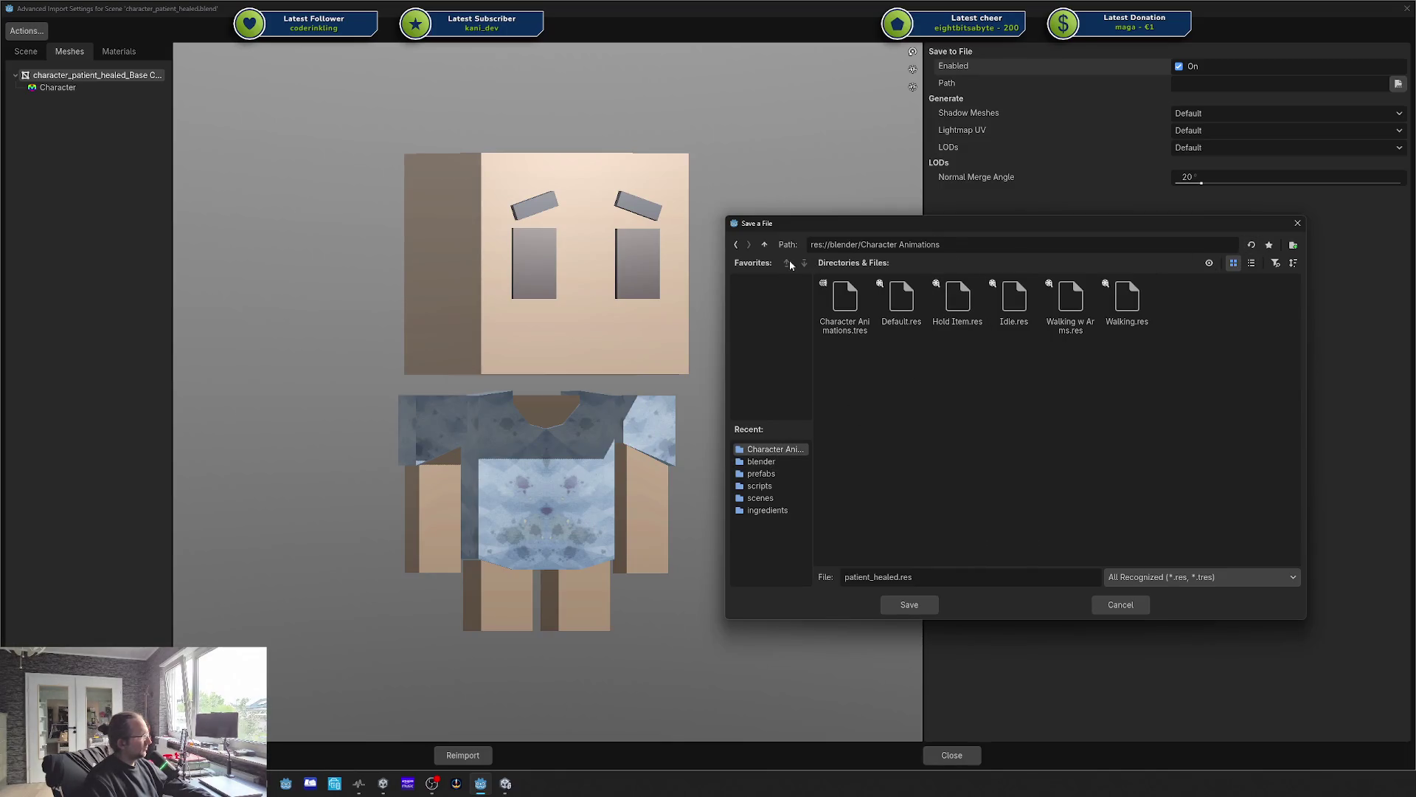
{"action": "left_click", "coordinate": [766, 245]}
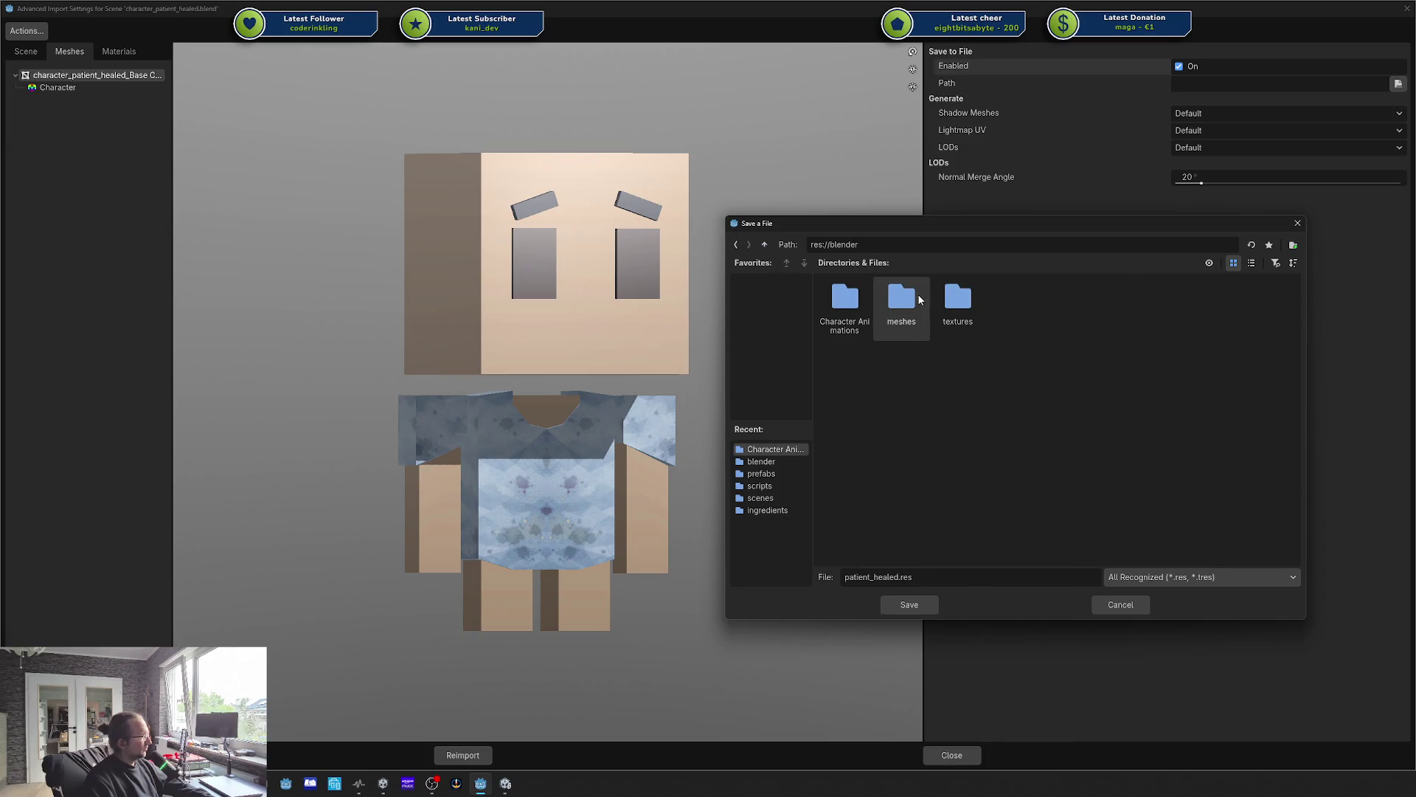
{"action": "left_click", "coordinate": [1118, 605]}
{"action": "left_click", "coordinate": [1187, 67]}
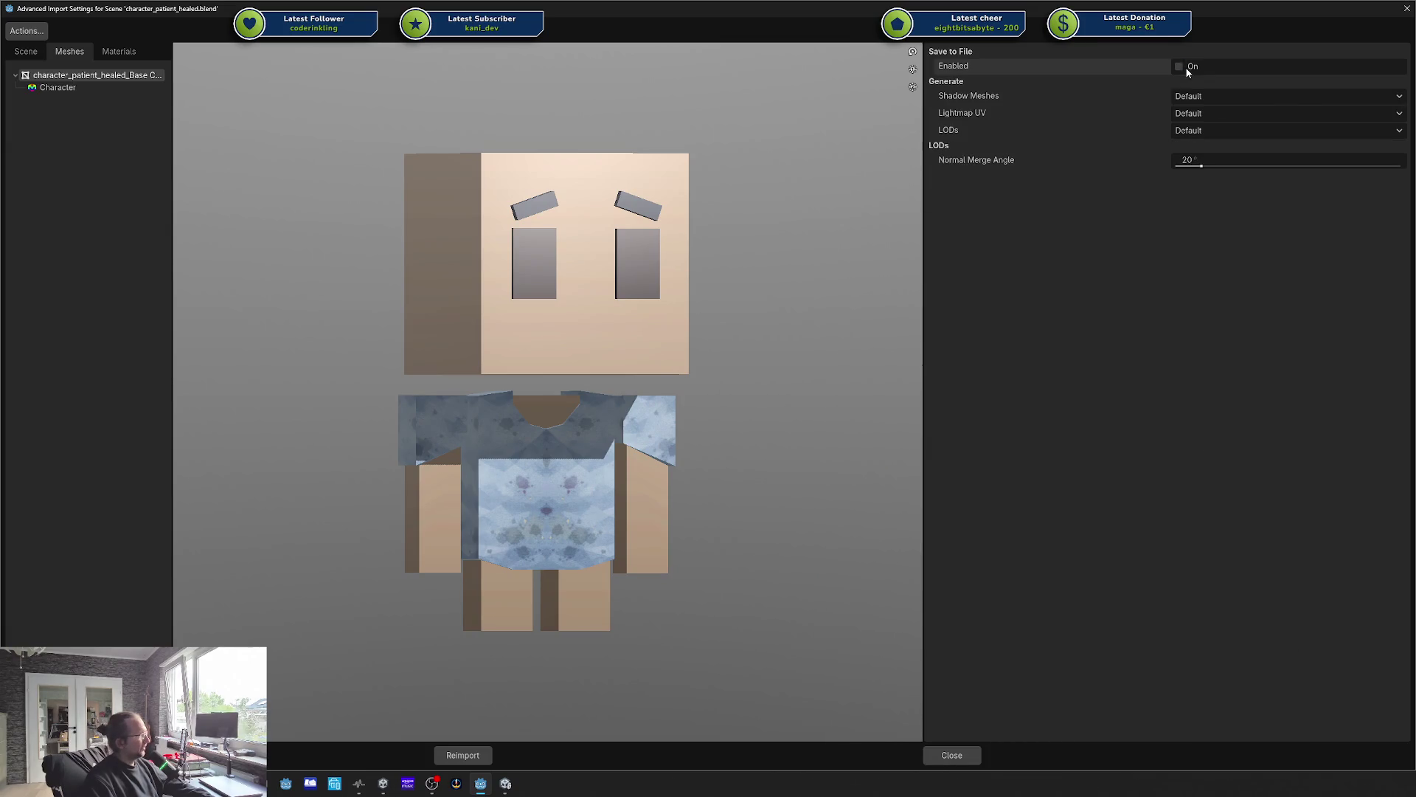
Set mesh save paths to res://blender/meshes, apply them, and close the import settings.
{"action": "left_click", "coordinate": [27, 30]}
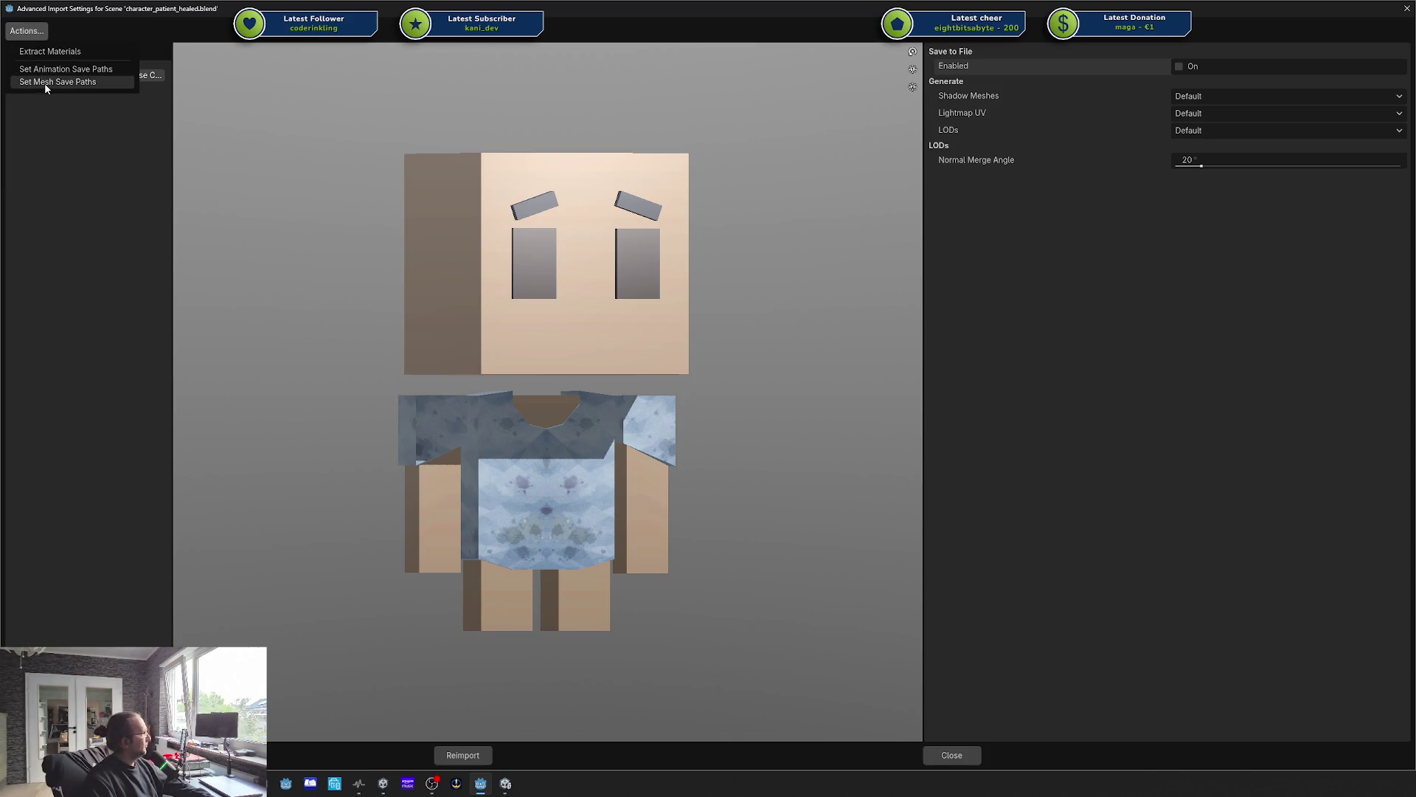
{"action": "left_click", "coordinate": [45, 82]}
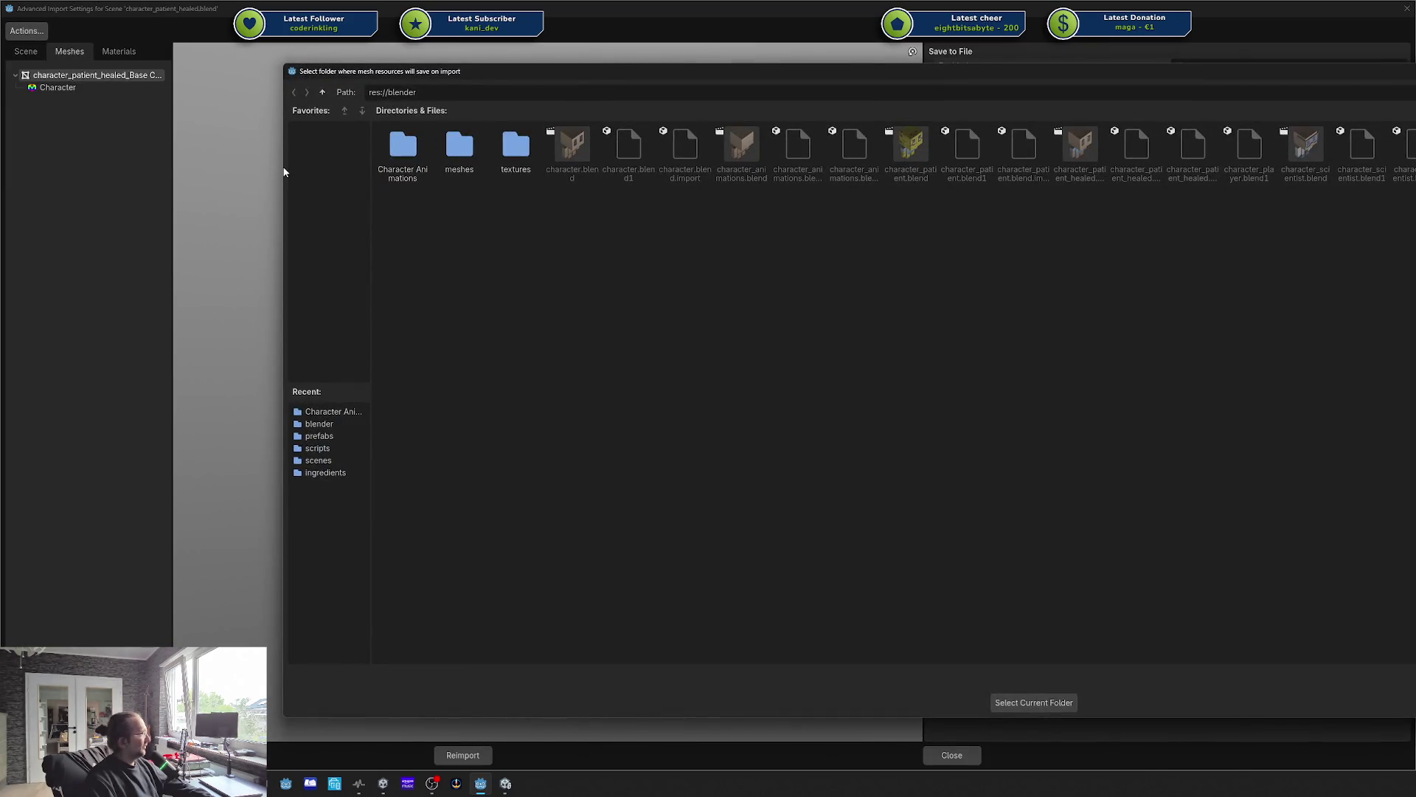
{"action": "key", "text": "Escape"}
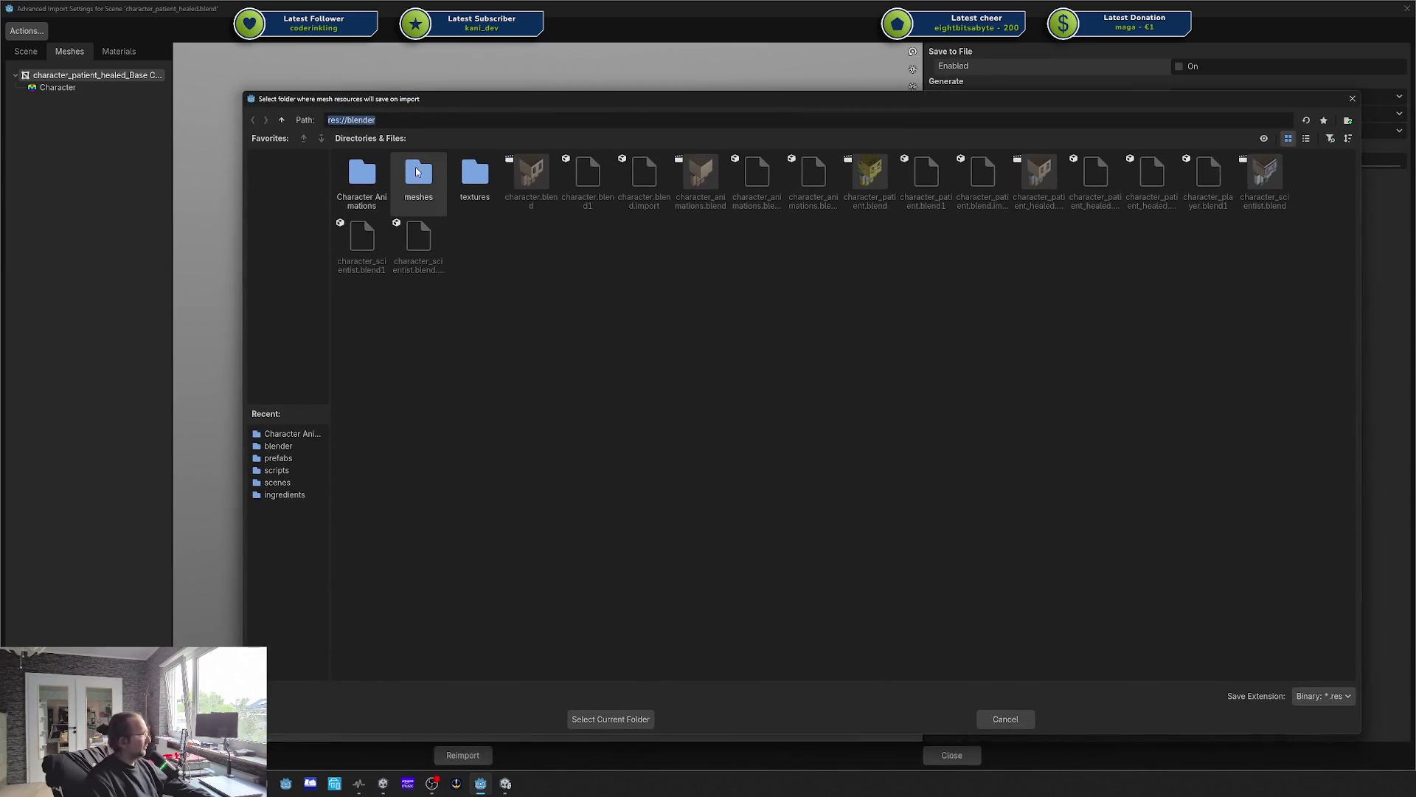
{"action": "double_click", "coordinate": [419, 175]}
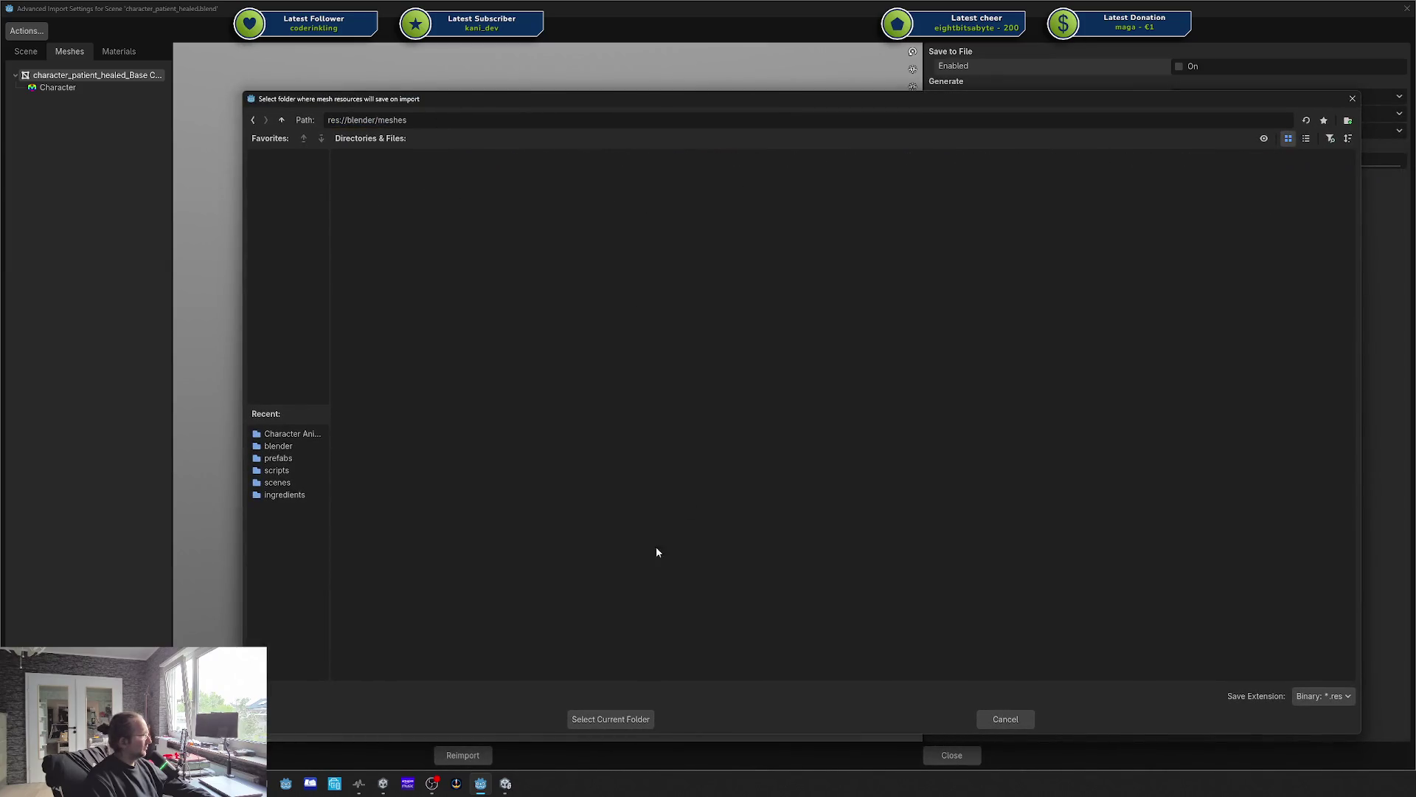
{"action": "left_click", "coordinate": [627, 718]}
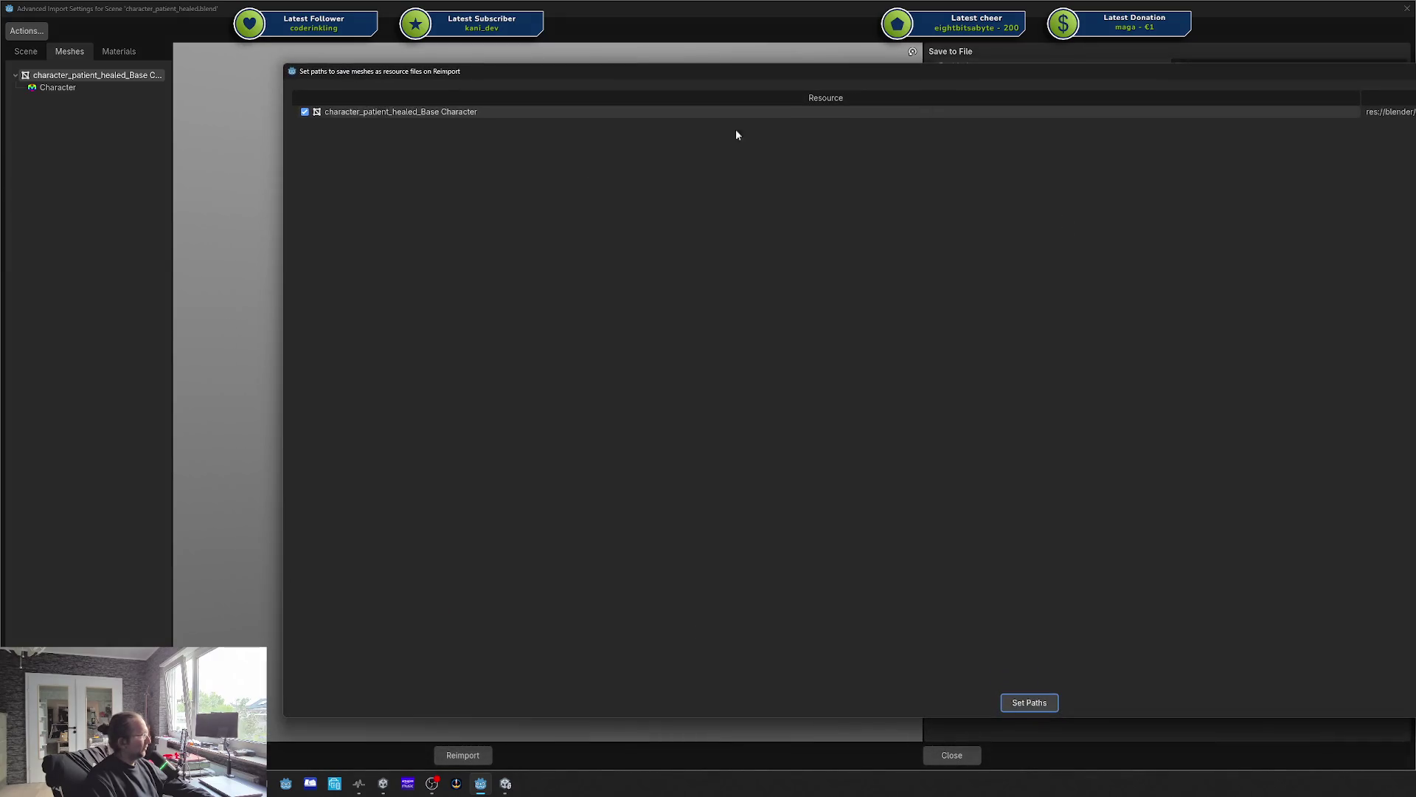
{"action": "left_click_drag", "start_coordinate": [281, 175], "coordinate": [1121, 175]}
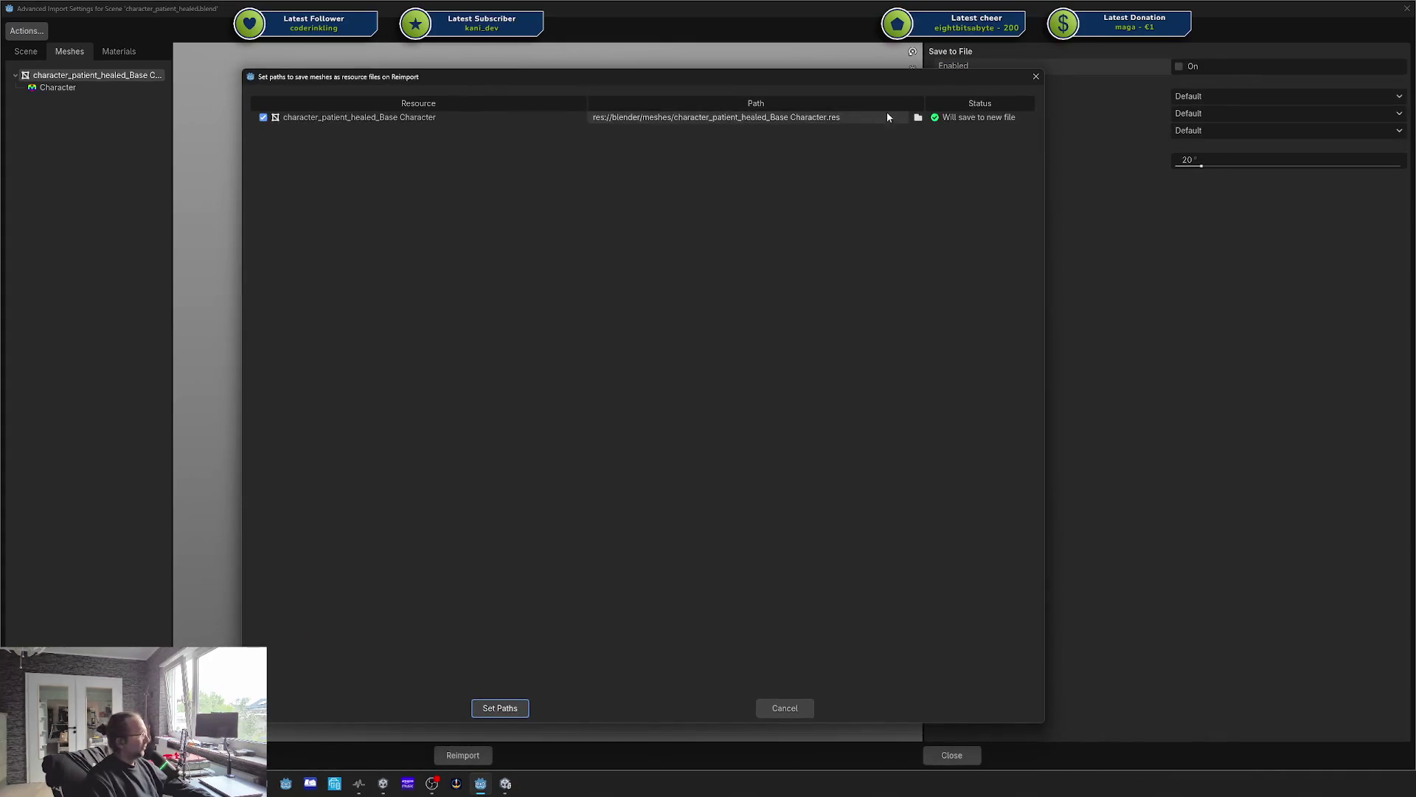
{"action": "left_click", "coordinate": [500, 708]}
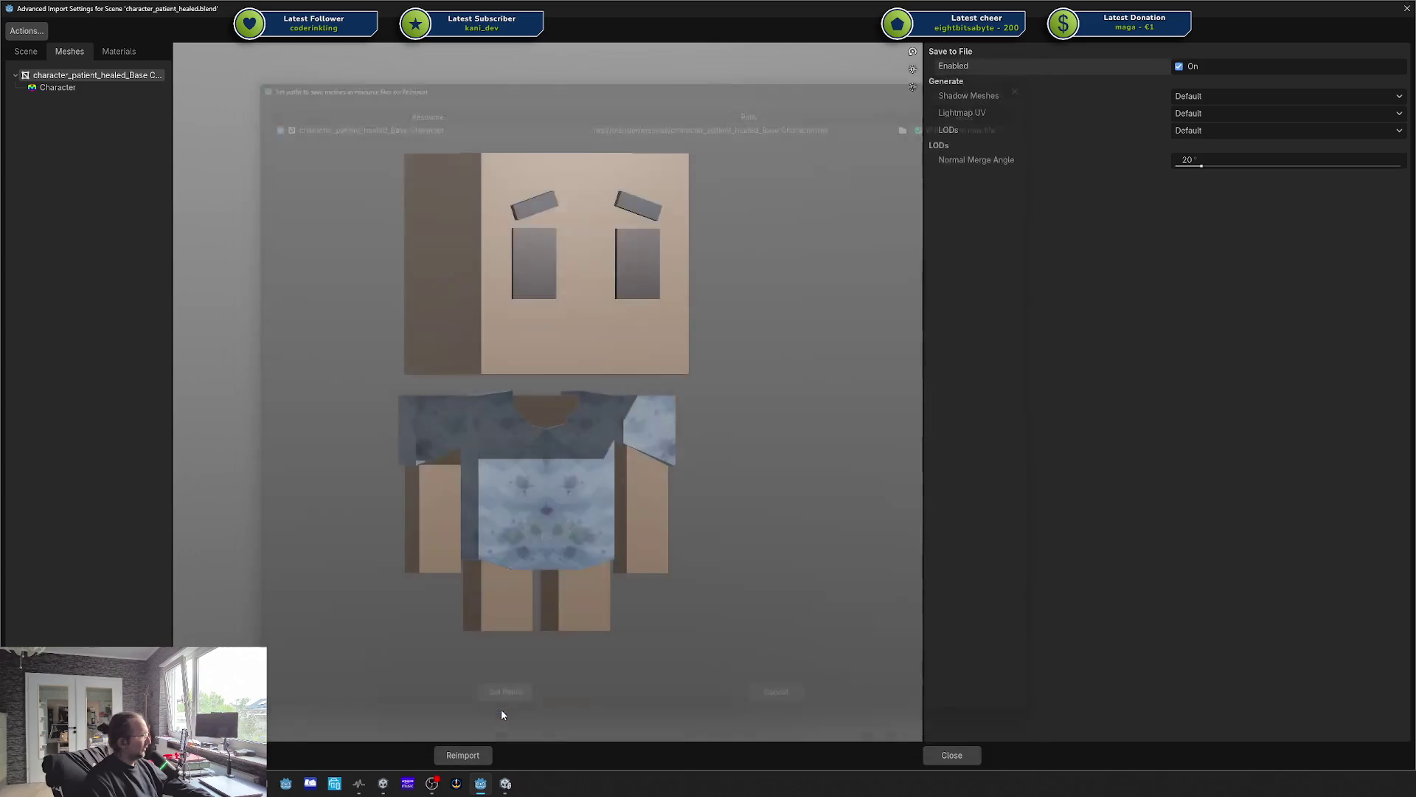
{"action": "left_click", "coordinate": [463, 755]}
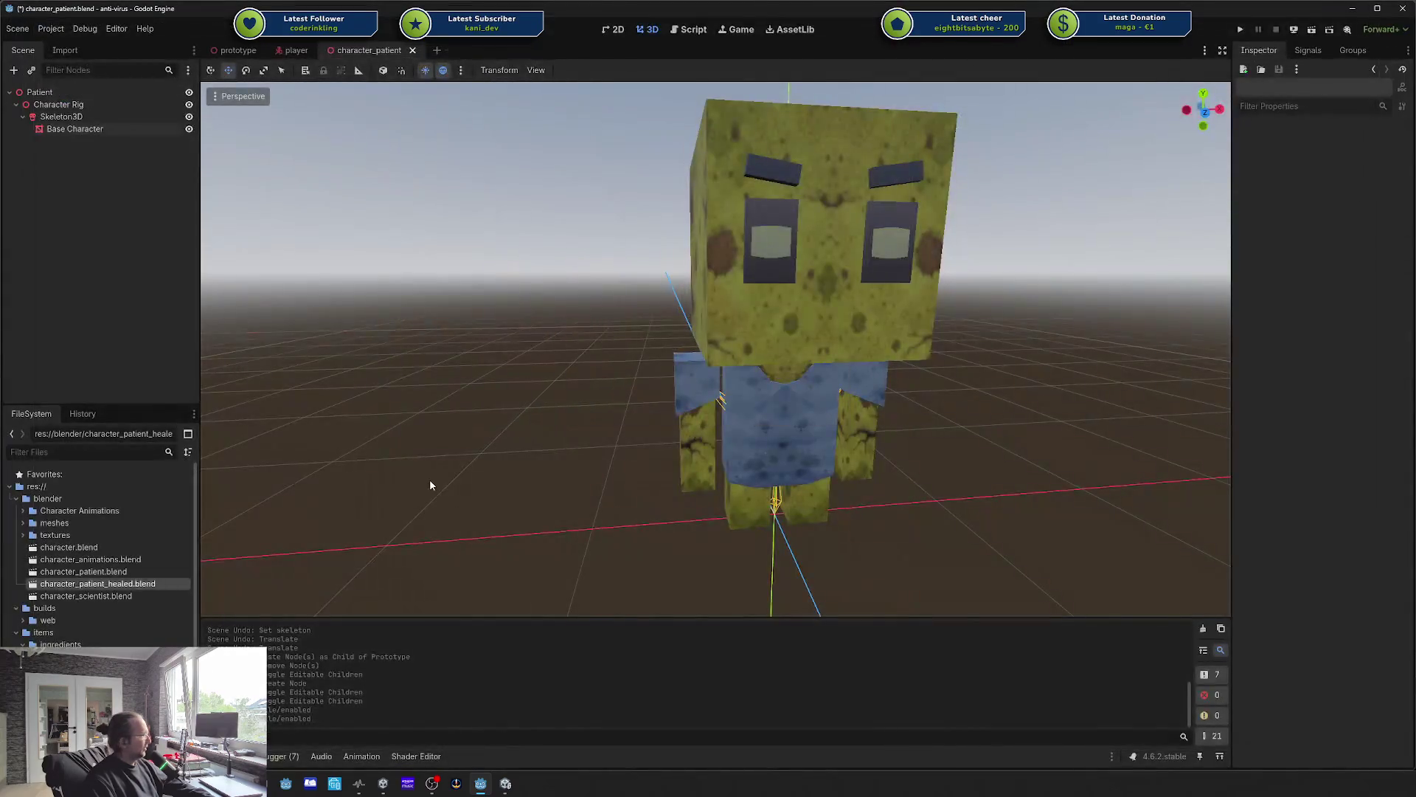
Inspect the saved healed mesh file in blender/meshes, undoing an accidental add to the scene.
{"action": "left_click", "coordinate": [26, 525]}
{"action": "left_click", "coordinate": [118, 536]}
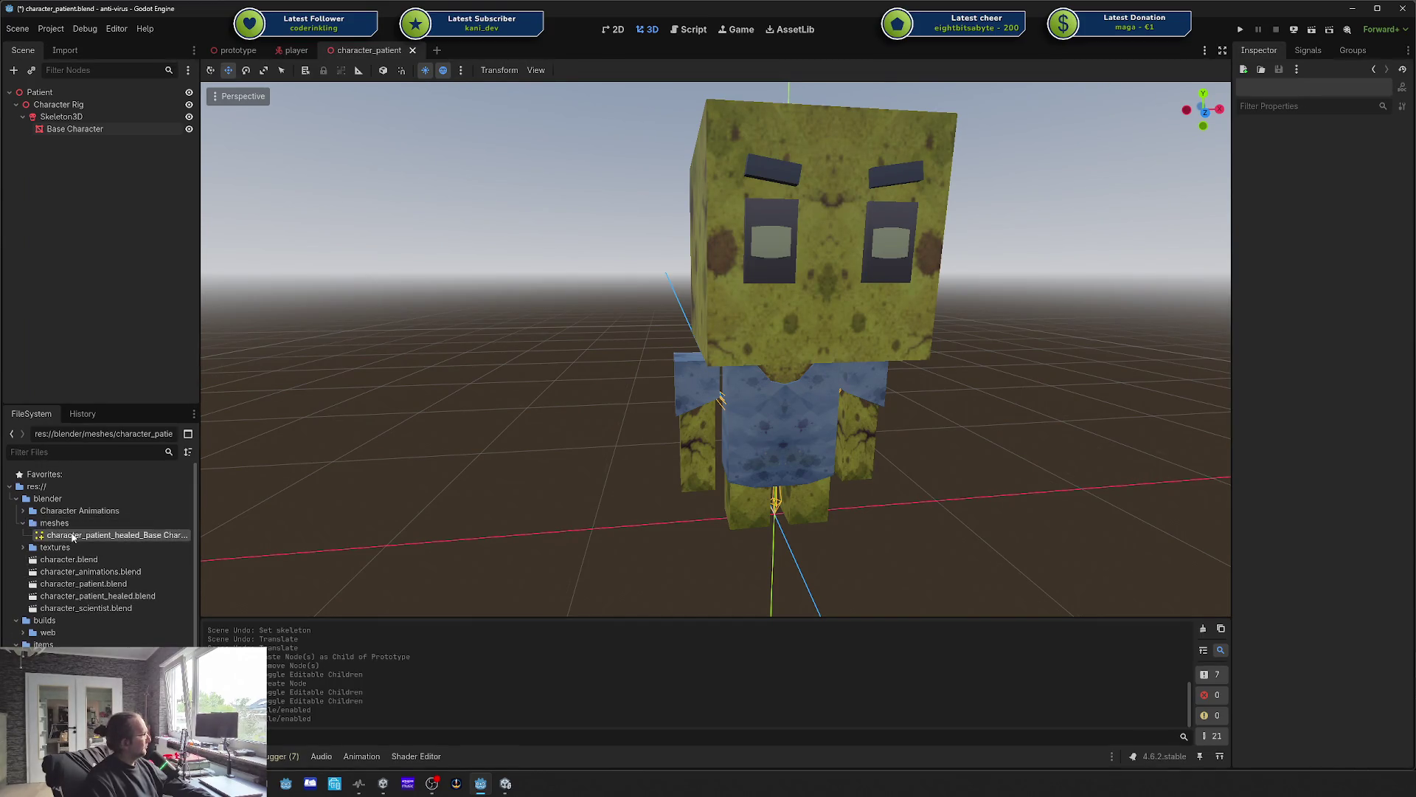
{"action": "double_click", "coordinate": [74, 536]}
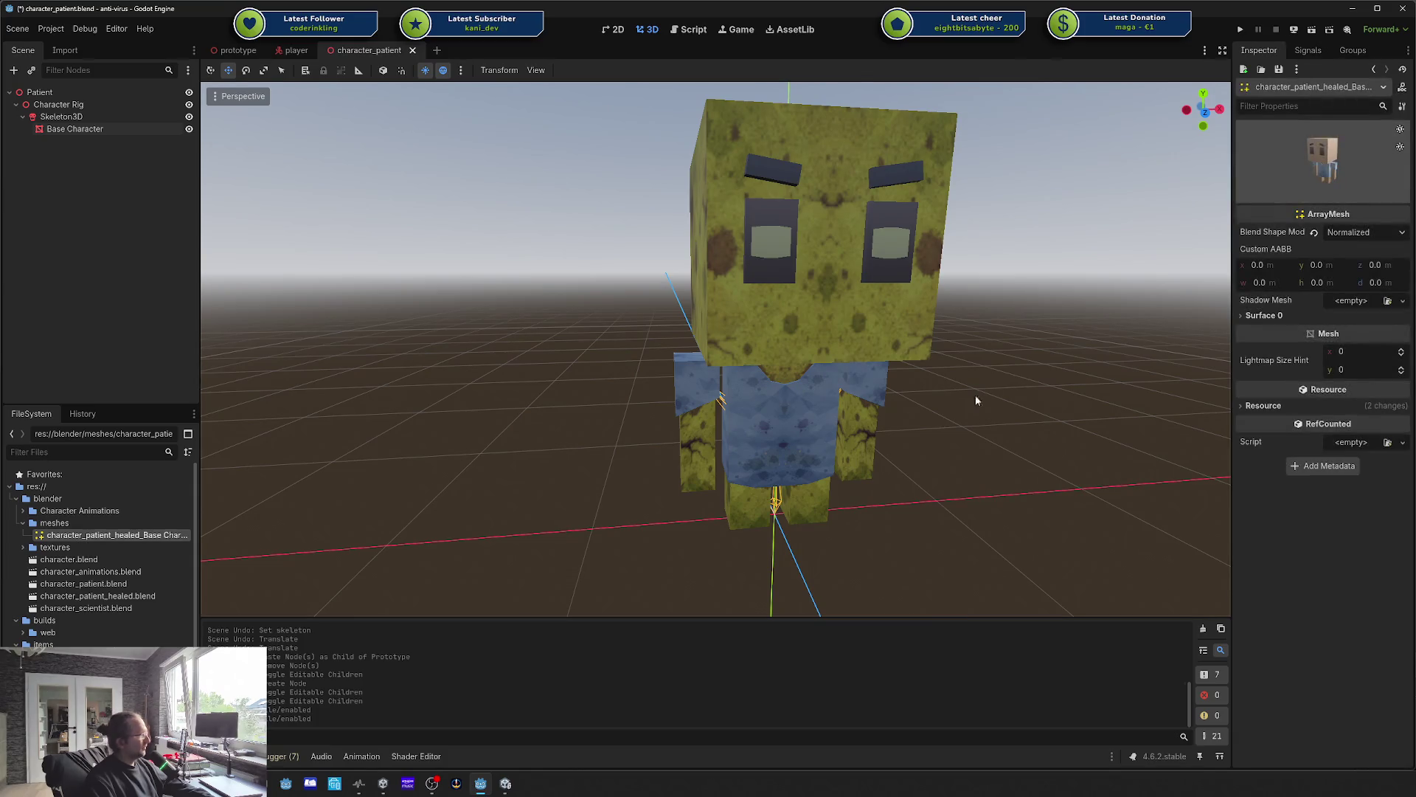
{"action": "mouse_move", "coordinate": [103, 536]}
{"action": "left_mouse_down"}
{"action": "mouse_move", "coordinate": [118, 539]}
{"action": "mouse_move", "coordinate": [71, 104]}
{"action": "mouse_move", "coordinate": [579, 573]}
{"action": "mouse_move", "coordinate": [613, 534]}
{"action": "mouse_move", "coordinate": [587, 524]}
{"action": "left_mouse_up"}
{"action": "key", "text": "ctrl+z"}
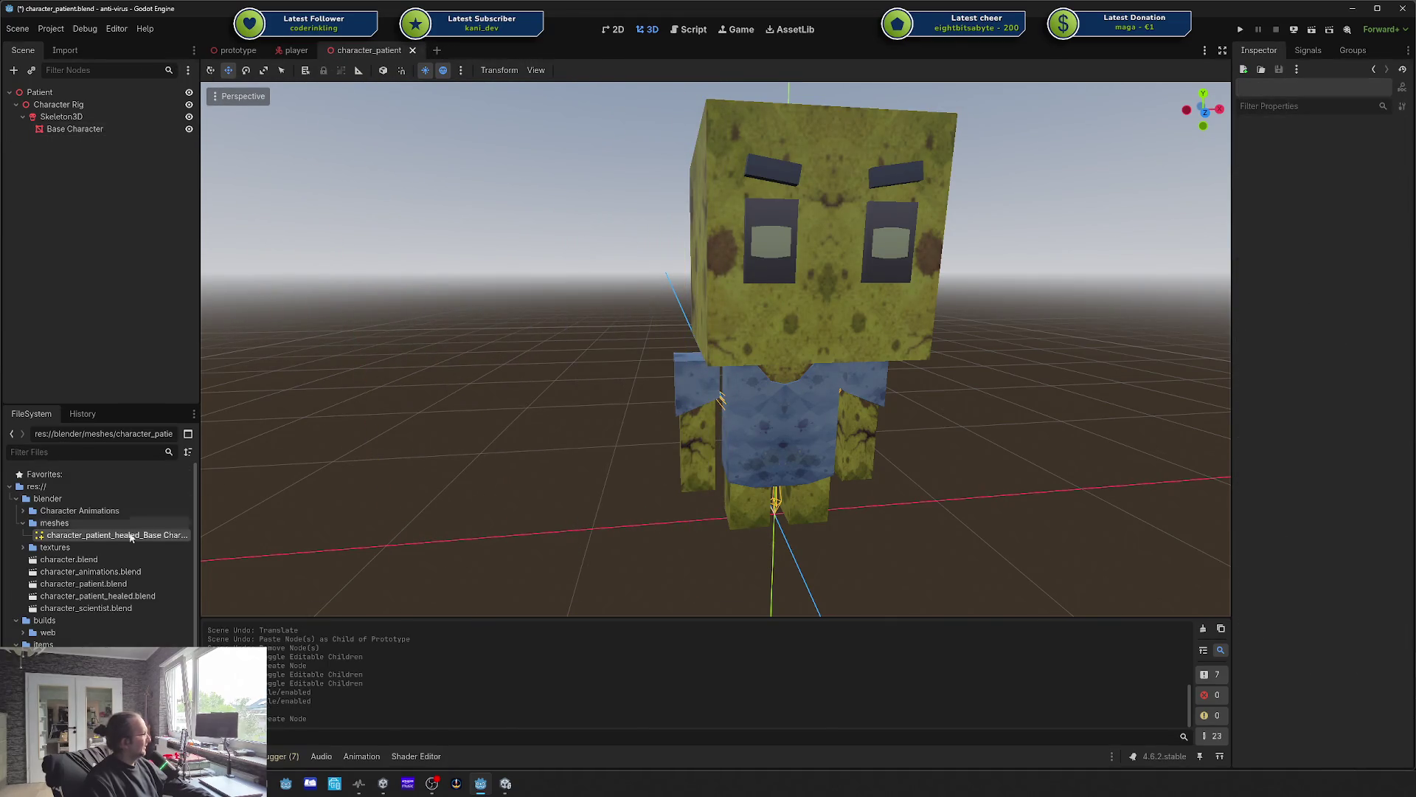
Close the character_patient scene and select character_patient.blend.
{"action": "left_click", "coordinate": [88, 571]}
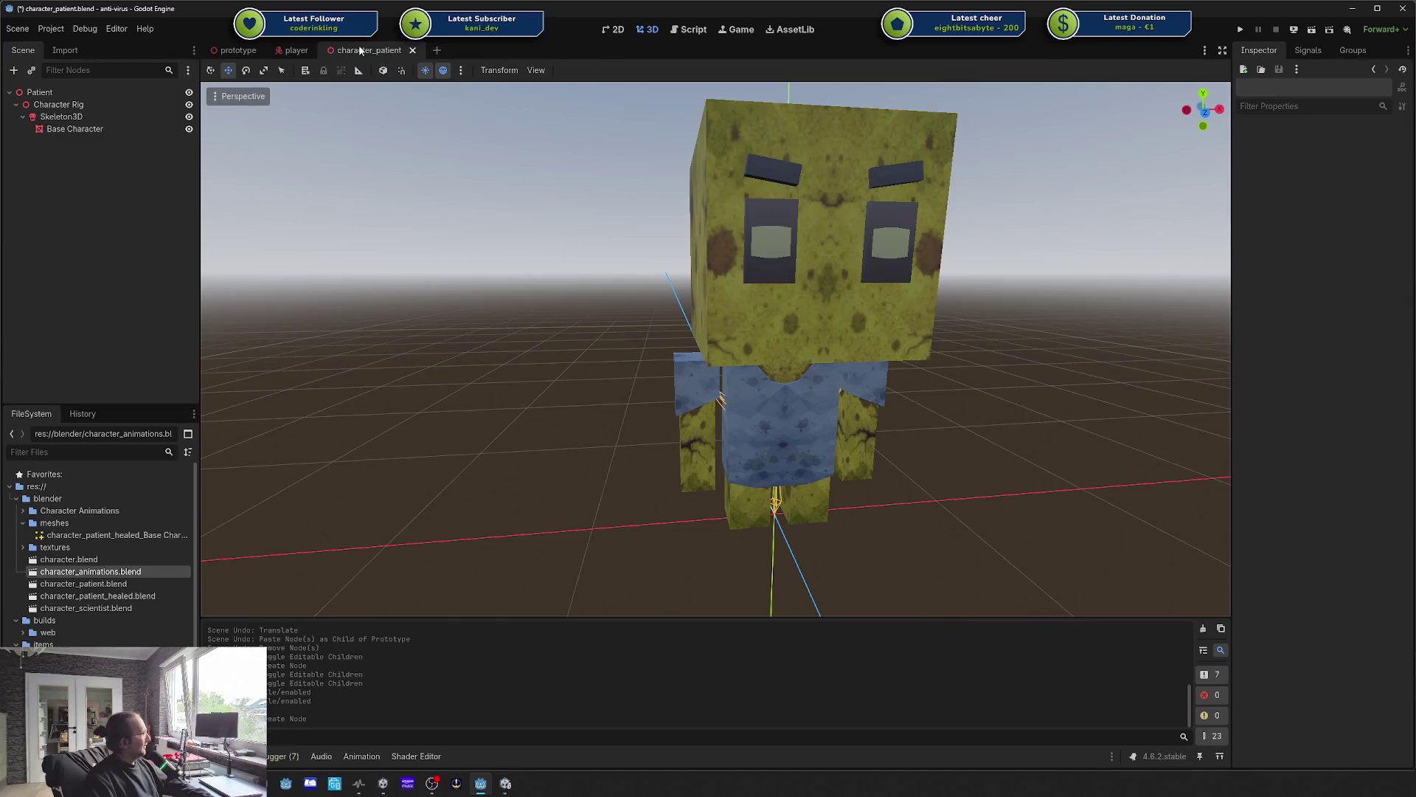
{"action": "left_click", "coordinate": [413, 50]}
{"action": "left_click", "coordinate": [116, 585]}
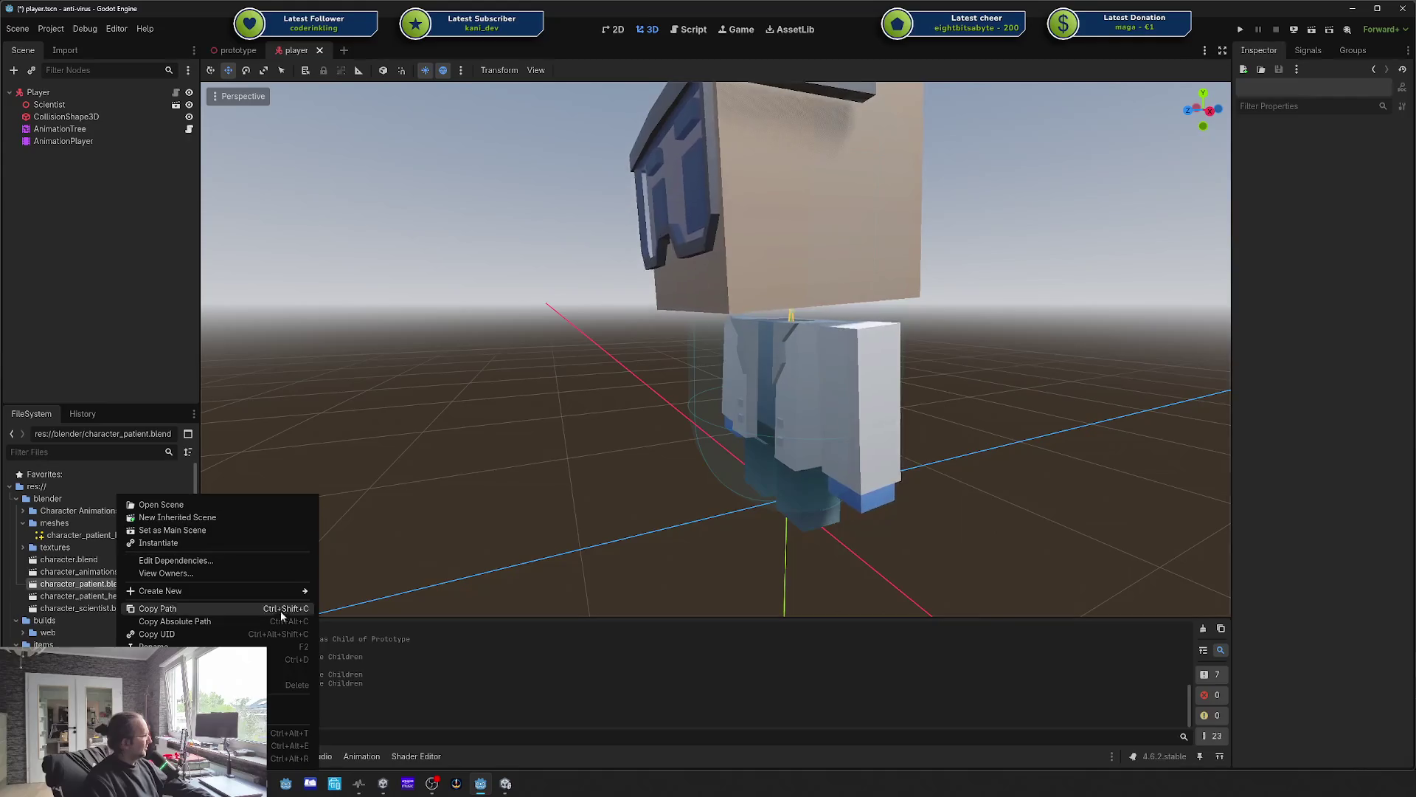
Create a new inherited scene and add the healed mesh under Skeleton3D with position reset to origin.
{"action": "left_click", "coordinate": [217, 516]}
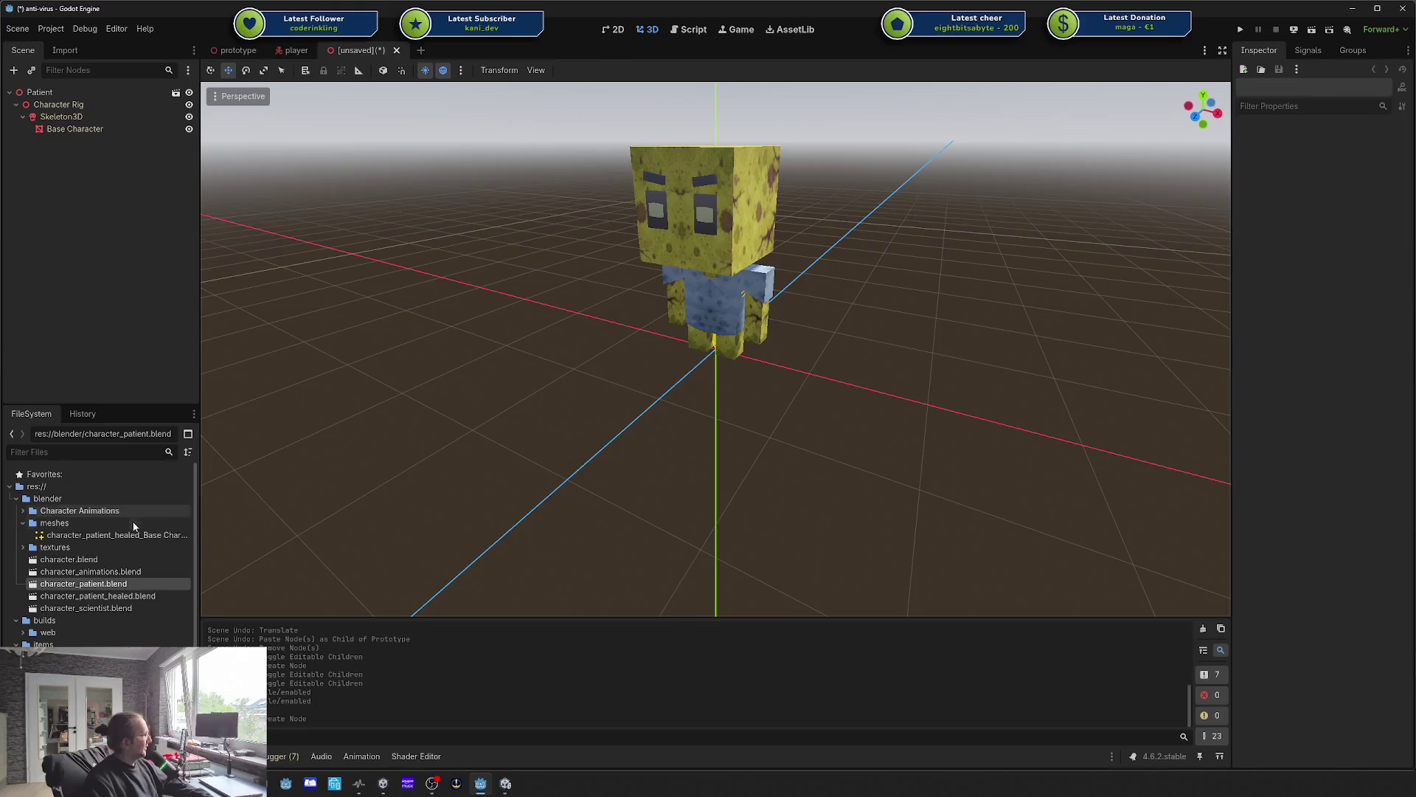
{"action": "mouse_move", "coordinate": [102, 536]}
{"action": "left_mouse_down"}
{"action": "mouse_move", "coordinate": [100, 200]}
{"action": "mouse_move", "coordinate": [74, 122]}
{"action": "mouse_move", "coordinate": [461, 291]}
{"action": "mouse_move", "coordinate": [720, 350]}
{"action": "mouse_move", "coordinate": [624, 427]}
{"action": "left_mouse_up"}
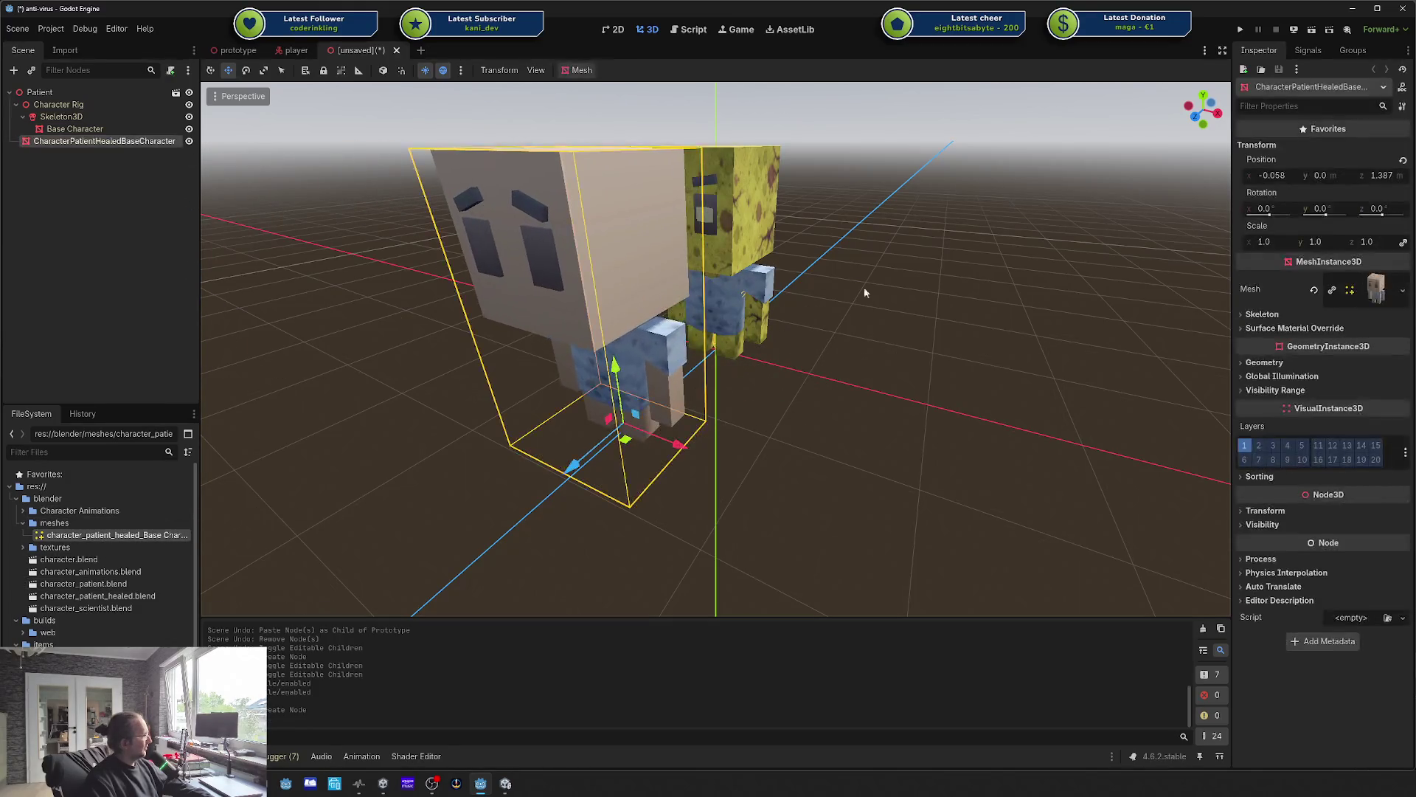
{"action": "left_click_drag", "start_coordinate": [67, 146], "coordinate": [76, 124]}
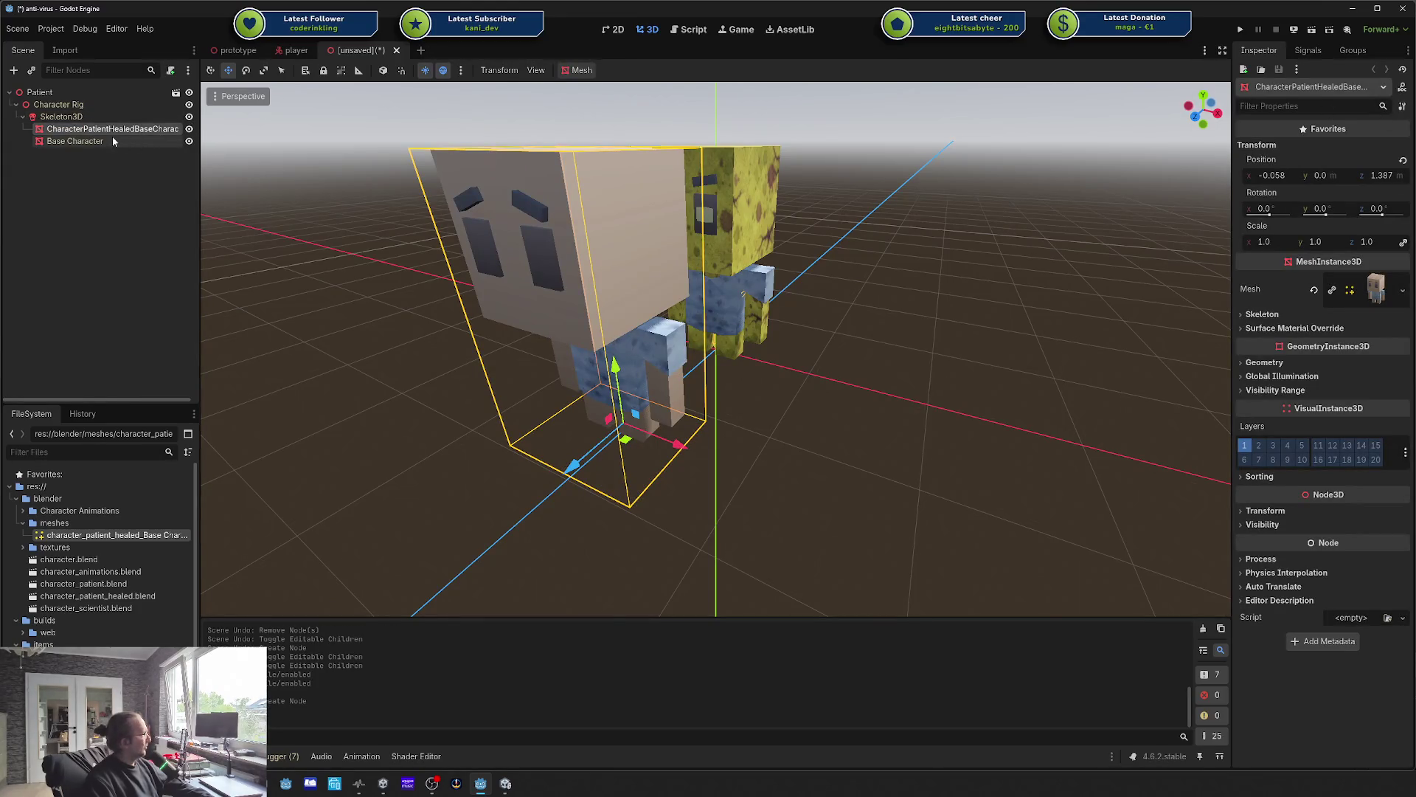
{"action": "left_click", "coordinate": [1403, 161]}
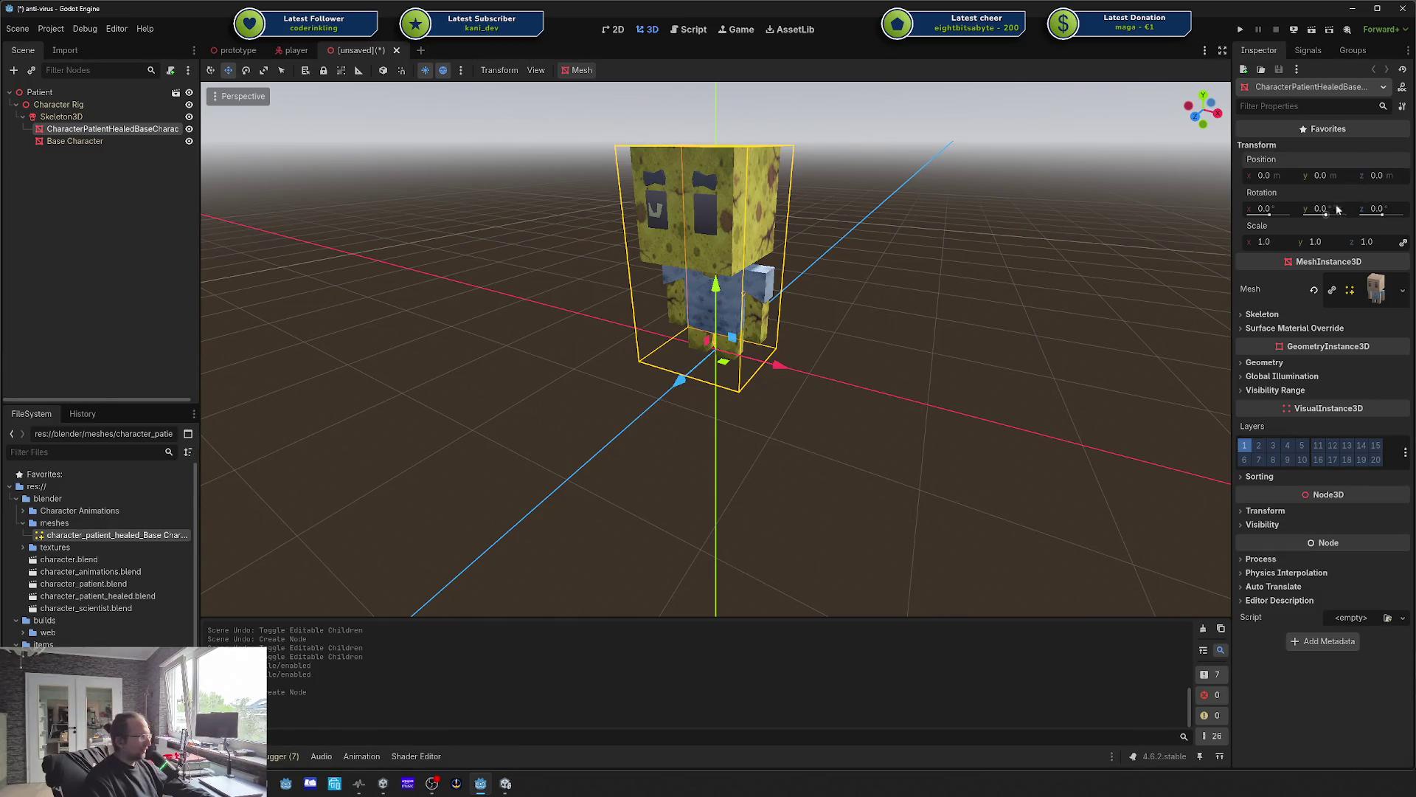
Reorder the healed mesh node to sit after Base Character.
{"action": "left_click", "coordinate": [95, 143]}
{"action": "left_click", "coordinate": [81, 129]}
{"action": "left_click", "coordinate": [82, 142]}
{"action": "left_click_drag", "start_coordinate": [109, 131], "coordinate": [89, 145]}
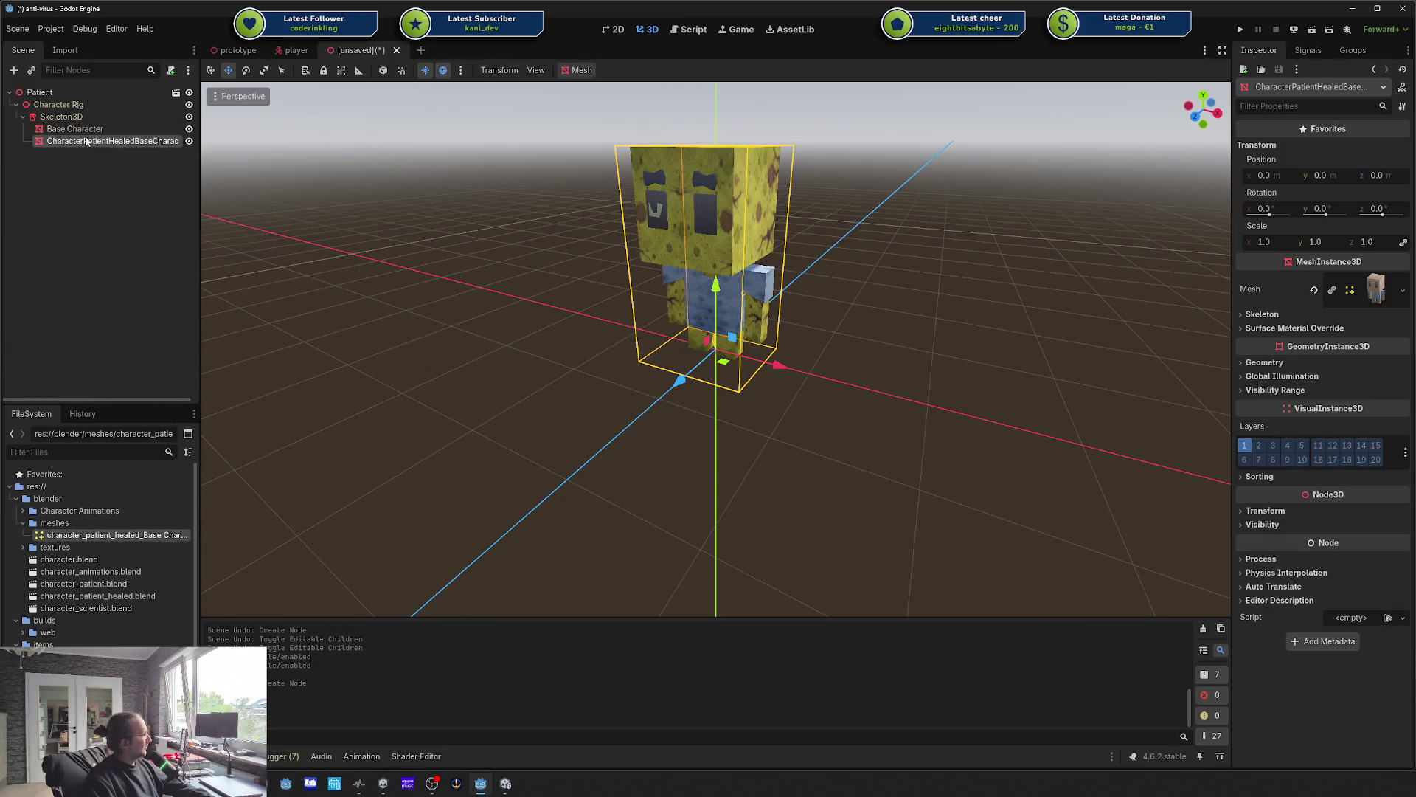
Assign Skeleton3D as the healed mesh's skeleton.
{"action": "left_click", "coordinate": [1263, 313]}
{"action": "left_click", "coordinate": [1348, 347]}
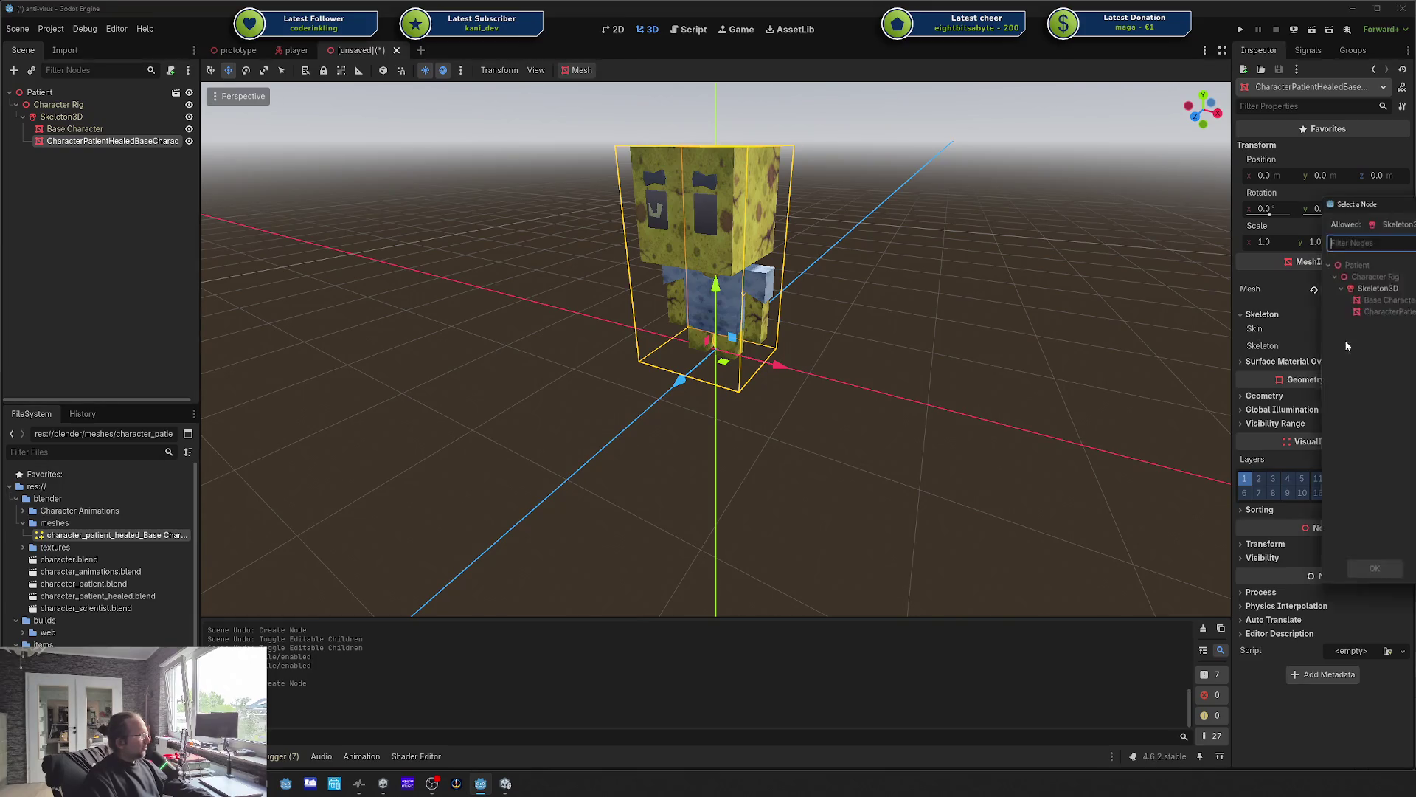
{"action": "double_click", "coordinate": [1377, 284]}
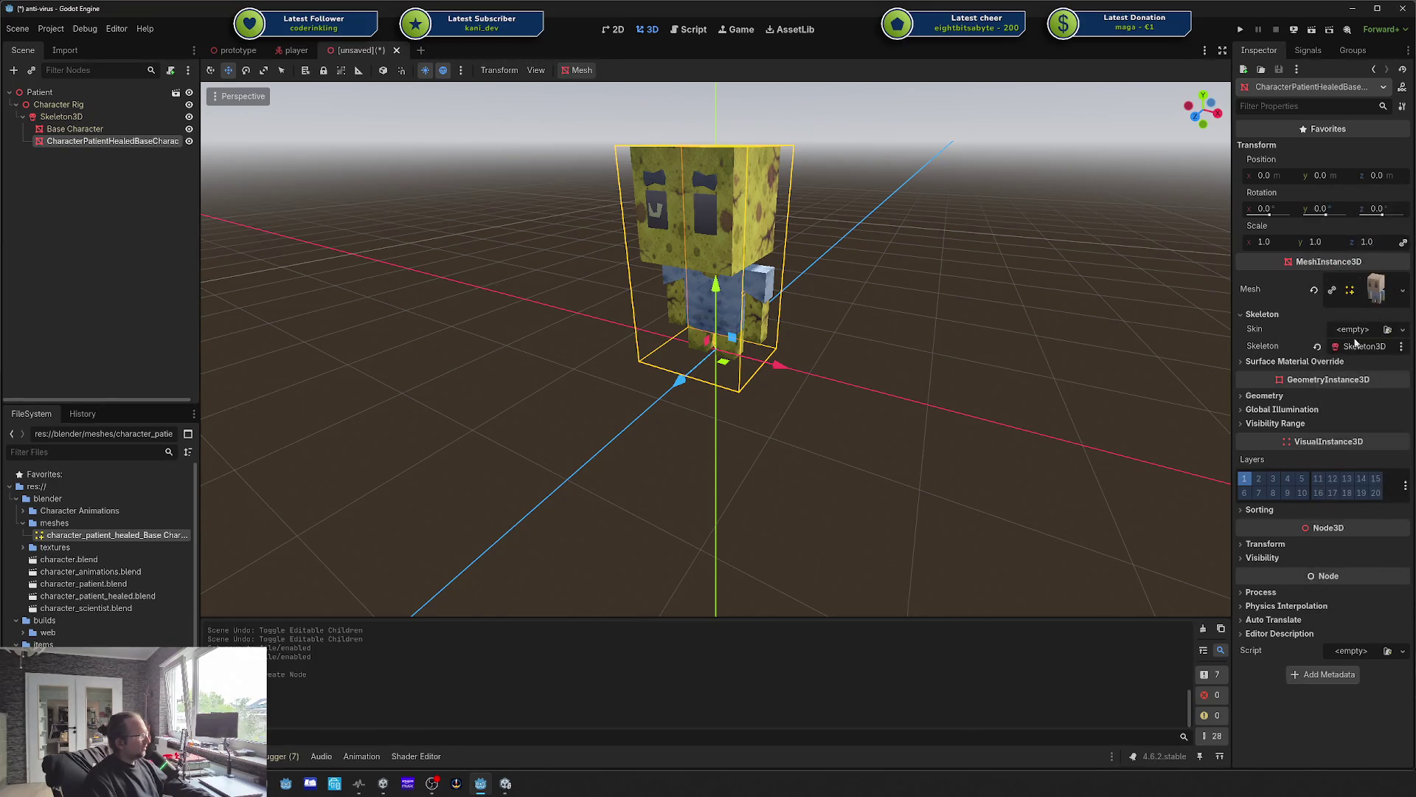
Expand Base Character's Skin resource and inspect its bind entries.
{"action": "left_click", "coordinate": [81, 129]}
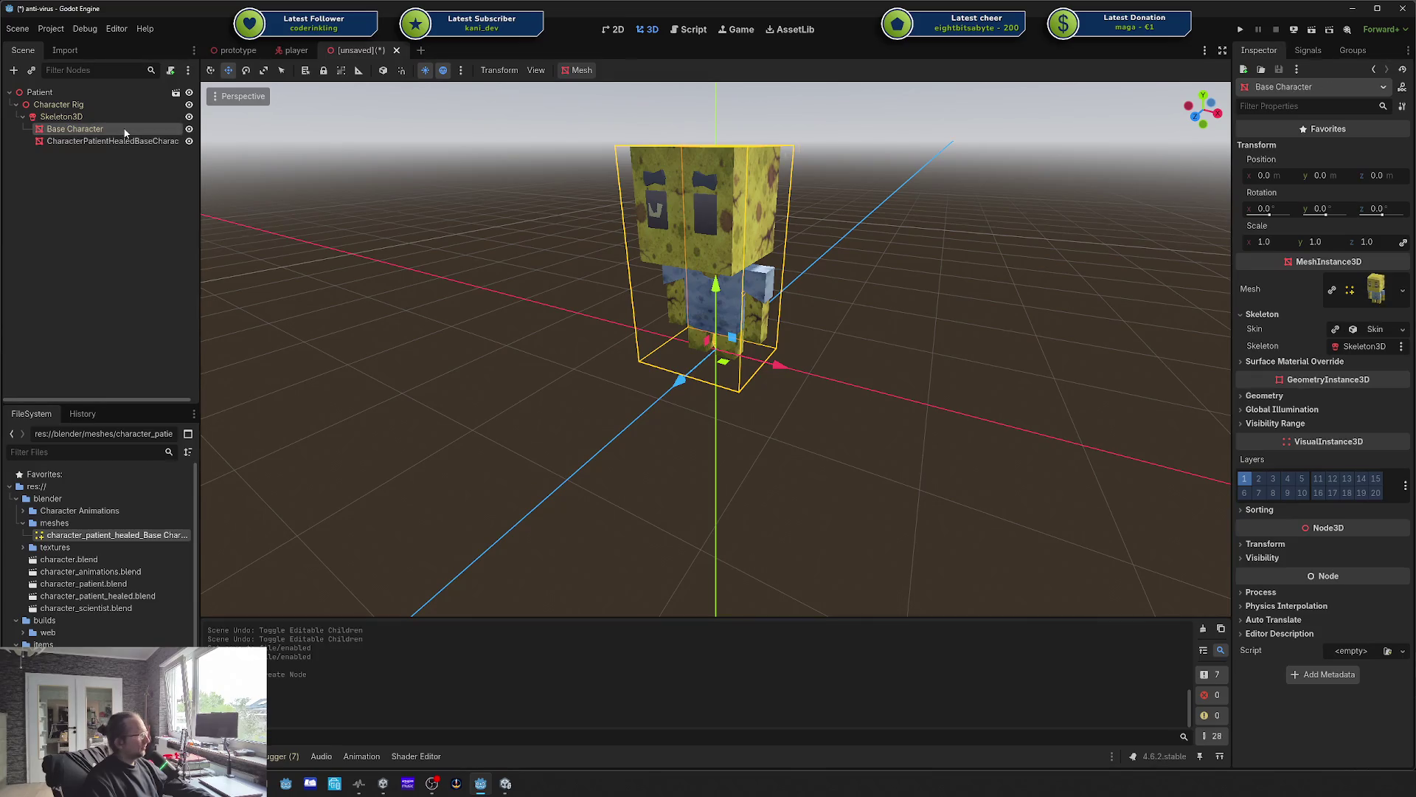
{"action": "left_click", "coordinate": [1367, 329]}
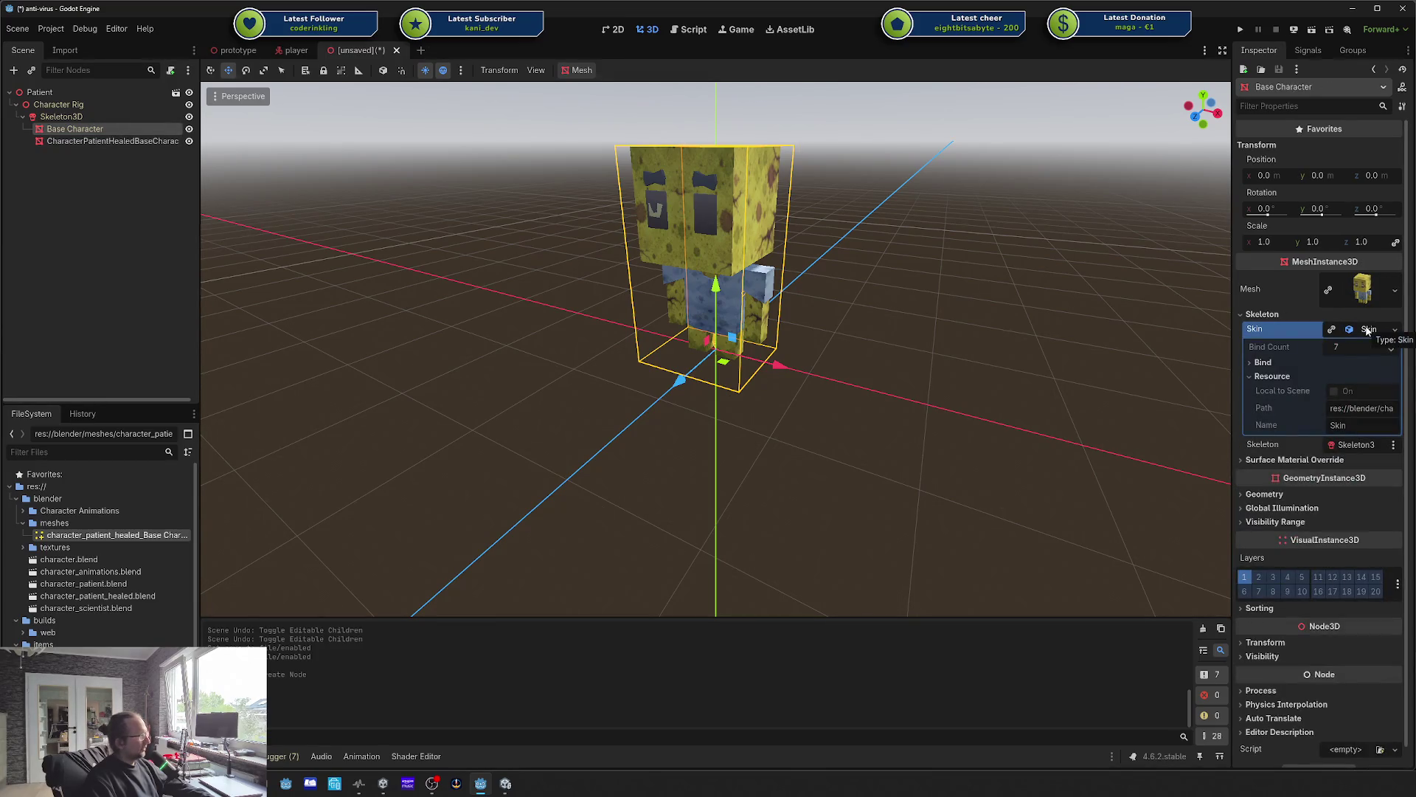
{"action": "left_click", "coordinate": [1266, 329]}
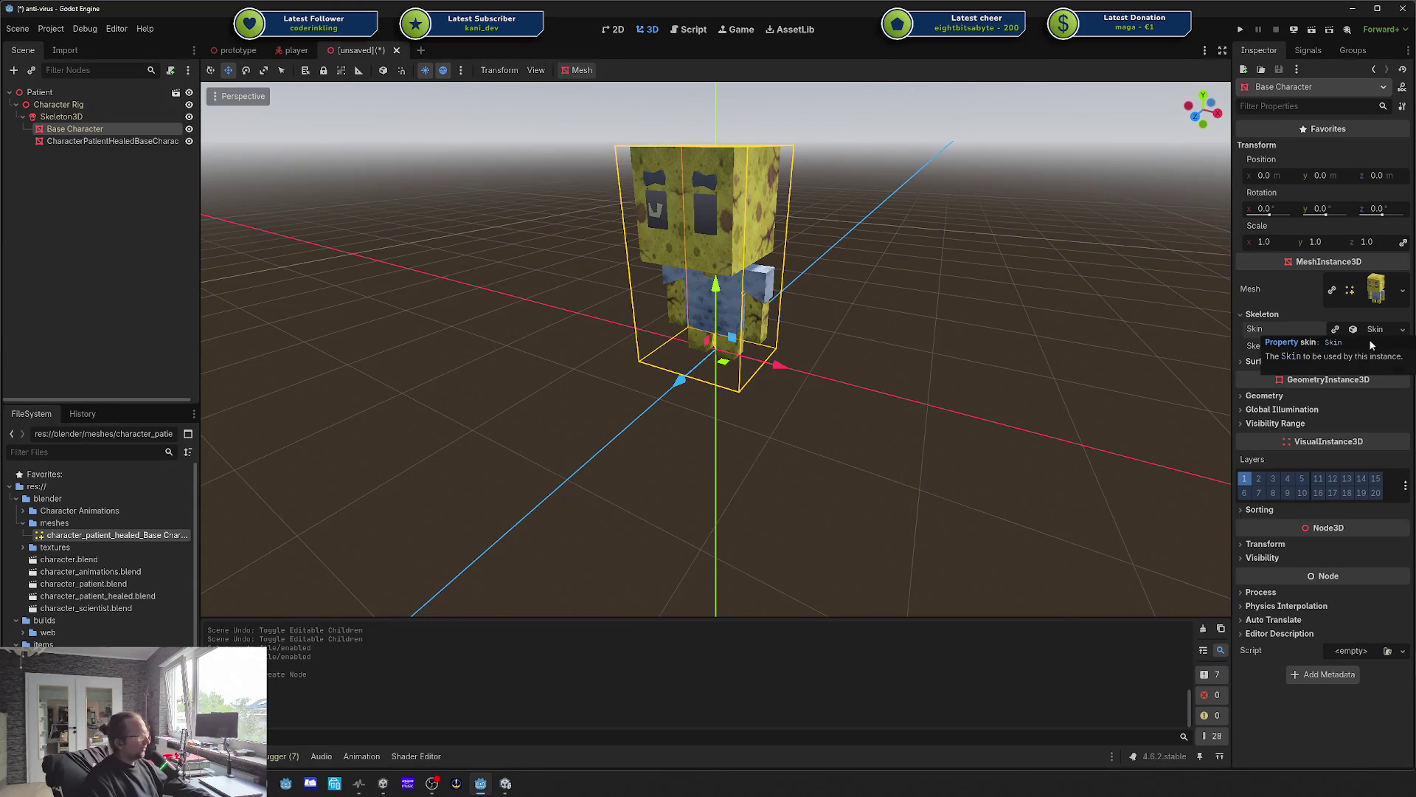
{"action": "left_click", "coordinate": [1402, 330]}
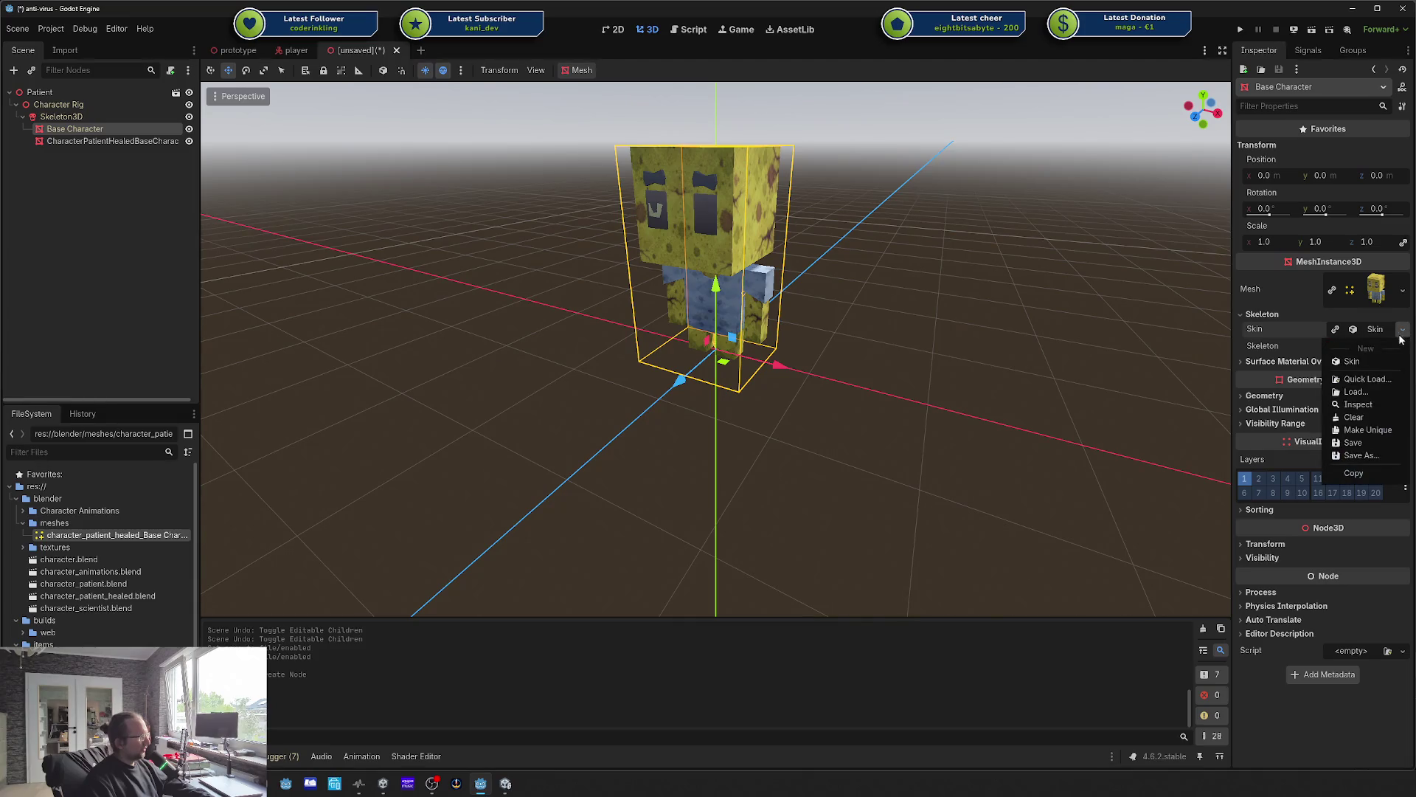
{"action": "left_click", "coordinate": [1404, 330]}
{"action": "right_click", "coordinate": [1373, 330]}
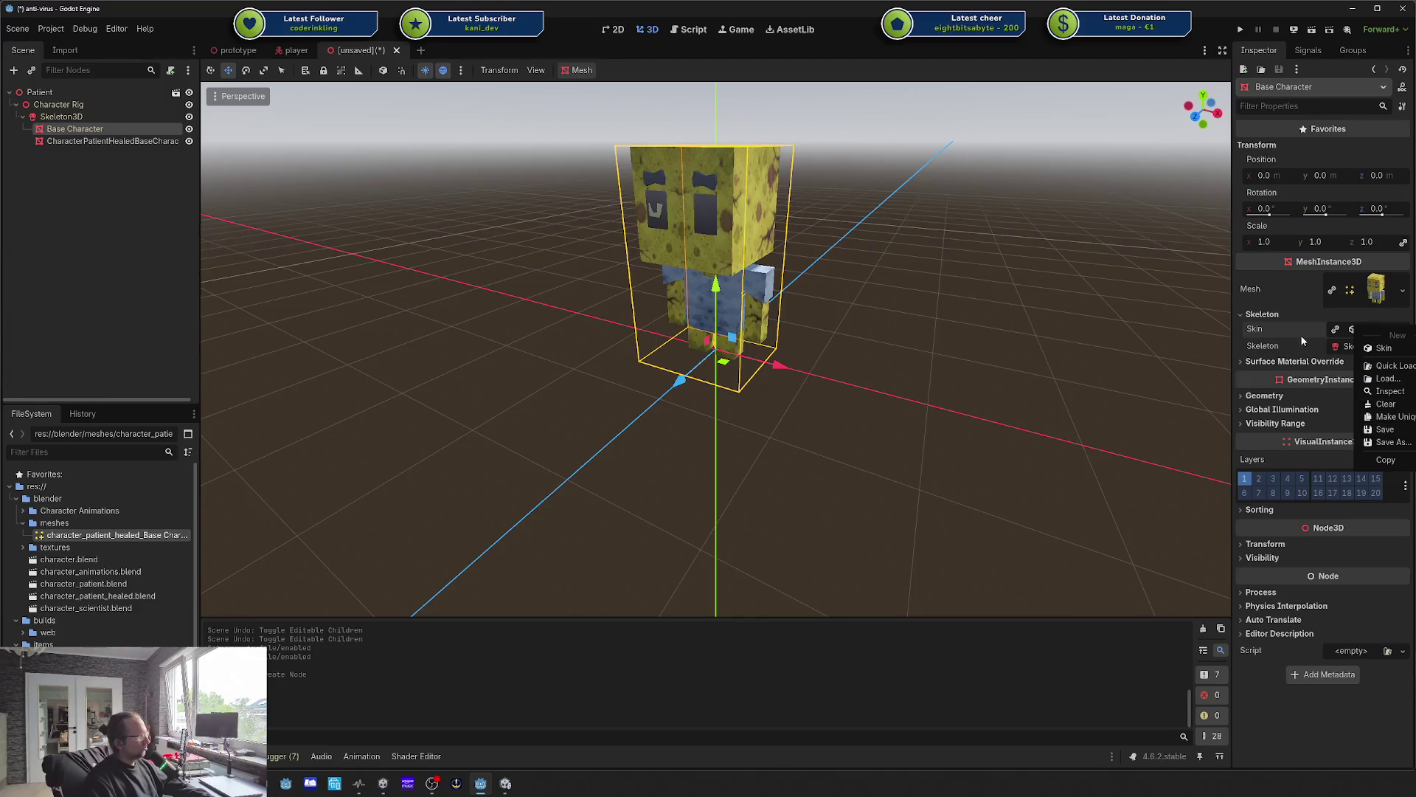
{"action": "left_click", "coordinate": [1405, 336]}
{"action": "left_click", "coordinate": [1404, 330]}
{"action": "left_click", "coordinate": [1401, 331]}
{"action": "left_click", "coordinate": [1374, 329]}
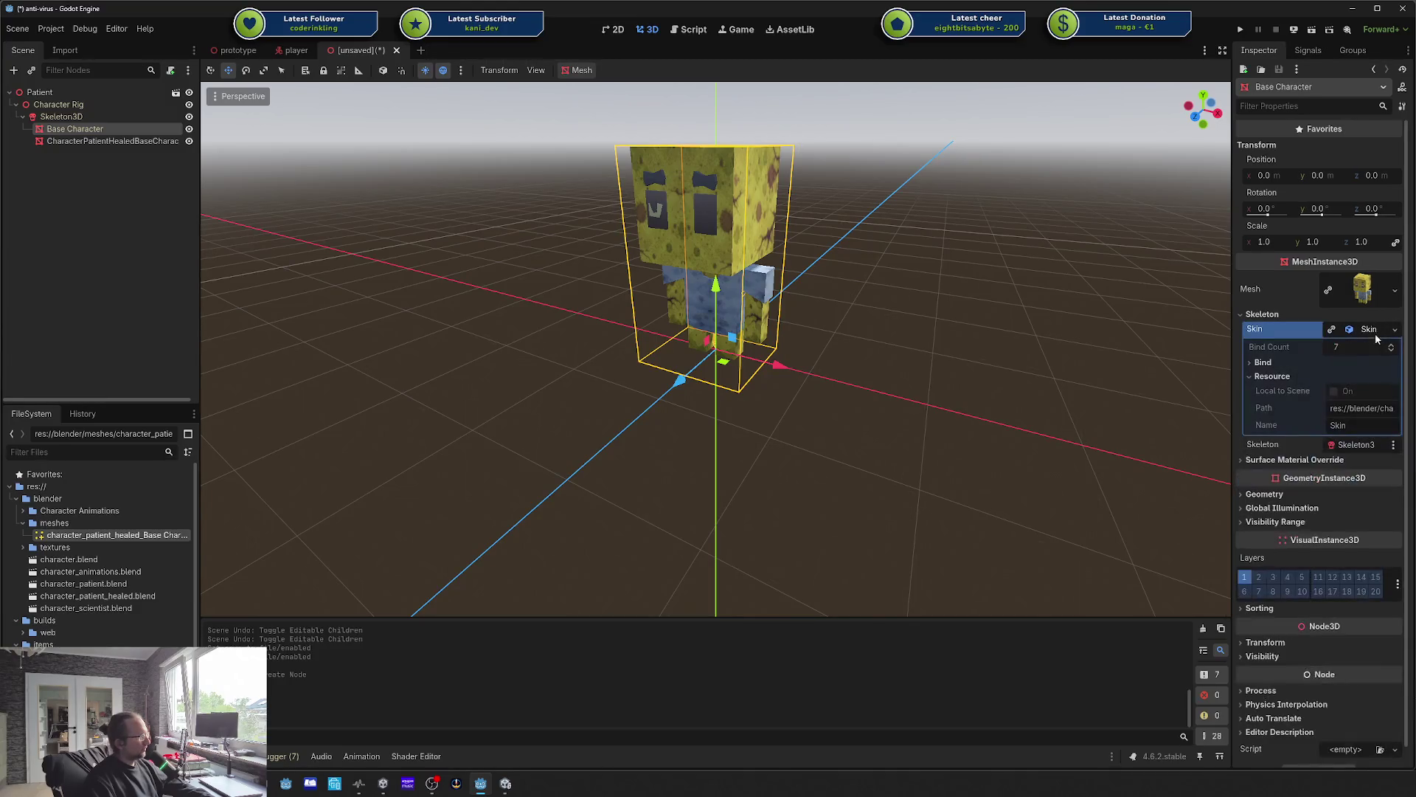
{"action": "left_click", "coordinate": [1270, 362]}
{"action": "left_click", "coordinate": [1260, 376]}
{"action": "left_click", "coordinate": [1262, 376]}
{"action": "left_click", "coordinate": [1257, 390]}
{"action": "left_click", "coordinate": [1257, 389]}
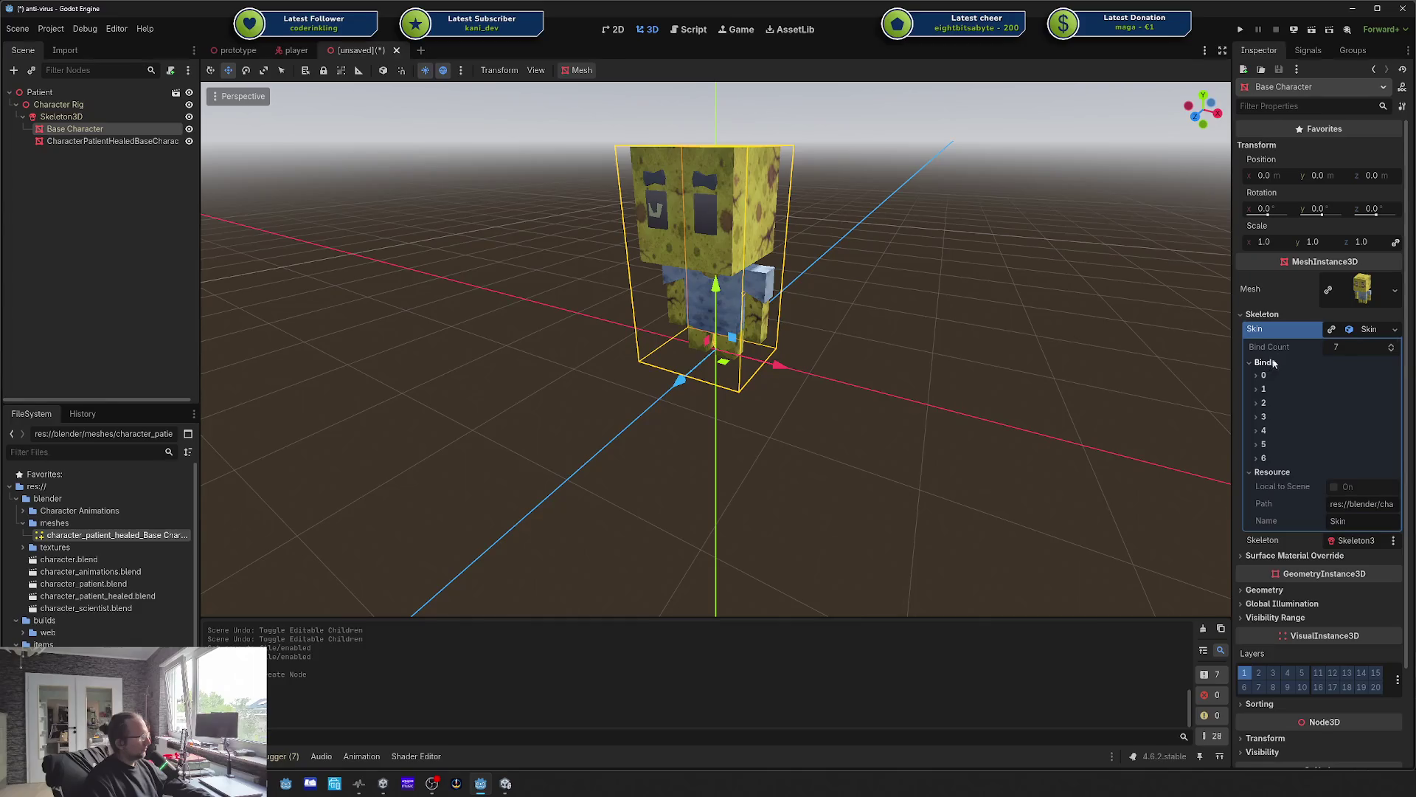
{"action": "left_click", "coordinate": [1354, 331]}
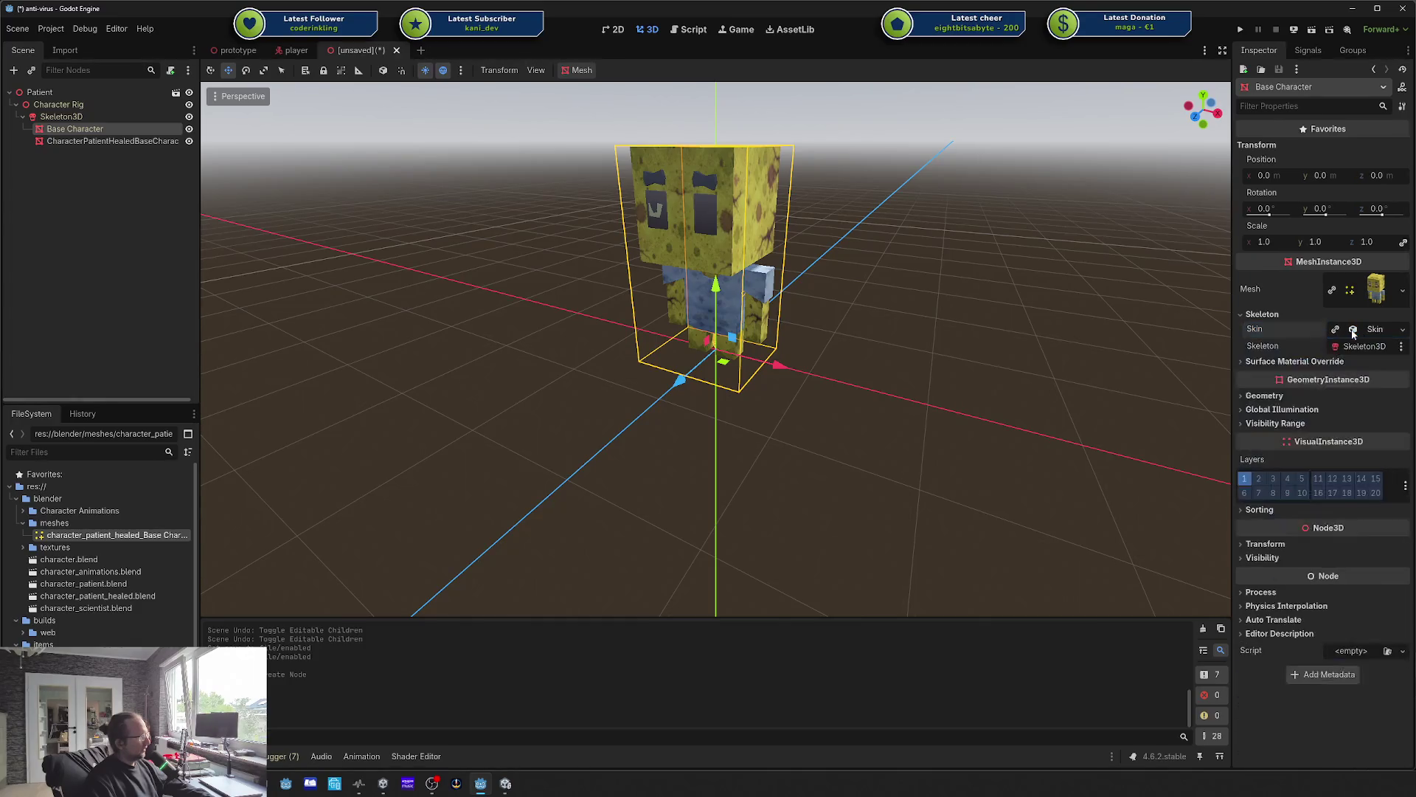
{"action": "left_click", "coordinate": [1401, 330]}
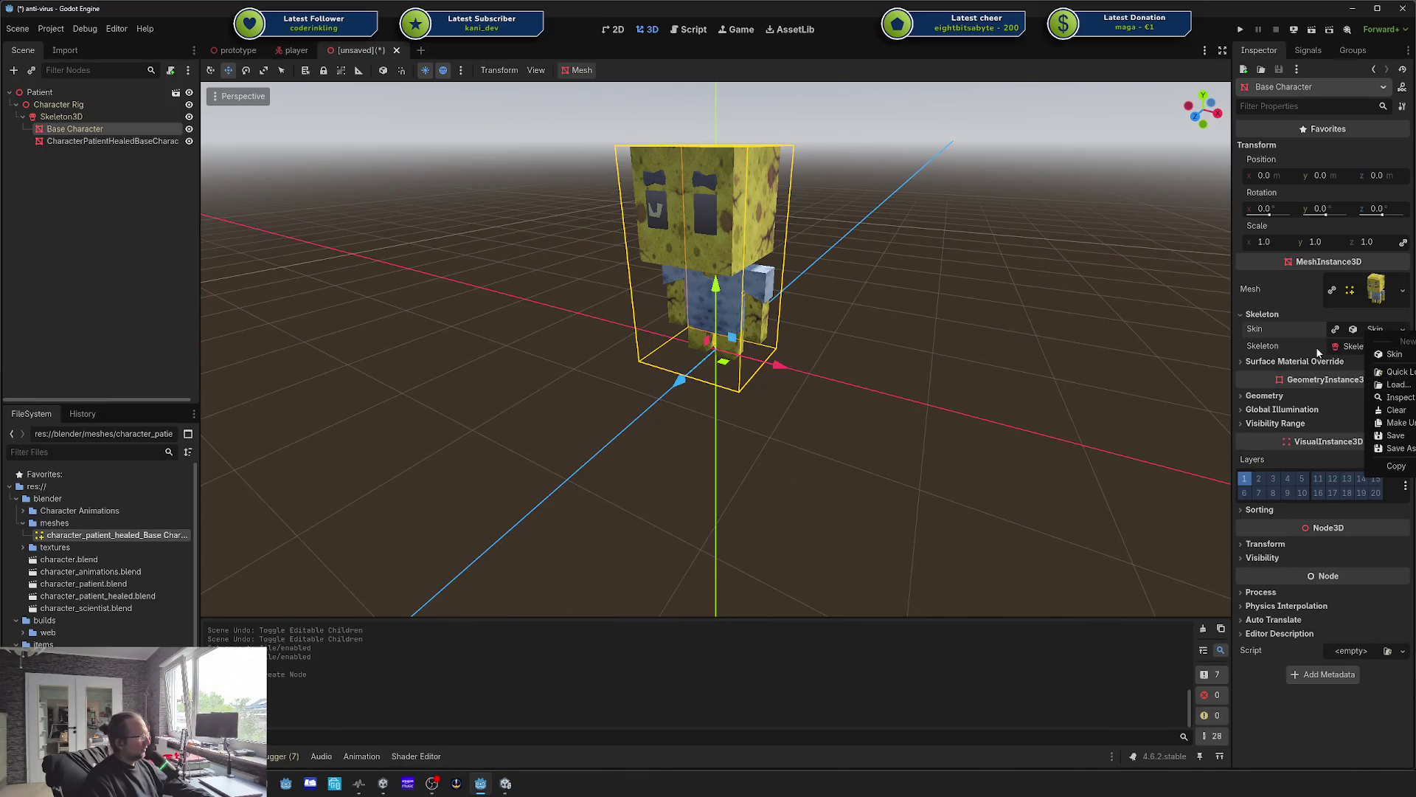
{"action": "left_click", "coordinate": [1291, 326]}
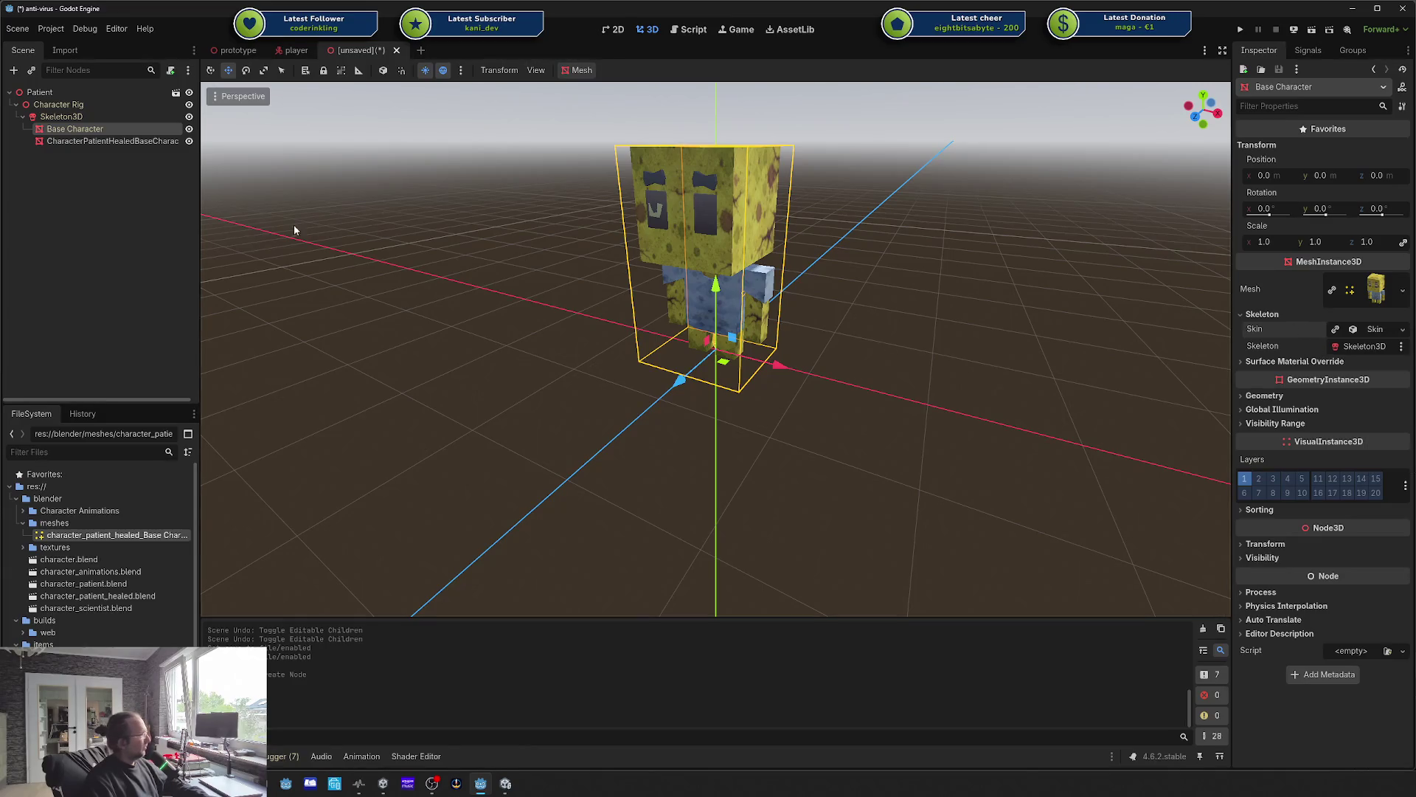
Check the healed mesh's skin bindings, then bring up Save Scene As for patient.tscn.
{"action": "left_click", "coordinate": [125, 143]}
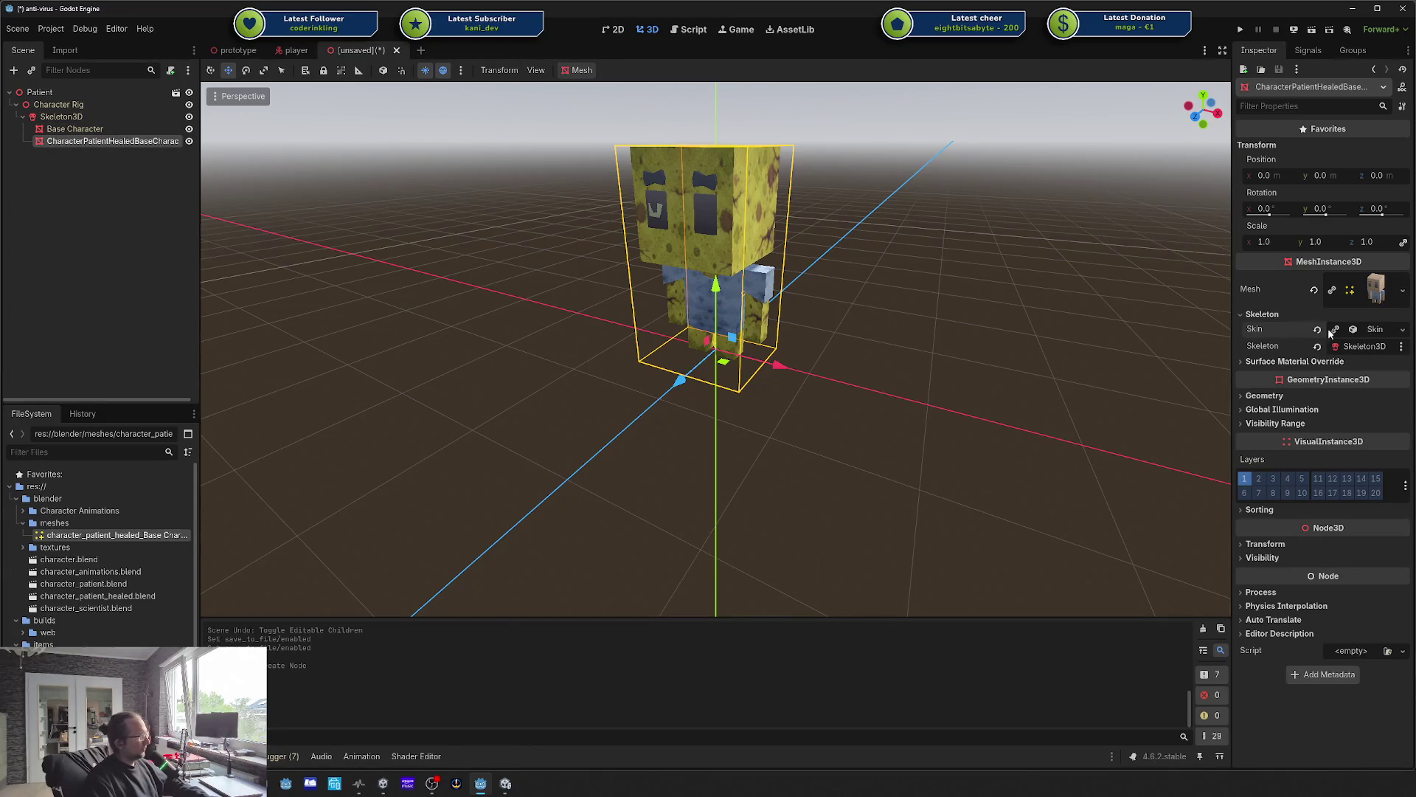
{"action": "left_click", "coordinate": [1379, 331]}
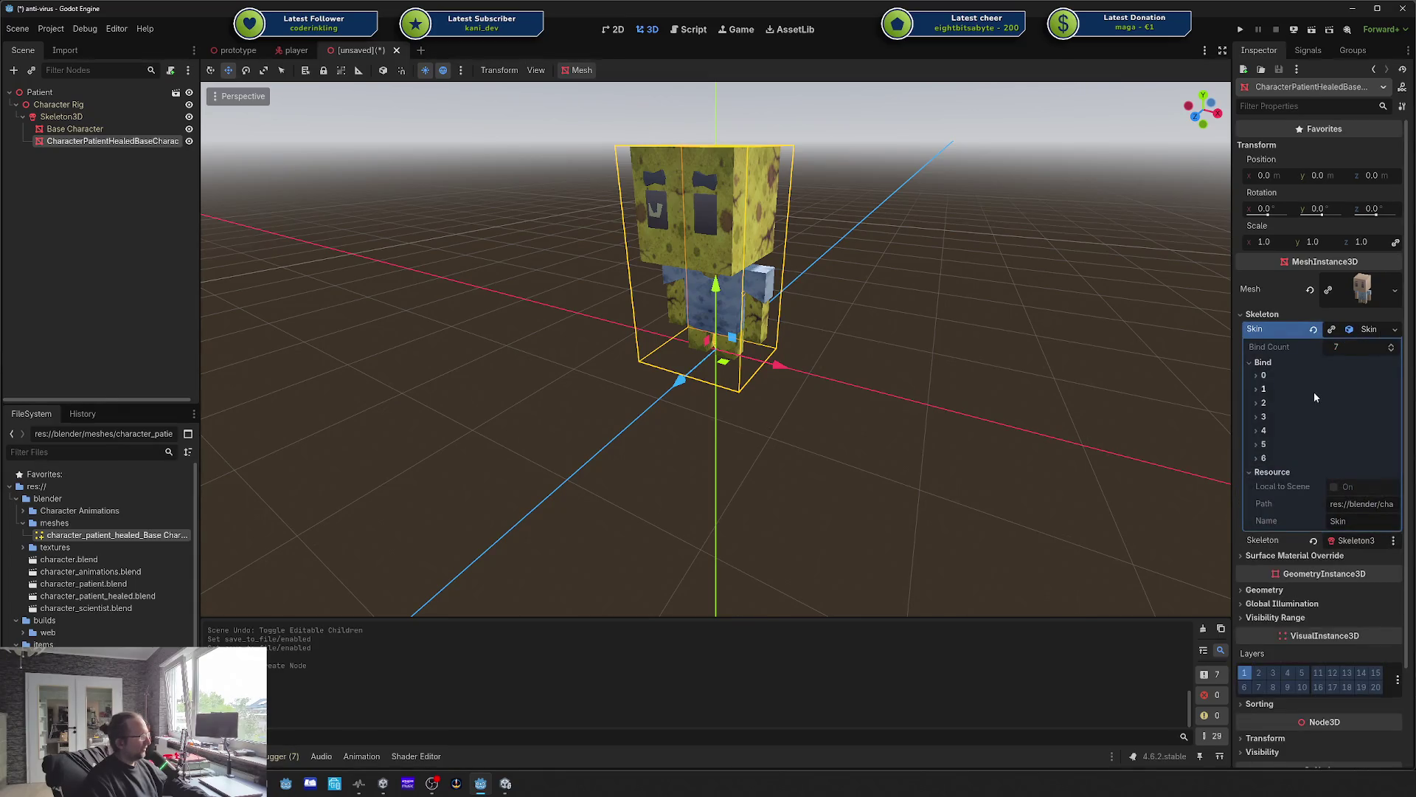
{"action": "left_click", "coordinate": [1287, 332]}
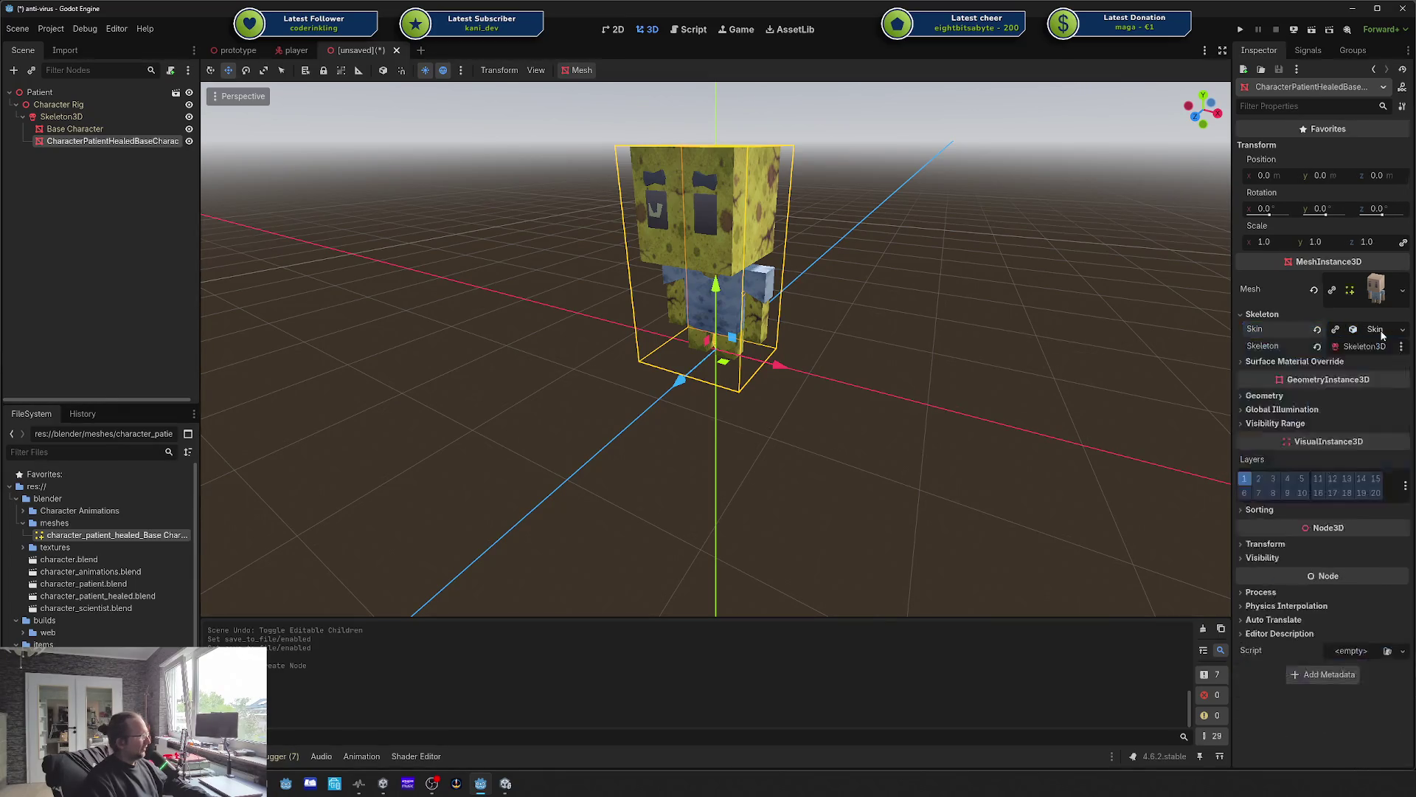
{"action": "left_click", "coordinate": [563, 307]}
{"action": "key", "text": "ctrl+s"}
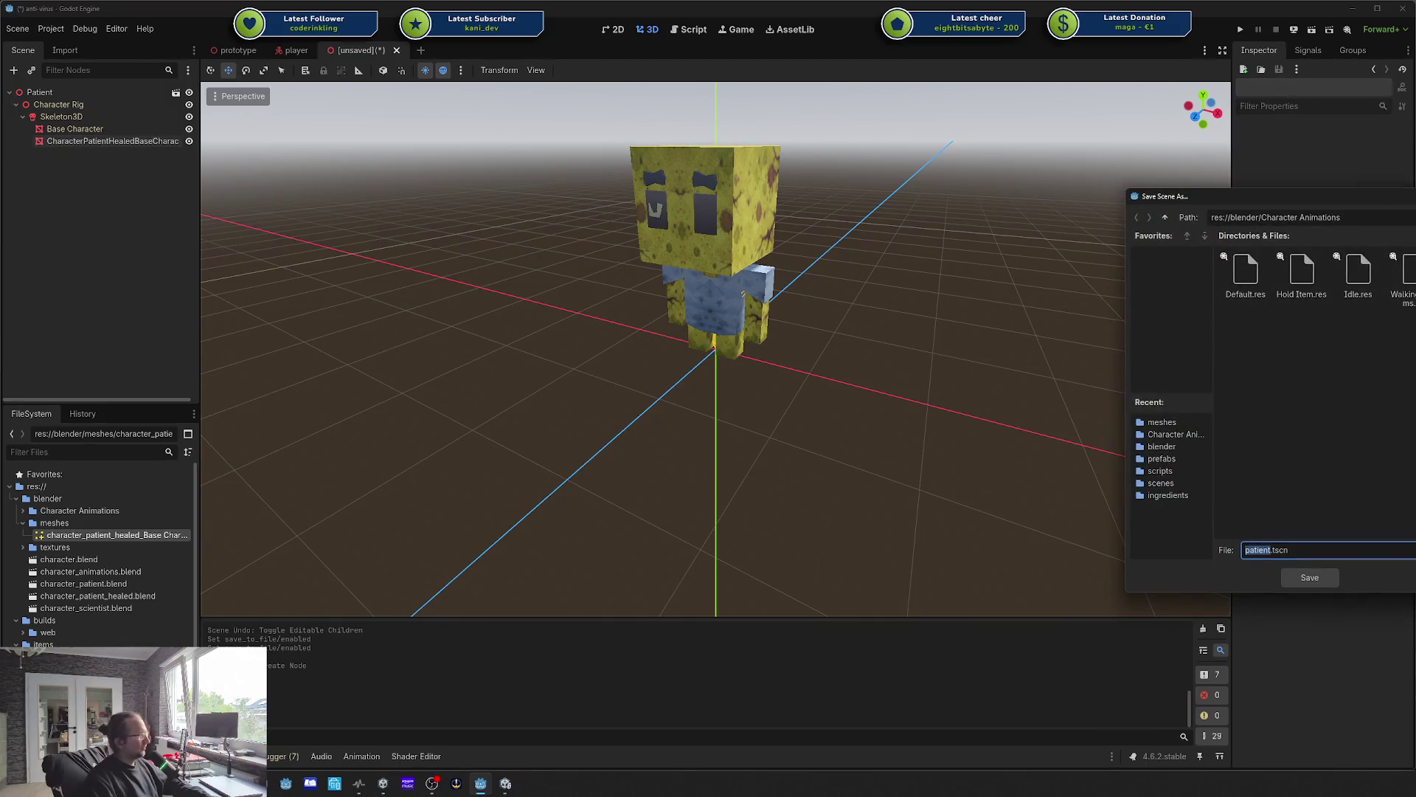
Cancel the save and add an AnimationPlayer child under the Patient root node.
{"action": "key", "text": "Escape"}
{"action": "left_click", "coordinate": [74, 129]}
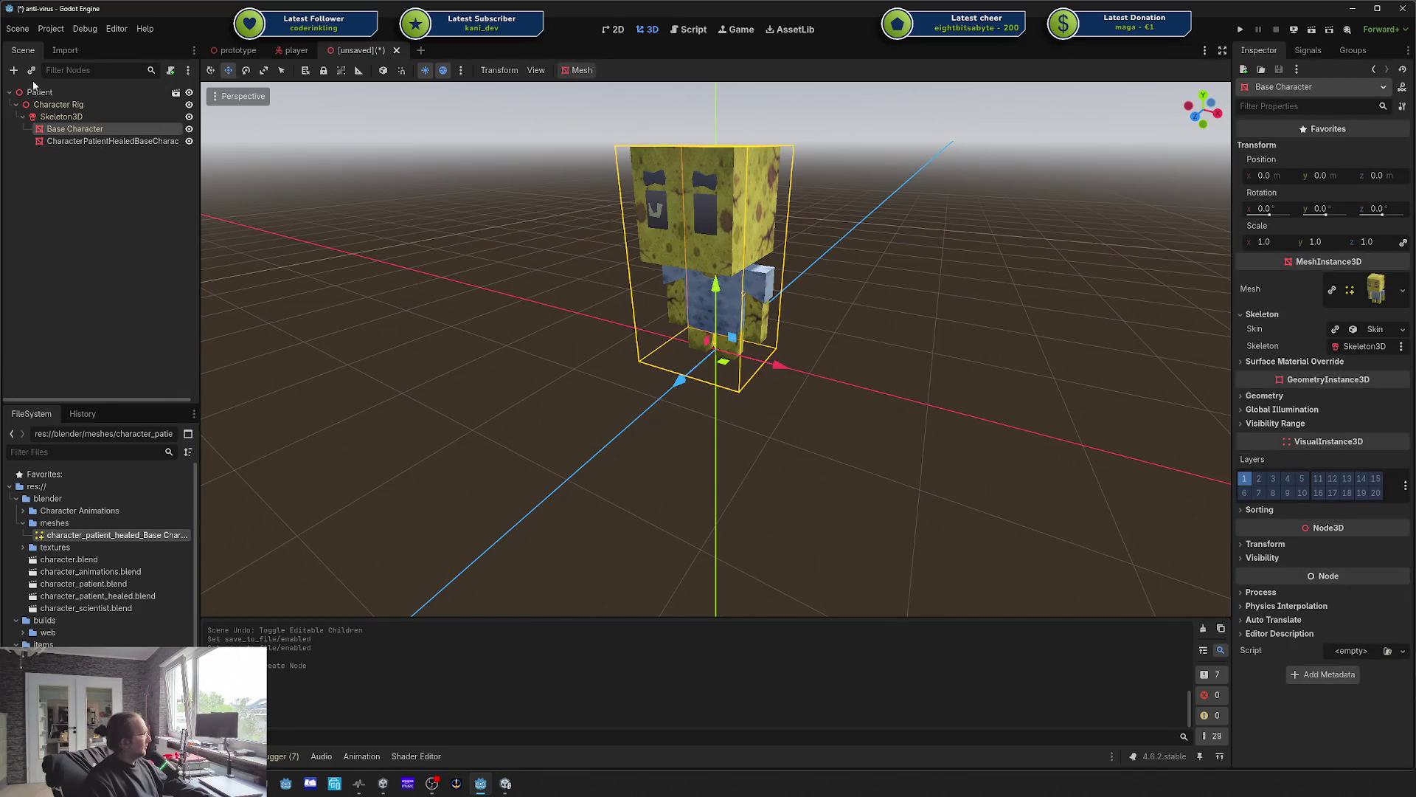
{"action": "right_click", "coordinate": [53, 93]}
{"action": "left_click", "coordinate": [123, 103]}
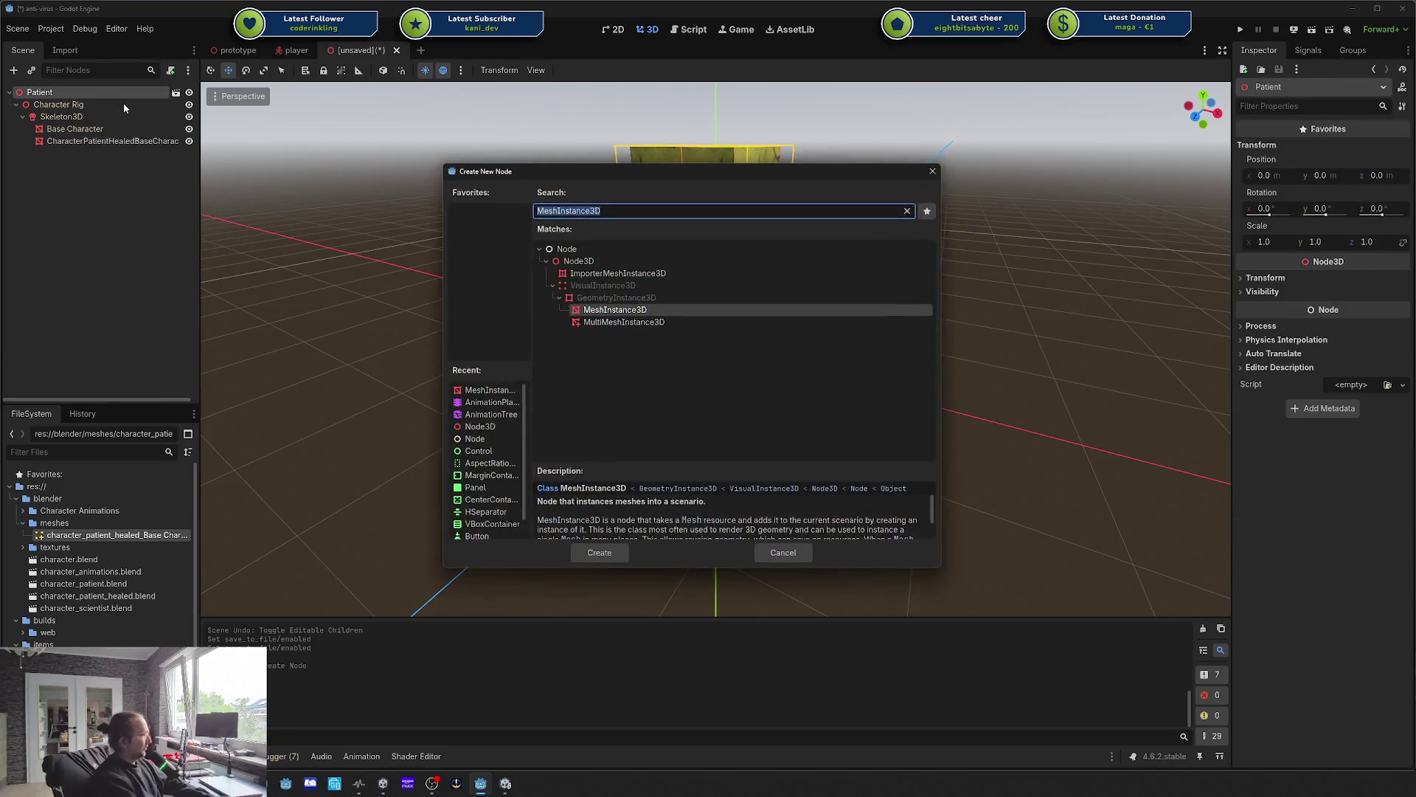
{"action": "double_click", "coordinate": [493, 402]}
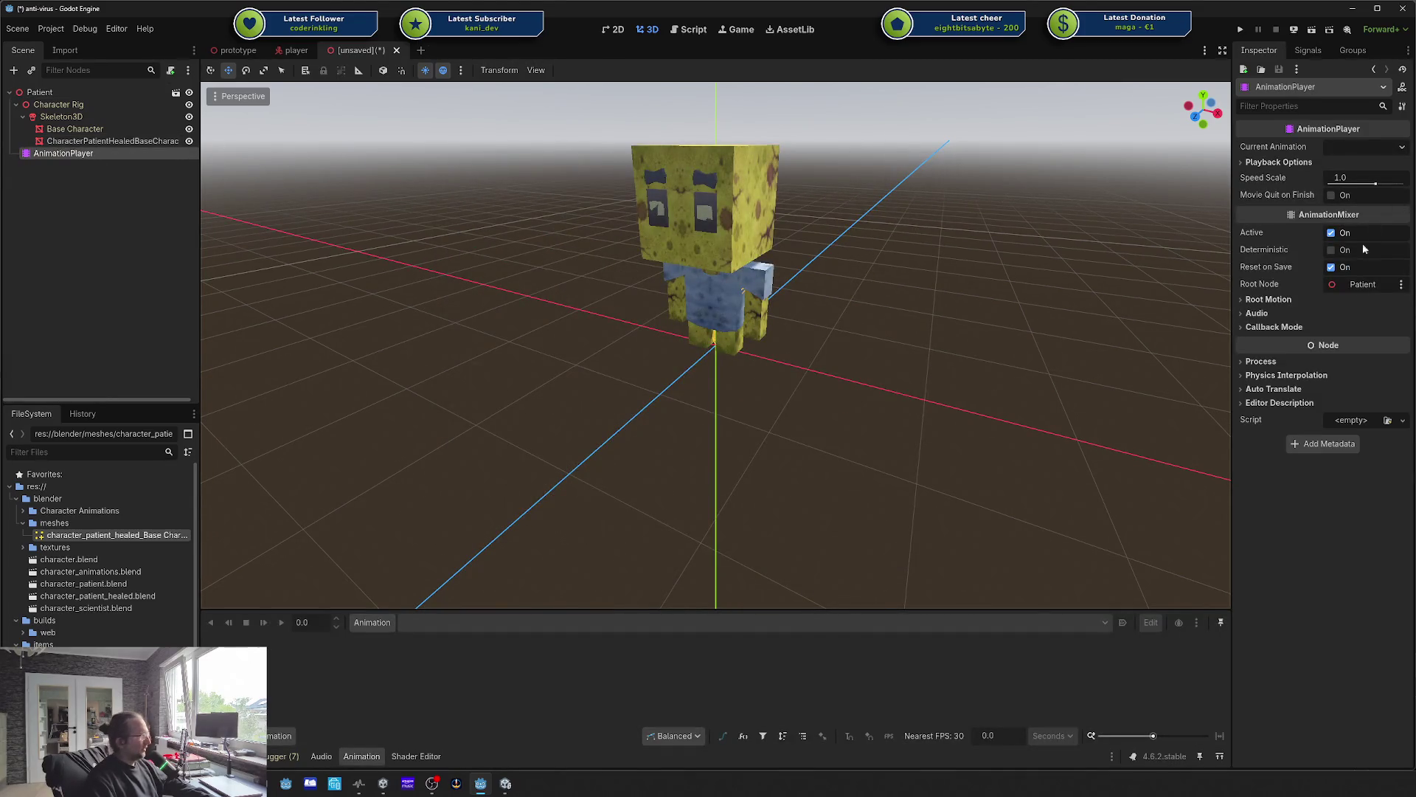
Load Character Animations.tres into the AnimationPlayer through Manage Animations and list its five animations.
{"action": "left_click", "coordinate": [157, 108]}
{"action": "left_click", "coordinate": [41, 92]}
{"action": "left_click", "coordinate": [59, 161]}
{"action": "left_click", "coordinate": [59, 155]}
{"action": "left_click", "coordinate": [1372, 147]}
{"action": "left_click", "coordinate": [1393, 161]}
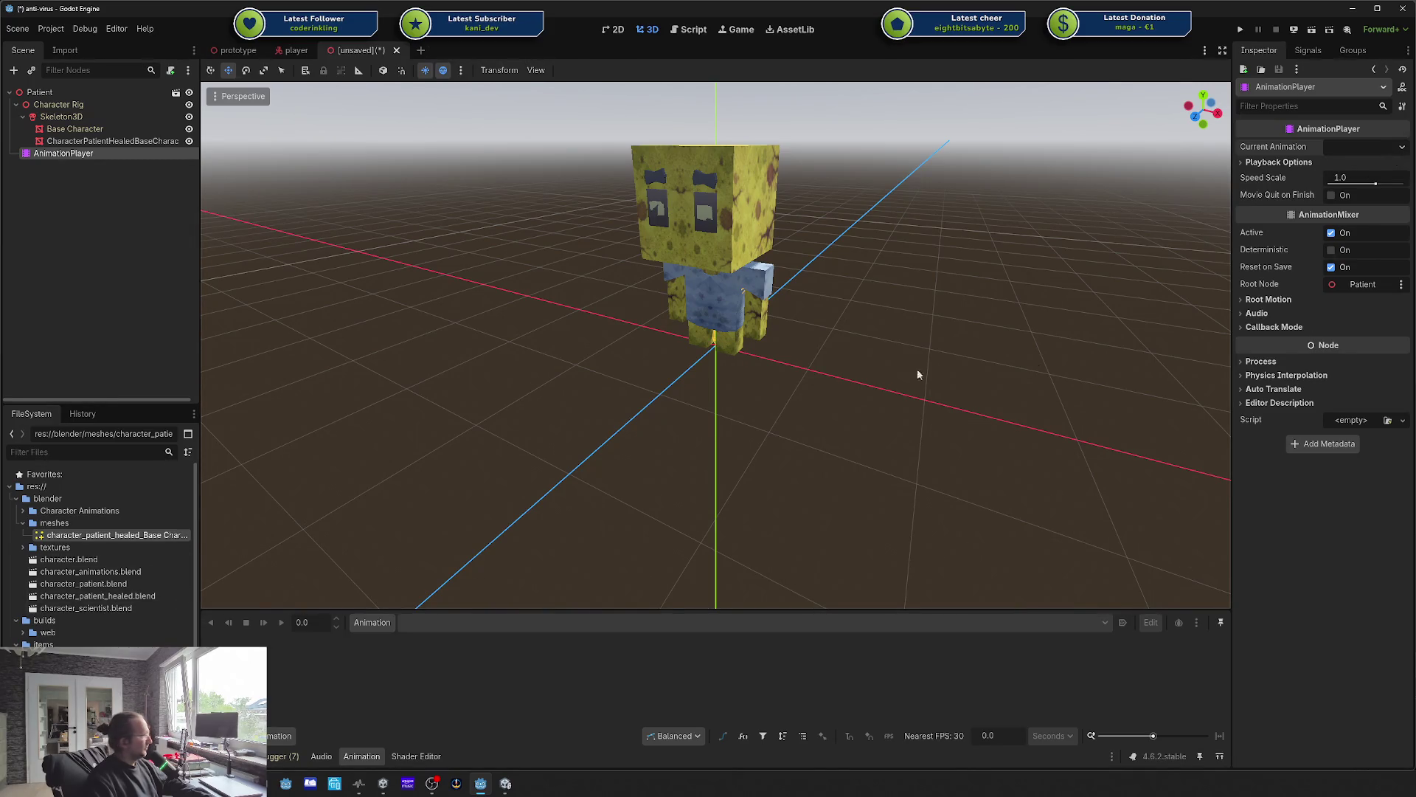
{"action": "left_click", "coordinate": [371, 622]}
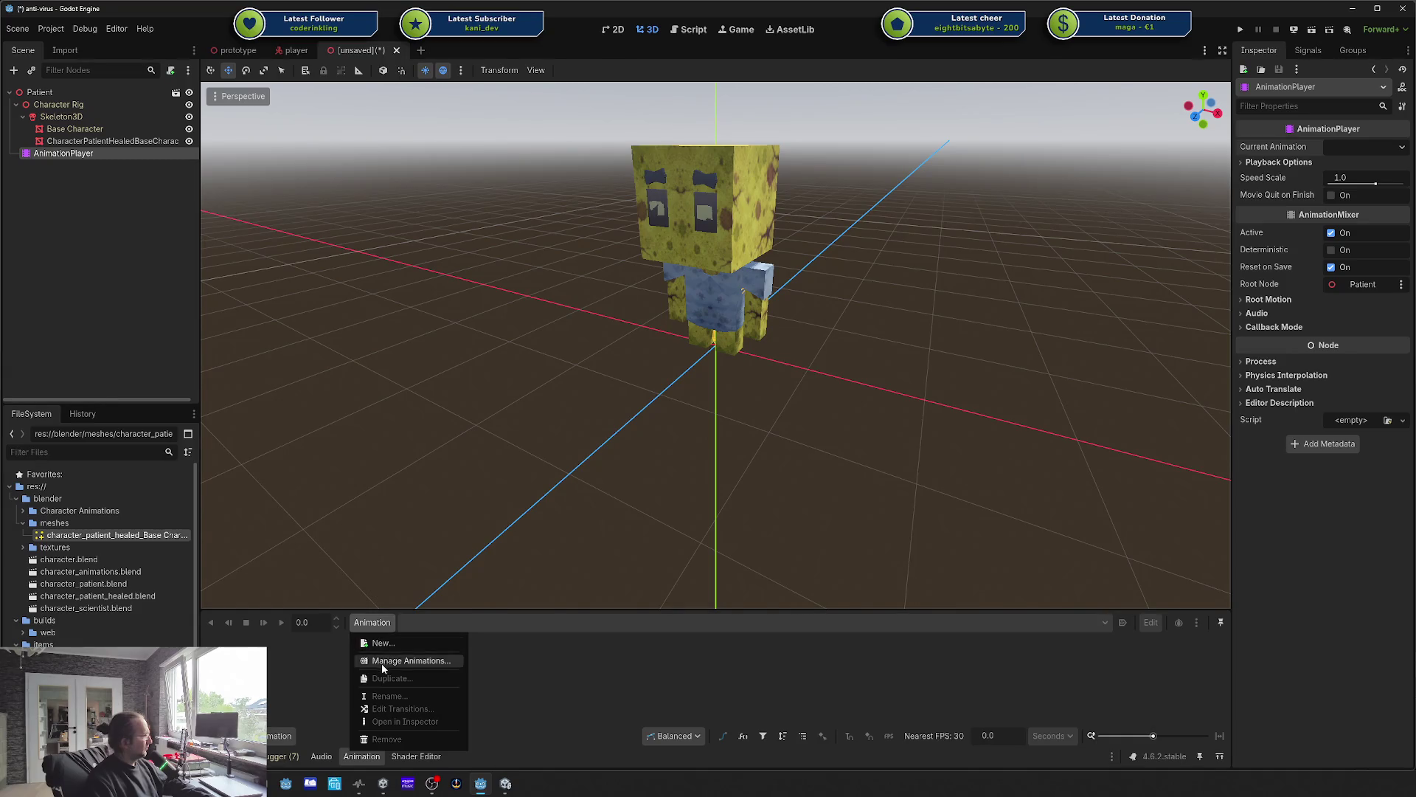
{"action": "left_click", "coordinate": [405, 657]}
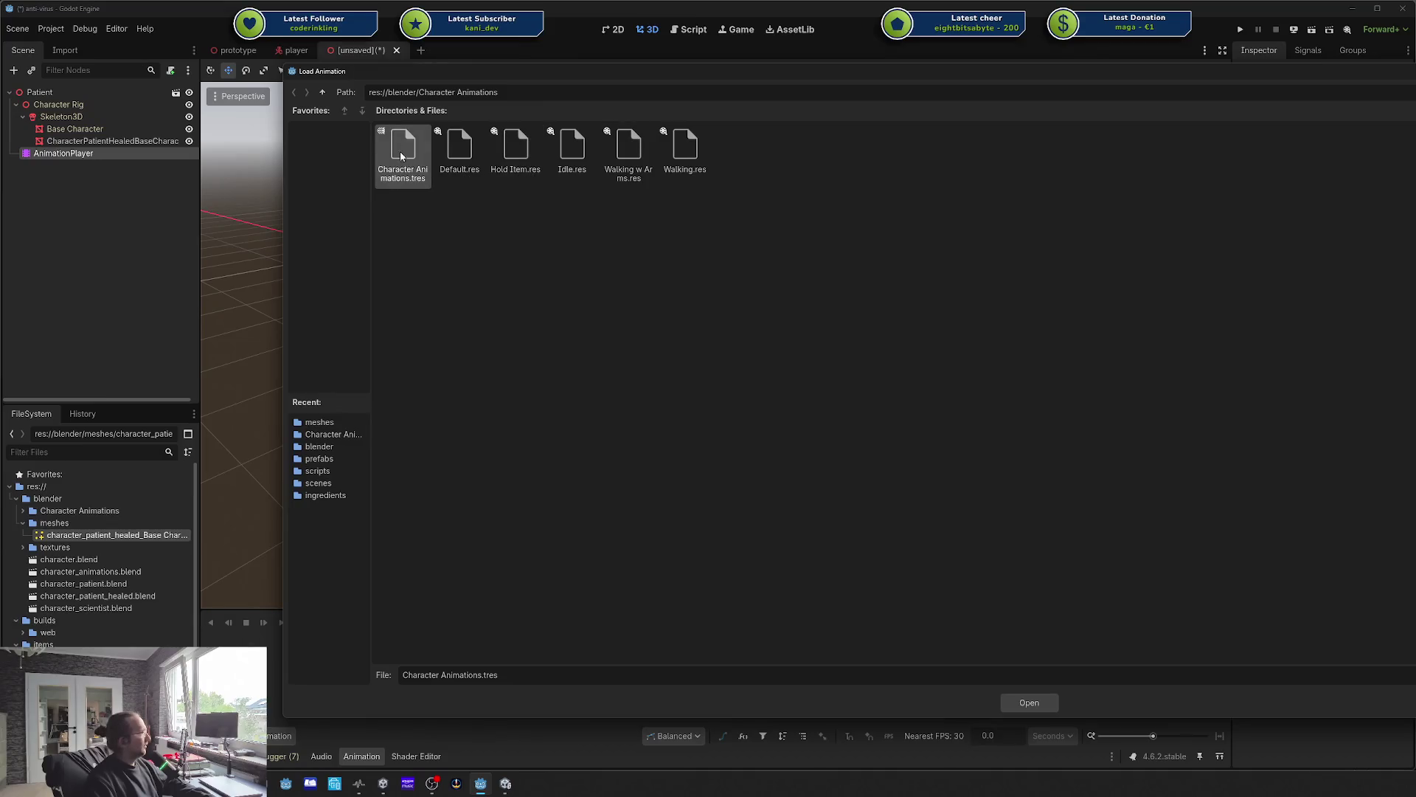
{"action": "double_click", "coordinate": [403, 154]}
{"action": "key", "text": "Escape"}
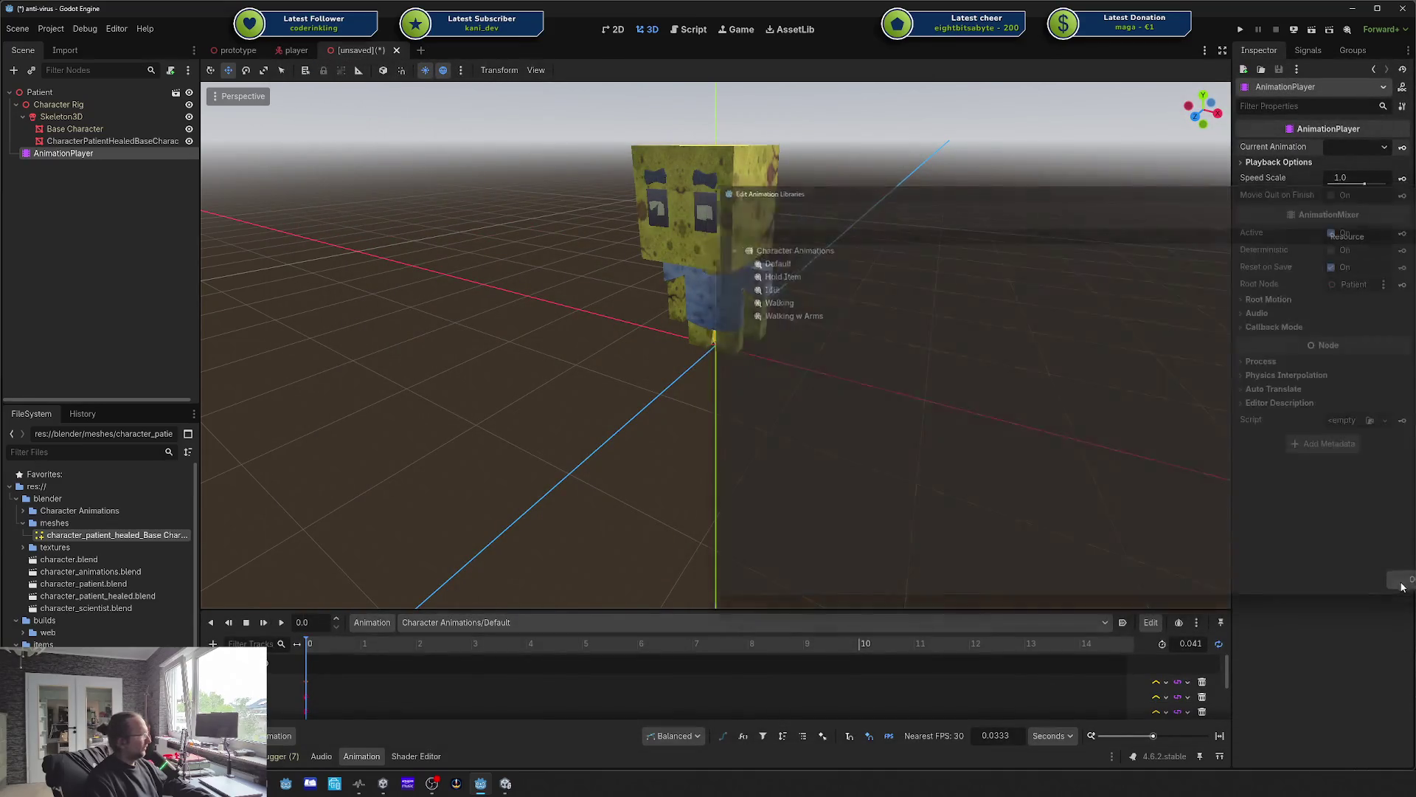
{"action": "left_click", "coordinate": [1366, 151]}
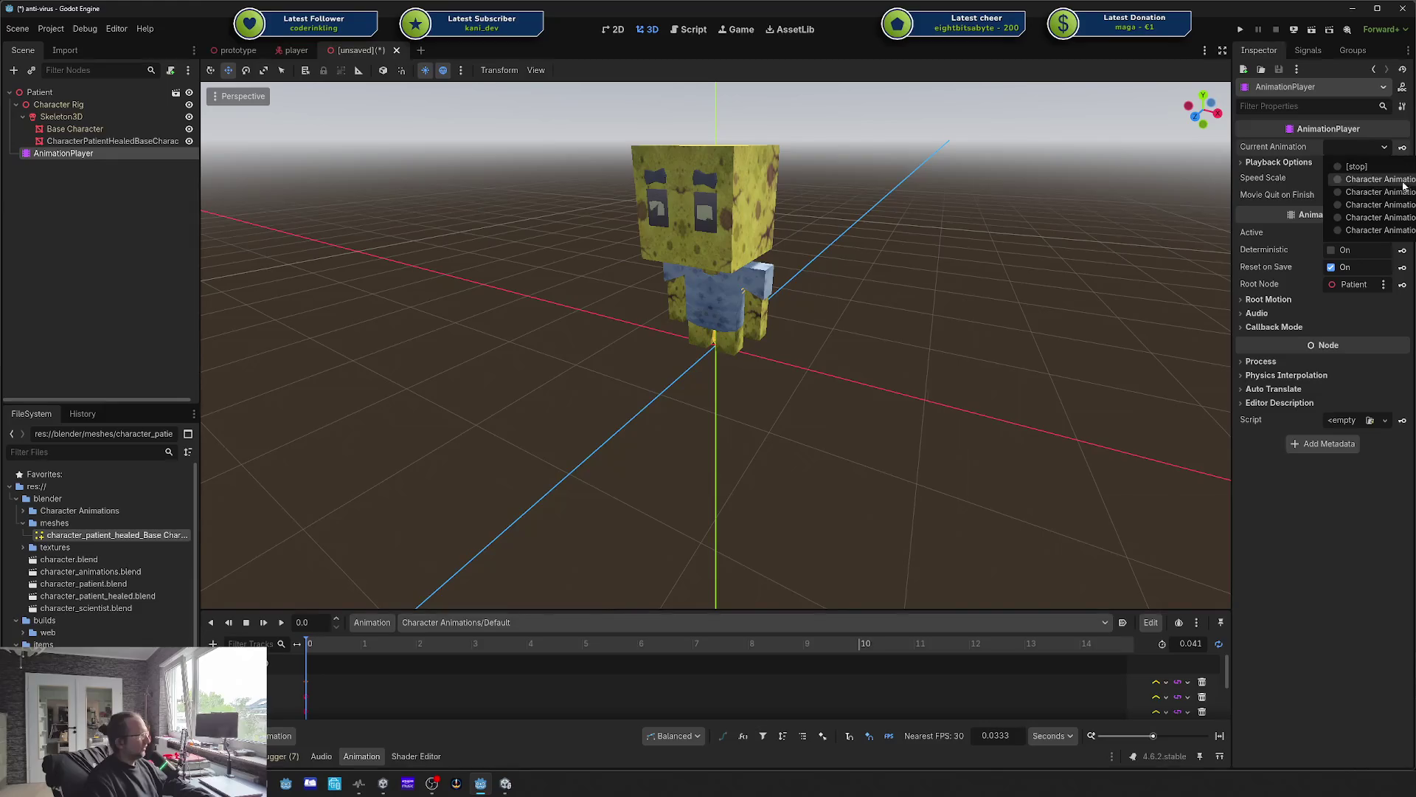
Play Character Animations/Walking and toggle visibility so only the healed mesh walks, orbiting to check.
{"action": "left_click", "coordinate": [1397, 216]}
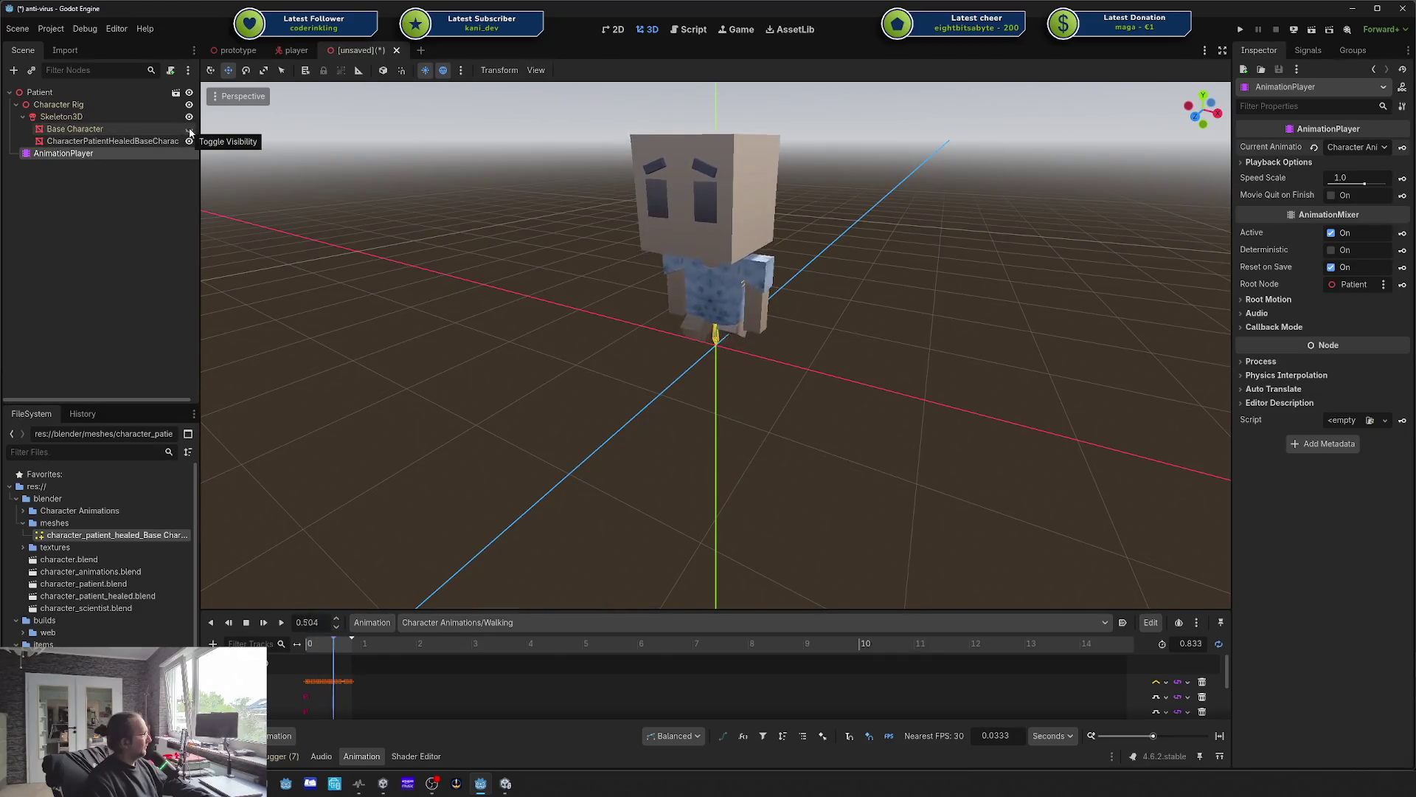
{"action": "left_click", "coordinate": [189, 130]}
{"action": "left_click", "coordinate": [190, 141]}
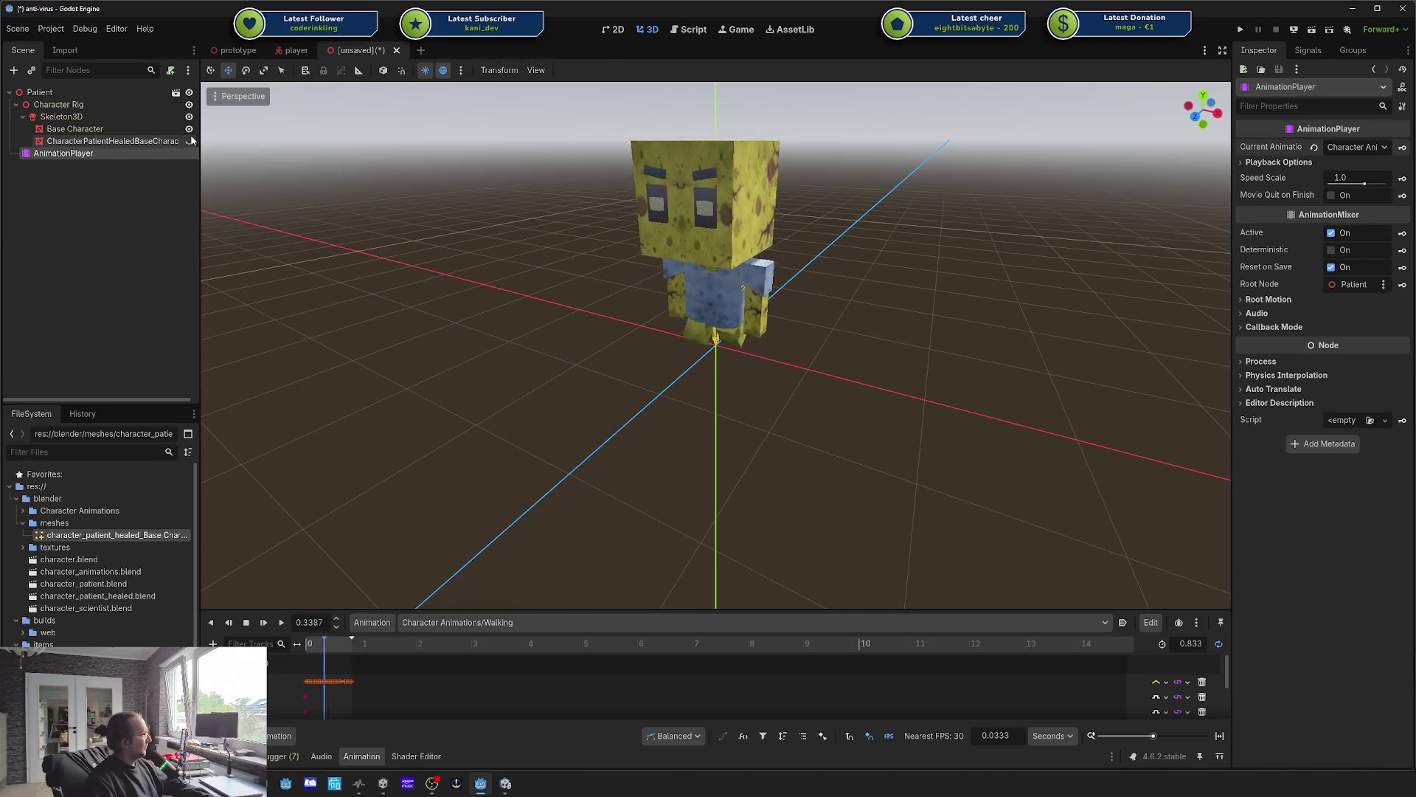
{"action": "left_click", "coordinate": [190, 129]}
{"action": "left_click", "coordinate": [190, 141]}
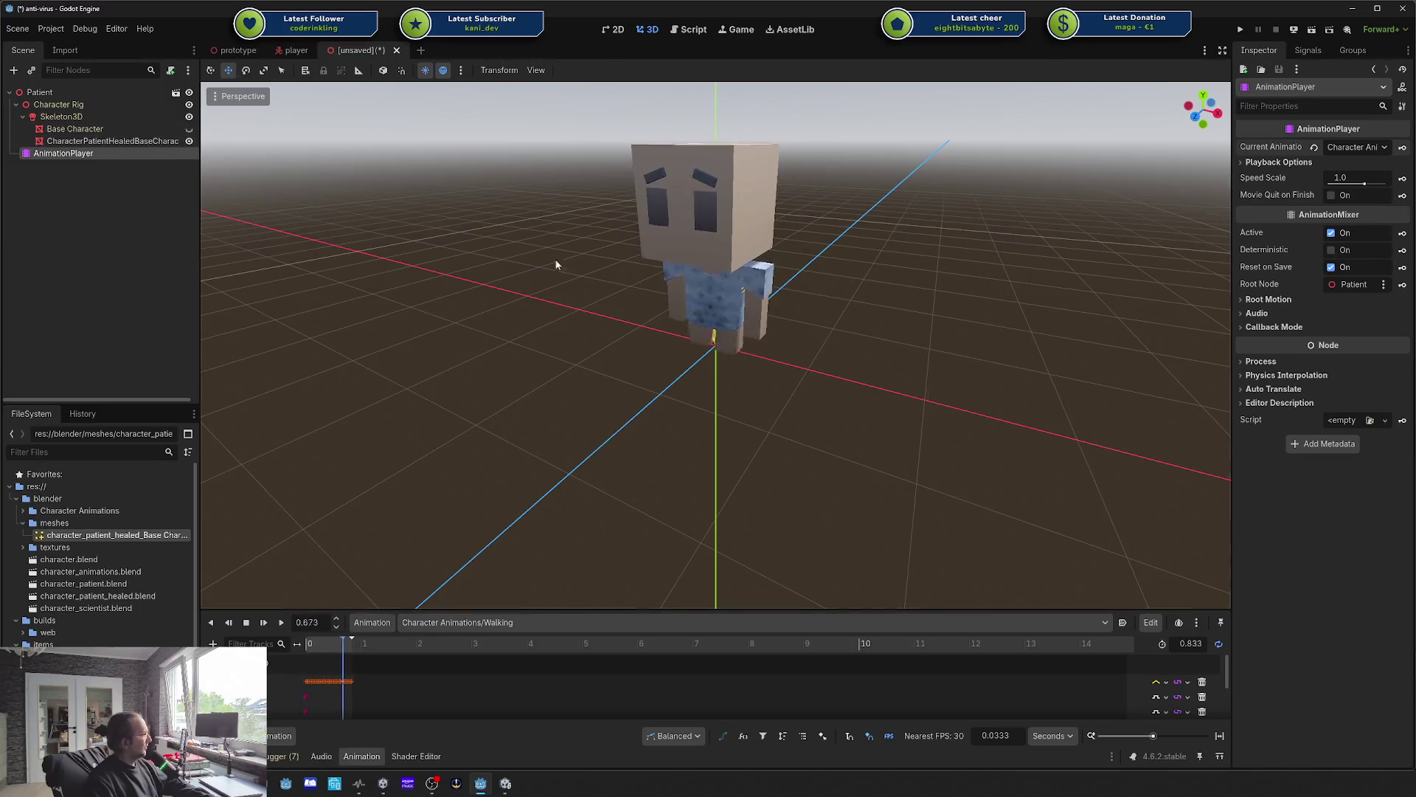
{"action": "left_click", "coordinate": [560, 272]}
{"action": "mouse_move", "coordinate": [559, 271]}
{"action": "left_mouse_down"}
{"action": "mouse_move", "coordinate": [800, 309]}
{"action": "mouse_move", "coordinate": [634, 313]}
{"action": "mouse_move", "coordinate": [664, 294]}
{"action": "left_mouse_up"}
{"action": "scroll", "coordinate": [785, 313], "scroll_direction": "up", "scroll_amount": 5}
{"action": "scroll", "coordinate": [664, 294], "scroll_direction": "down", "scroll_amount": 5}
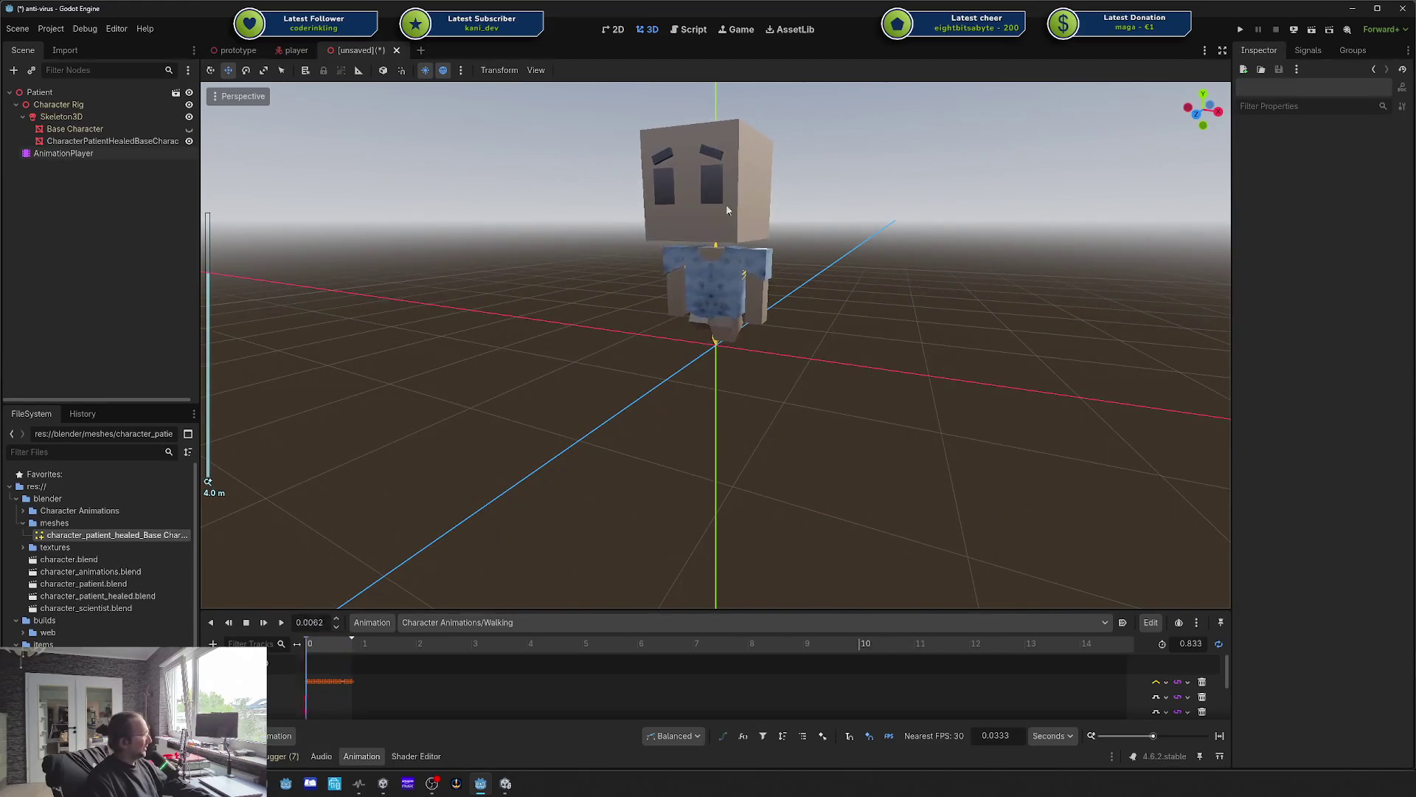
{"action": "left_click_drag", "start_coordinate": [726, 204], "coordinate": [887, 262]}
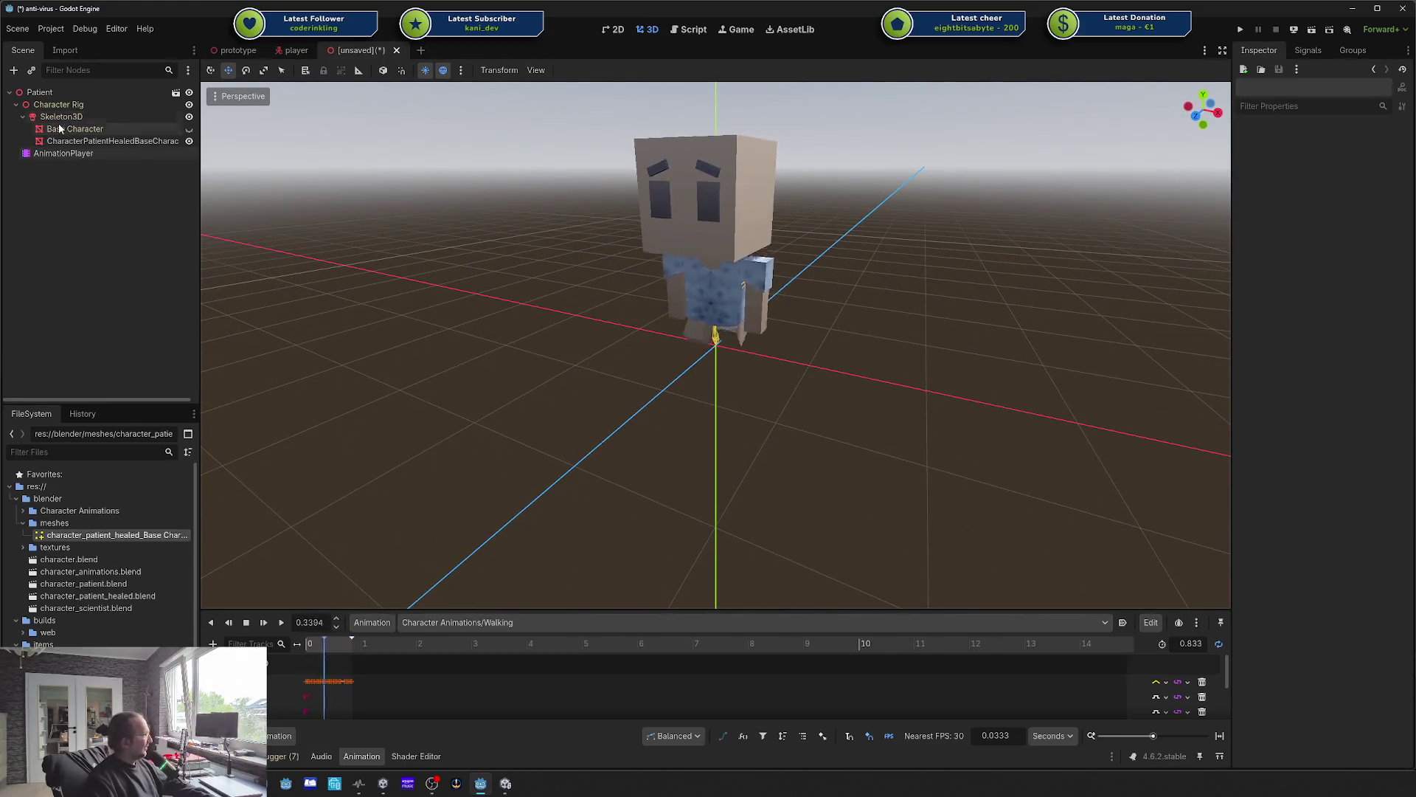
Clear the healed mesh's Skin, then undo to restore it.
{"action": "left_click", "coordinate": [81, 141]}
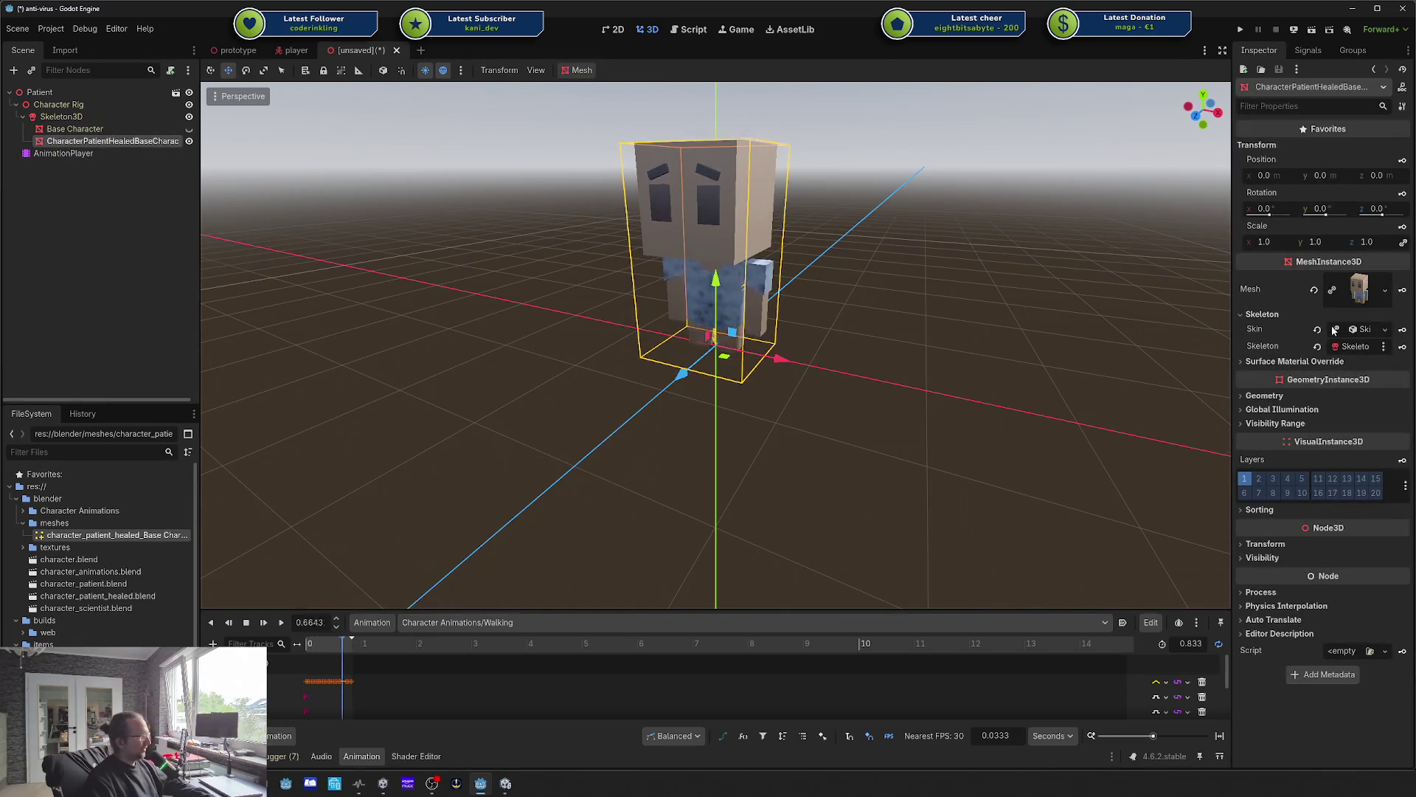
{"action": "left_click", "coordinate": [1317, 329]}
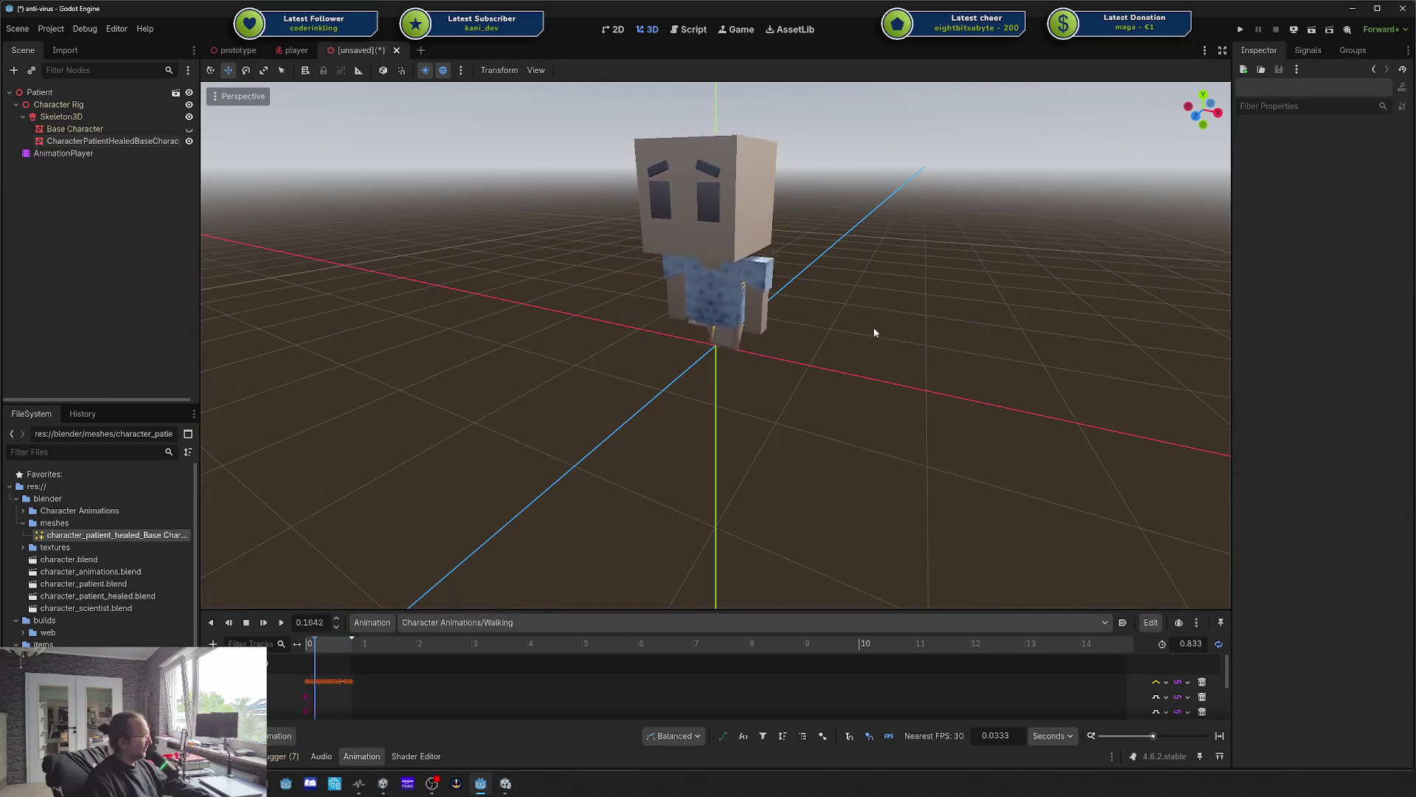
{"action": "left_click", "coordinate": [102, 130]}
{"action": "left_click", "coordinate": [104, 140]}
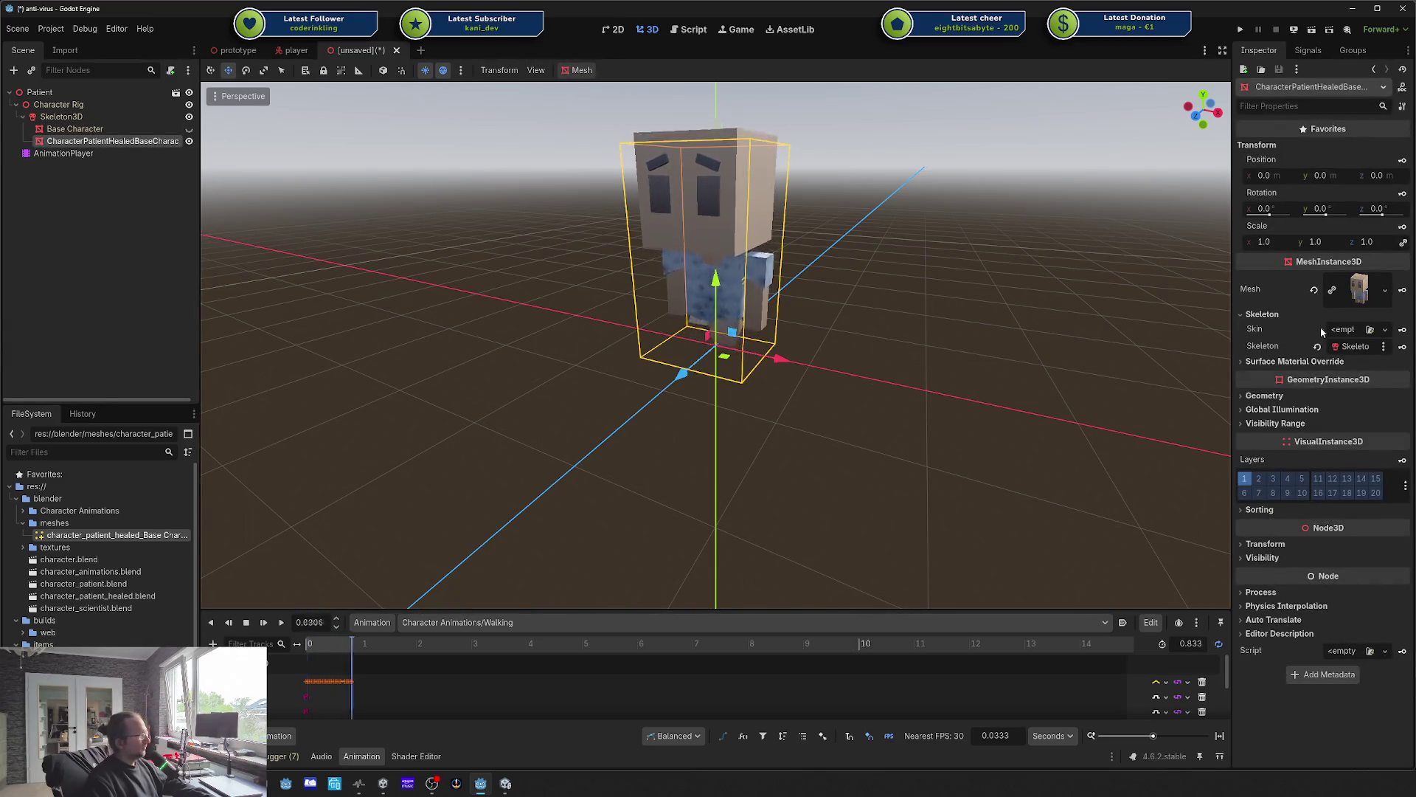
{"action": "key", "text": "ctrl+z"}
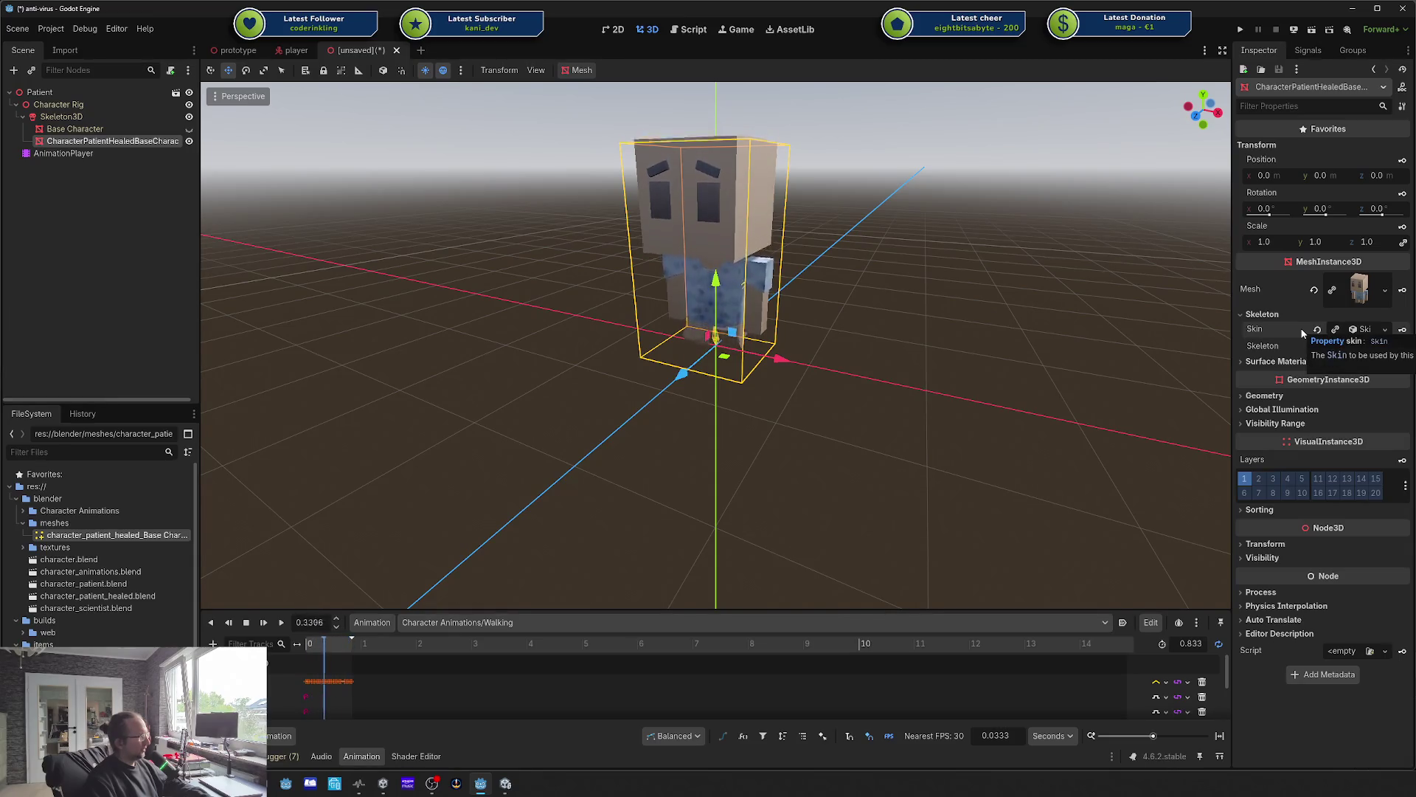
Show Base Character and hide the healed mesh, then select AnimationPlayer and Base Character.
{"action": "left_click", "coordinate": [949, 365]}
{"action": "mouse_move", "coordinate": [953, 365]}
{"action": "left_mouse_down"}
{"action": "mouse_move", "coordinate": [822, 383]}
{"action": "mouse_move", "coordinate": [961, 345]}
{"action": "mouse_move", "coordinate": [839, 380]}
{"action": "left_mouse_up"}
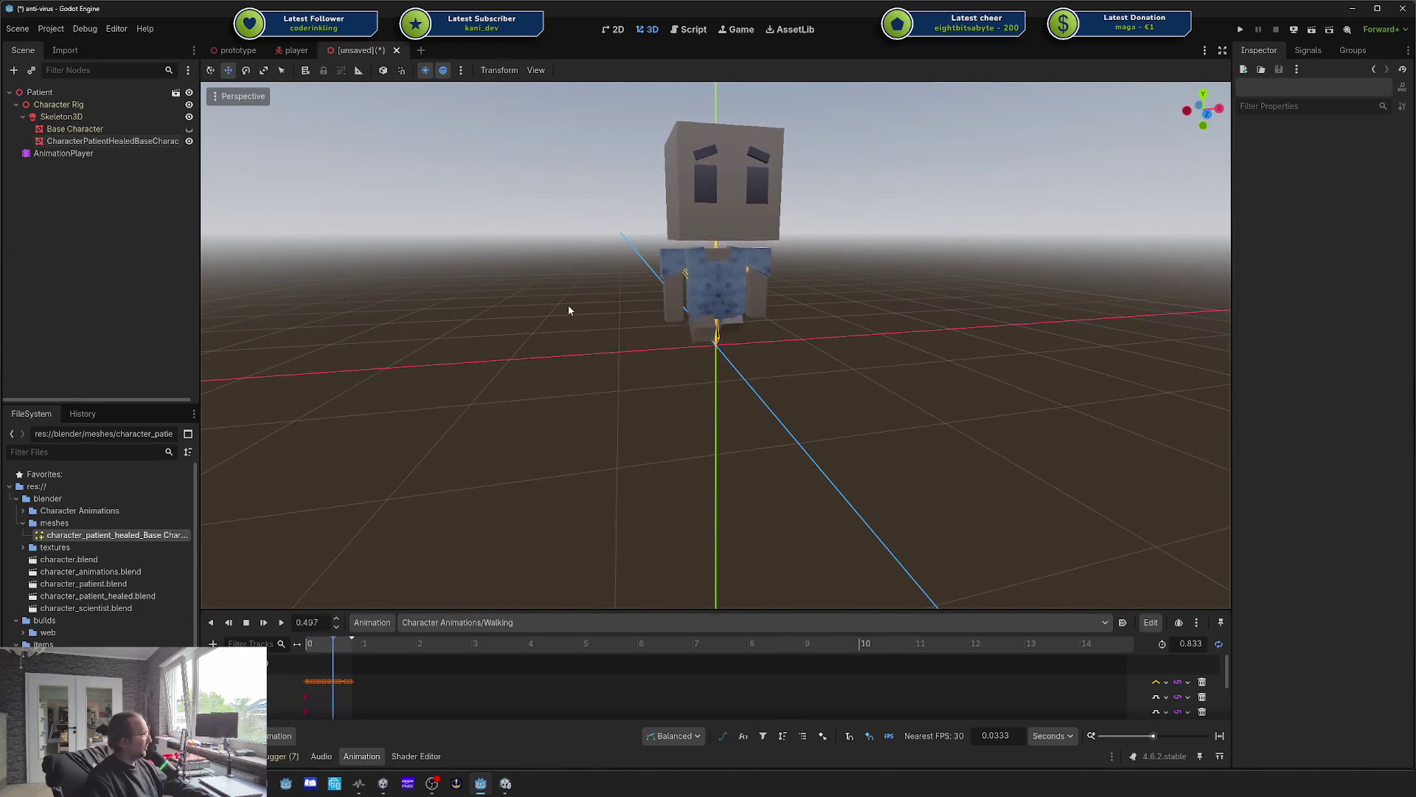
{"action": "left_click_drag", "start_coordinate": [568, 306], "coordinate": [319, 228]}
{"action": "left_click", "coordinate": [189, 128]}
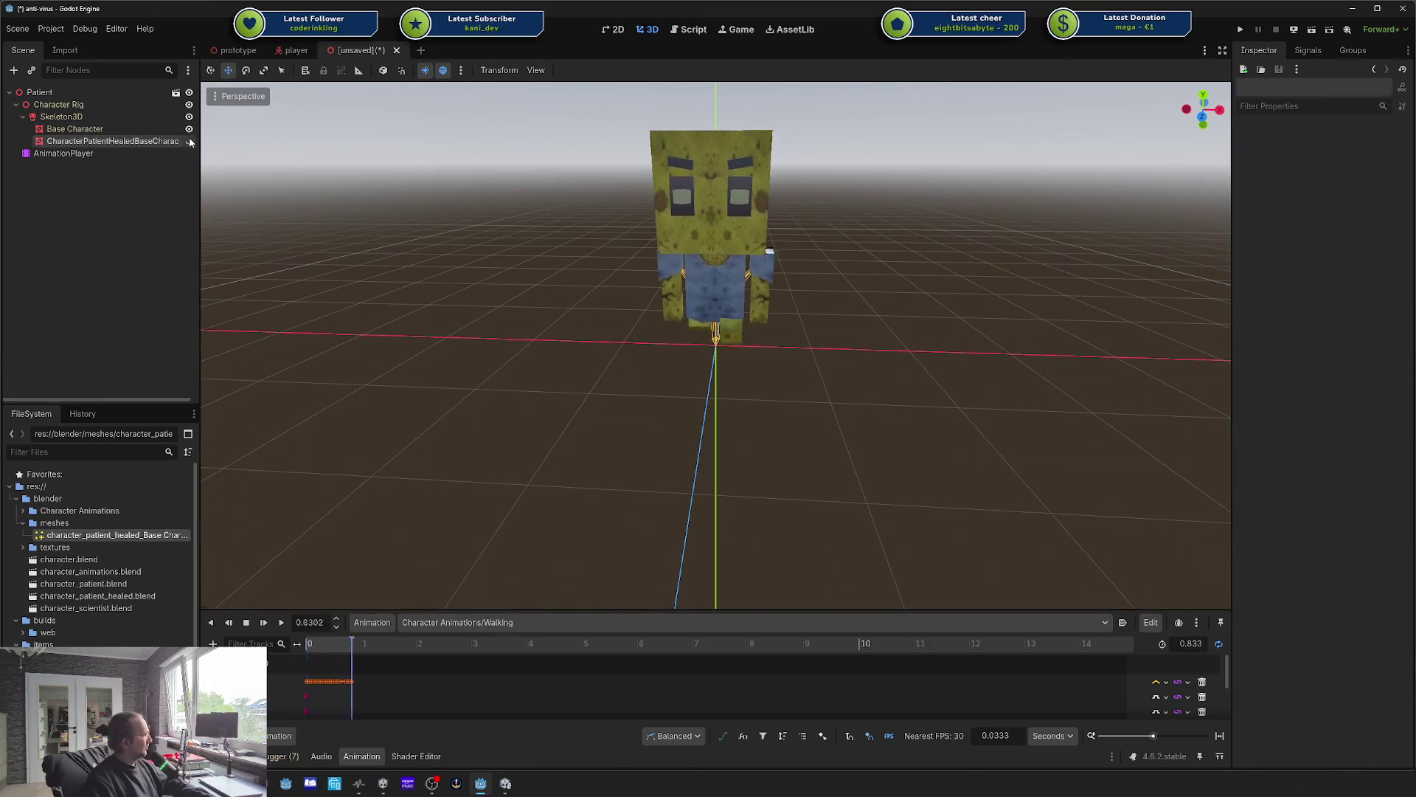
{"action": "left_click", "coordinate": [190, 141]}
{"action": "left_click", "coordinate": [189, 129]}
{"action": "left_click", "coordinate": [64, 152]}
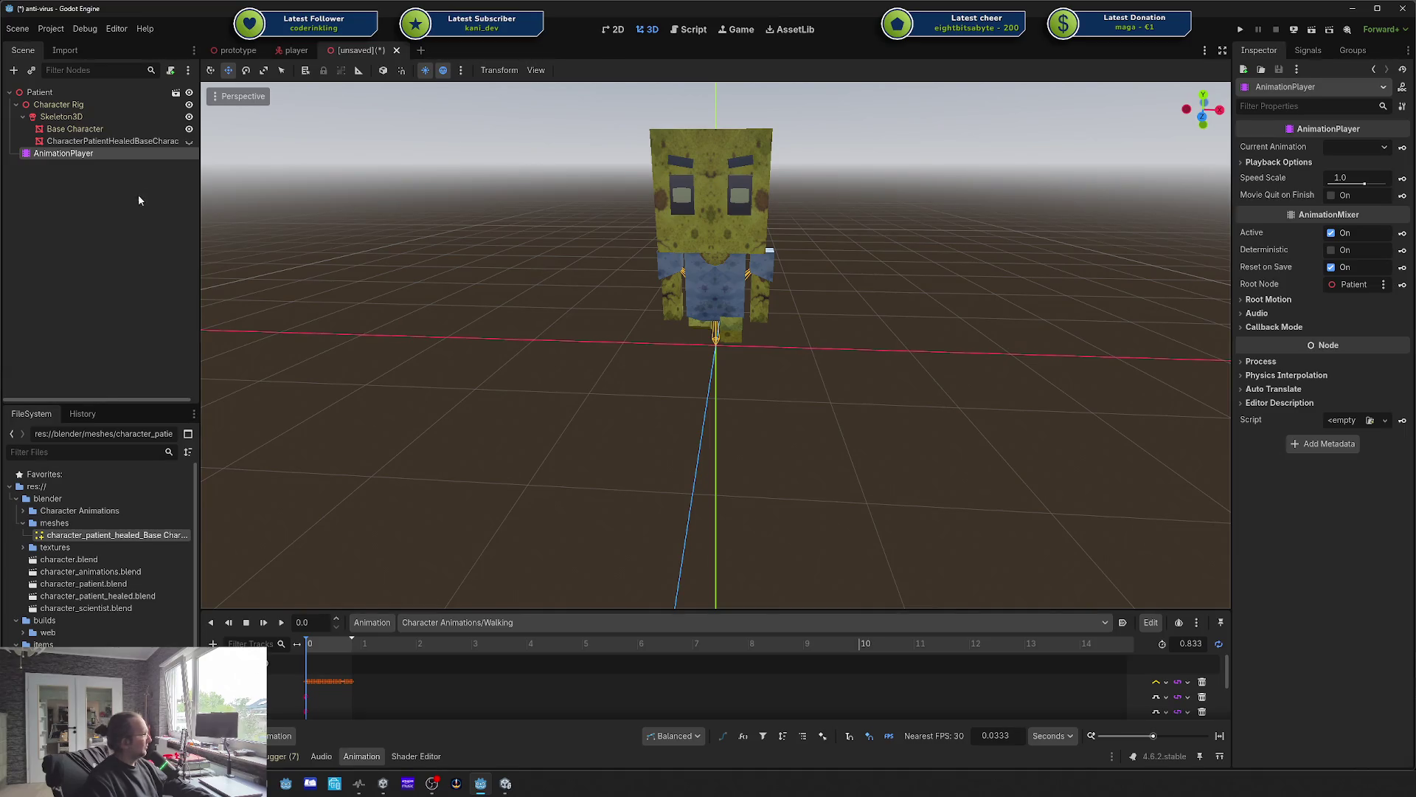
{"action": "left_click", "coordinate": [110, 141]}
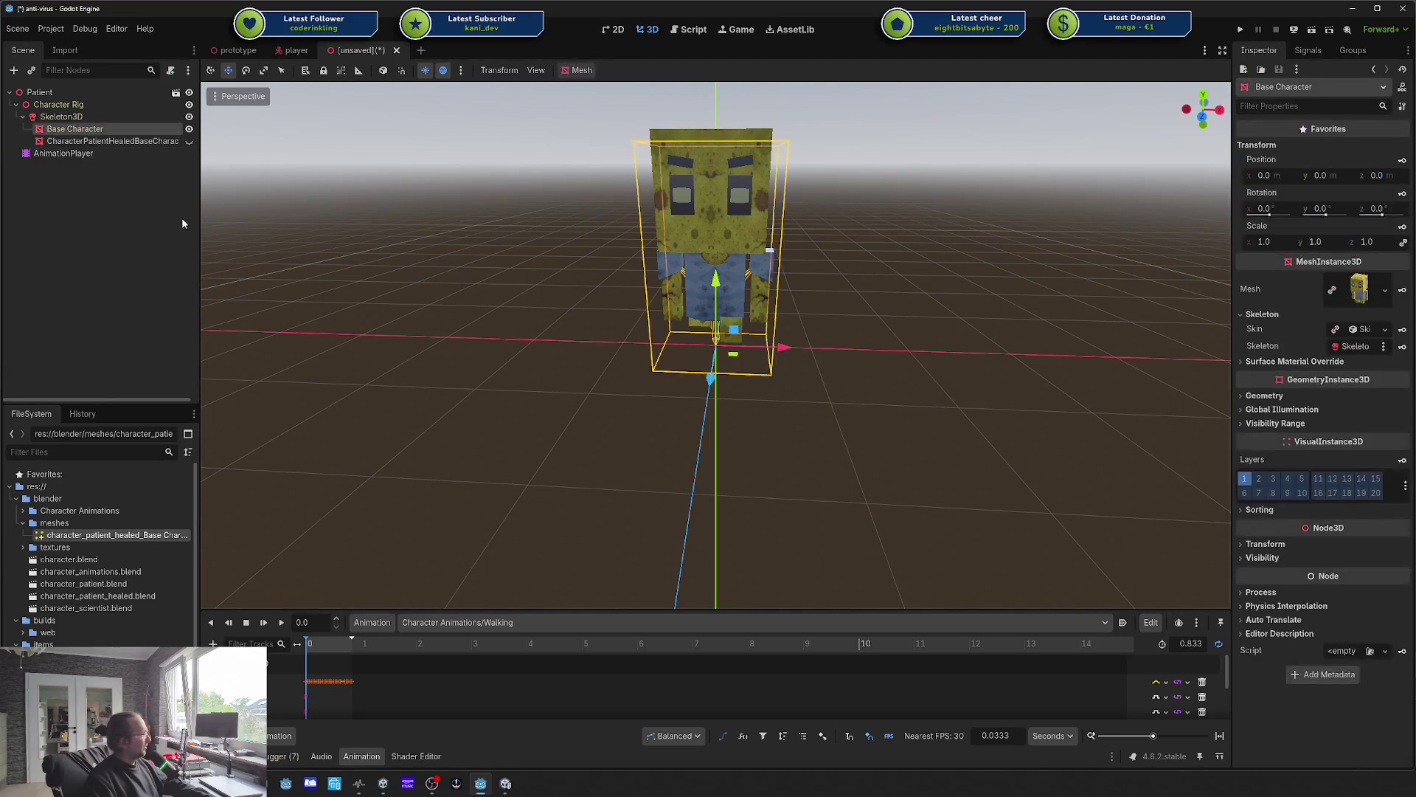
Delete the AnimationPlayer node by mistake, restore it with undo, and dismiss the import warning.
{"action": "left_click", "coordinate": [63, 153]}
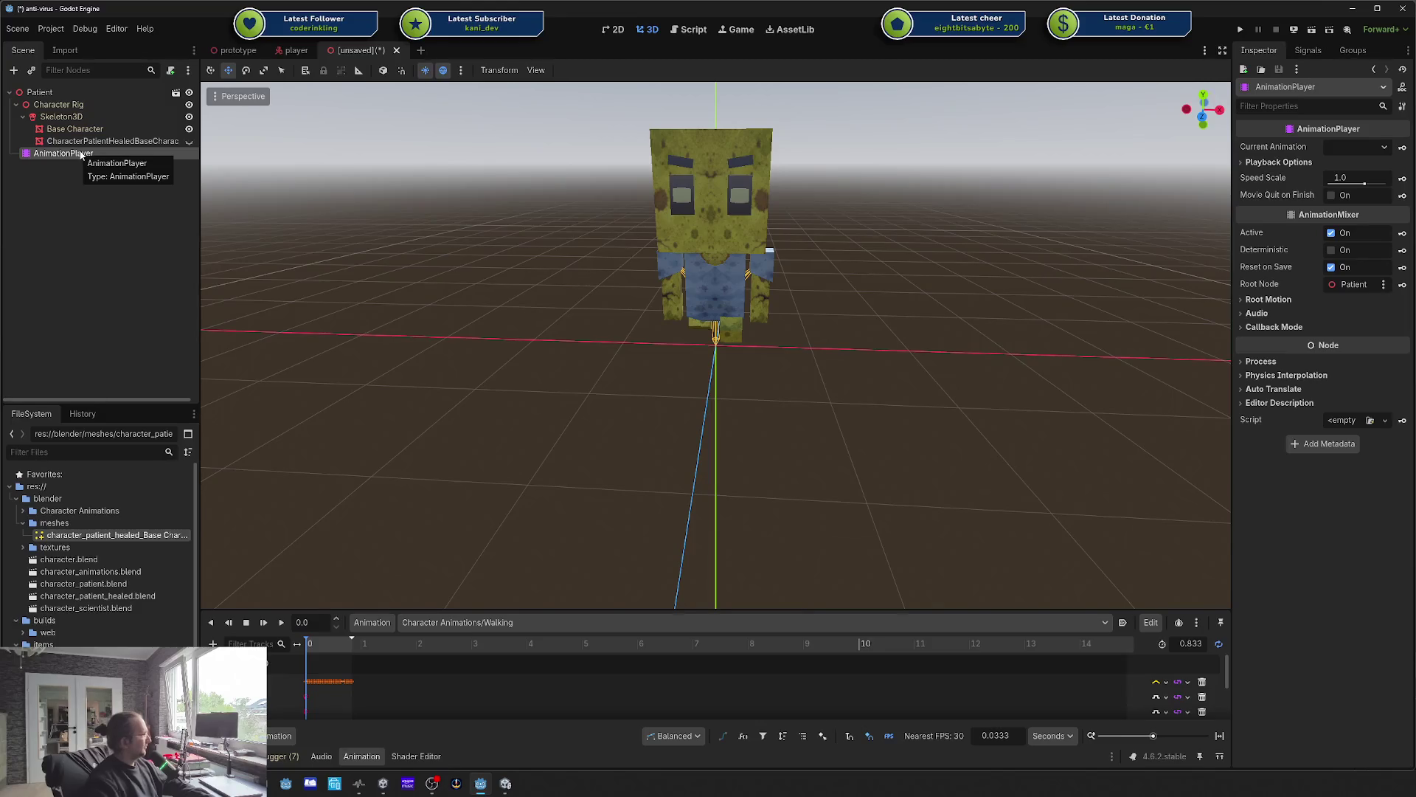
{"action": "key", "text": "Delete"}
{"action": "key", "text": "Return"}
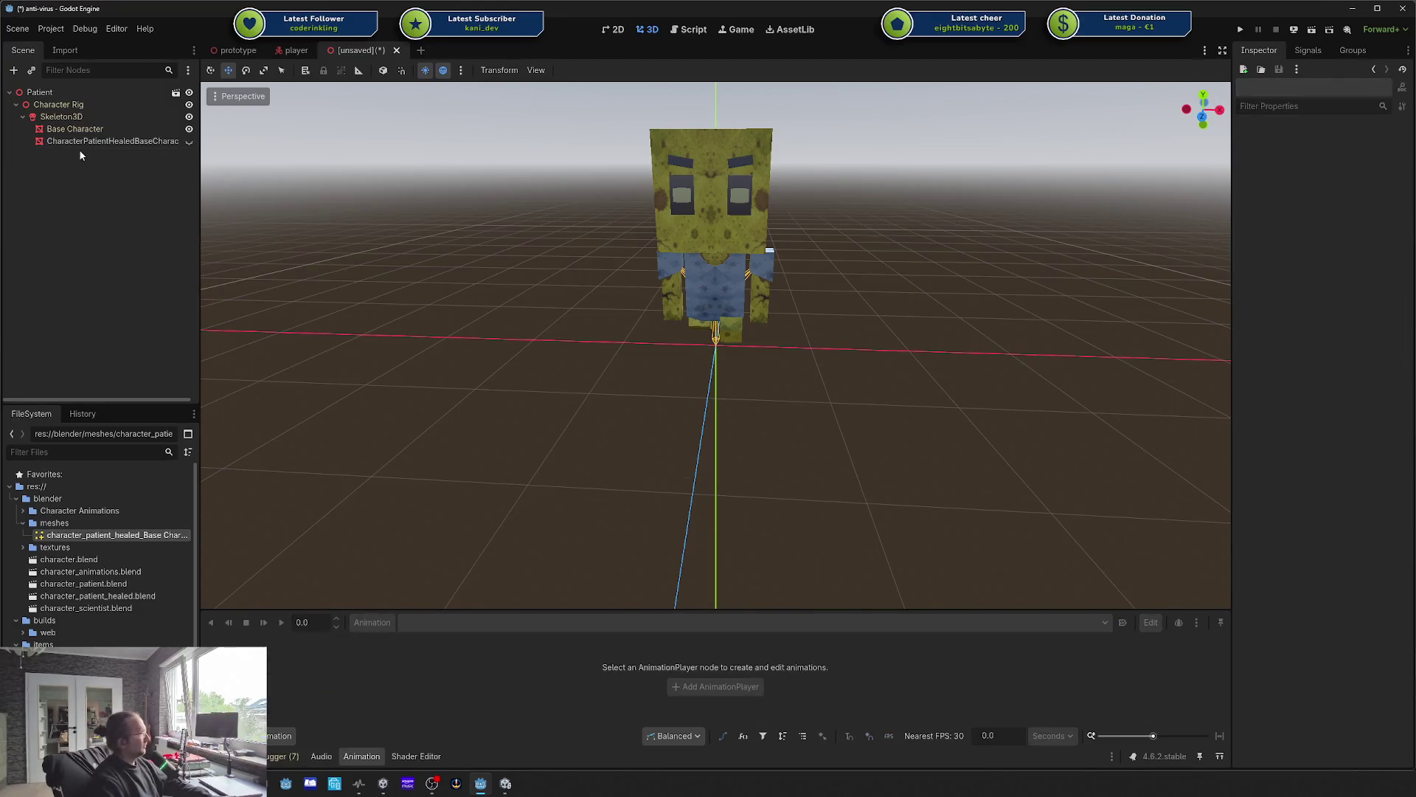
{"action": "key", "text": "ctrl+z"}
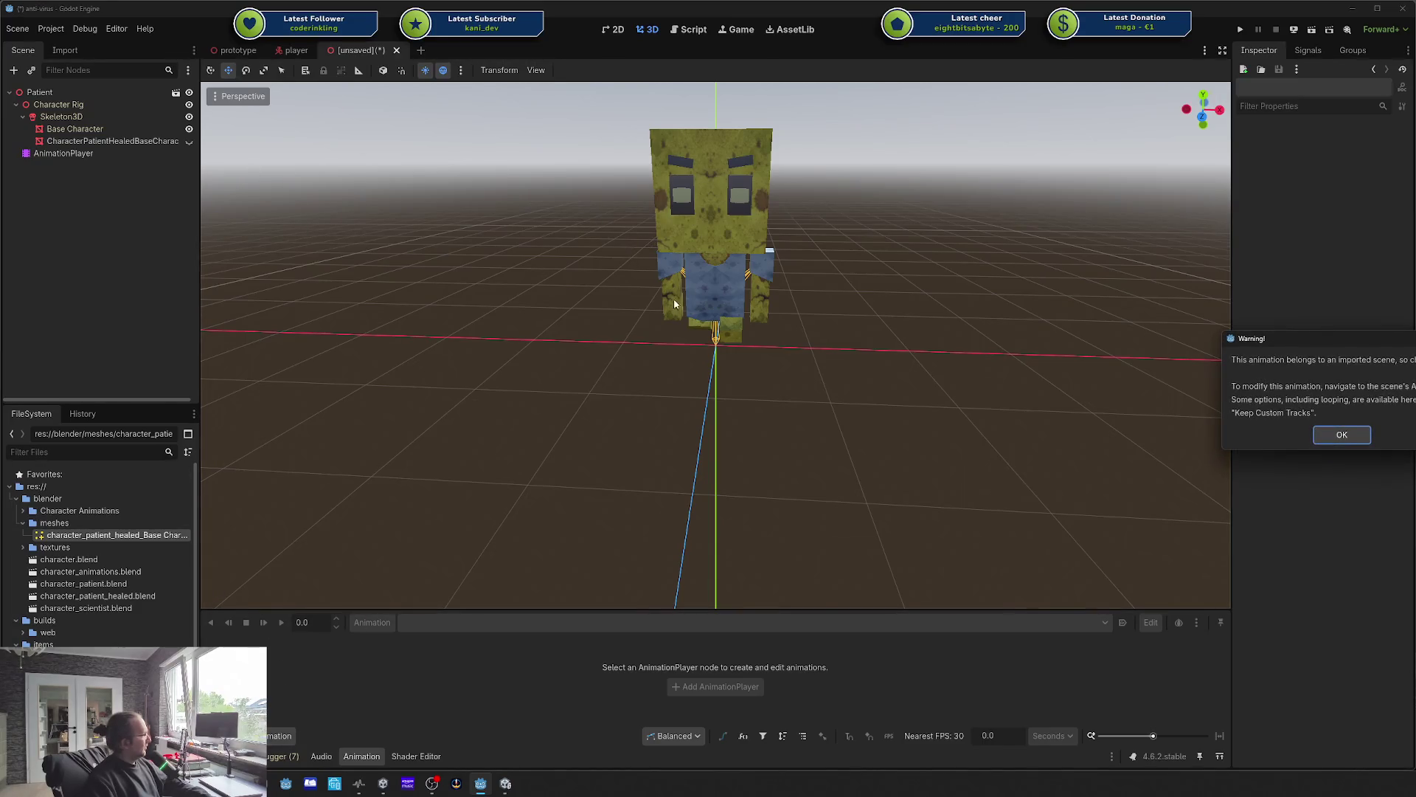
{"action": "left_click", "coordinate": [1342, 435]}
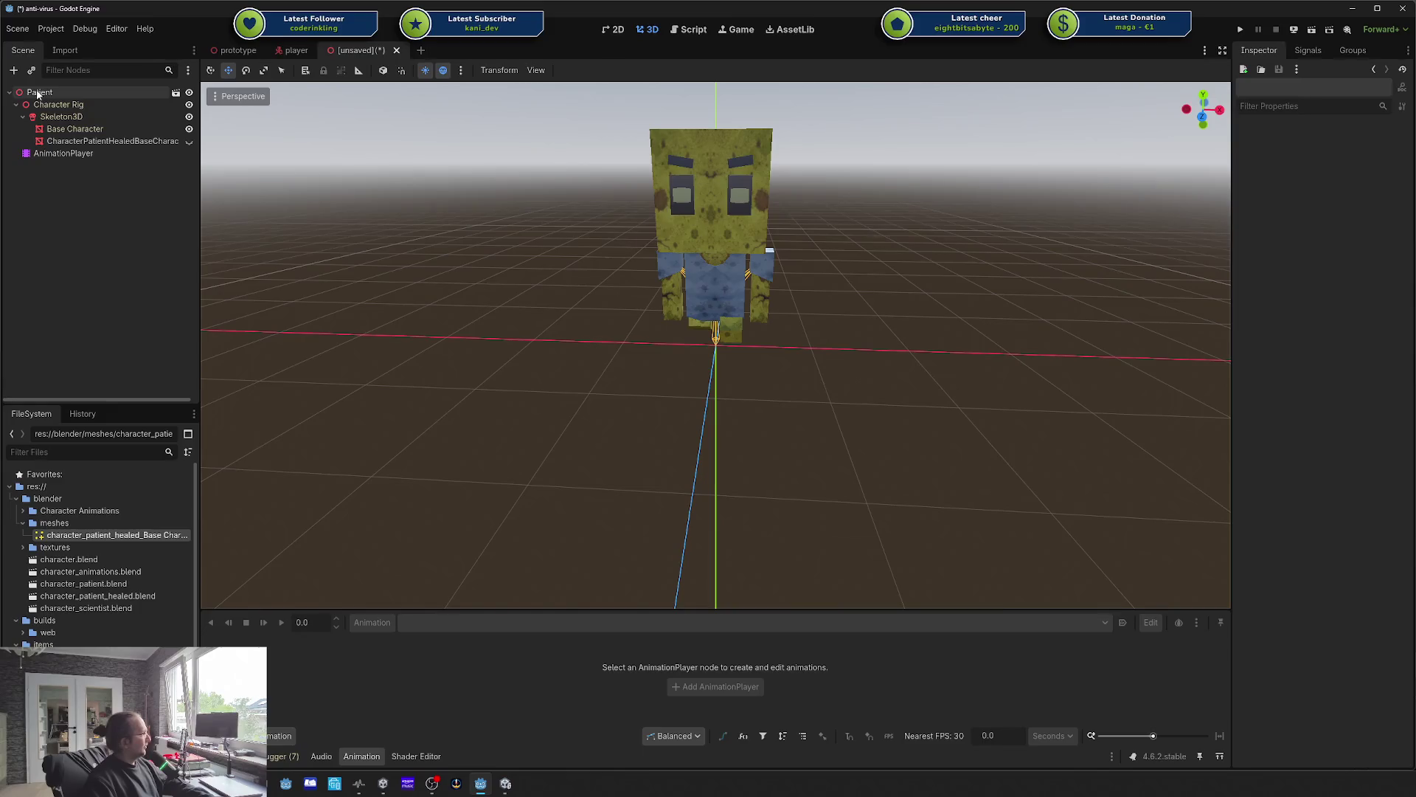
Set the AnimationPlayer's current animation to Character Animations/Default.
{"action": "left_click", "coordinate": [66, 92]}
{"action": "left_click", "coordinate": [66, 153]}
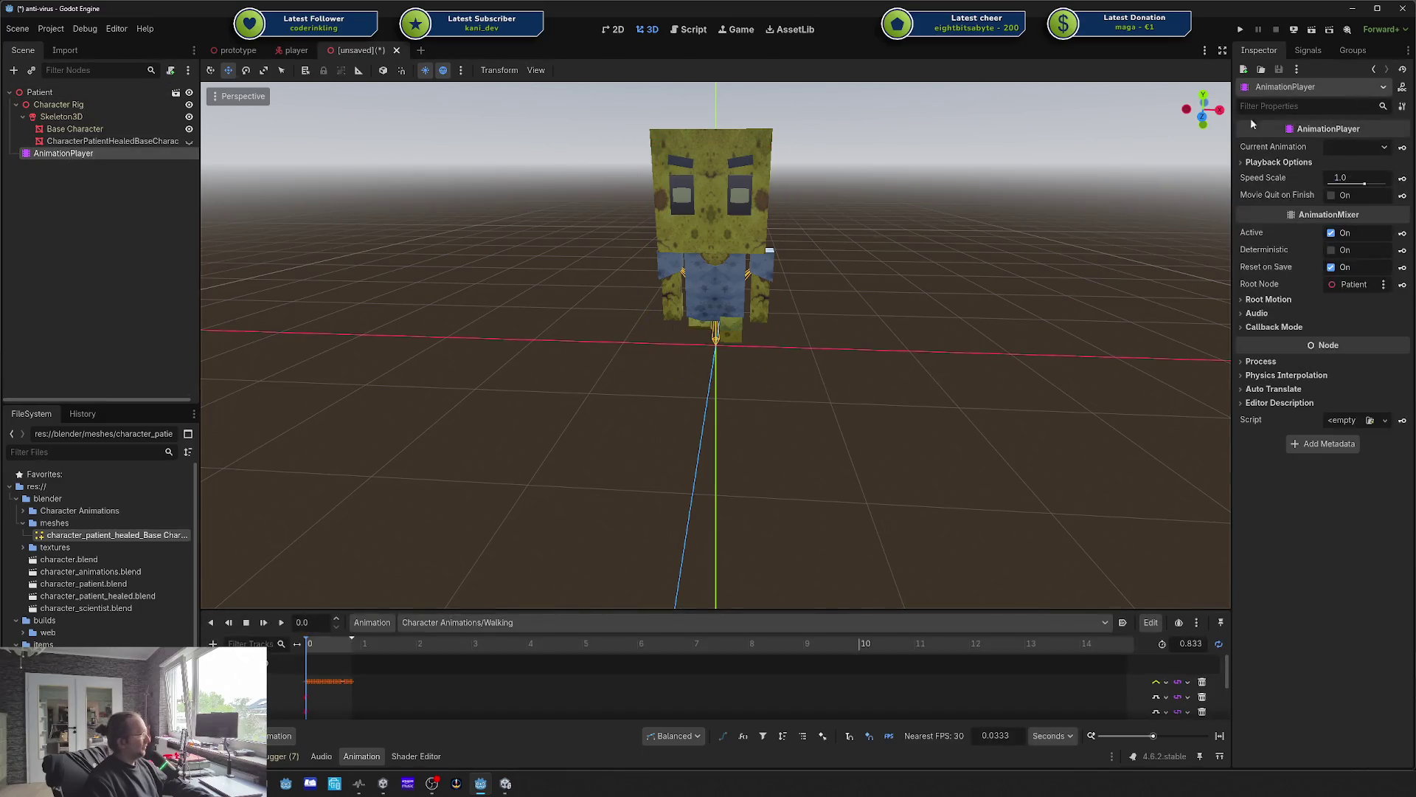
{"action": "left_click", "coordinate": [1372, 147]}
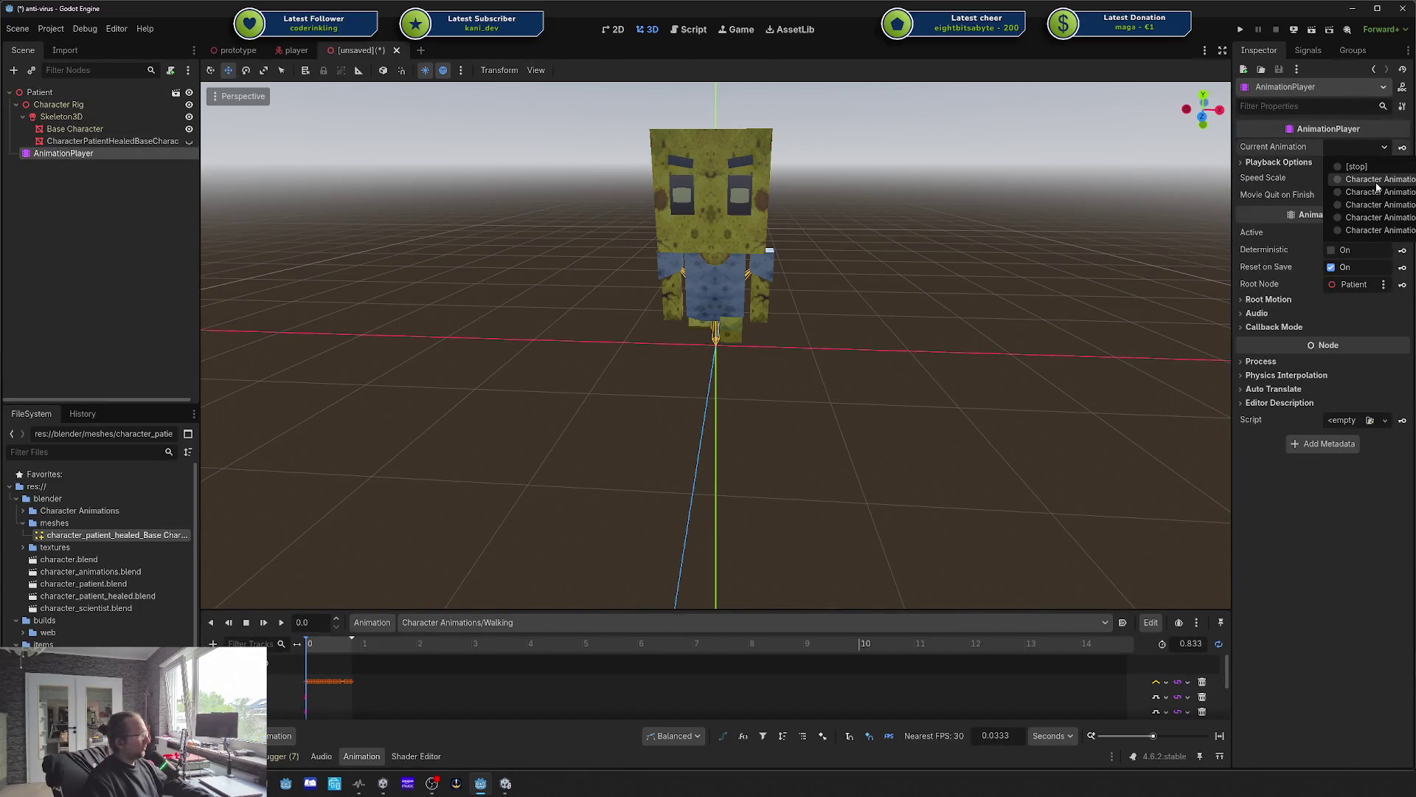
{"action": "left_click", "coordinate": [1364, 183]}
{"action": "left_click", "coordinate": [1314, 148]}
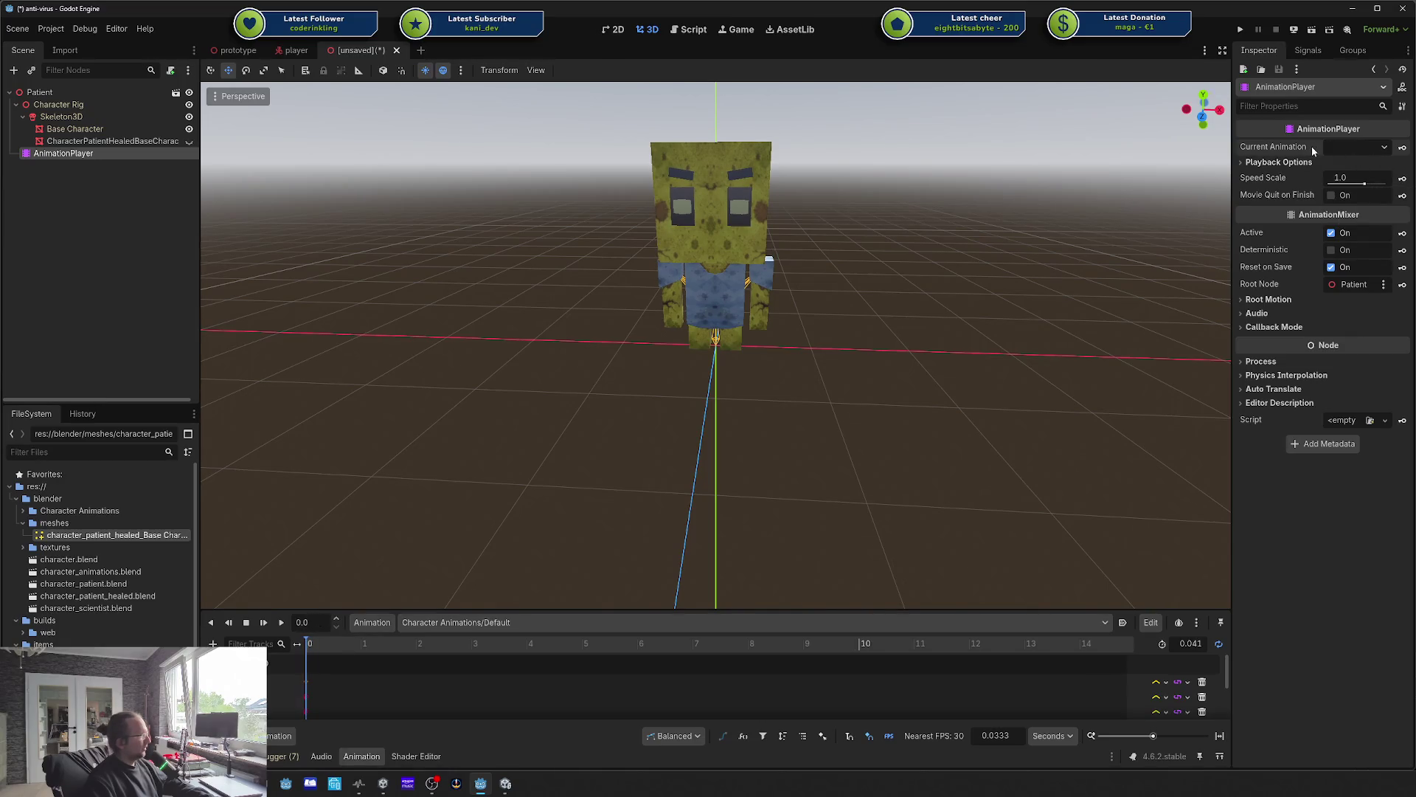
Orbit the view to check the character's front, then select the Patient root node.
{"action": "left_click", "coordinate": [893, 308]}
{"action": "scroll", "coordinate": [763, 282], "scroll_direction": "up", "scroll_amount": 5}
{"action": "left_click_drag", "start_coordinate": [455, 373], "coordinate": [689, 370]}
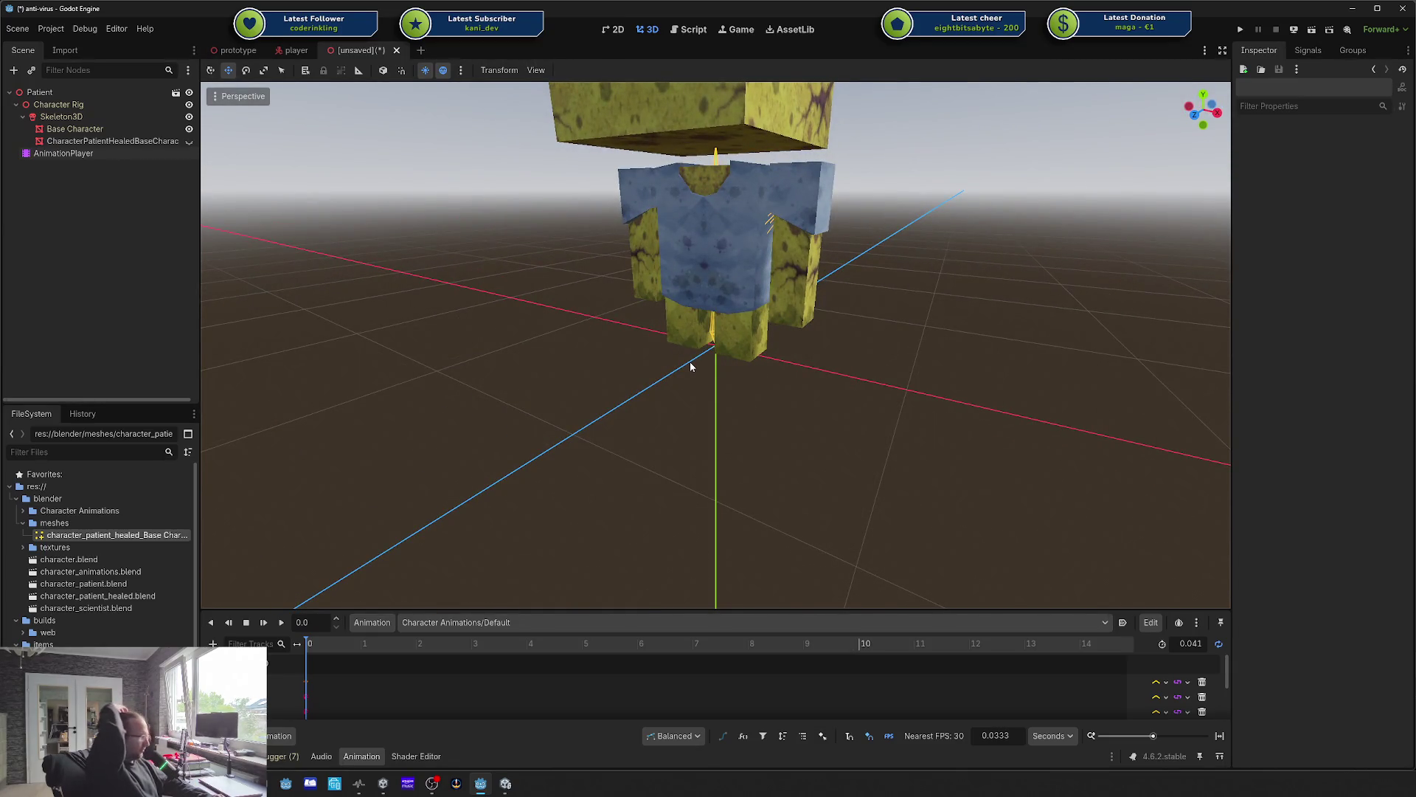
{"action": "scroll", "coordinate": [827, 395], "scroll_direction": "down", "scroll_amount": 5}
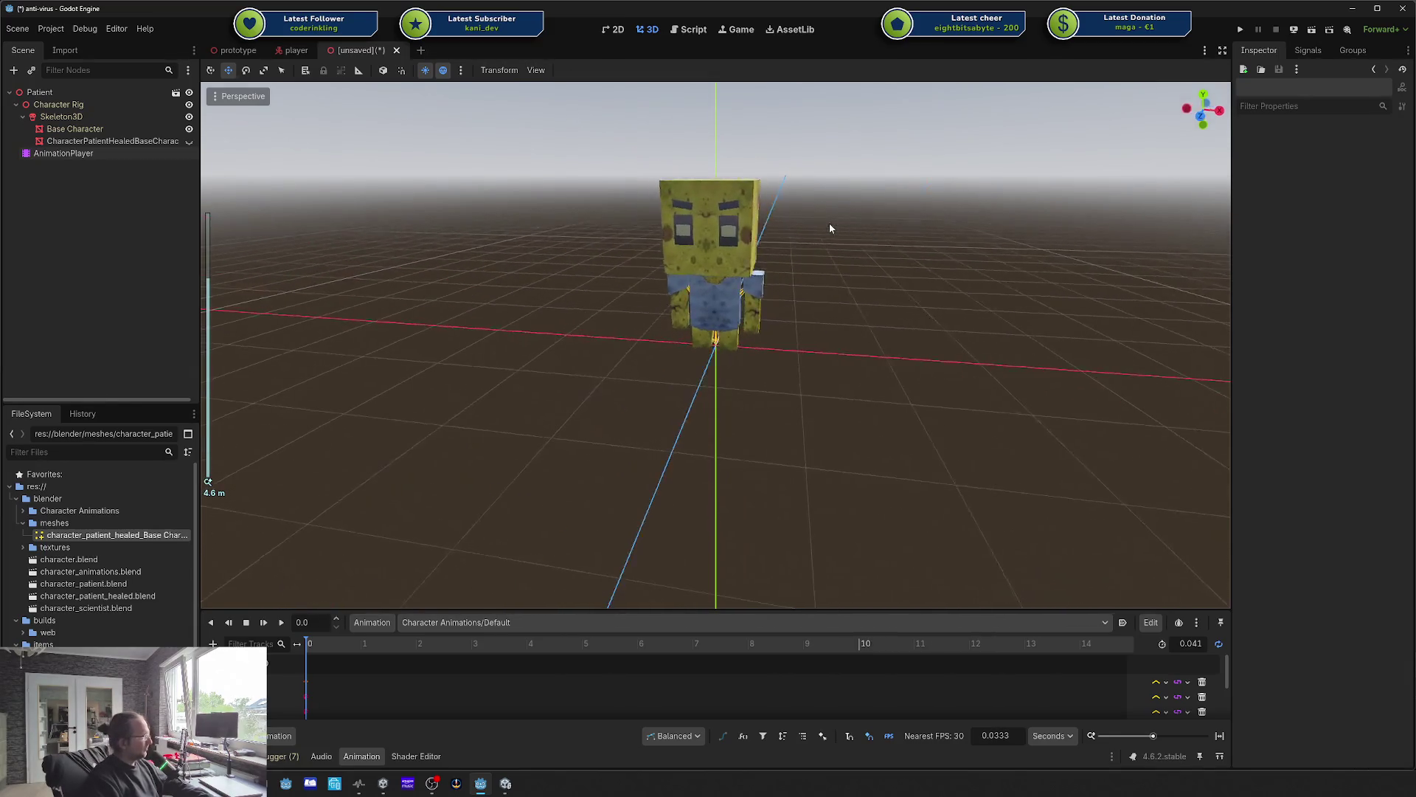
{"action": "left_click", "coordinate": [40, 92]}
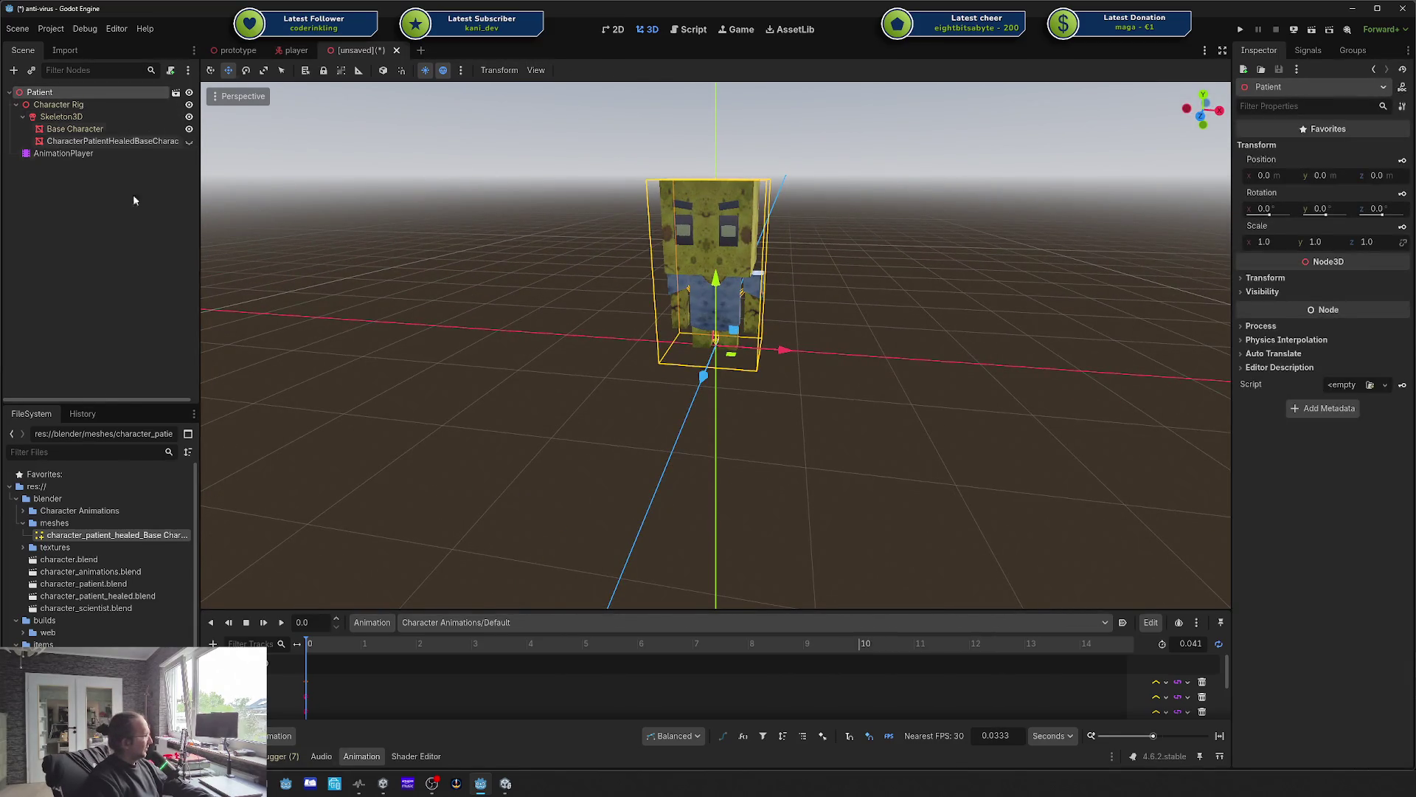
Create a new script named patient.gd in the res://scripts folder from the FileSystem panel.
{"action": "scroll", "coordinate": [105, 611], "scroll_direction": "down", "scroll_amount": 5}
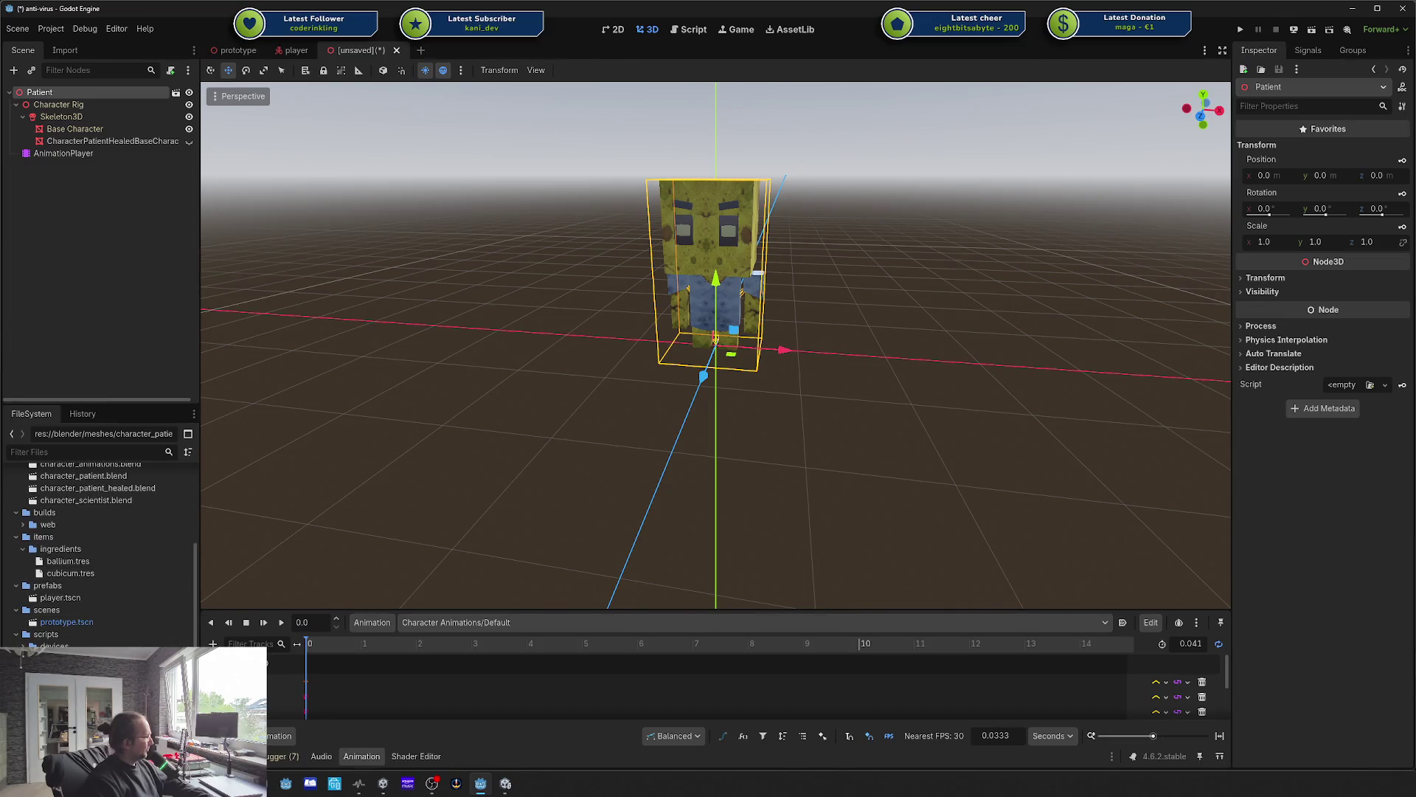
{"action": "right_click", "coordinate": [68, 637]}
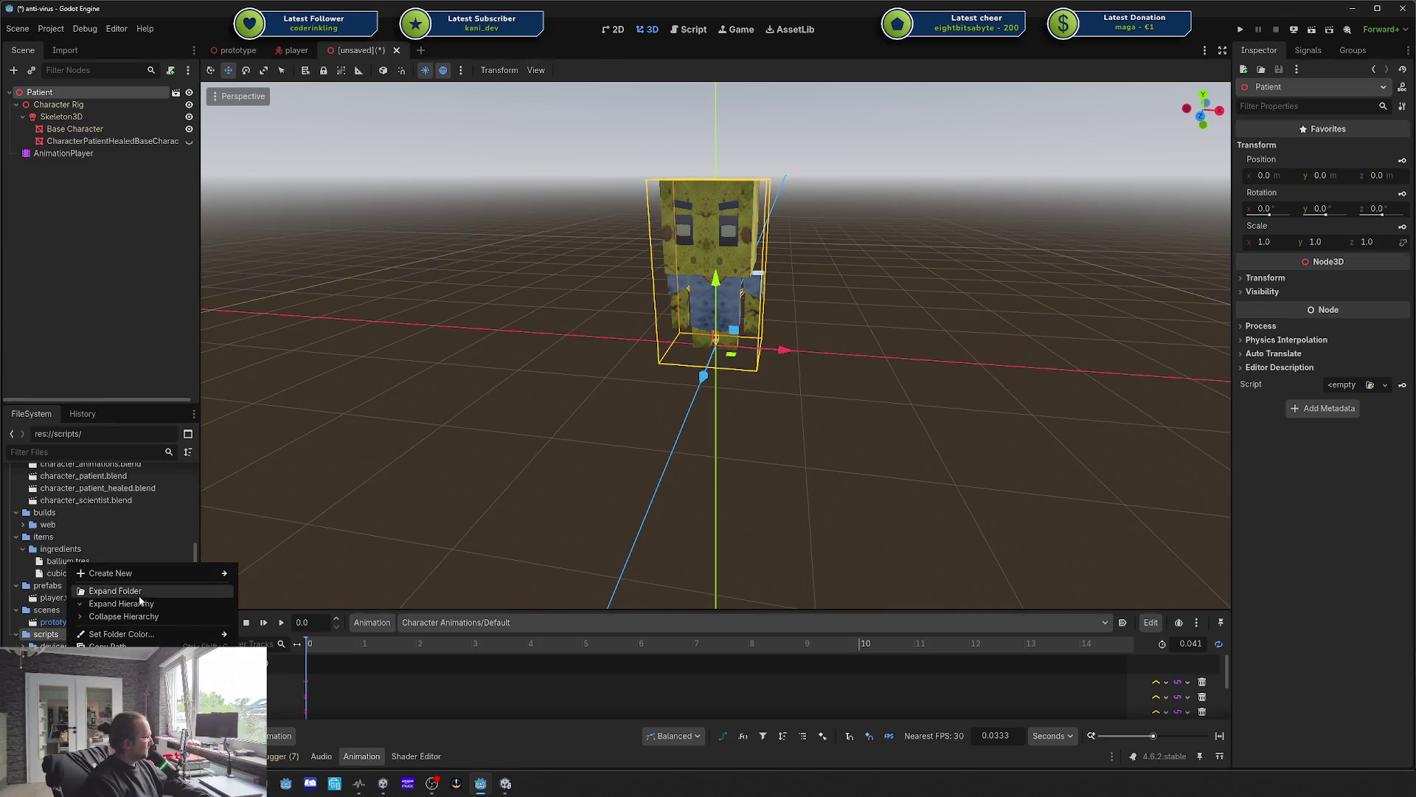
{"action": "mouse_move", "coordinate": [139, 578]}
{"action": "left_click", "coordinate": [274, 597]}
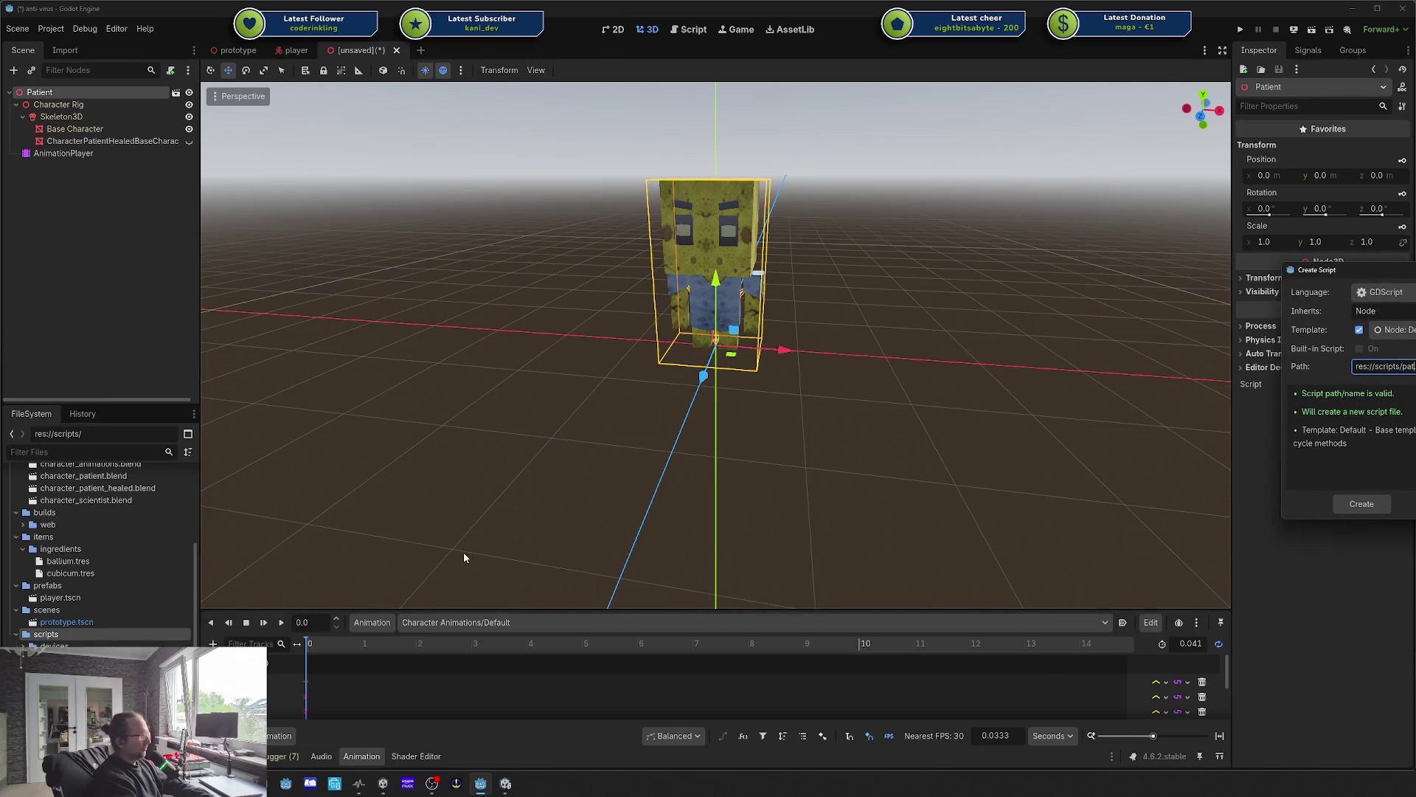
{"action": "key", "text": "Return"}
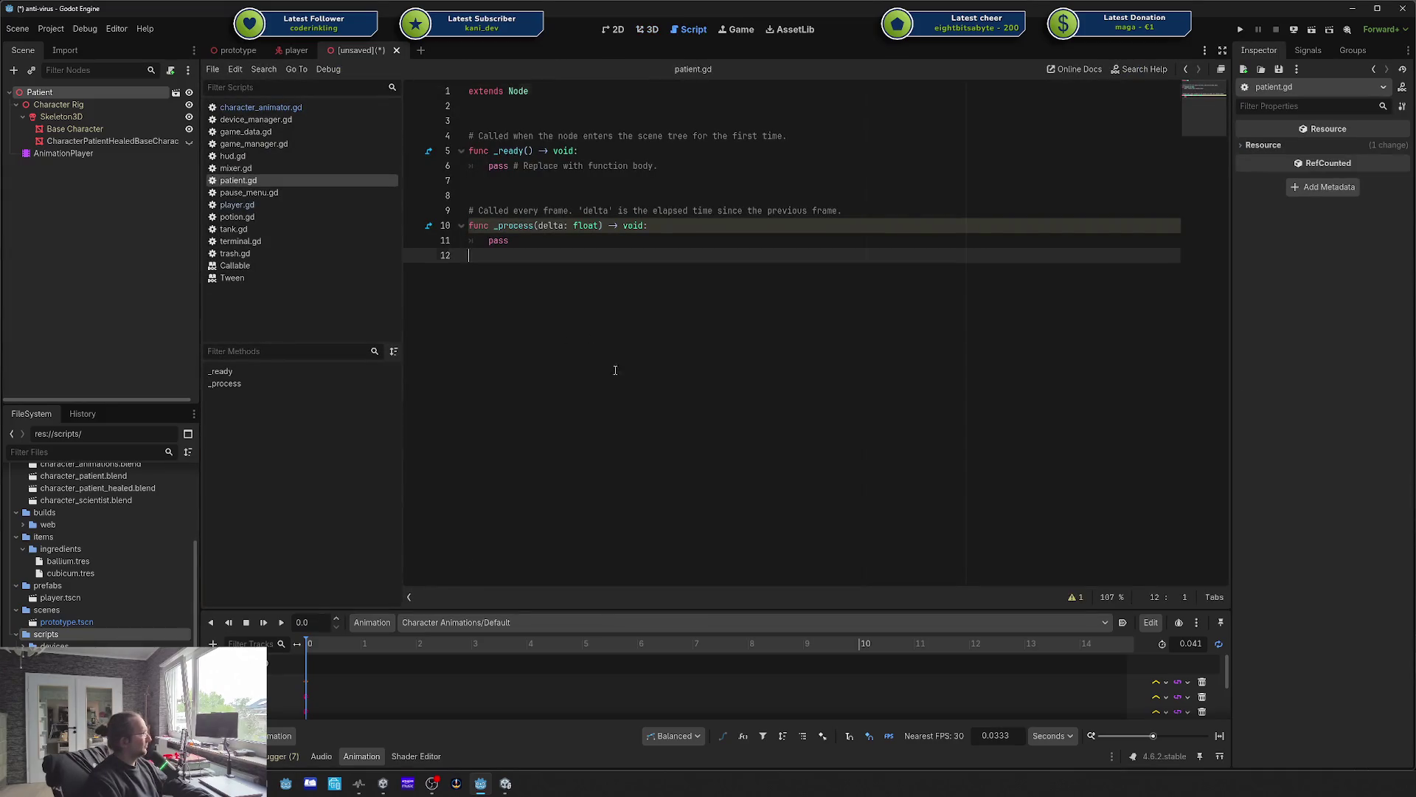
Replace the template code in patient.gd with 'class_name Patient'.
{"action": "left_click_drag", "start_coordinate": [617, 370], "coordinate": [405, 104]}
{"action": "key", "text": "BackSpace"}
{"action": "key", "text": "BackSpace"}
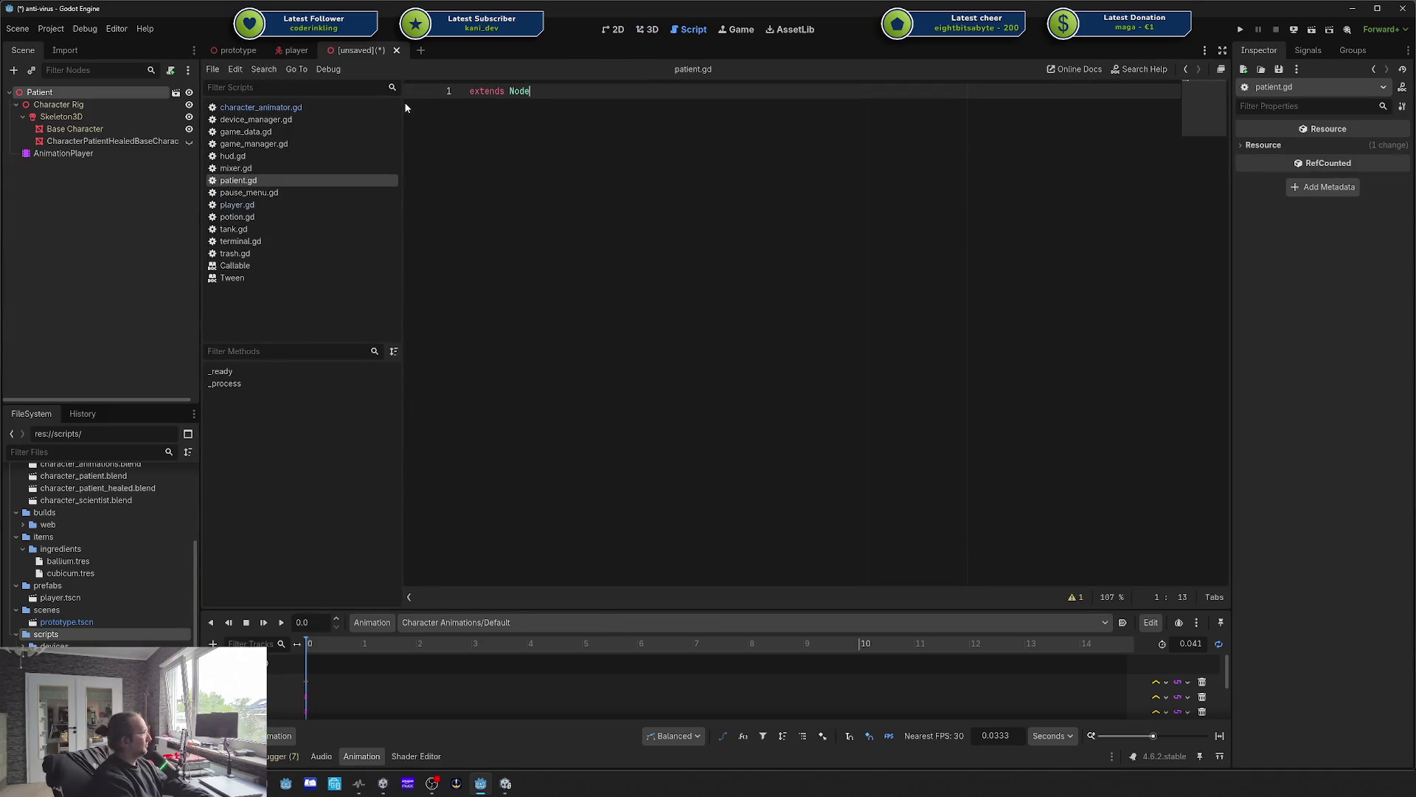
{"action": "type", "text": "class_name Pat"}
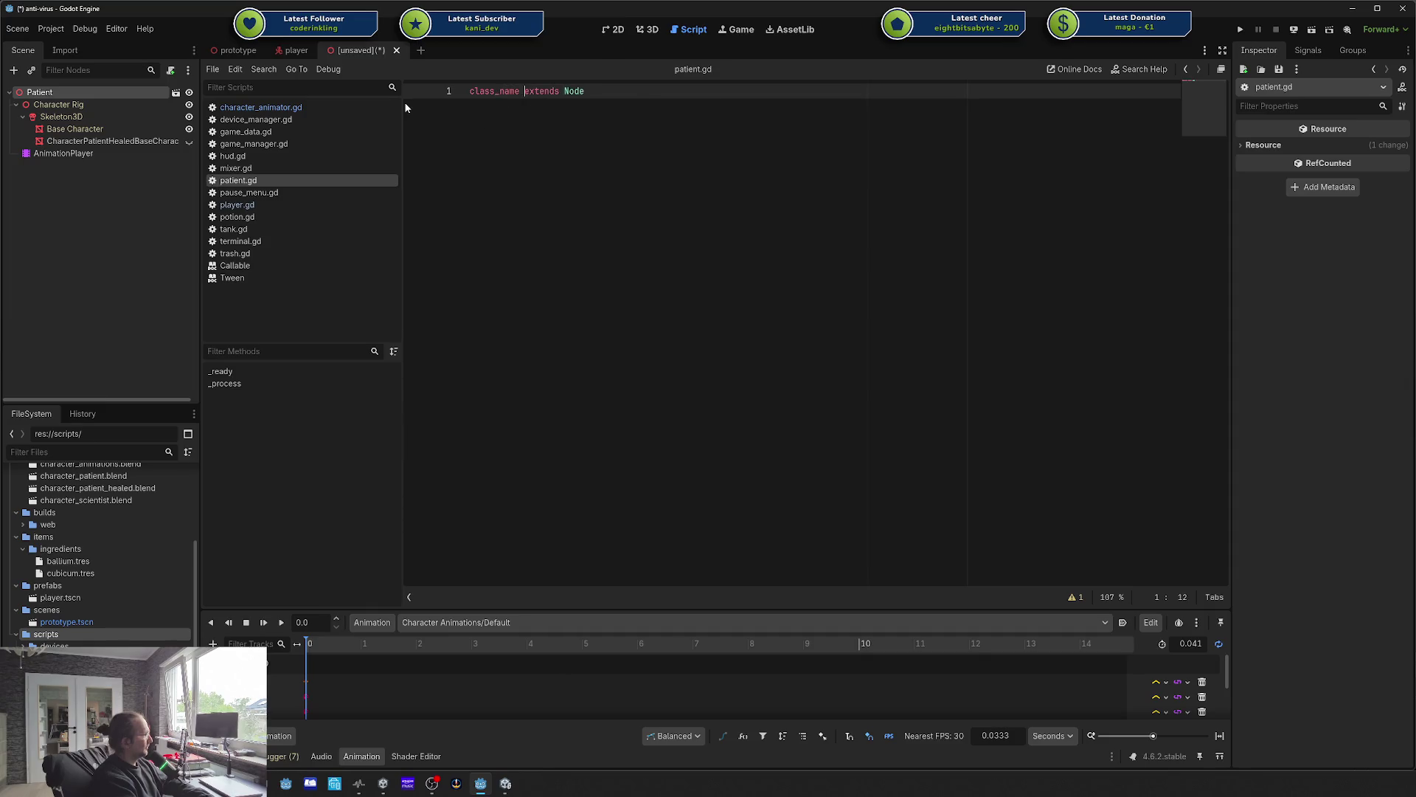
{"action": "type", "text": "ient"}
{"action": "key", "text": "ctrl+s"}
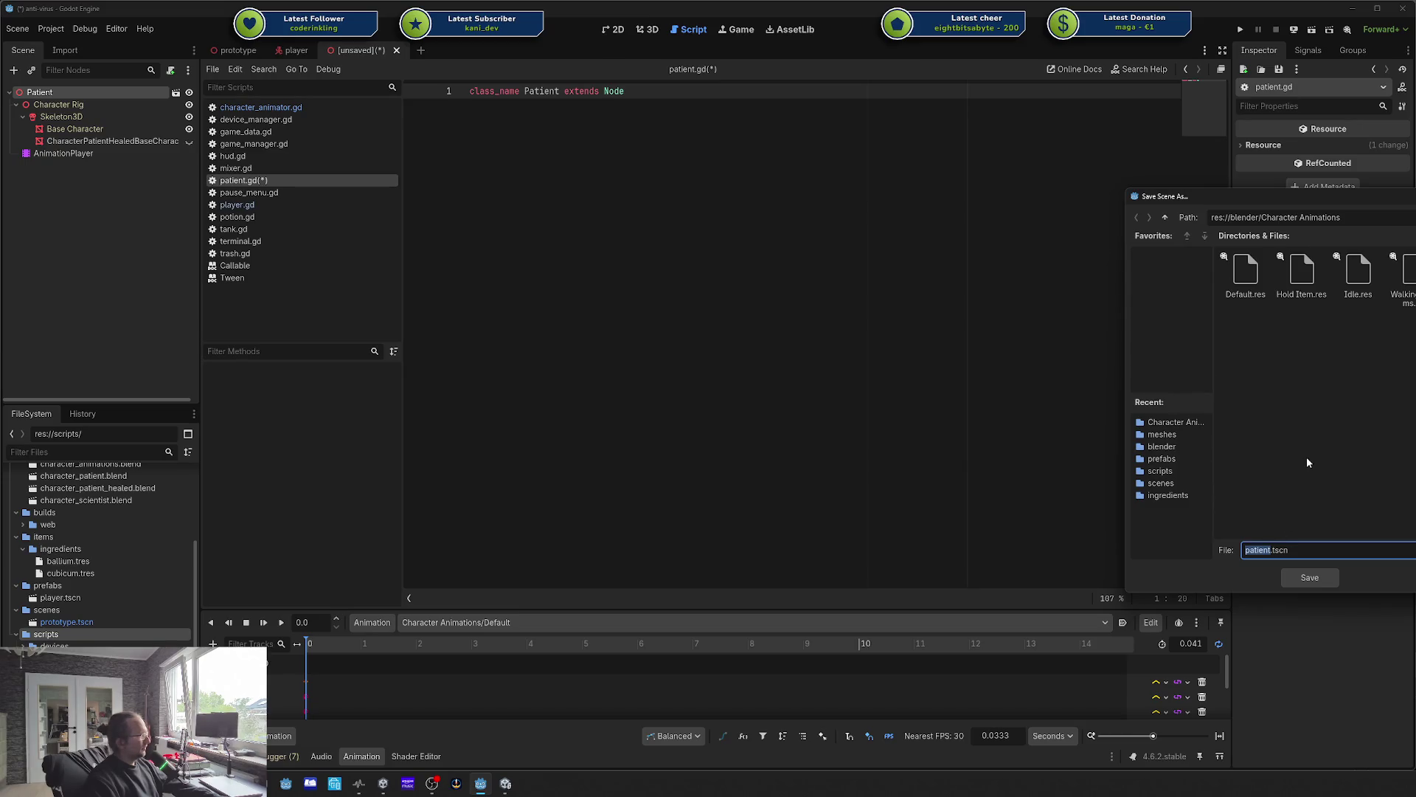
{"action": "key", "text": "Escape"}
{"action": "key", "text": "ctrl+s"}
{"action": "key", "text": "Escape"}
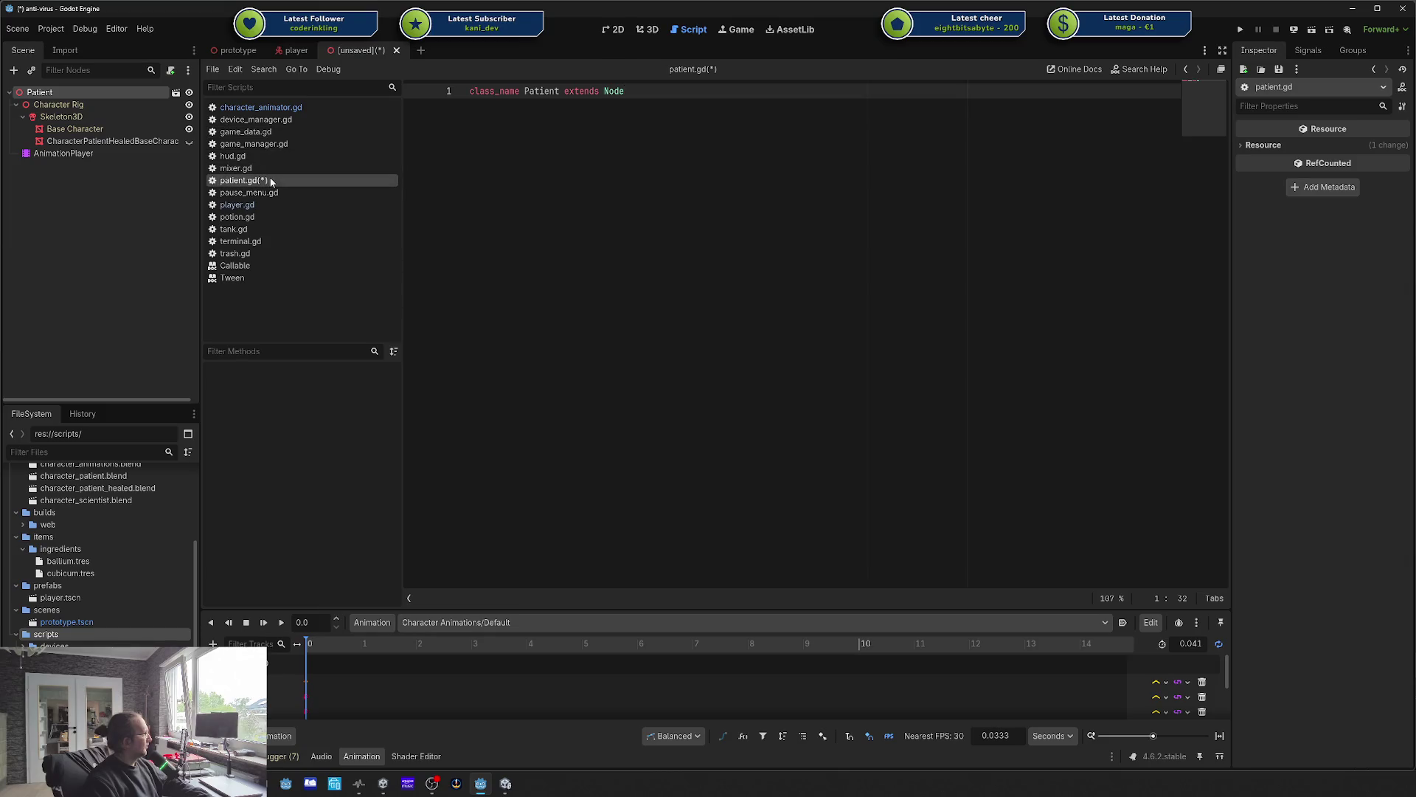
{"action": "key", "text": "ctrl+s"}
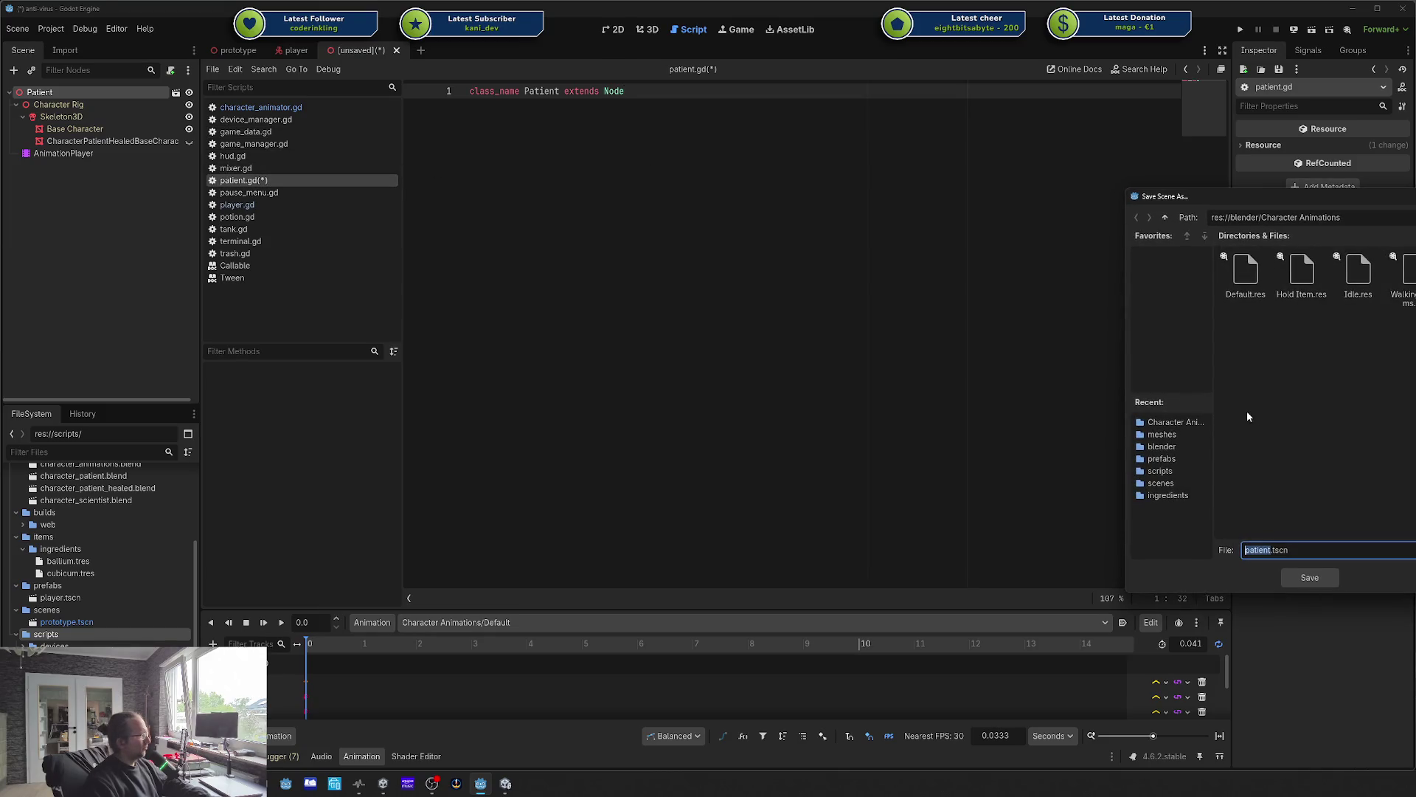
{"action": "key", "text": "Escape"}
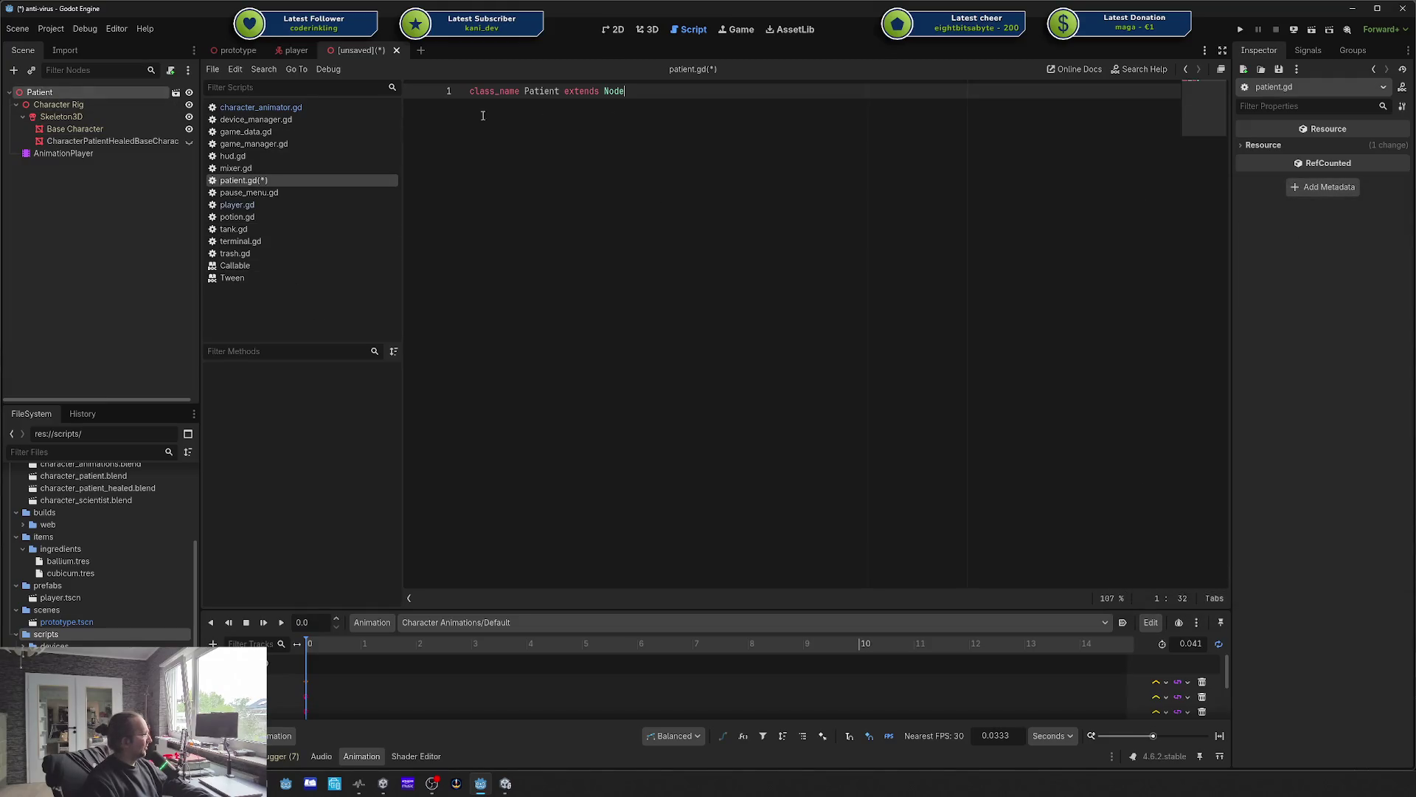
Save the scene as patient.tscn in the res://prefabs folder.
{"action": "left_click", "coordinate": [236, 69]}
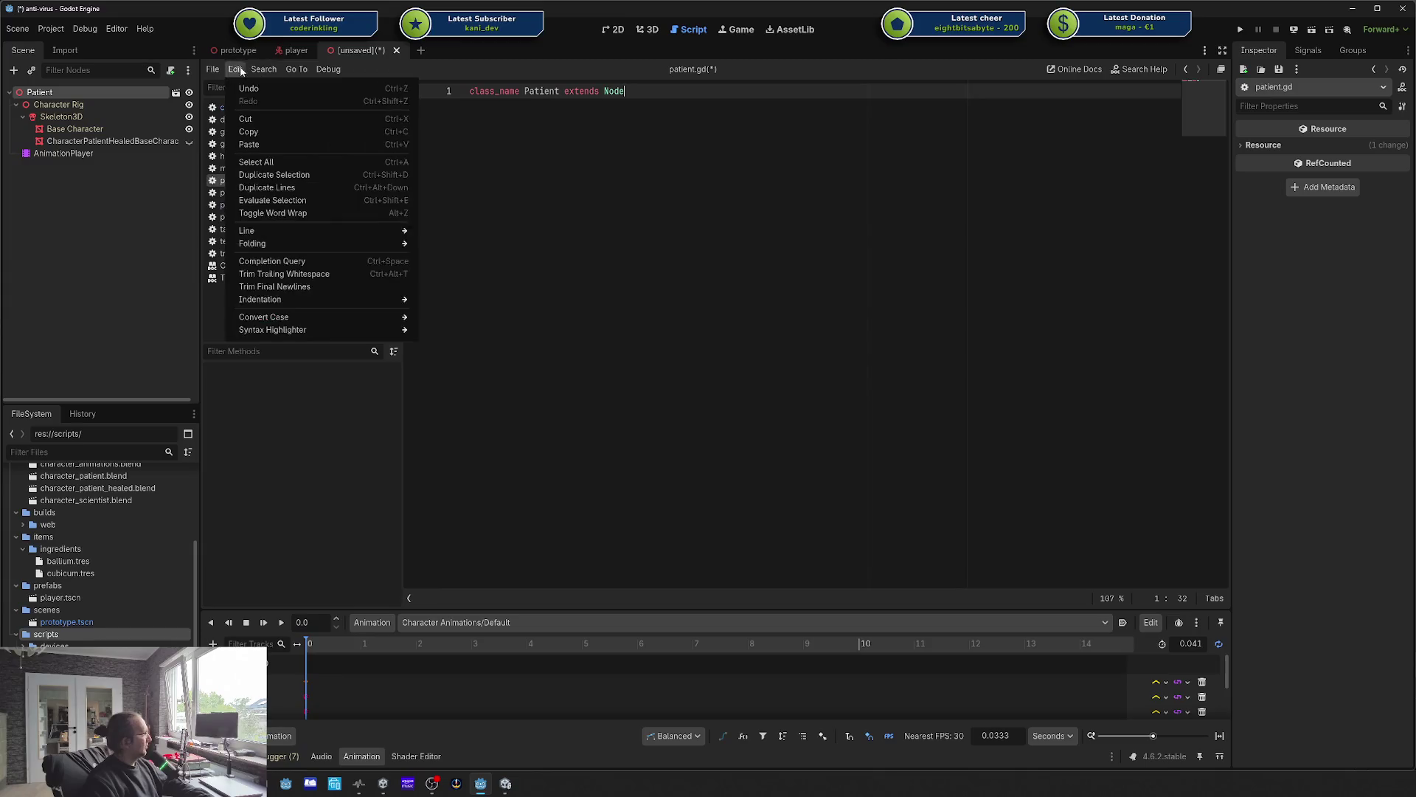
{"action": "left_click", "coordinate": [568, 220]}
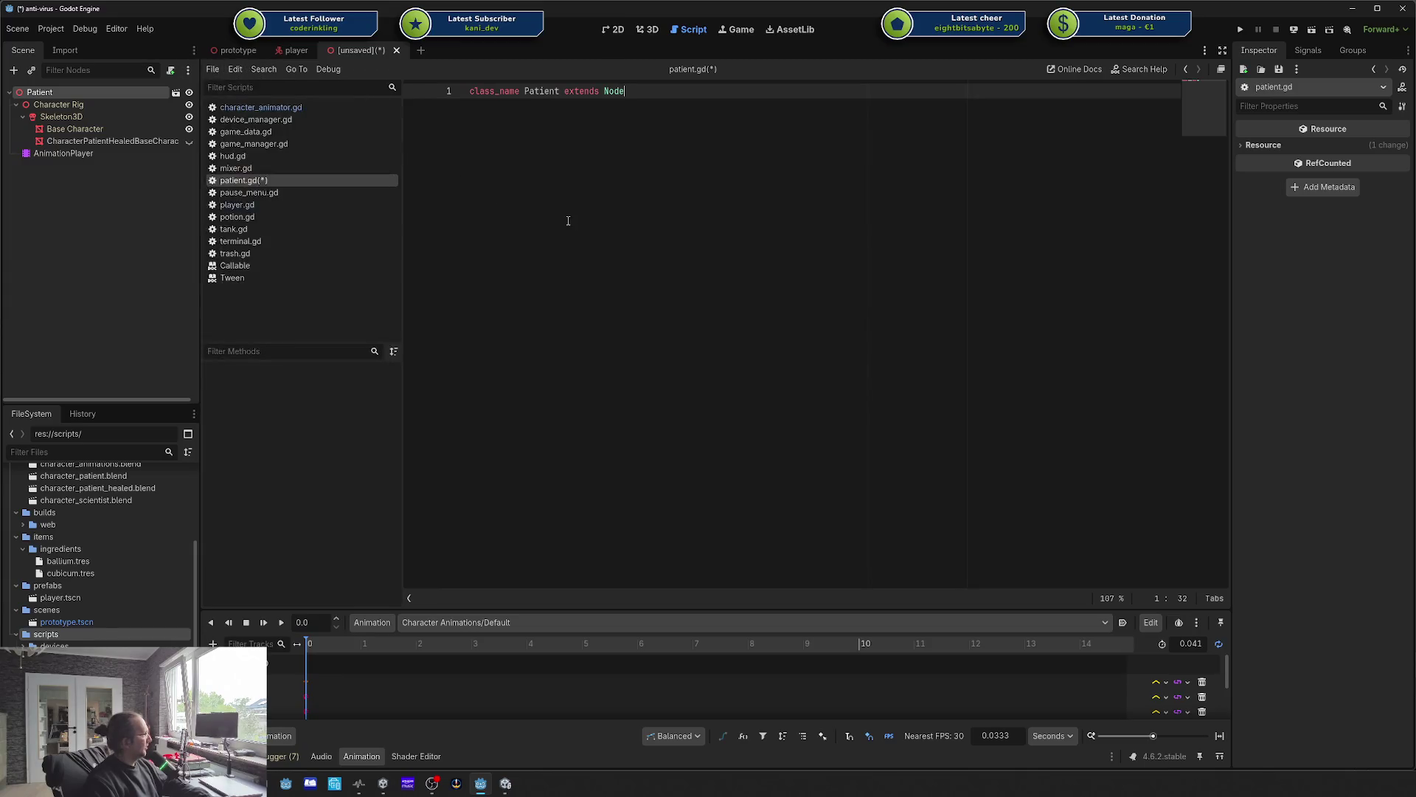
{"action": "key", "text": "ctrl+s"}
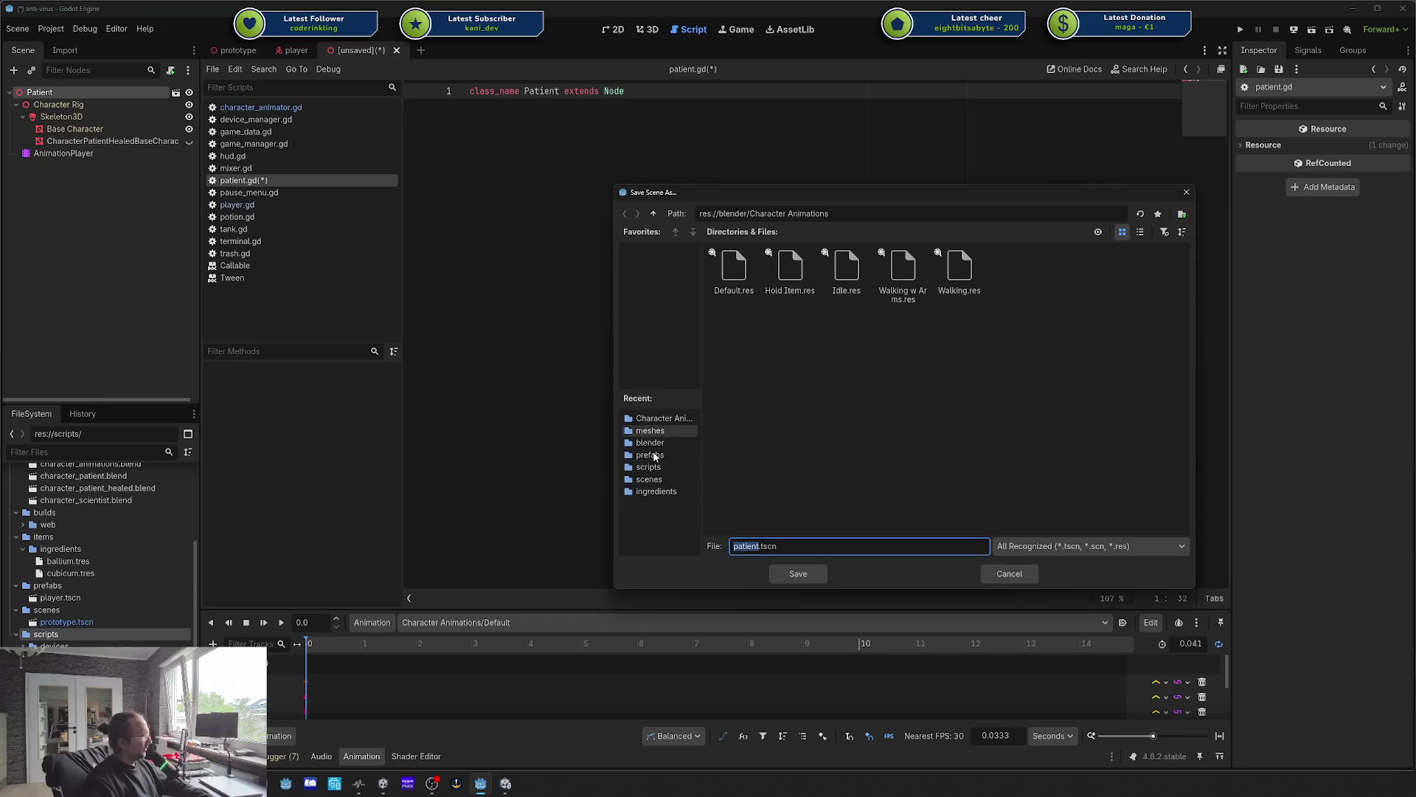
{"action": "left_click", "coordinate": [650, 455]}
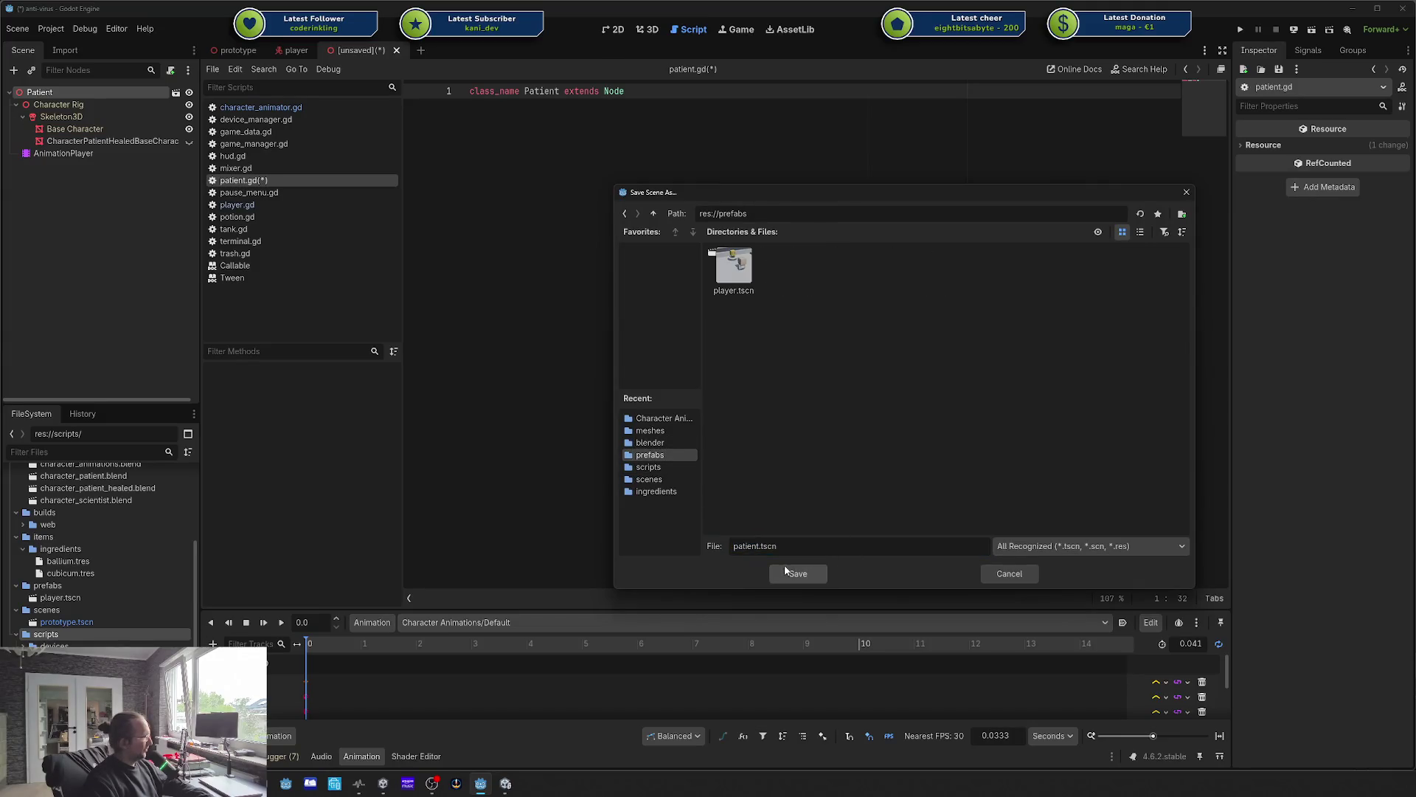
{"action": "left_click", "coordinate": [802, 573]}
{"action": "left_click", "coordinate": [659, 280]}
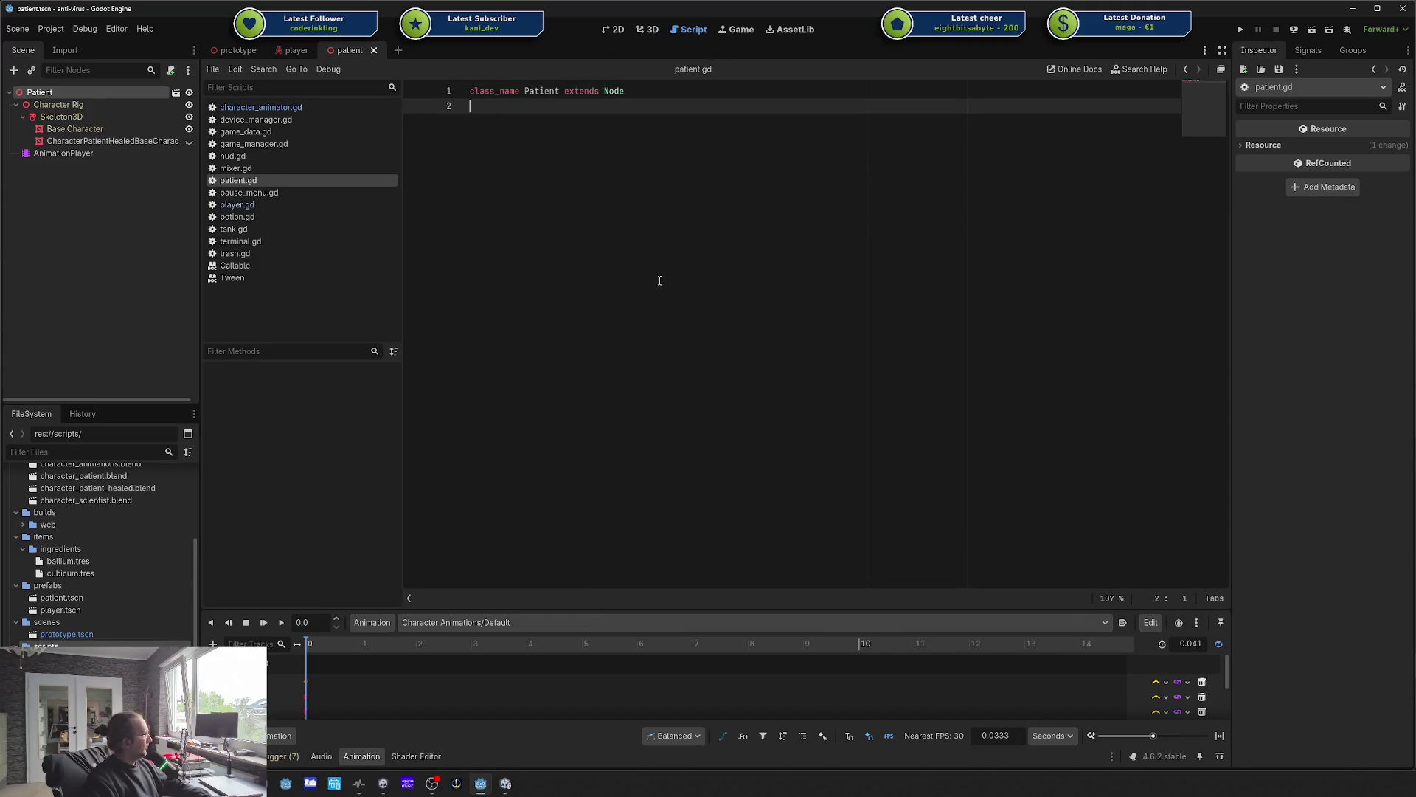
{"action": "left_click", "coordinate": [45, 646]}
{"action": "mouse_move", "coordinate": [59, 668]}
{"action": "left_mouse_down"}
{"action": "mouse_move", "coordinate": [136, 218]}
{"action": "mouse_move", "coordinate": [73, 96]}
{"action": "left_mouse_up"}
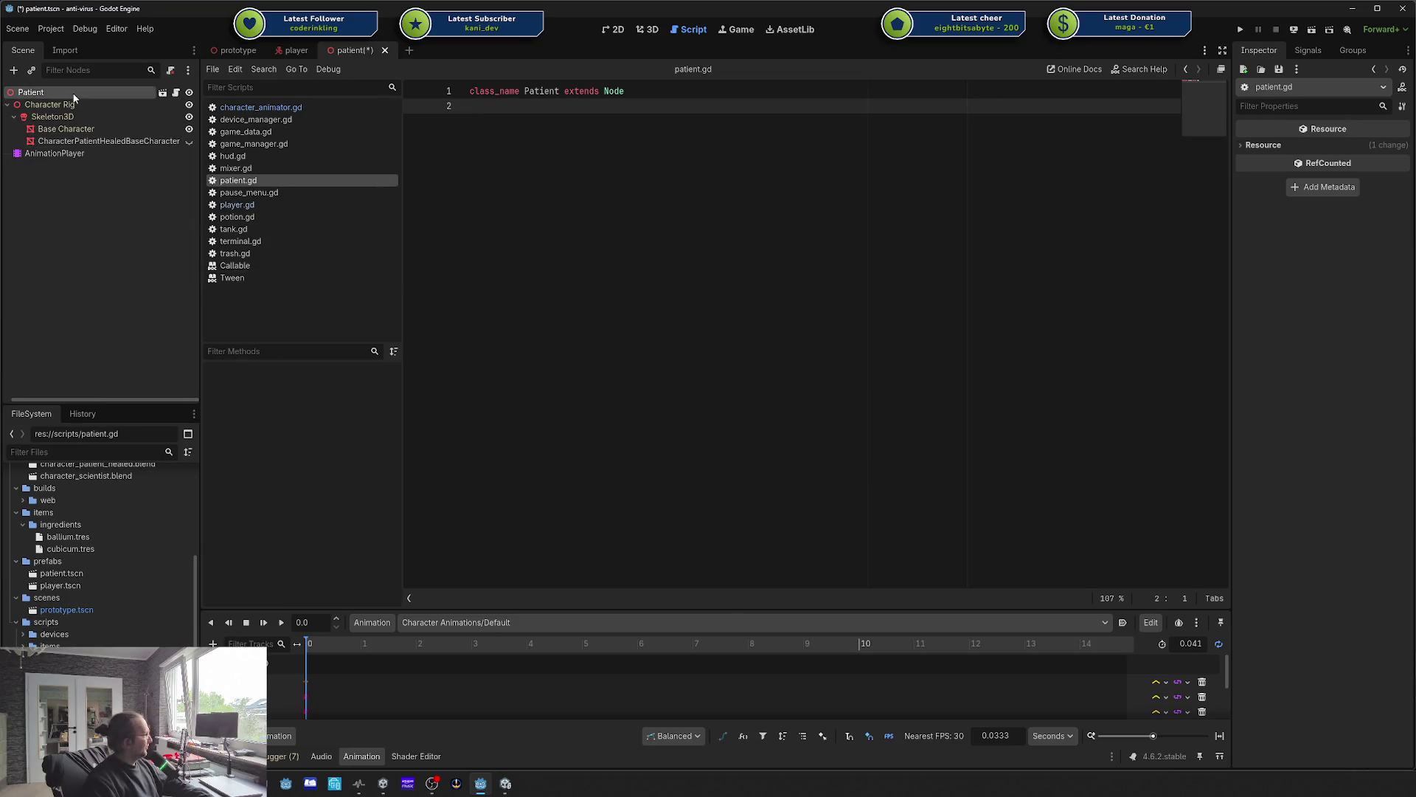
{"action": "left_click", "coordinate": [74, 96]}
{"action": "key", "text": "Return"}
{"action": "type", "text": "@expor"}
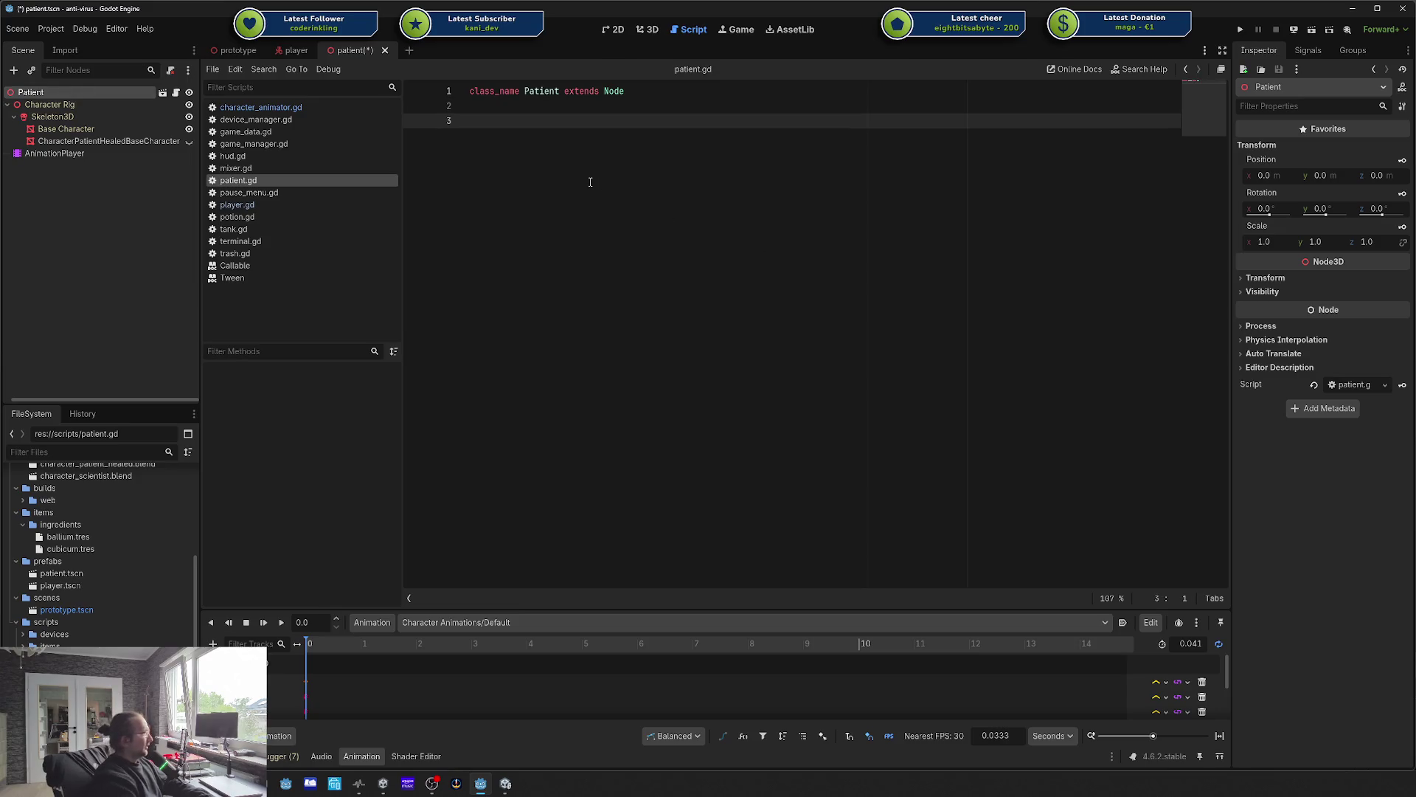
{"action": "type", "text": "t var z"}
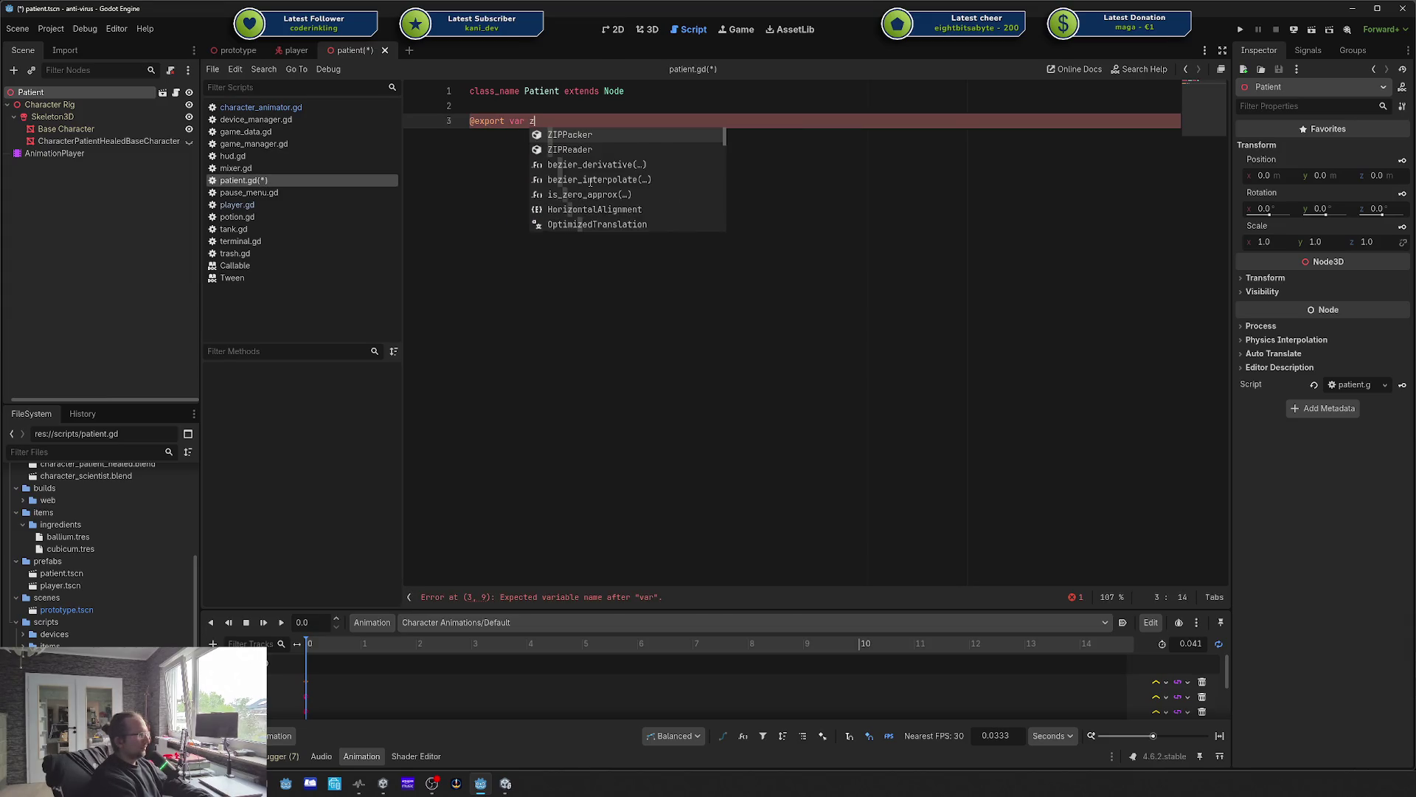
{"action": "key", "text": "Escape"}
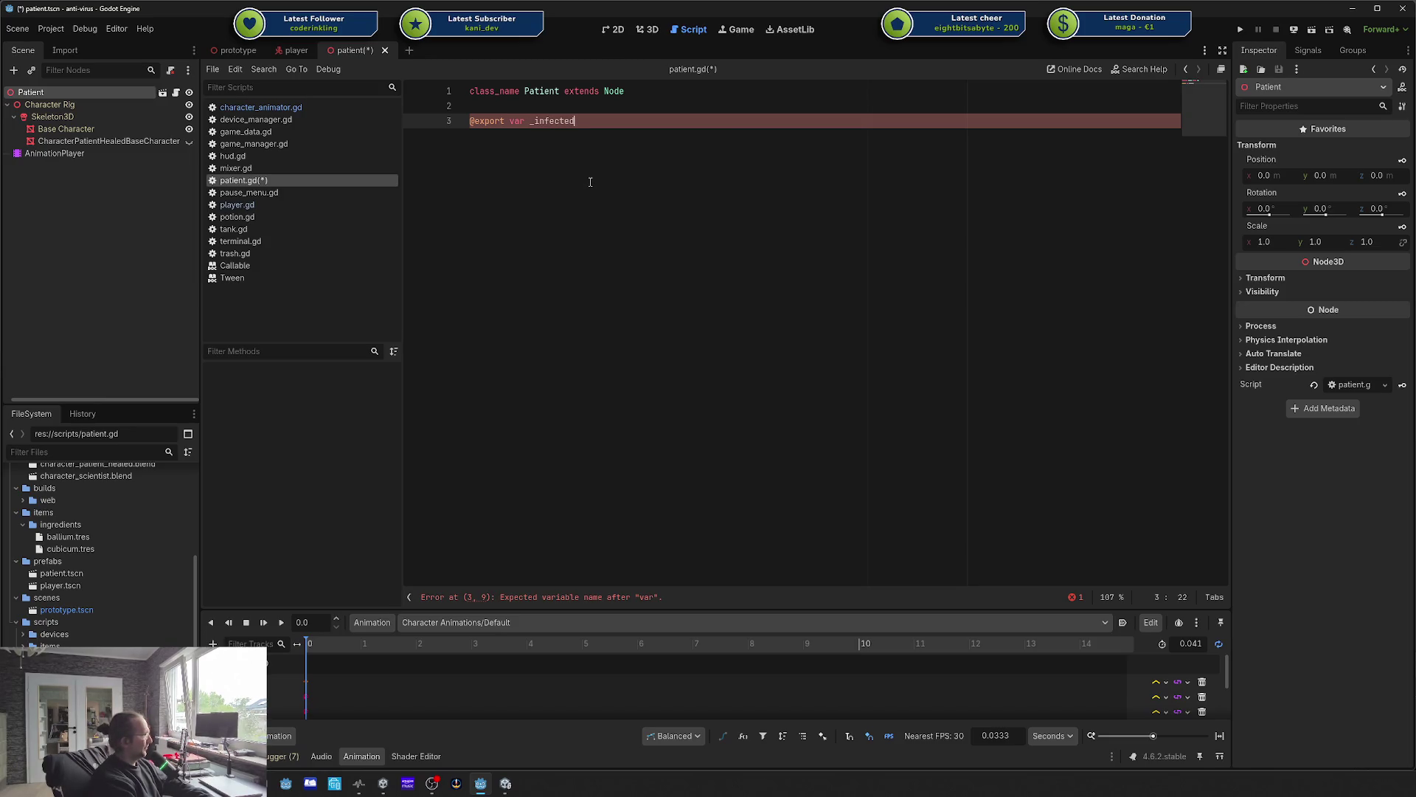
{"action": "key", "text": "BackSpace"}
{"action": "key", "text": "BackSpace"}
{"action": "key", "text": "BackSpace"}
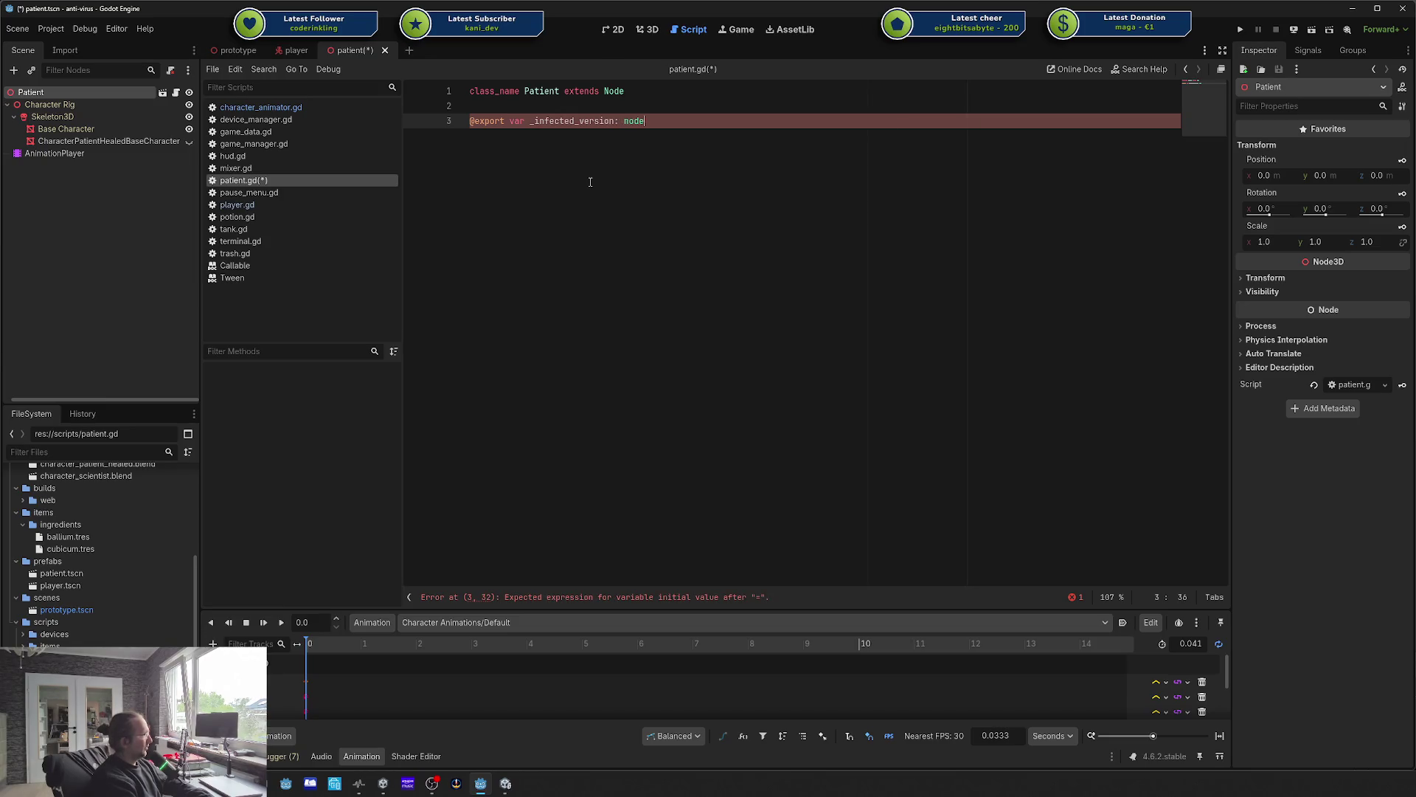
{"action": "type", "text": "3"}
{"action": "key", "text": "Return"}
{"action": "key", "text": "Return"}
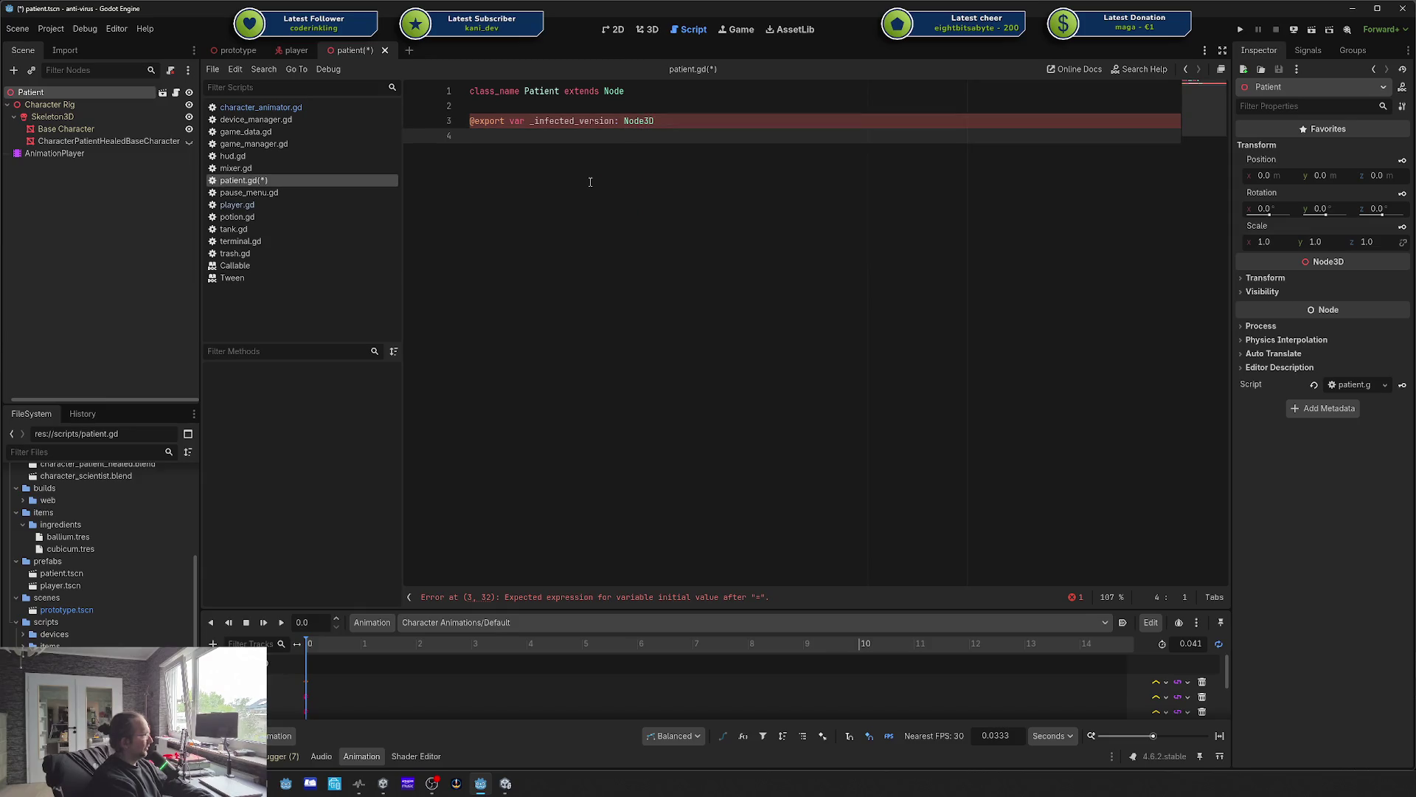
{"action": "key", "text": "BackSpace"}
{"action": "key", "text": "Return"}
{"action": "type", "text": "@export"}
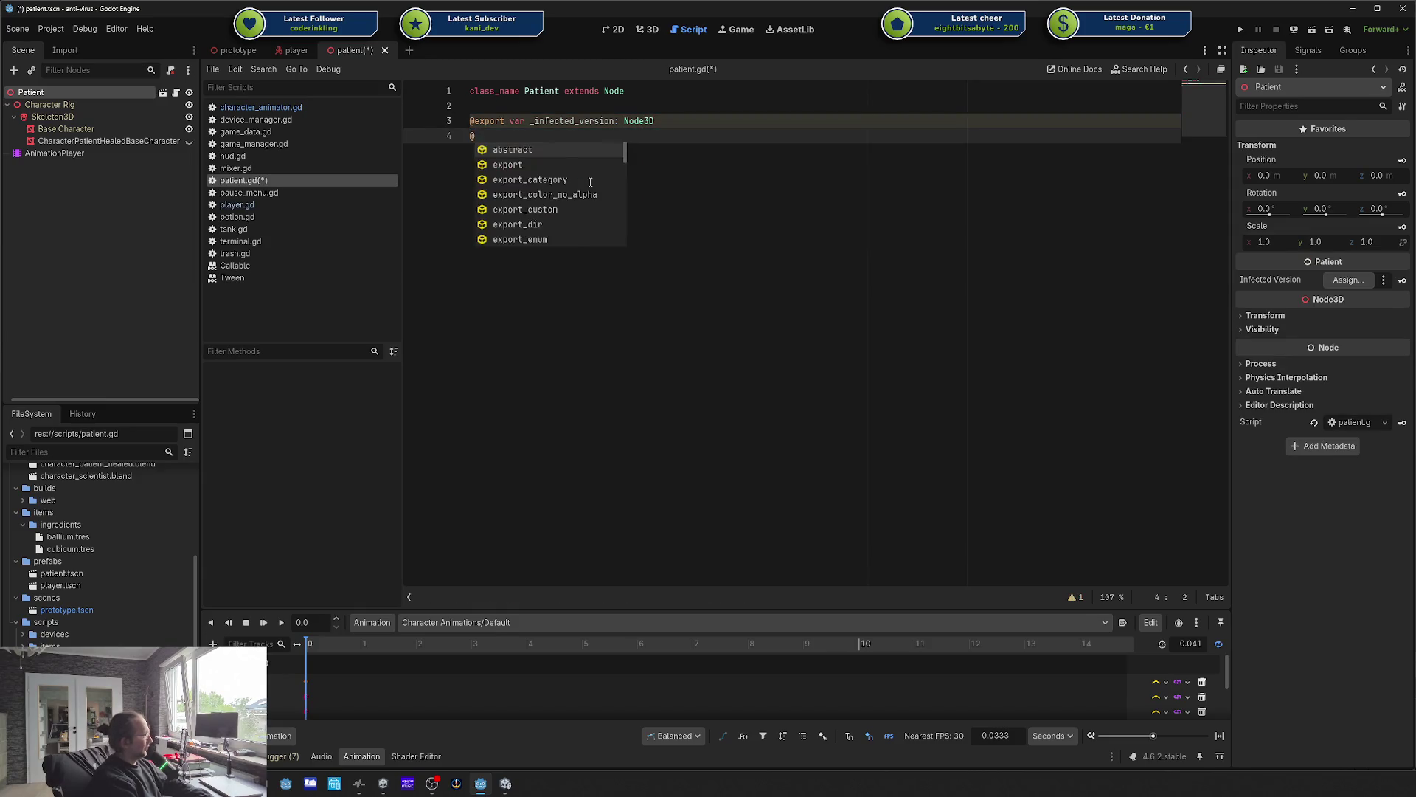
{"action": "key", "text": "ctrl+s"}
{"action": "type", "text": "var _healed_vers"}
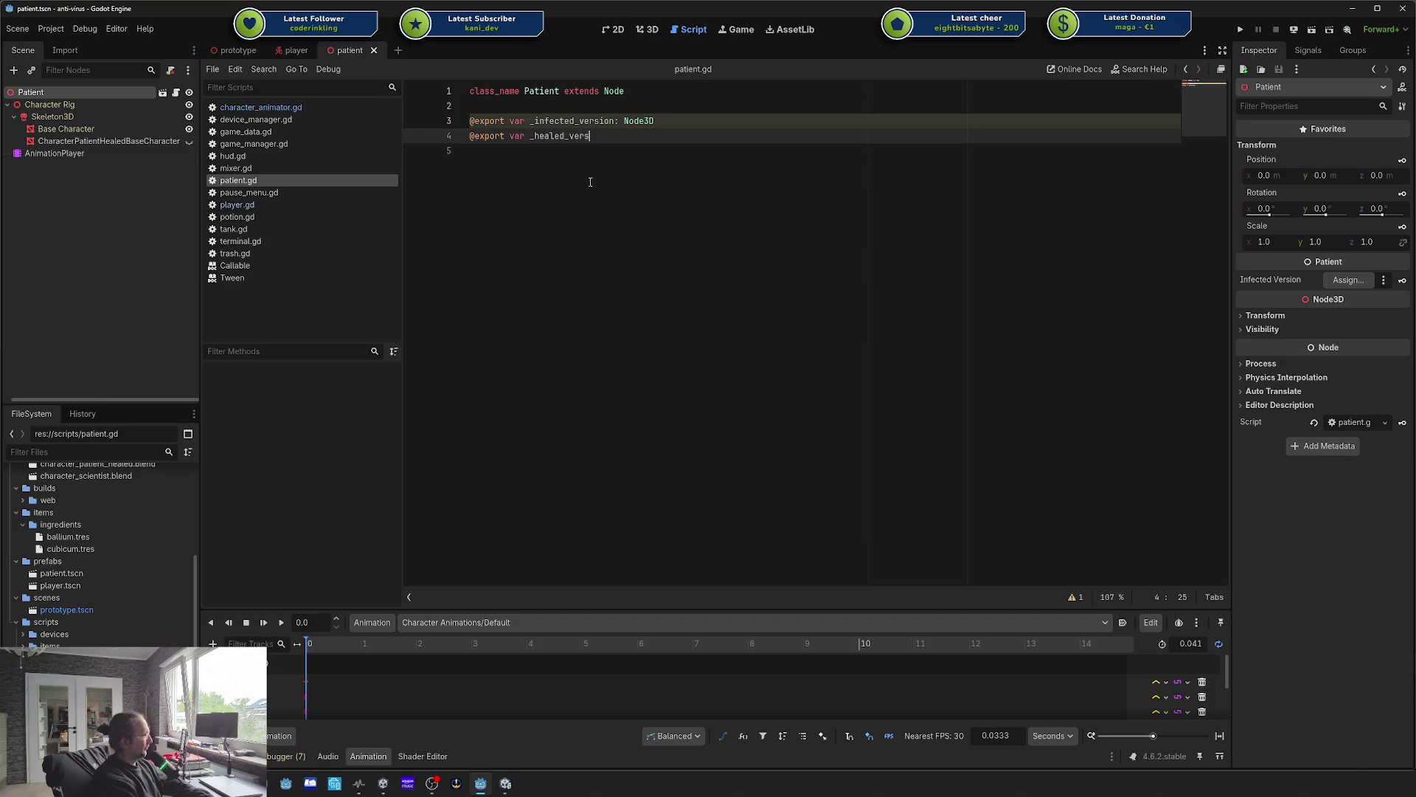
{"action": "key", "text": "BackSpace"}
{"action": "key", "text": "BackSpace"}
{"action": "key", "text": "BackSpace"}
{"action": "type", "text": "Node3d"}
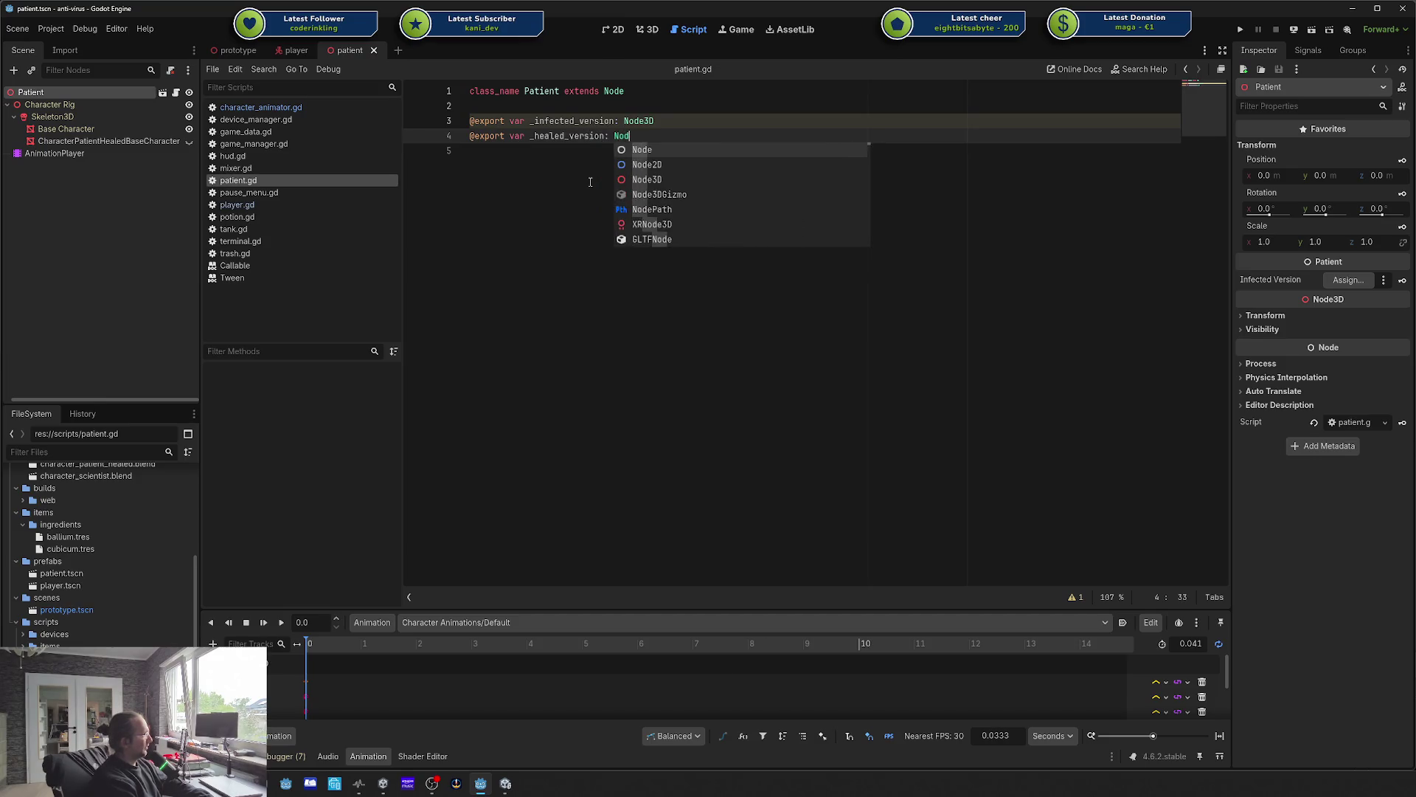
{"action": "key", "text": "ctrl+s"}
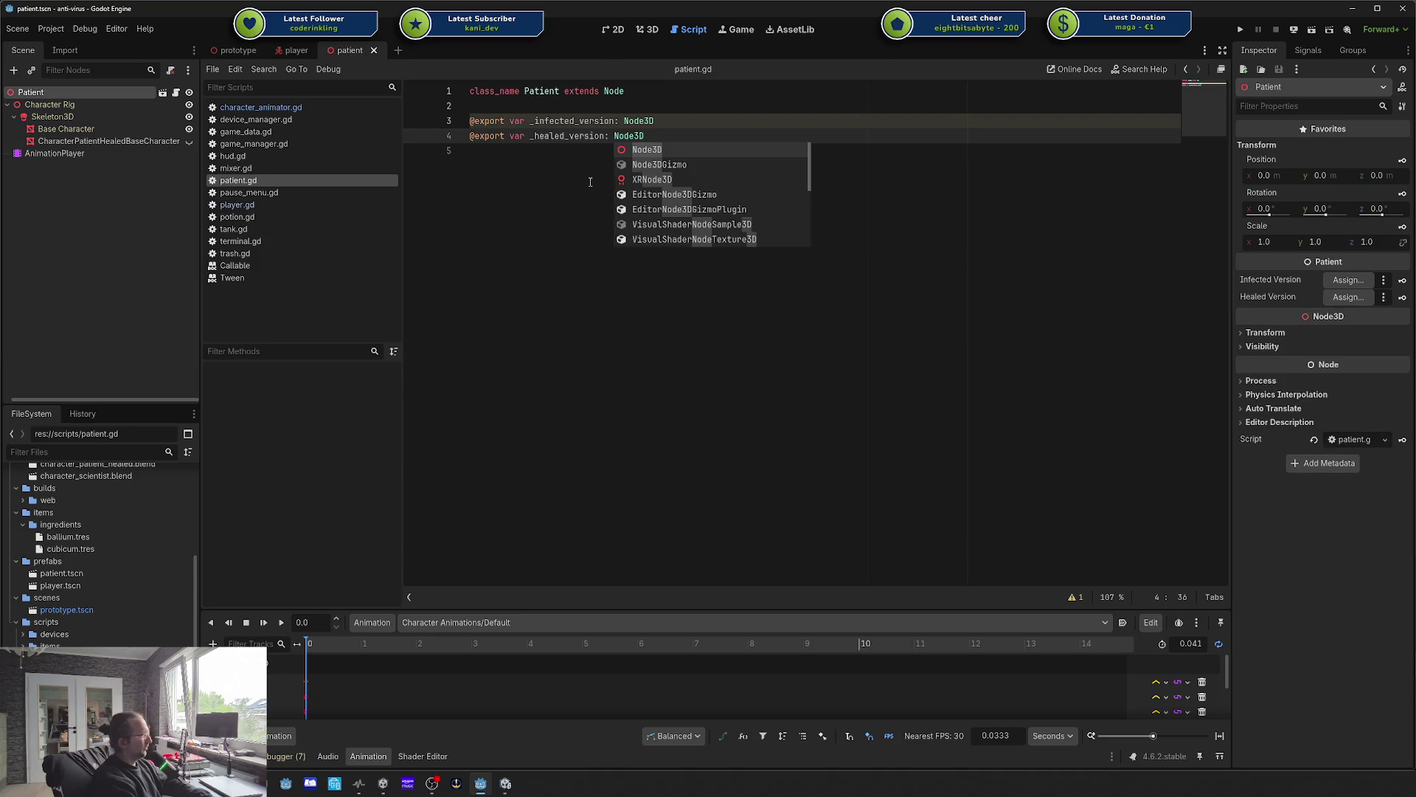
{"action": "key", "text": "Return"}
{"action": "left_click", "coordinate": [590, 181]}
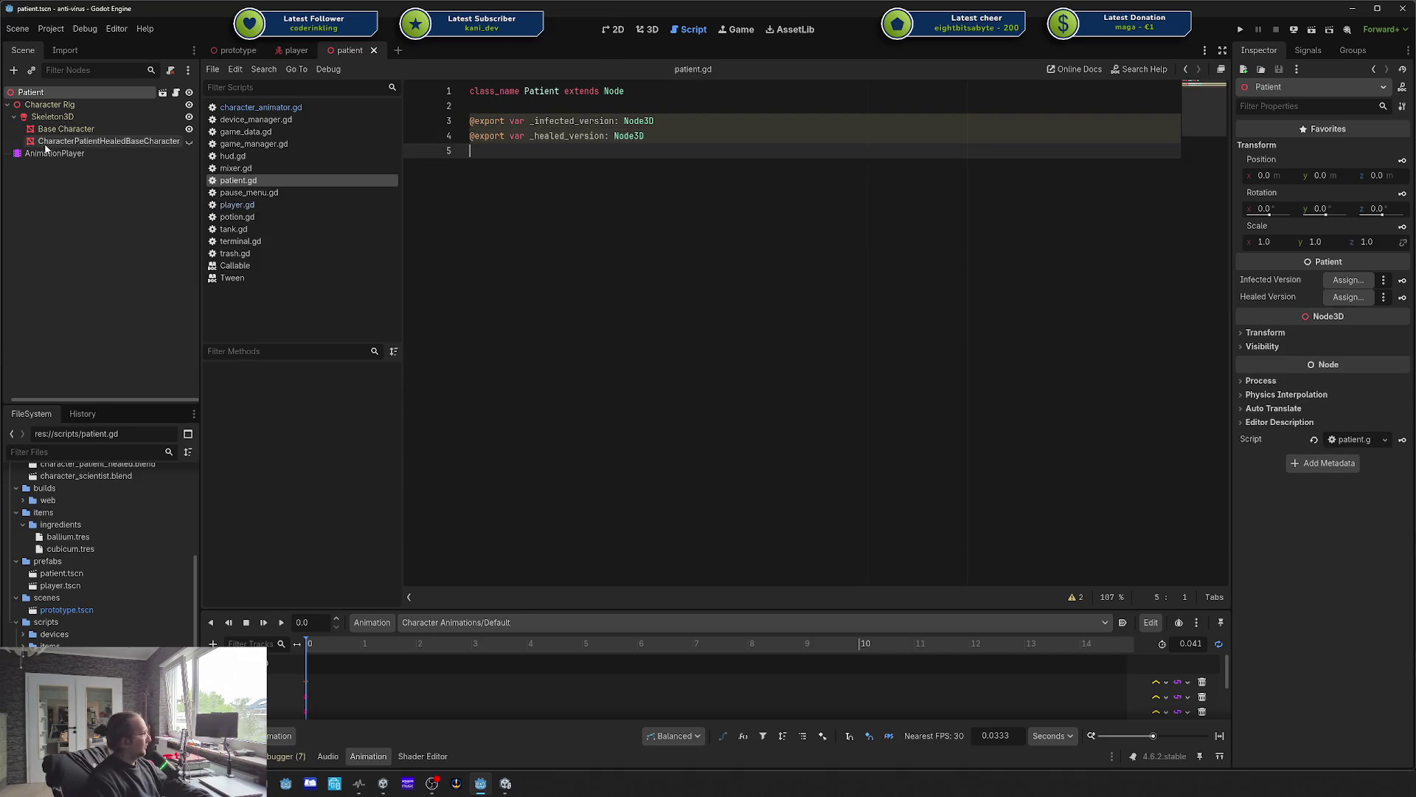
Assign Base Character as Infected Version and rename the healed mesh node to Healead.
{"action": "left_click_drag", "start_coordinate": [66, 128], "coordinate": [1349, 280]}
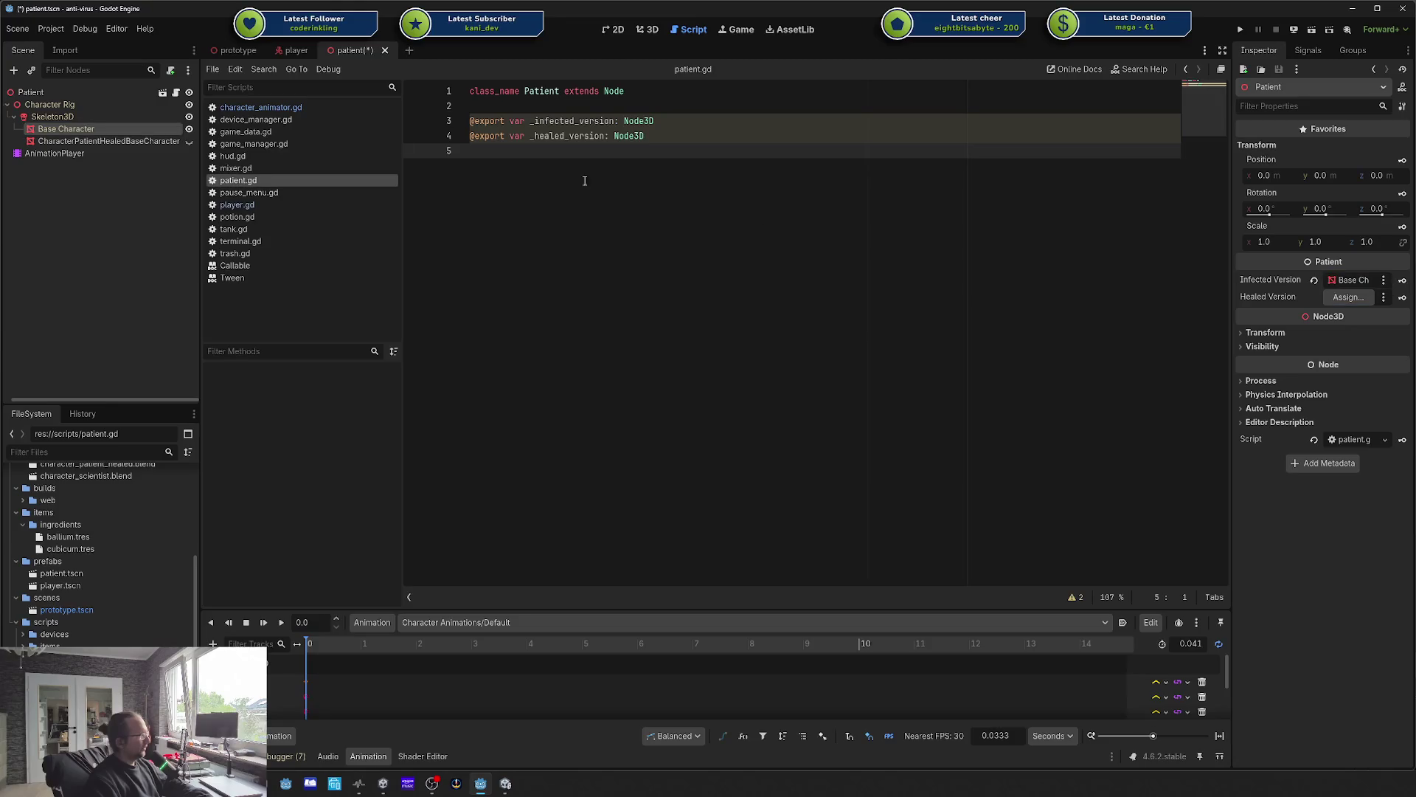
{"action": "left_click", "coordinate": [80, 141]}
{"action": "left_click", "coordinate": [79, 140]}
{"action": "type", "text": "Heal"}
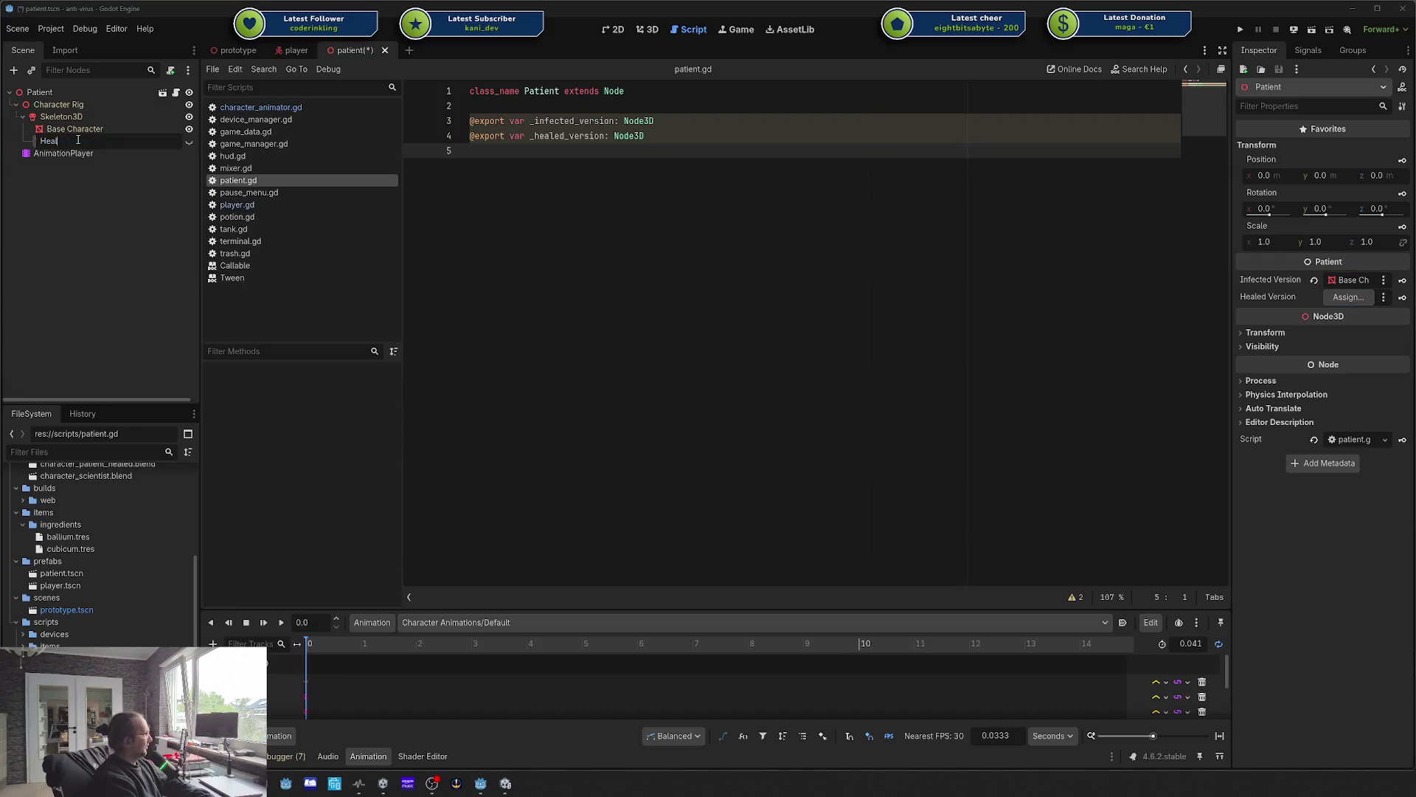
{"action": "type", "text": "ead"}
{"action": "key", "text": "Return"}
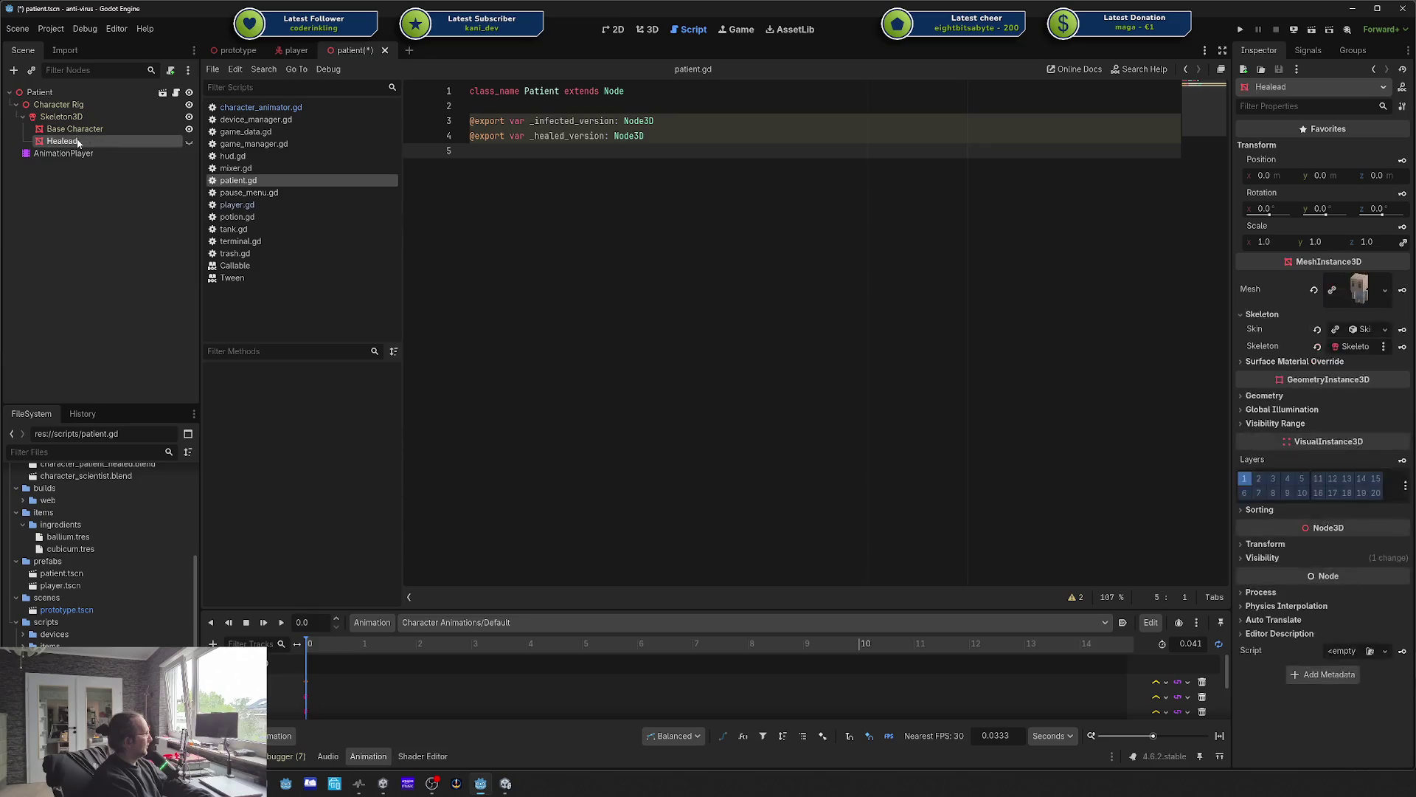
Assign Healead as the Patient's Healed Version and save the scene.
{"action": "left_click", "coordinate": [63, 129]}
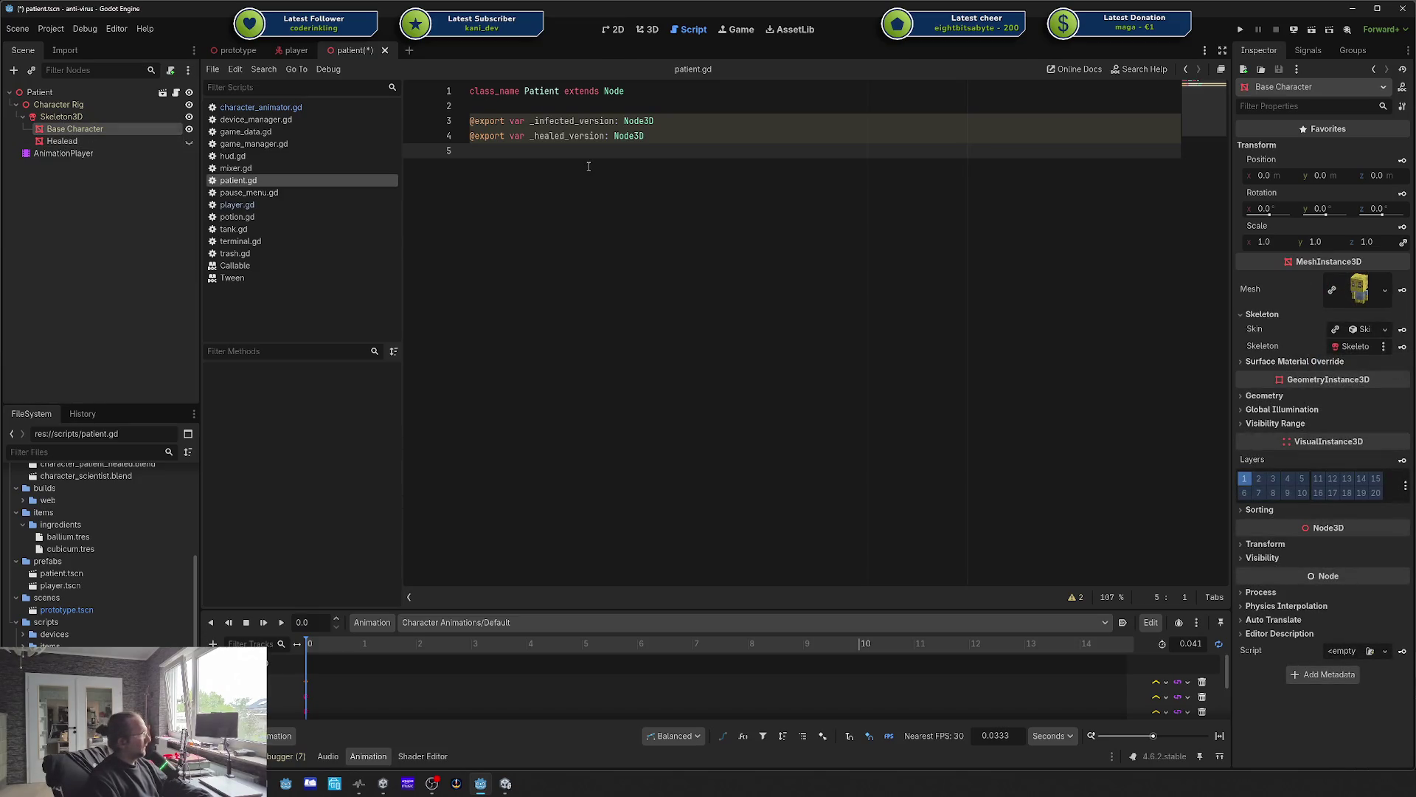
{"action": "left_click", "coordinate": [41, 92]}
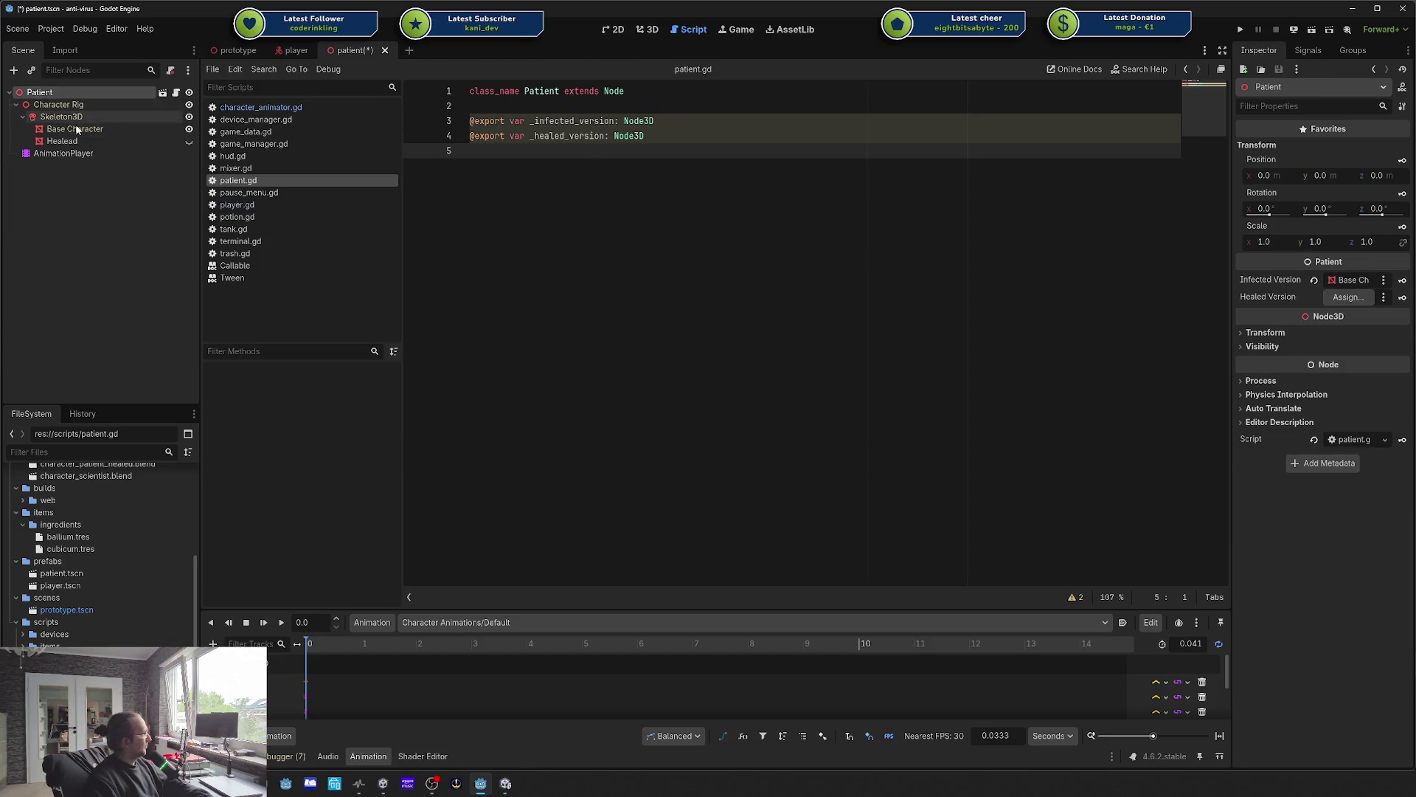
{"action": "left_click_drag", "start_coordinate": [61, 141], "coordinate": [1341, 299]}
{"action": "key", "text": "ctrl+s"}
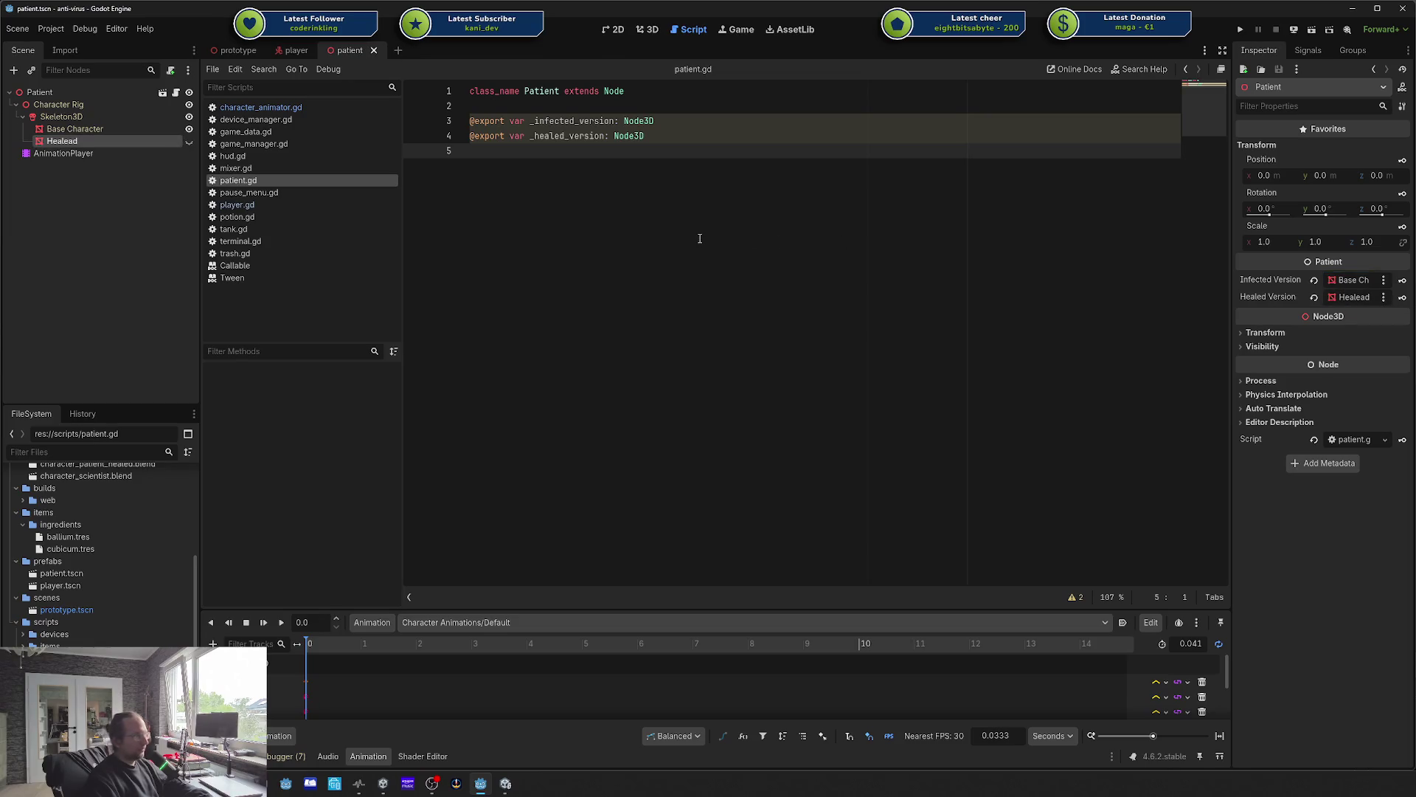
{"action": "key", "text": "alt+Up"}
{"action": "key", "text": "alt+Up"}
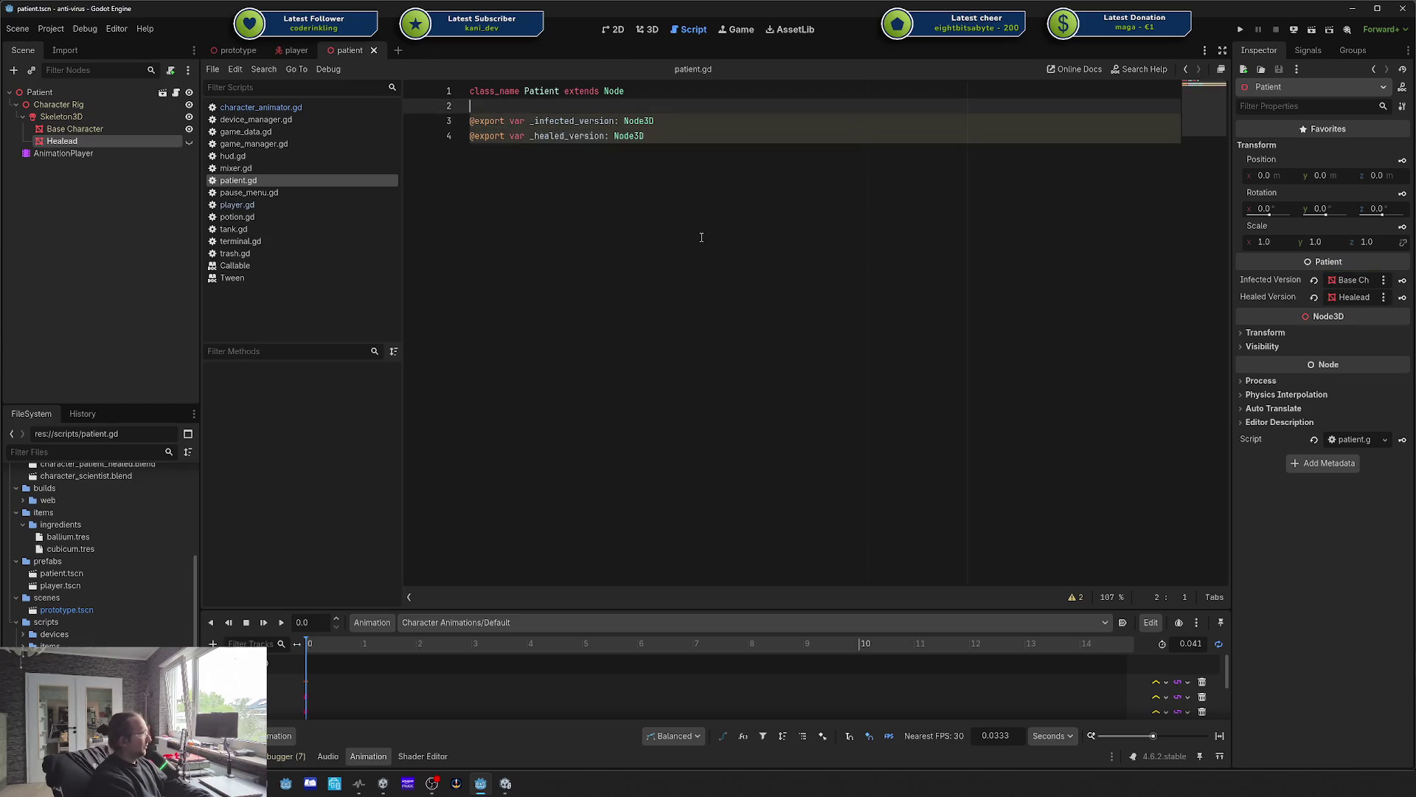
{"action": "type", "text": "@export"}
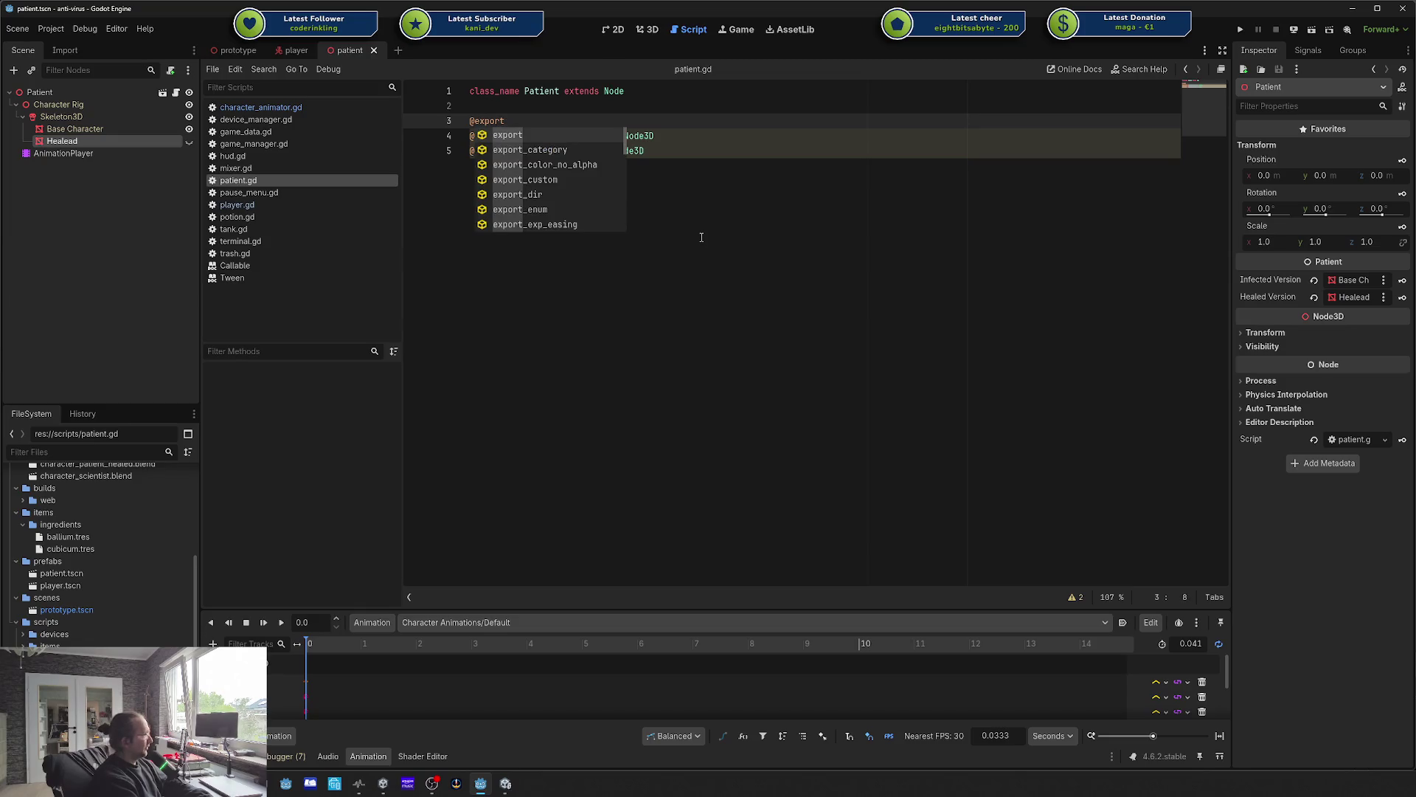
{"action": "type", "text": "_gro"}
{"action": "key", "text": "Return"}
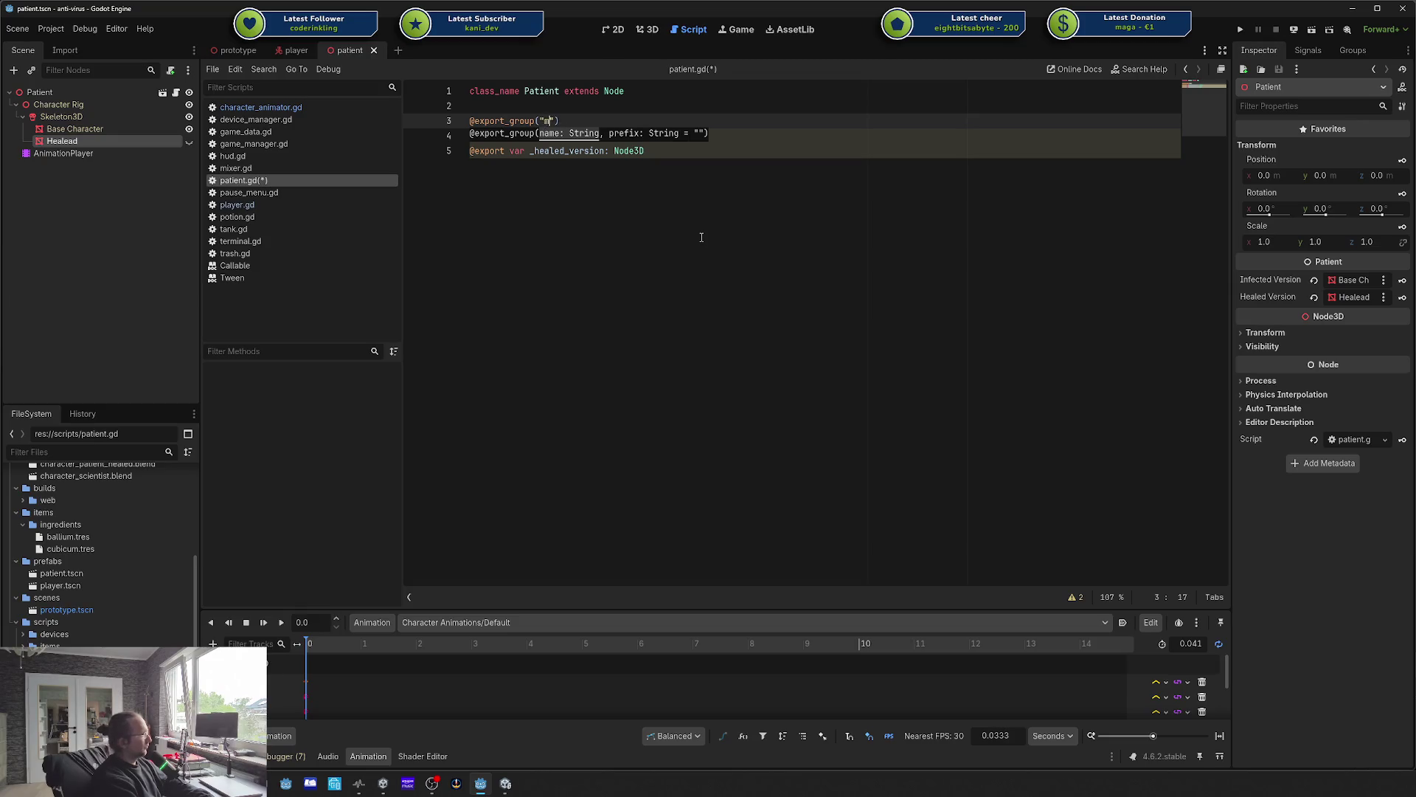
{"action": "type", "text": "odels"}
{"action": "key", "text": "ctrl+s"}
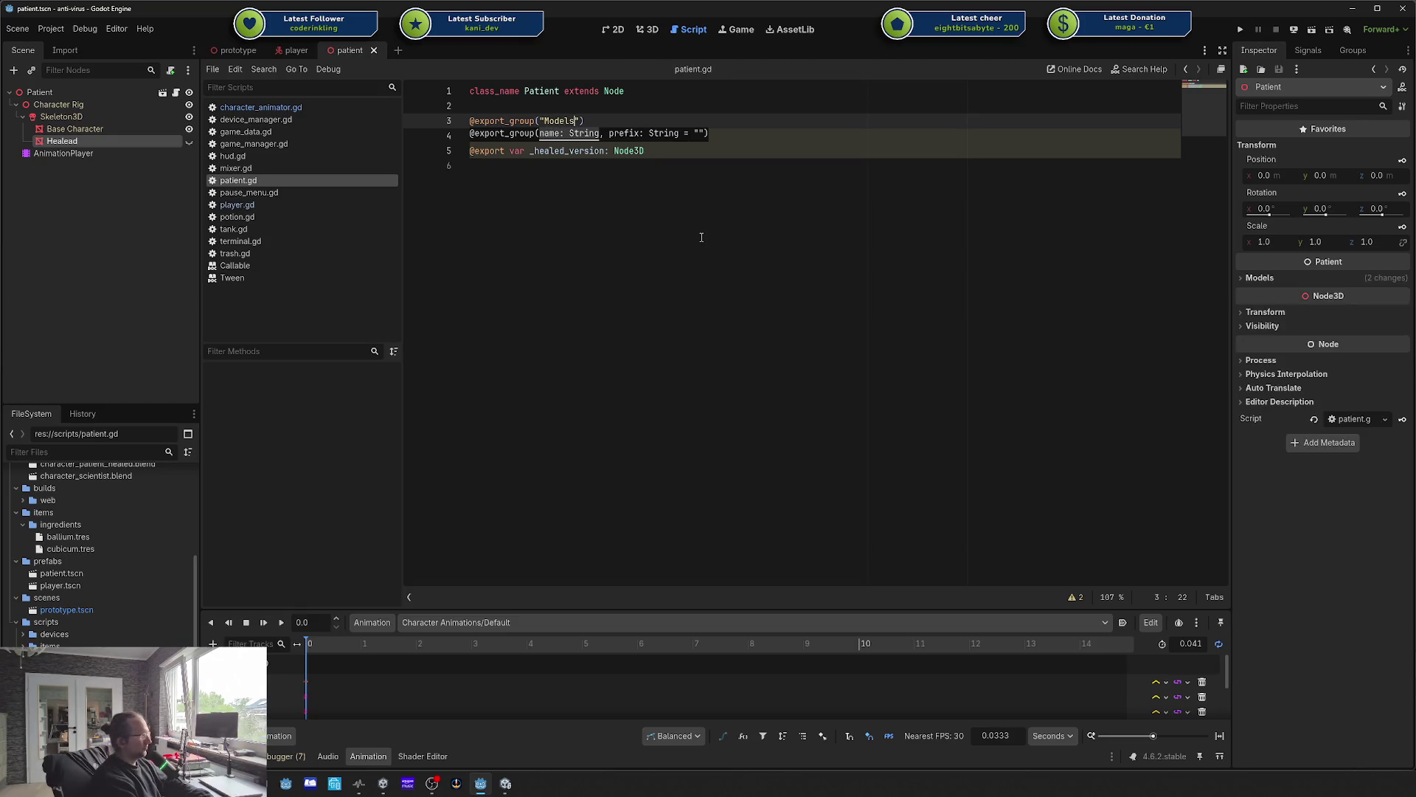
{"action": "key", "text": "ctrl+shift+Return"}
{"action": "key", "text": "ctrl+shift+Return"}
{"action": "key", "text": "BackSpace"}
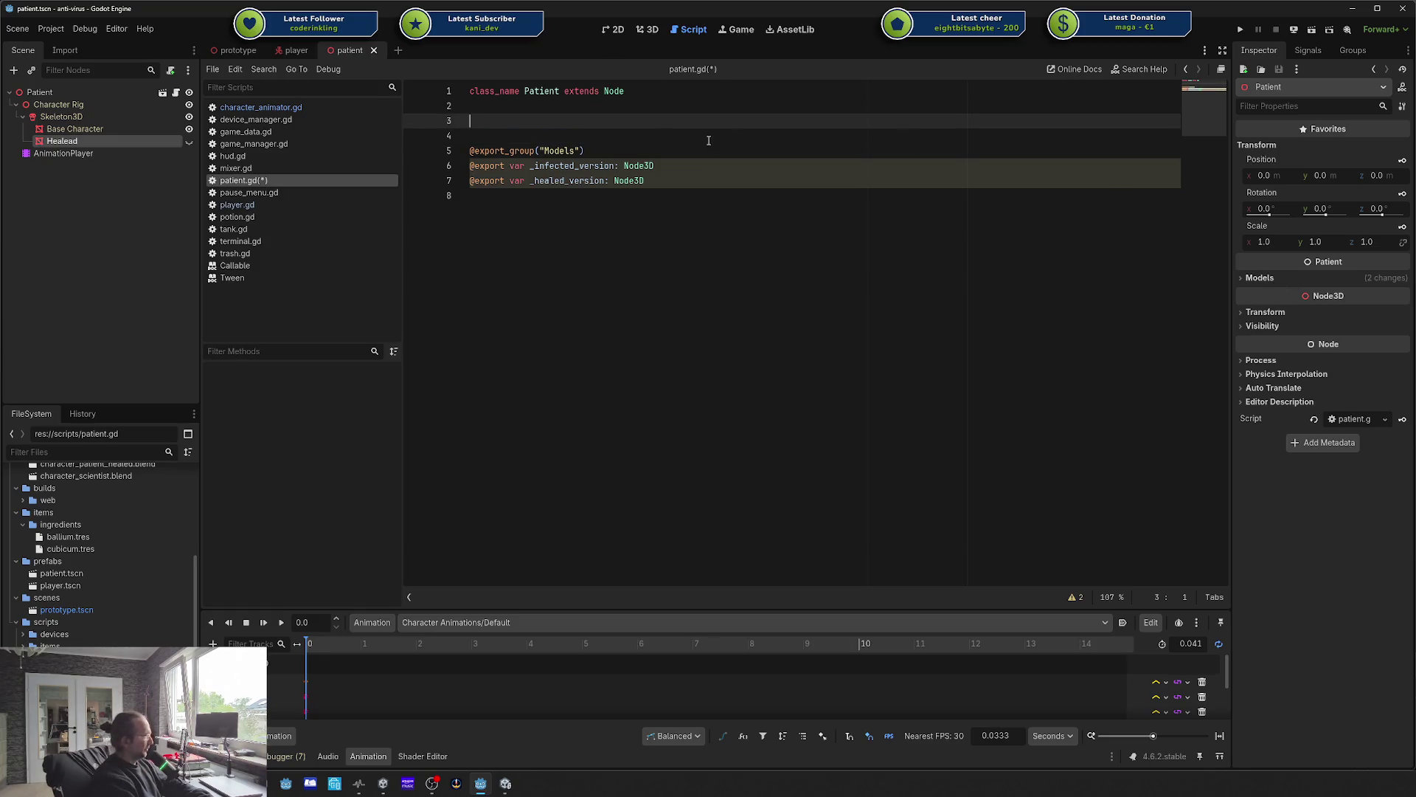
{"action": "type", "text": "@"}
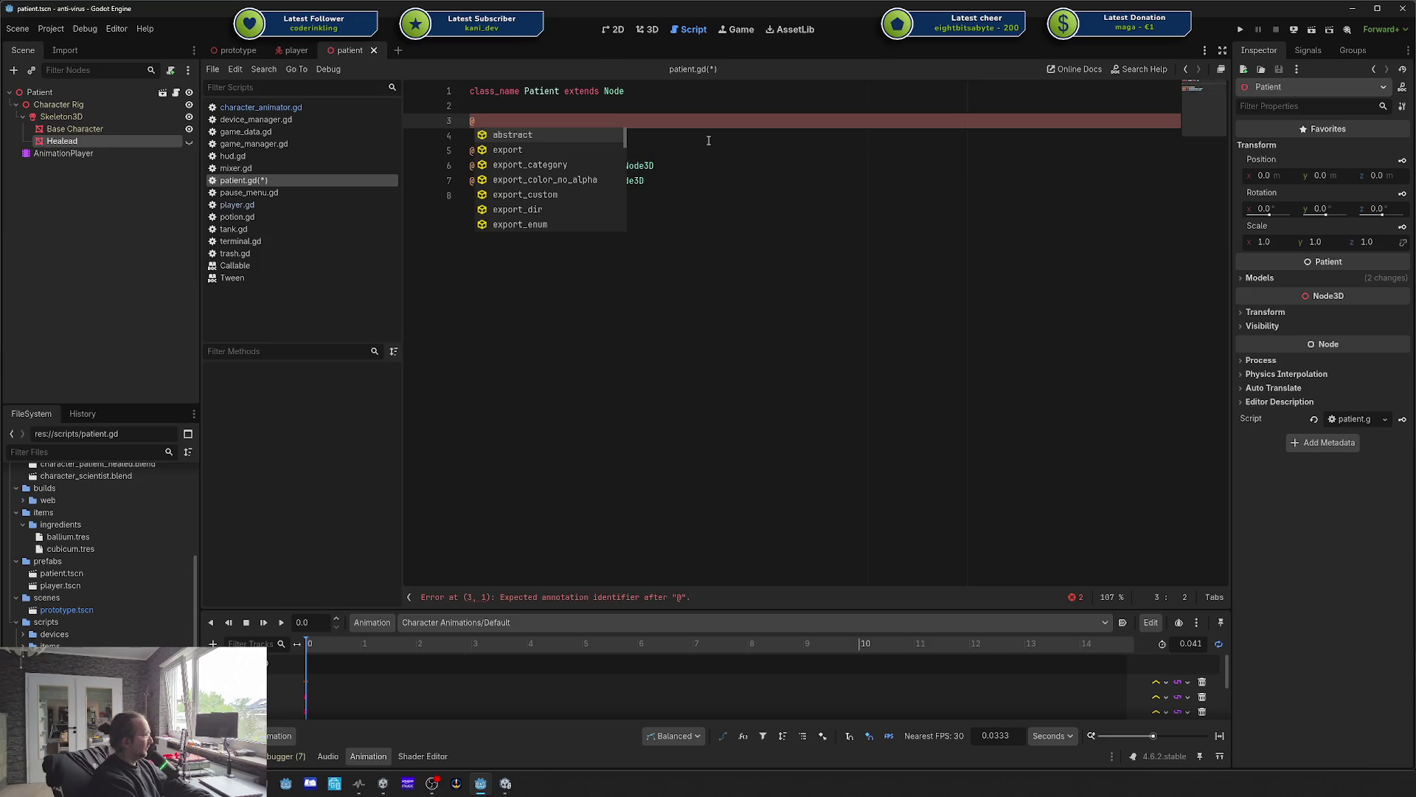
{"action": "type", "text": "ex"}
{"action": "key", "text": "Return"}
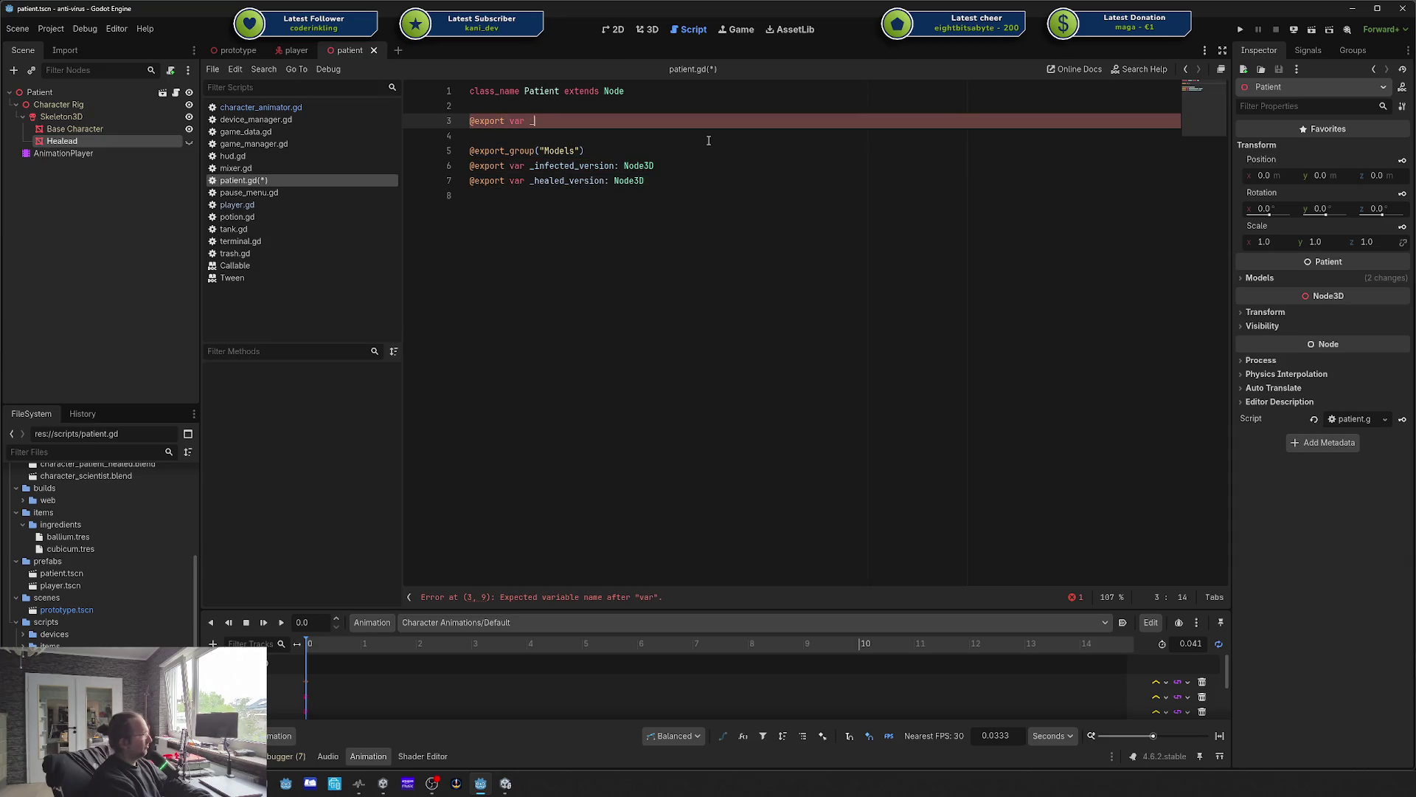
{"action": "key", "text": "ctrl+z"}
{"action": "key", "text": "ctrl+z"}
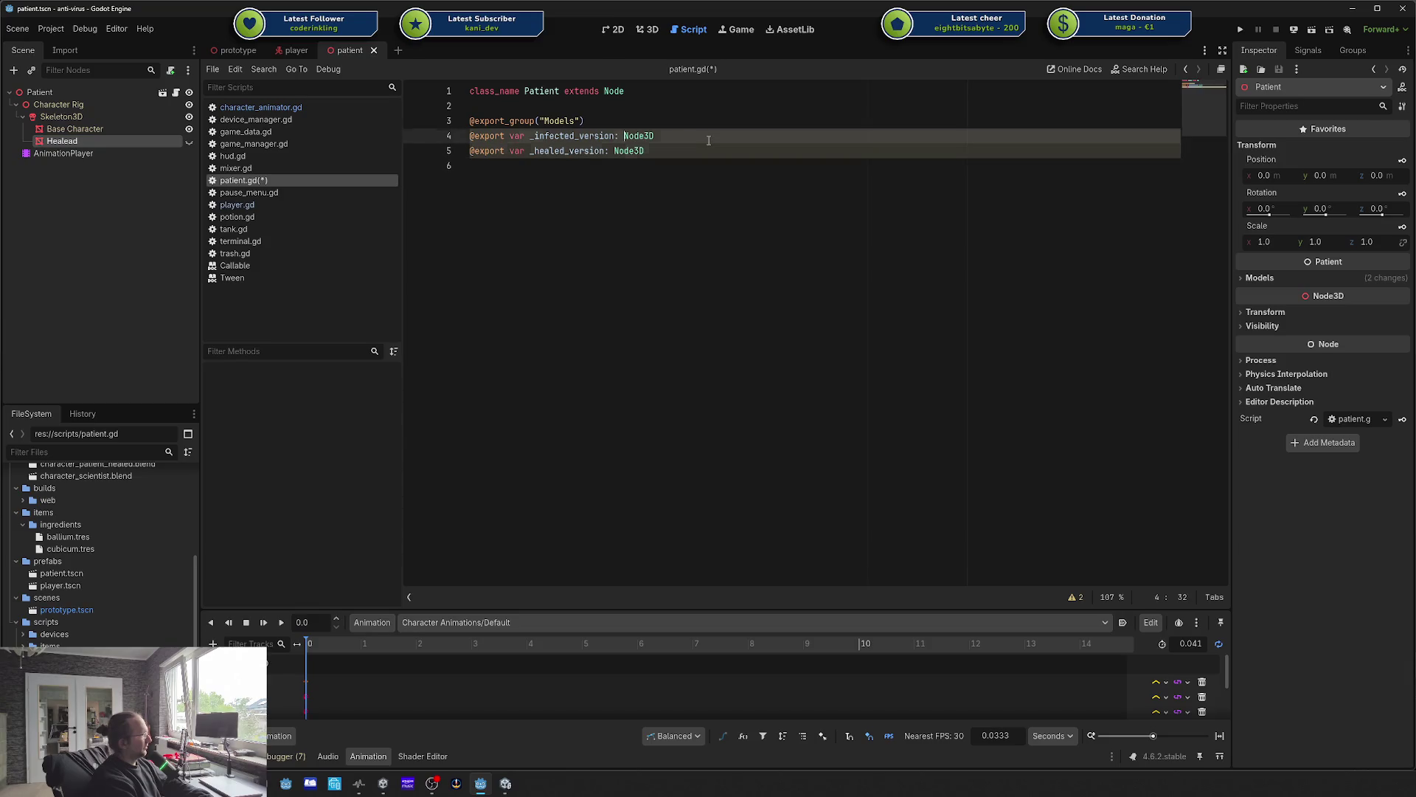
{"action": "key", "text": "Up"}
{"action": "key", "text": "Up"}
{"action": "key", "text": "Up"}
{"action": "key", "text": "Down"}
{"action": "key", "text": "Return"}
{"action": "key", "text": "Return"}
{"action": "key", "text": "Up"}
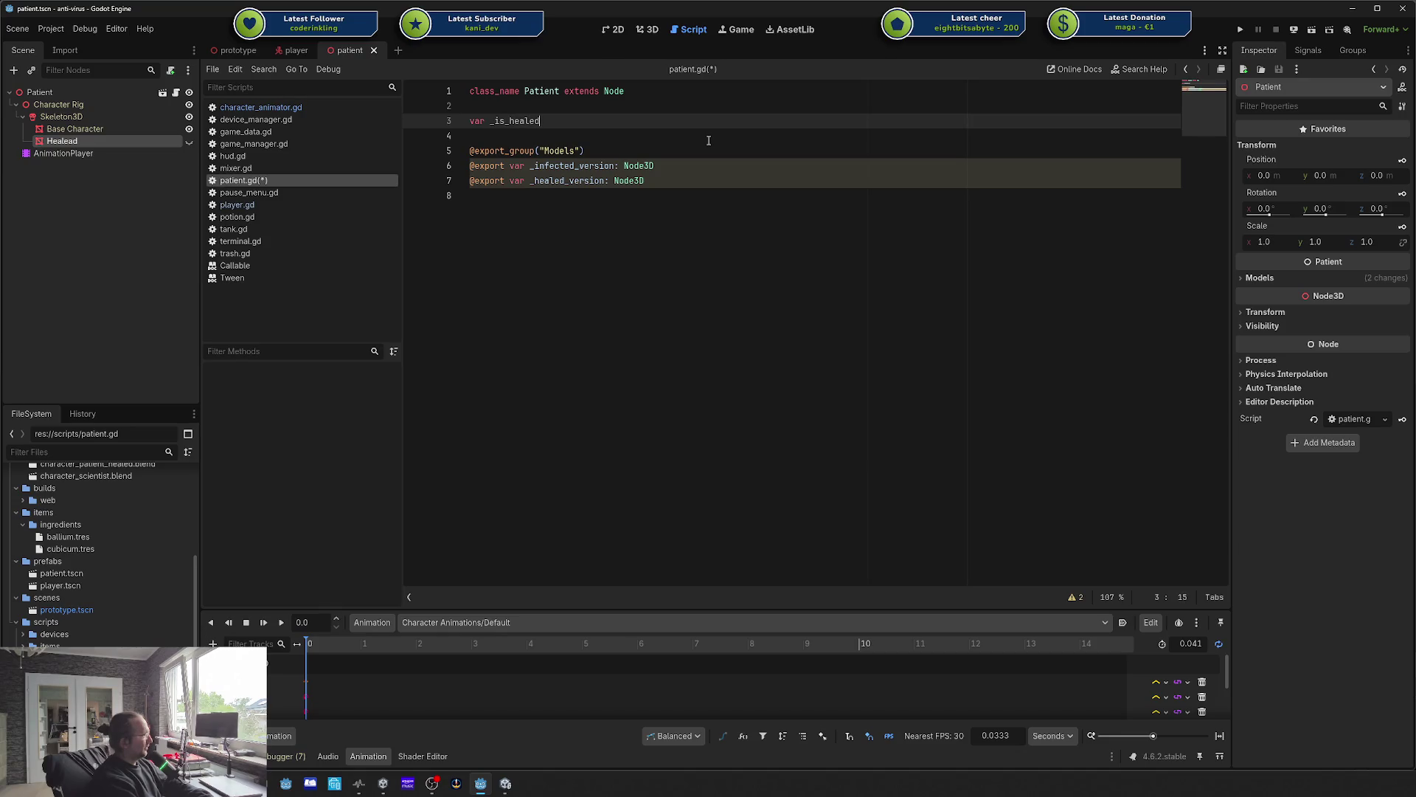
Finish the _is_healed := false flag and declare 'var is_healed:bool:' below it.
{"action": "key", "text": "BackSpace"}
{"action": "key", "text": "BackSpace"}
{"action": "key", "text": "BackSpace"}
{"action": "key", "text": "Return"}
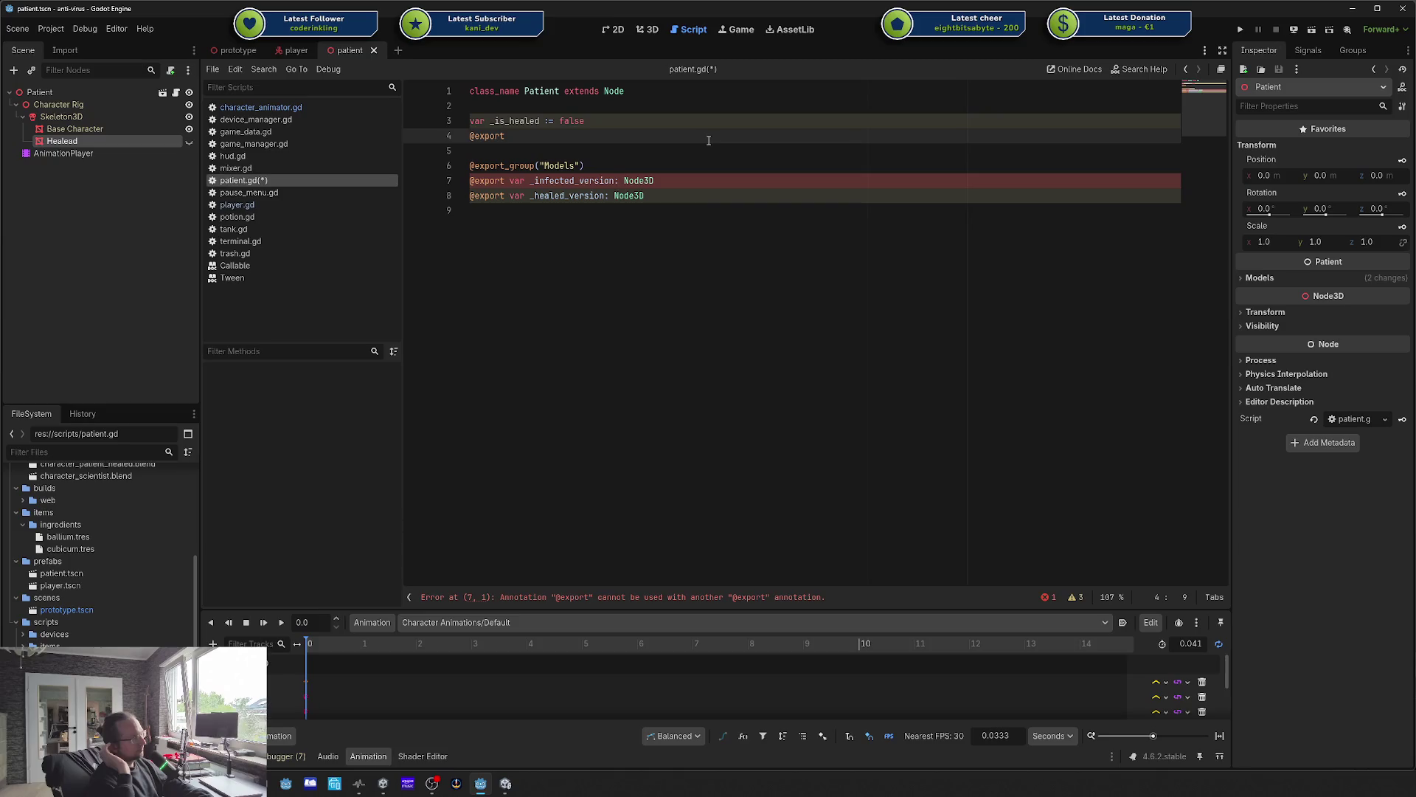
{"action": "type", "text": "var is_hea"}
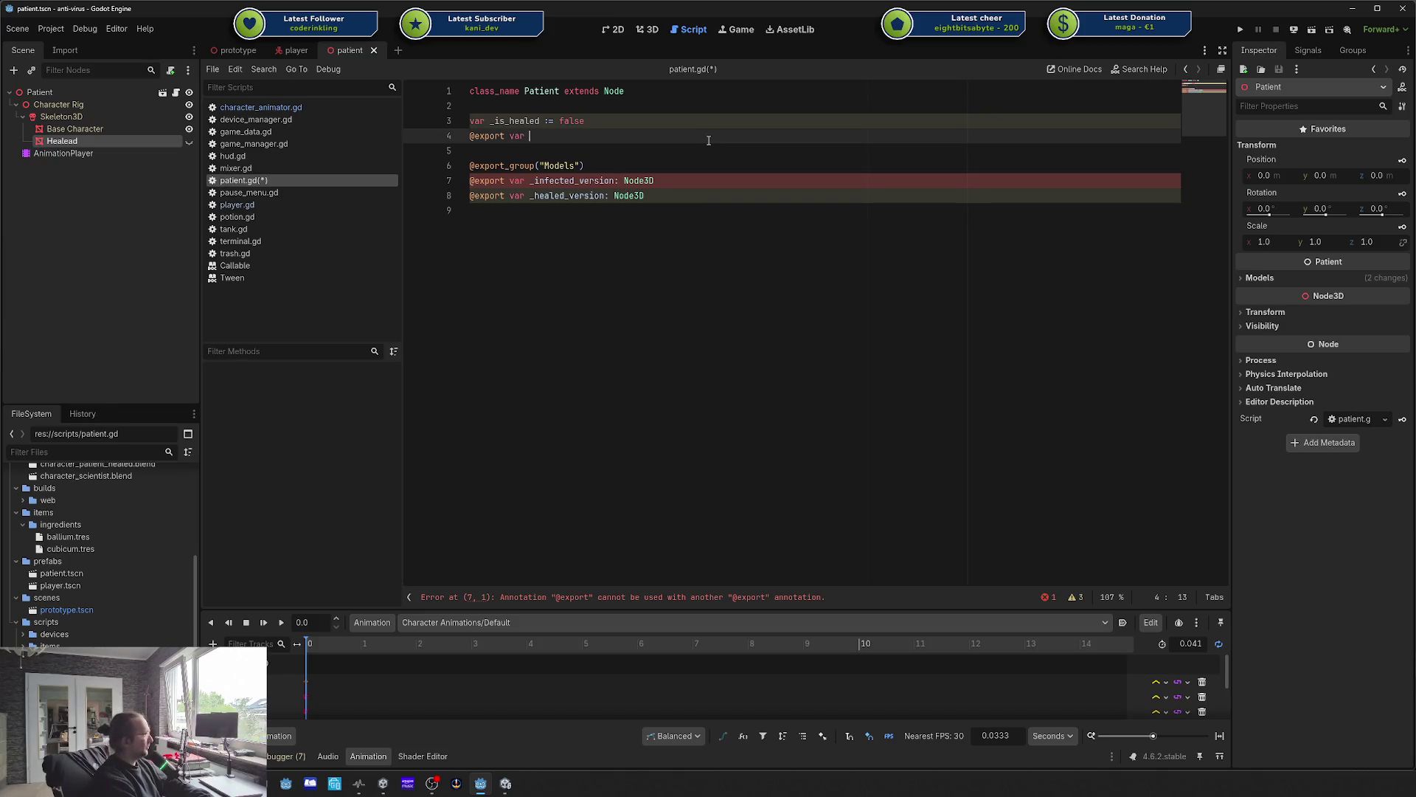
{"action": "type", "text": "led:bool:"}
Give is_healed a getter returning _is_healed and start its set (value) block.
{"action": "key", "text": "Return"}
{"action": "type", "text": "get: return _i"}
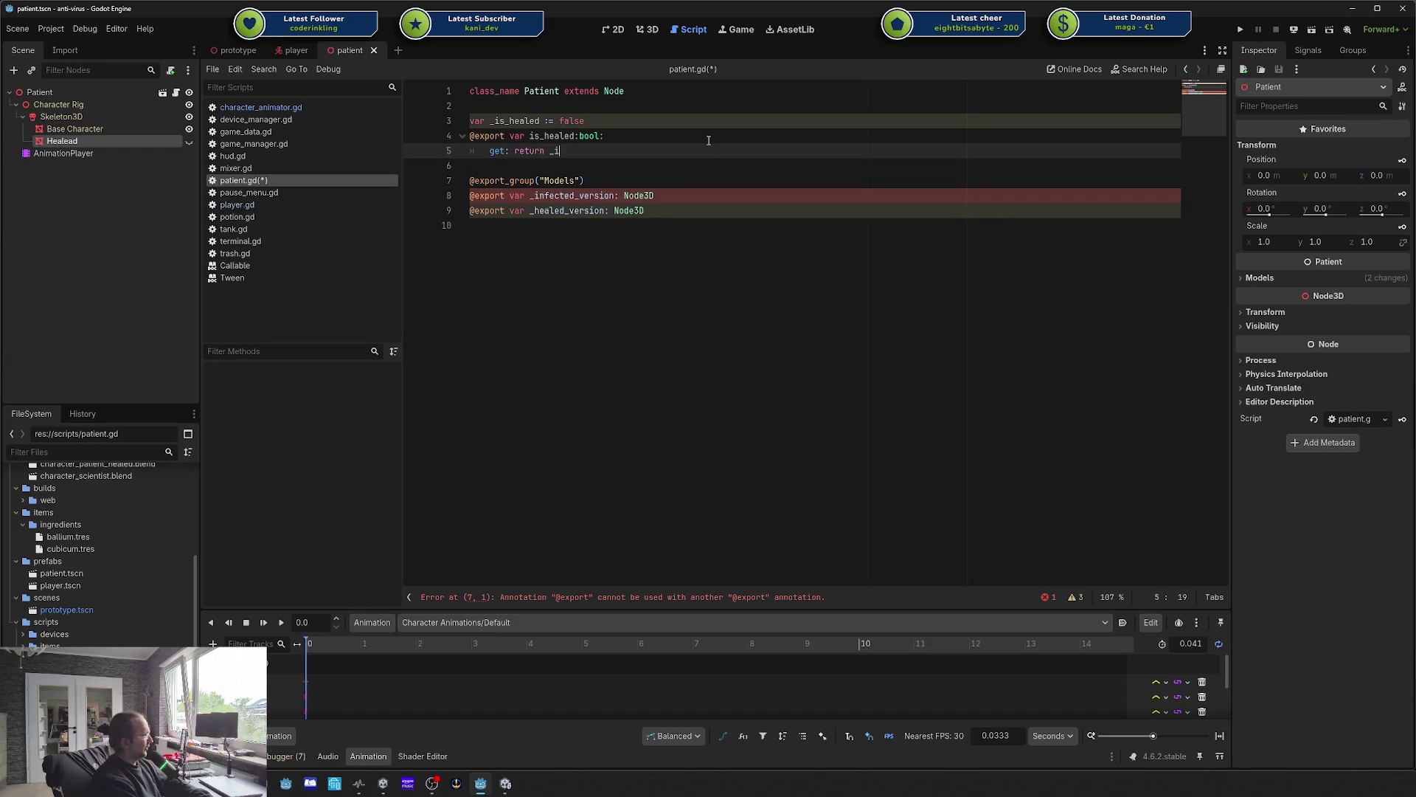
{"action": "type", "text": "s_h"}
{"action": "key", "text": "Return"}
{"action": "key", "text": "Return"}
{"action": "type", "text": "set (value)"}
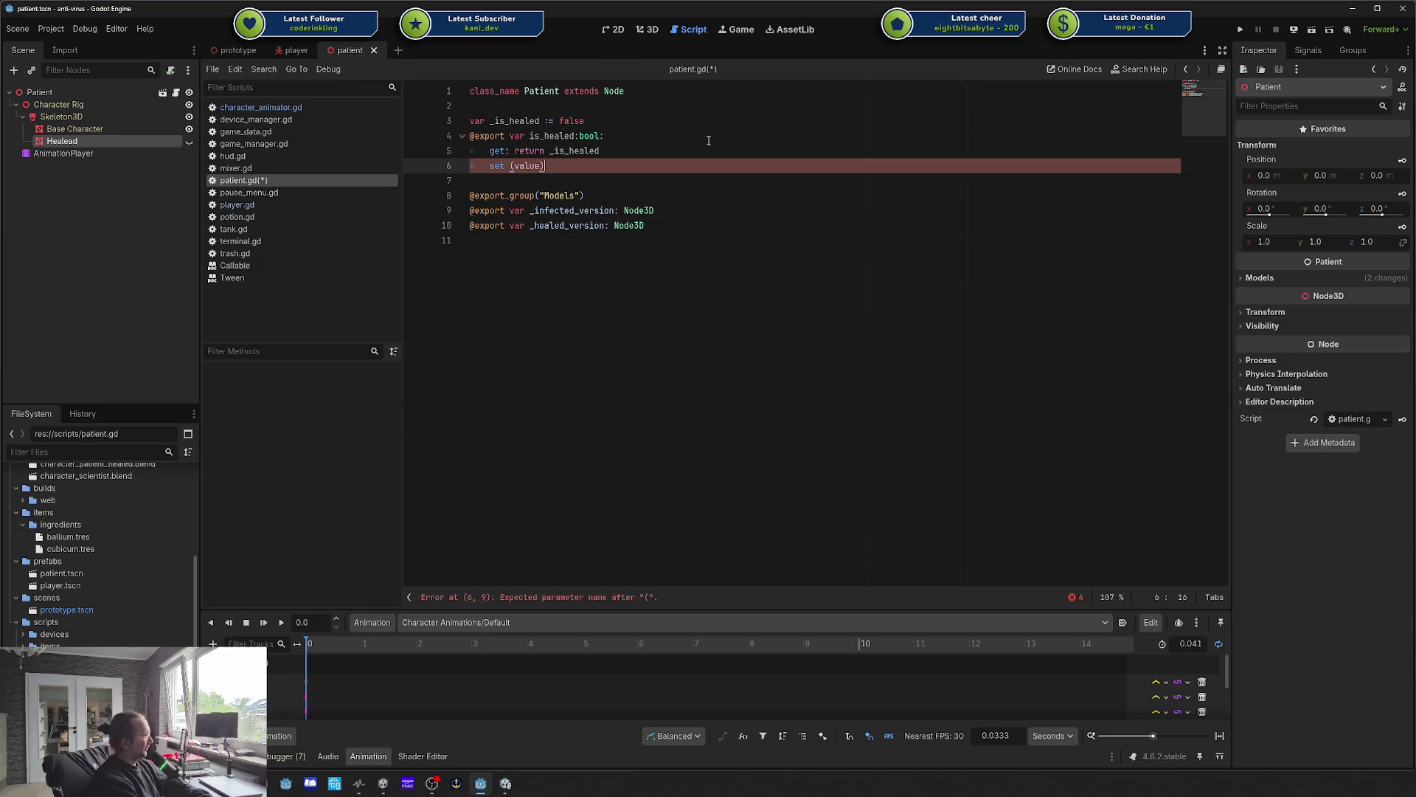
{"action": "type", "text": ":"}
{"action": "key", "text": "Return"}
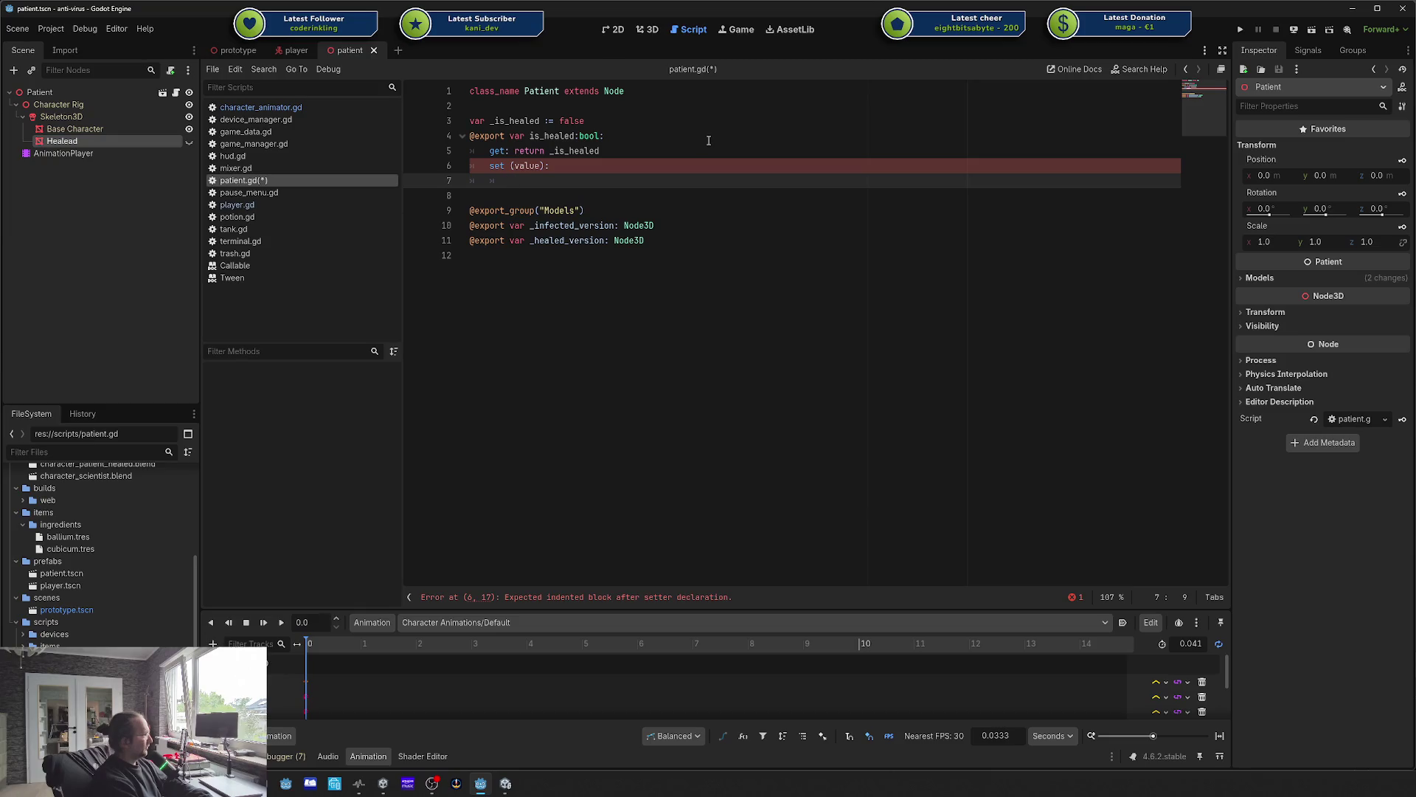
{"action": "type", "text": "_in"}
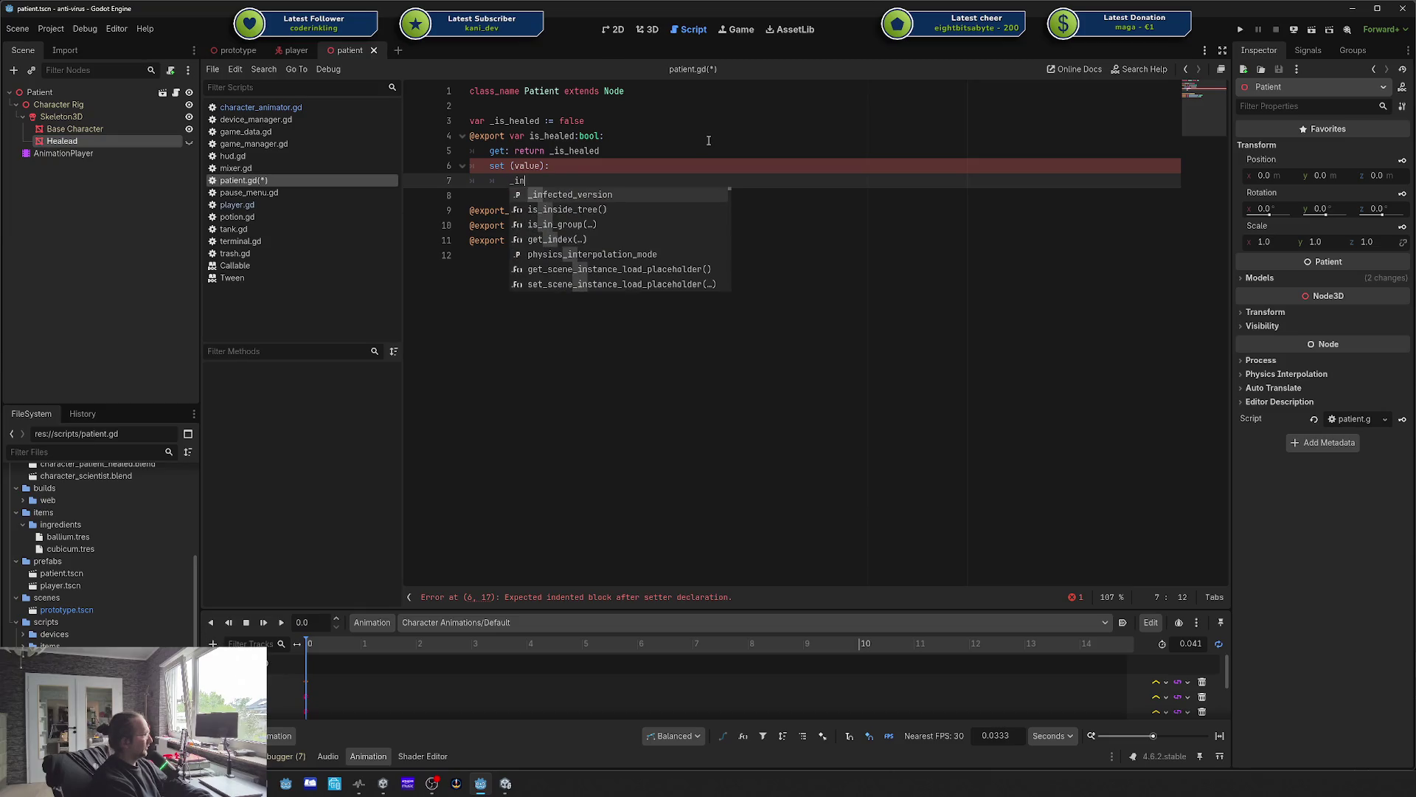